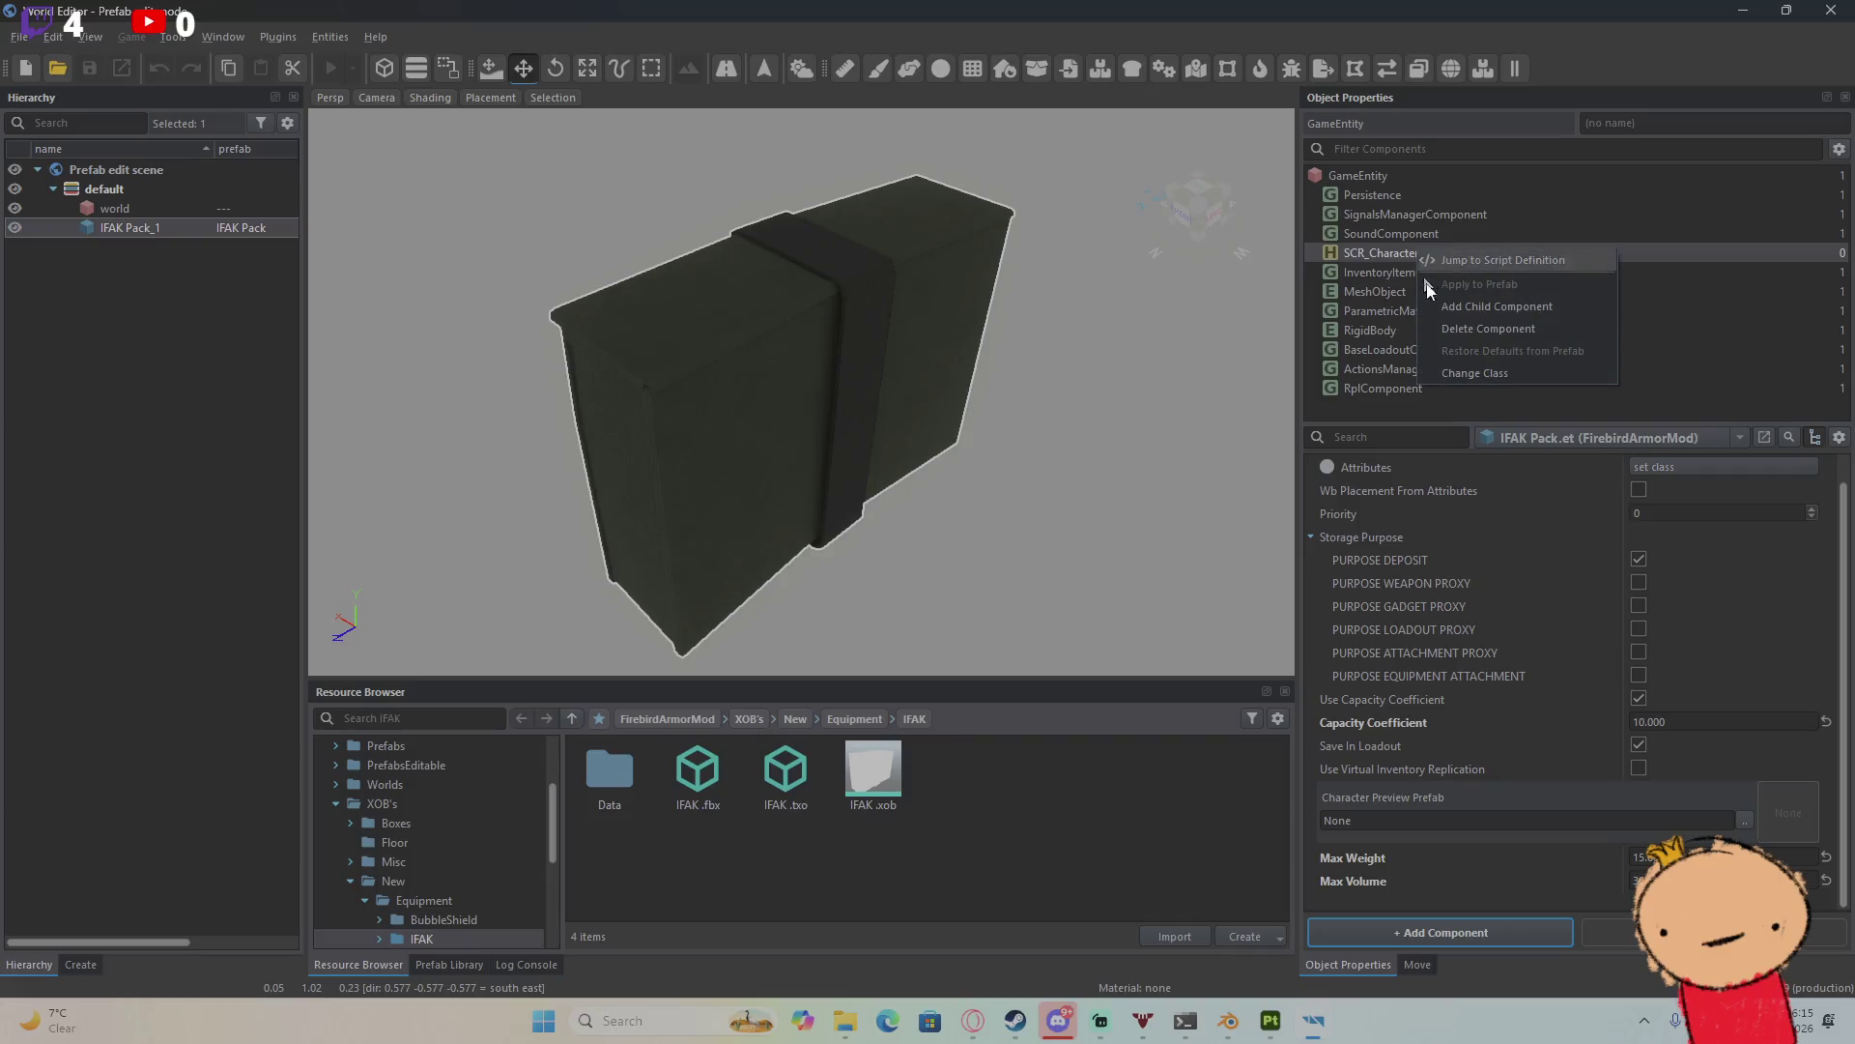
# Step: Delete SCR_CharacterInventoryStorageComponent and untick Enabled on the InventoryItemComponent (weight 0.390, SLOT_LBS_BUTTPACK)
pyautogui.click(1461, 331)
pyautogui.click(1500, 915)
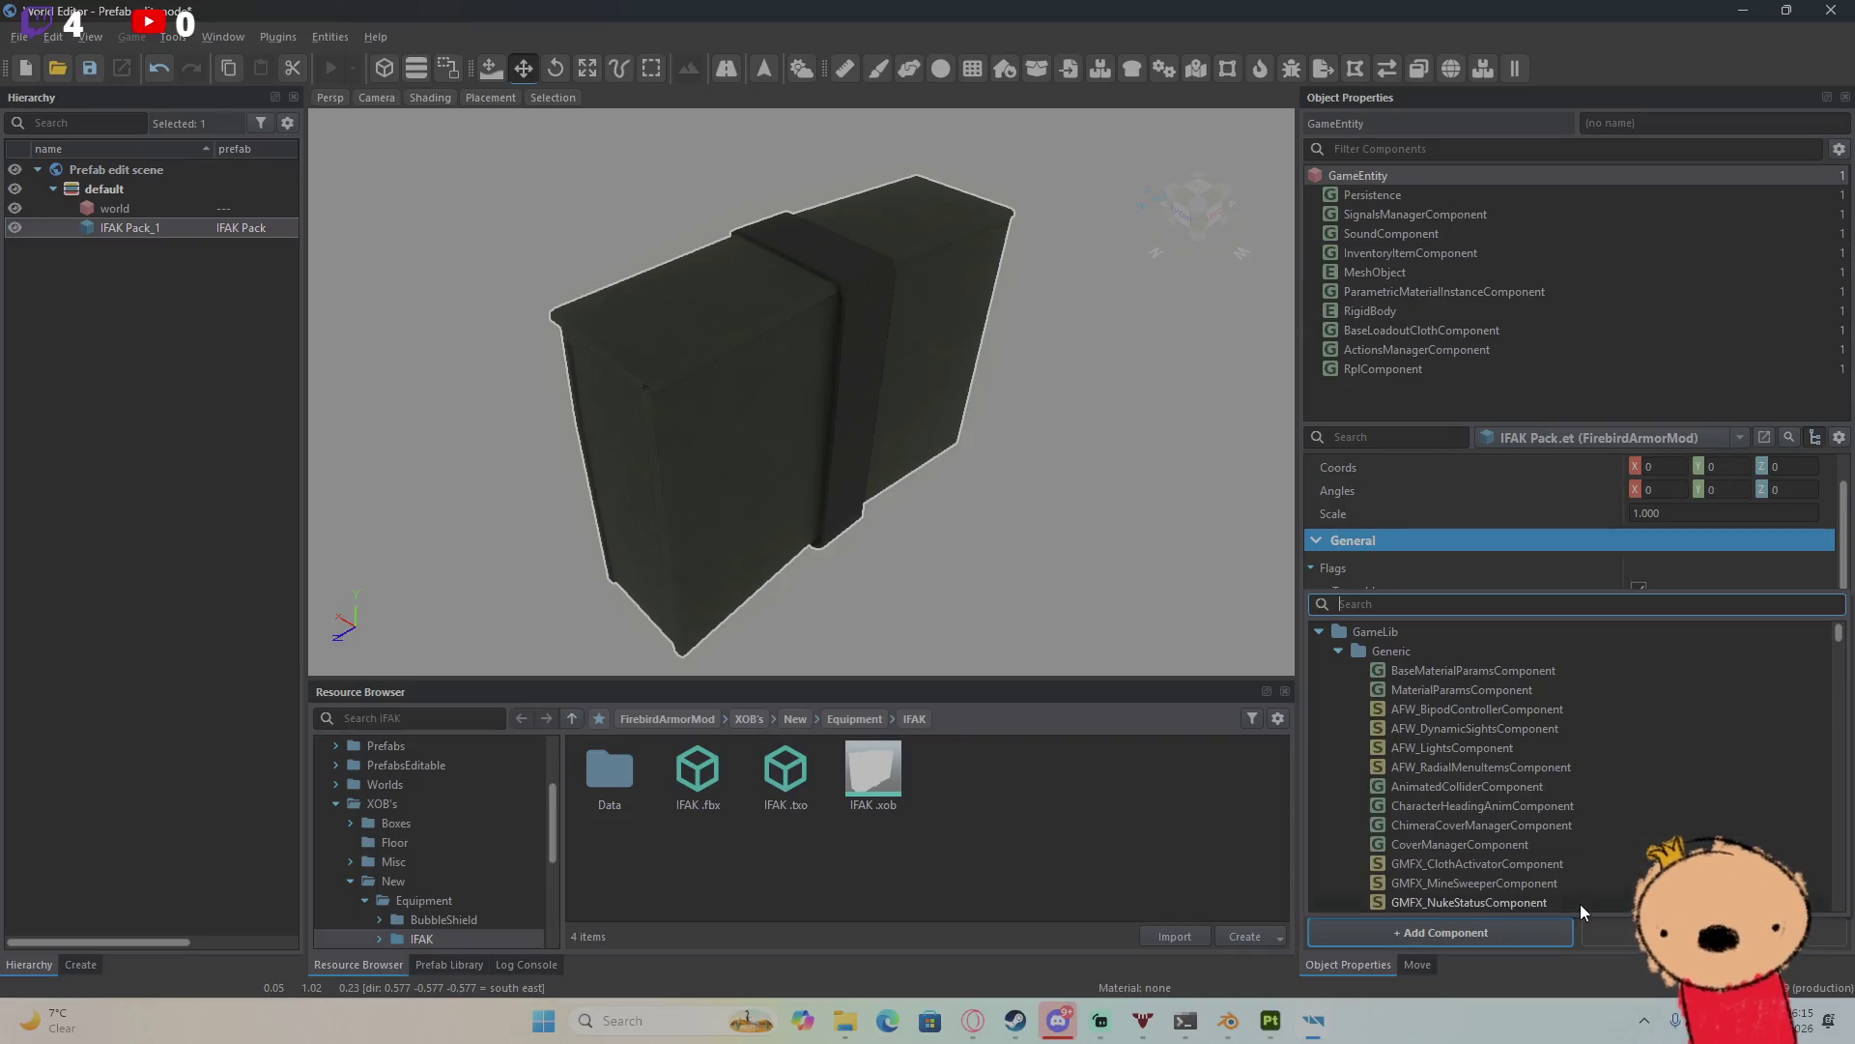
pyautogui.click(1430, 252)
pyautogui.scroll(-5, 1545, 768)
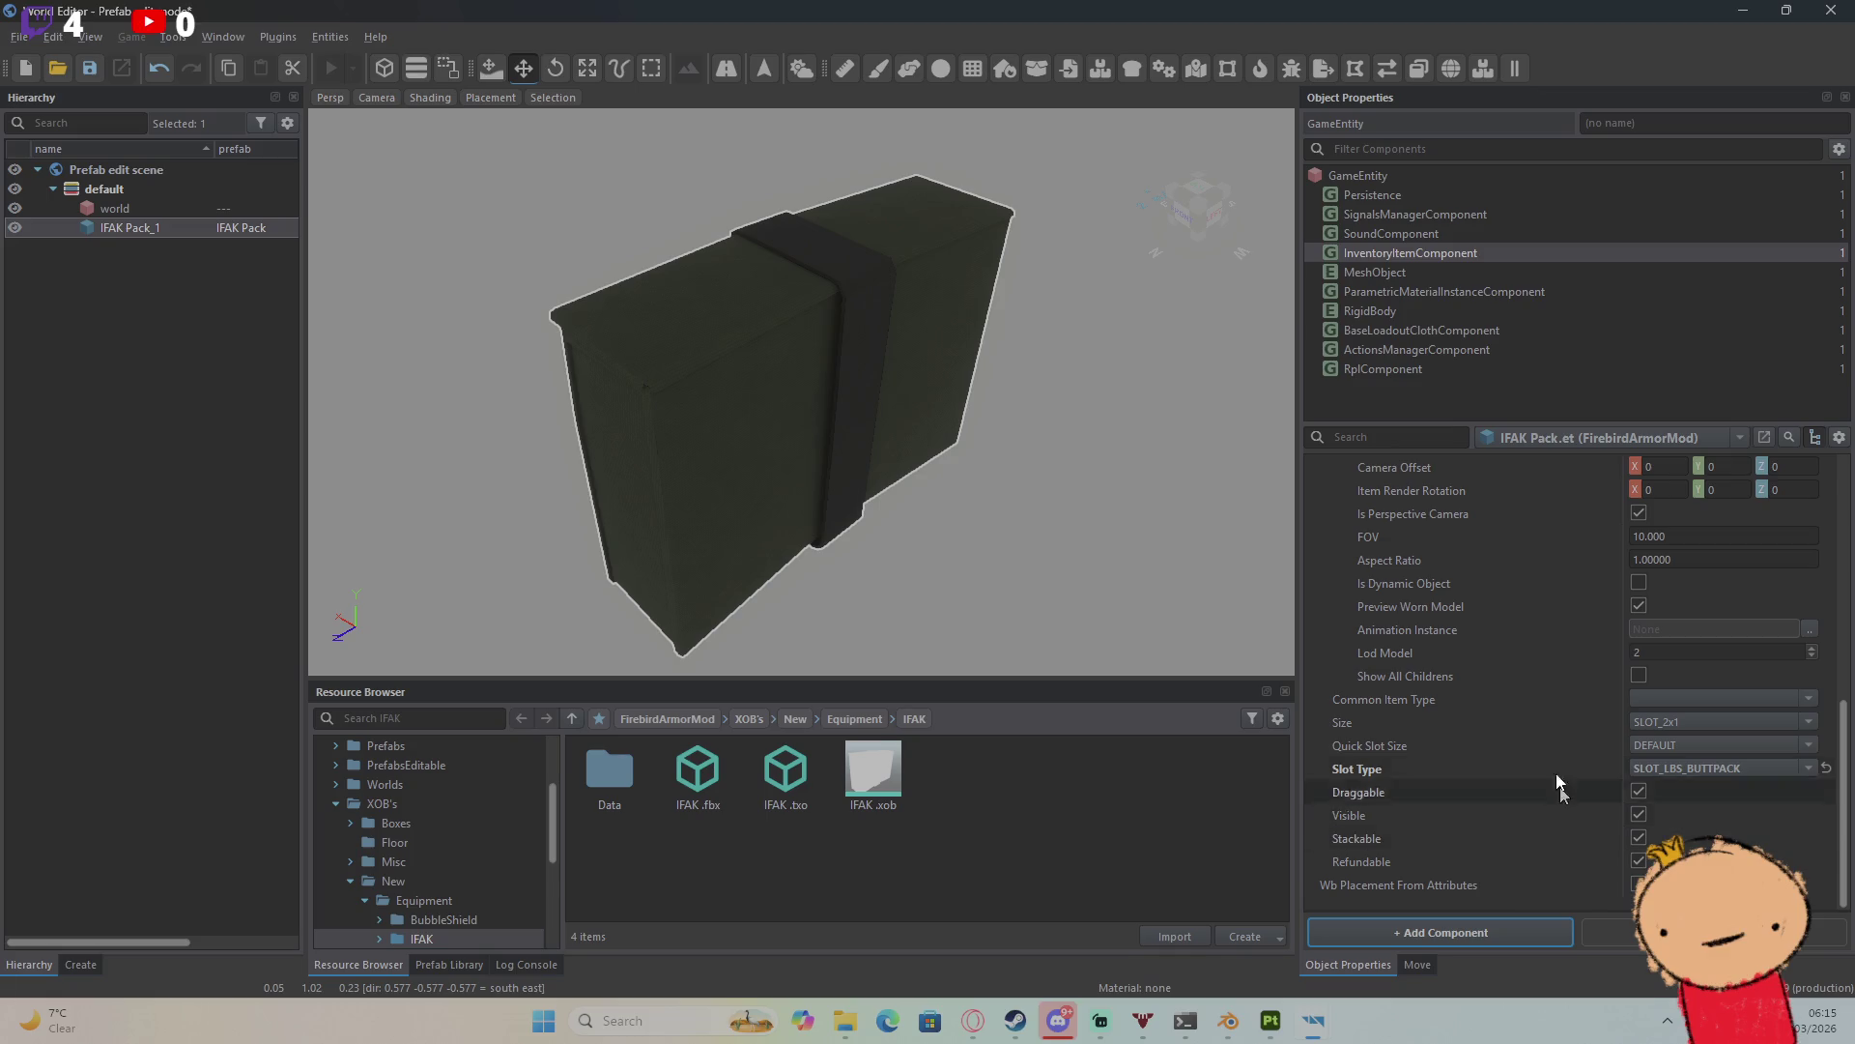
pyautogui.scroll(5, 1561, 800)
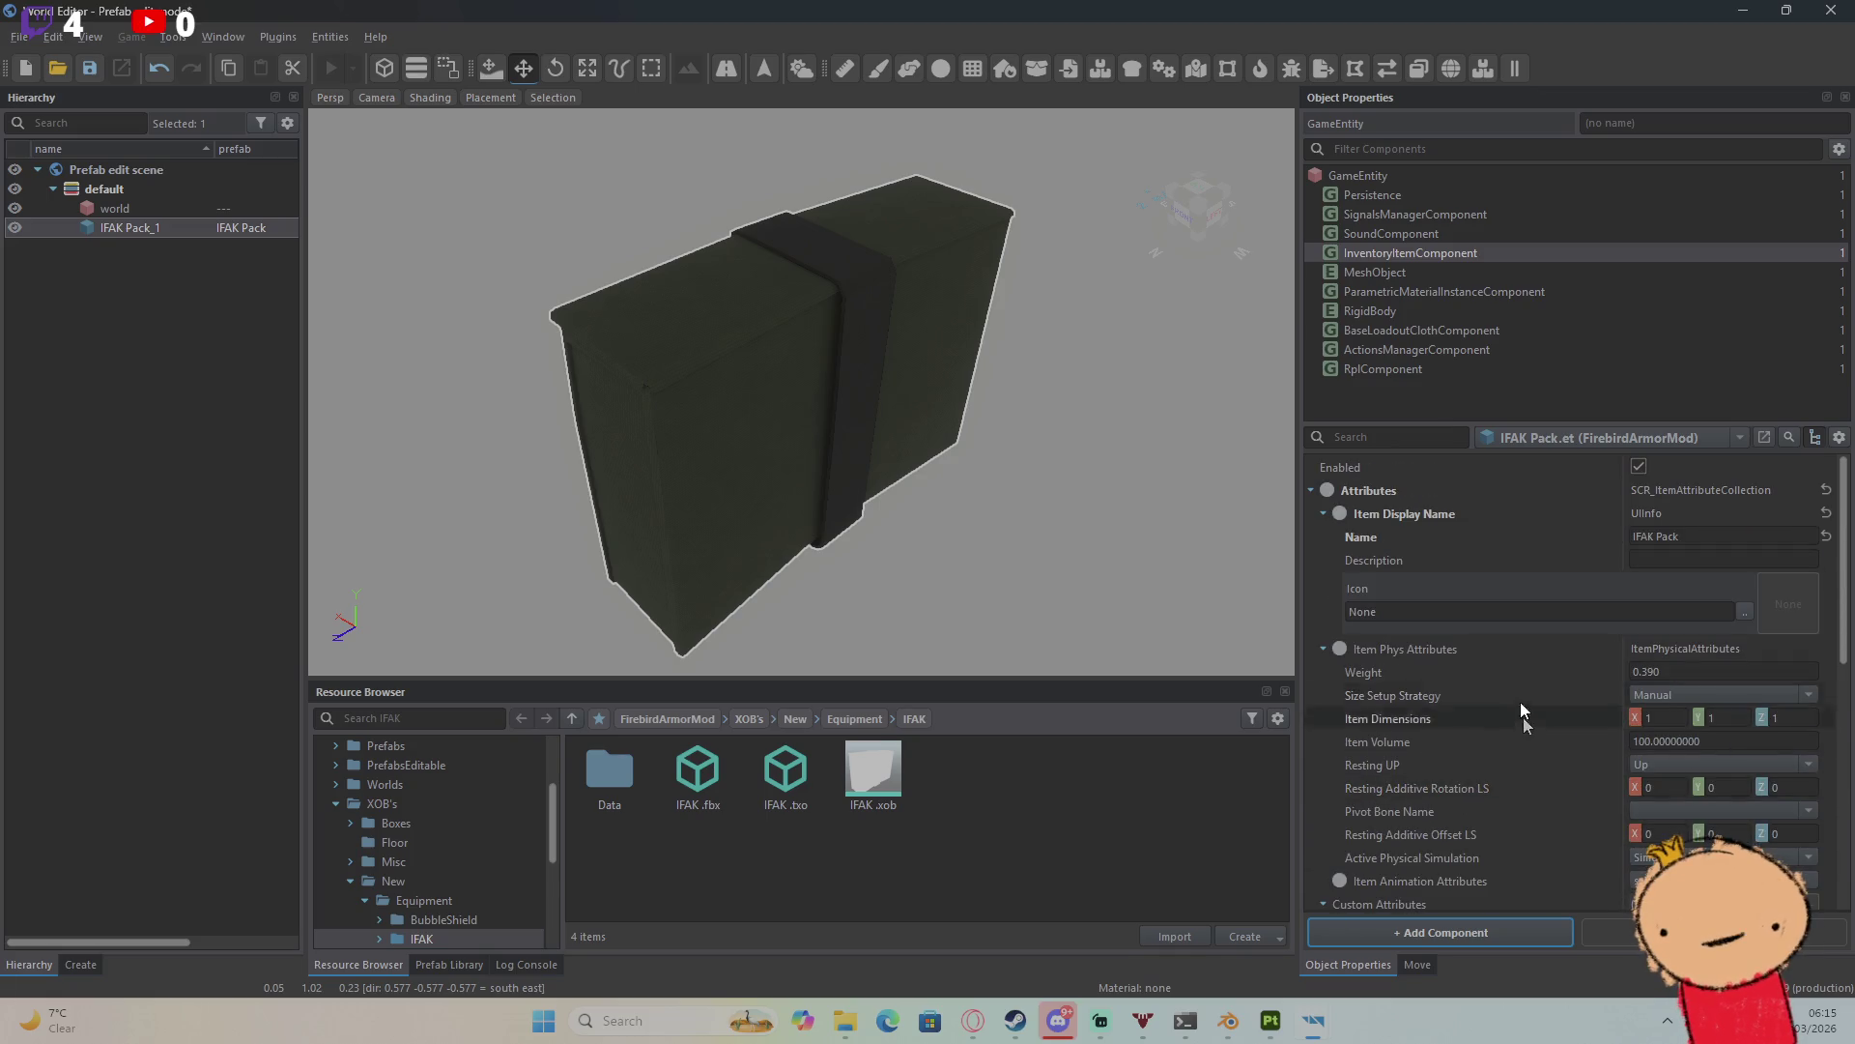
pyautogui.rightClick(1420, 259)
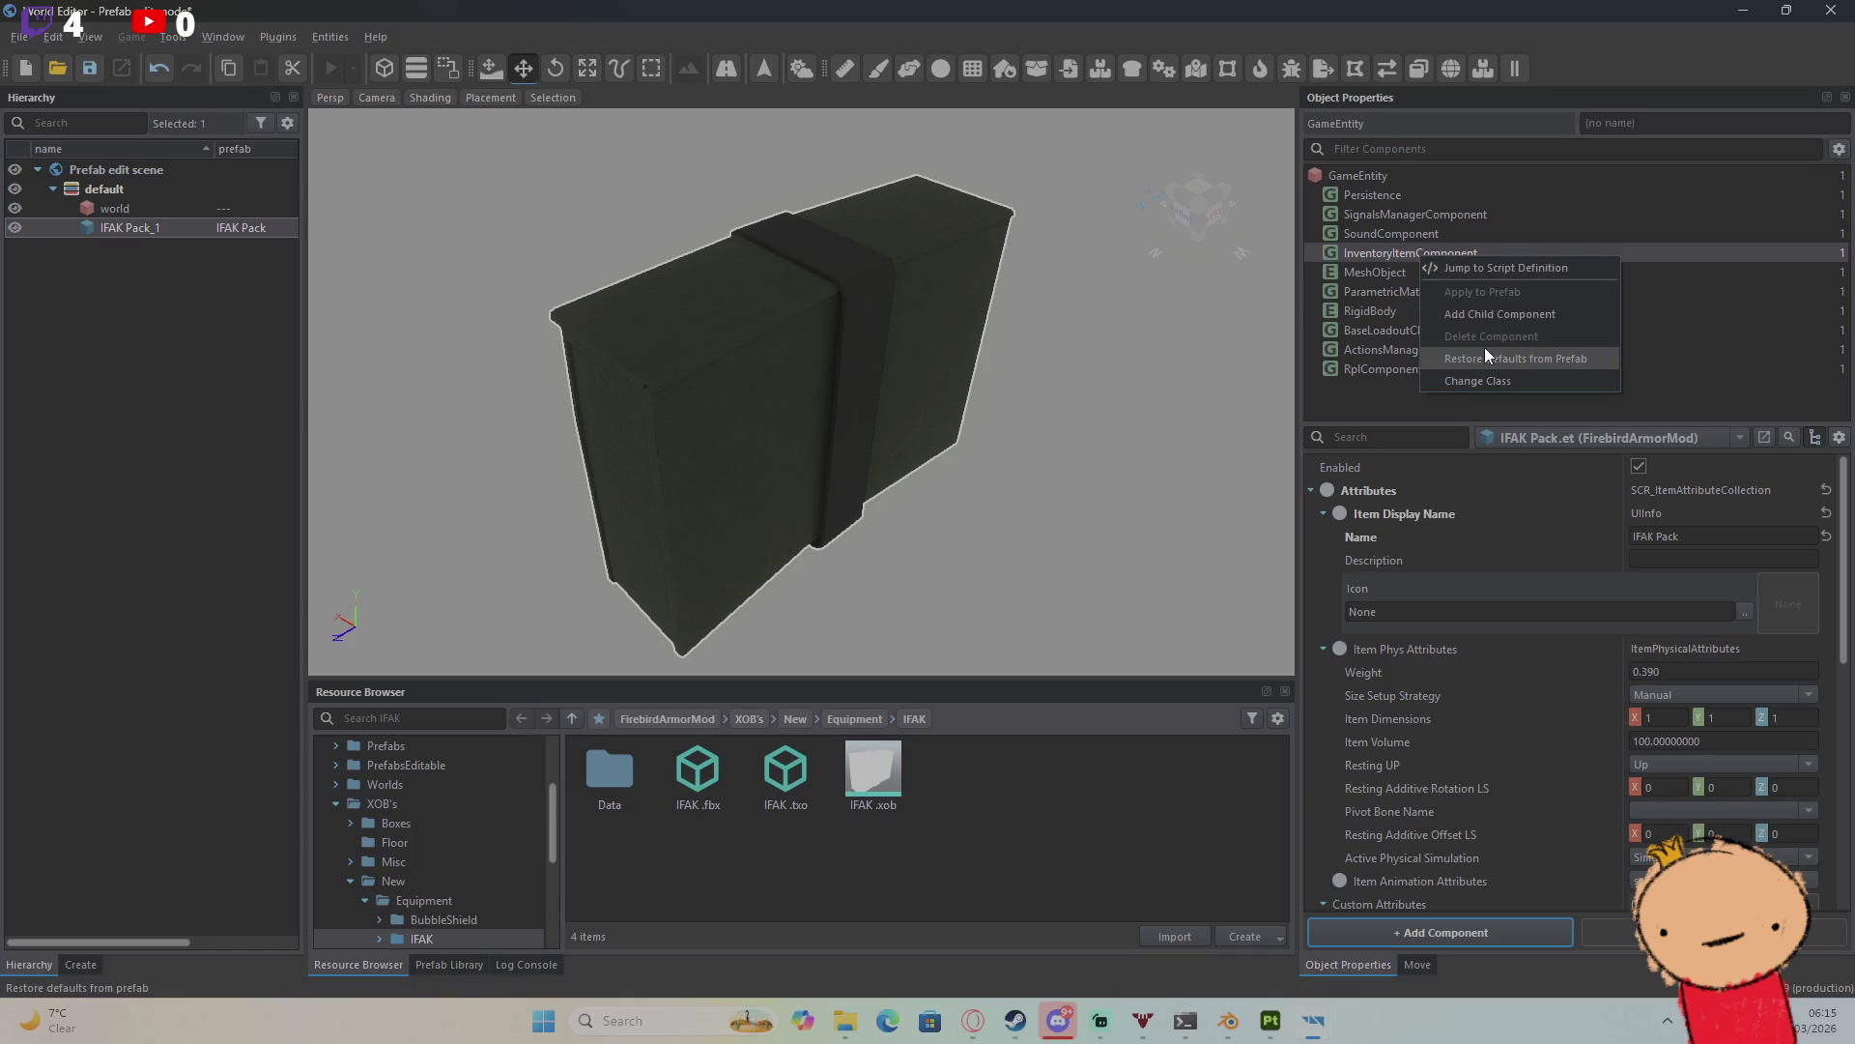
pyautogui.click(1388, 259)
pyautogui.click(1638, 467)
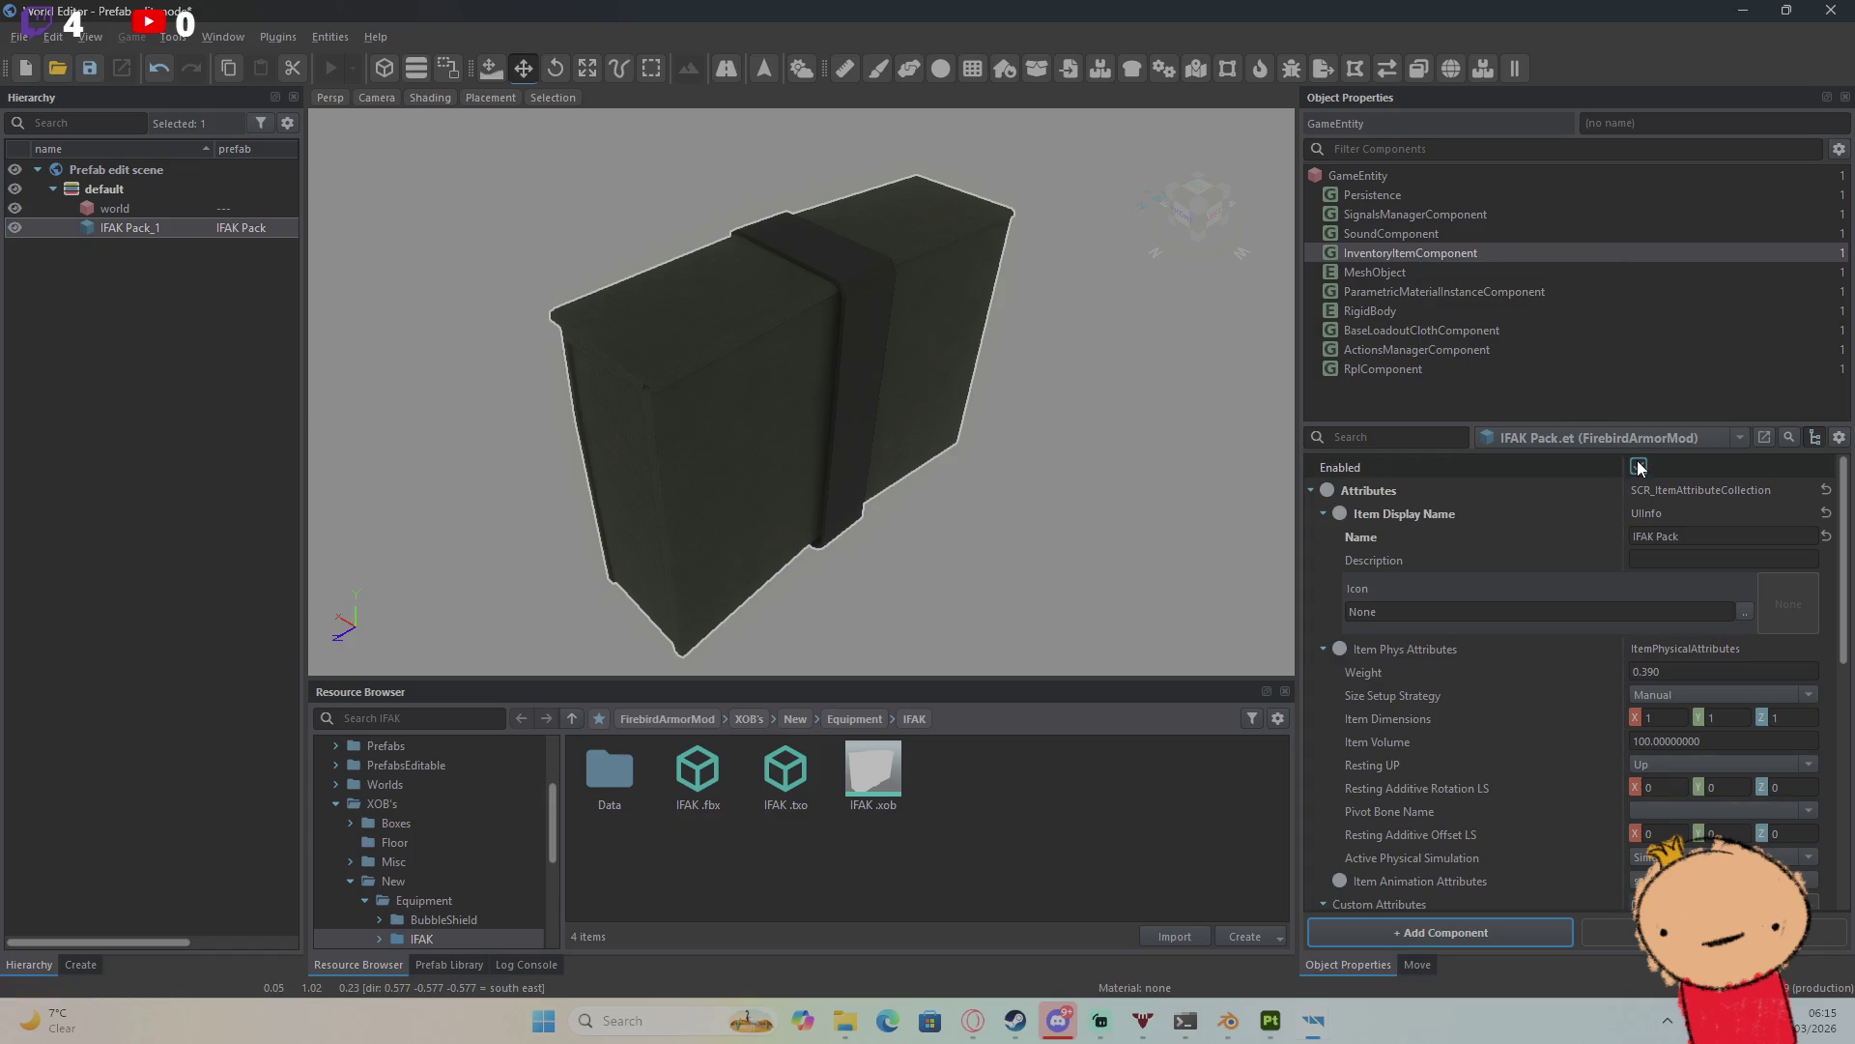
# Step: Add BaseEquipmentStorageComponent from a 'storage' search, then abandon adding an EquipmentStorageSlot initial slot
pyautogui.click(1446, 932)
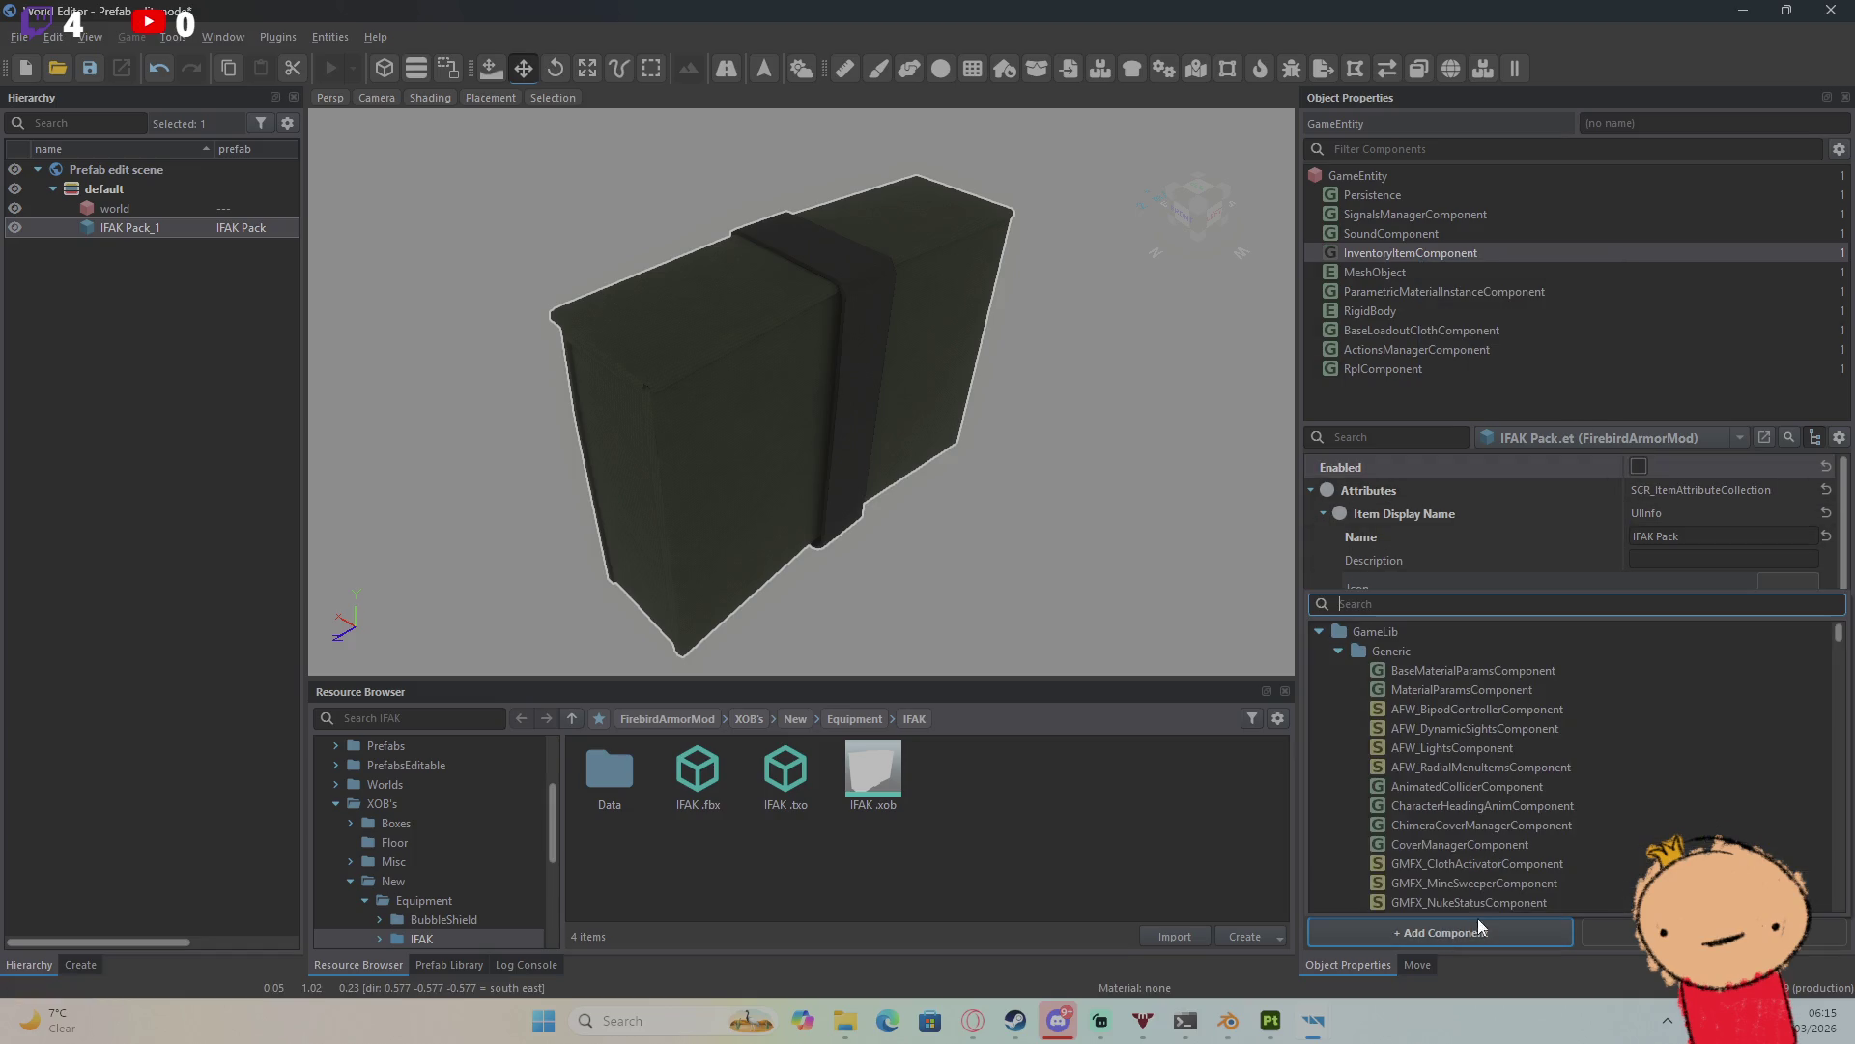
pyautogui.write('stora')
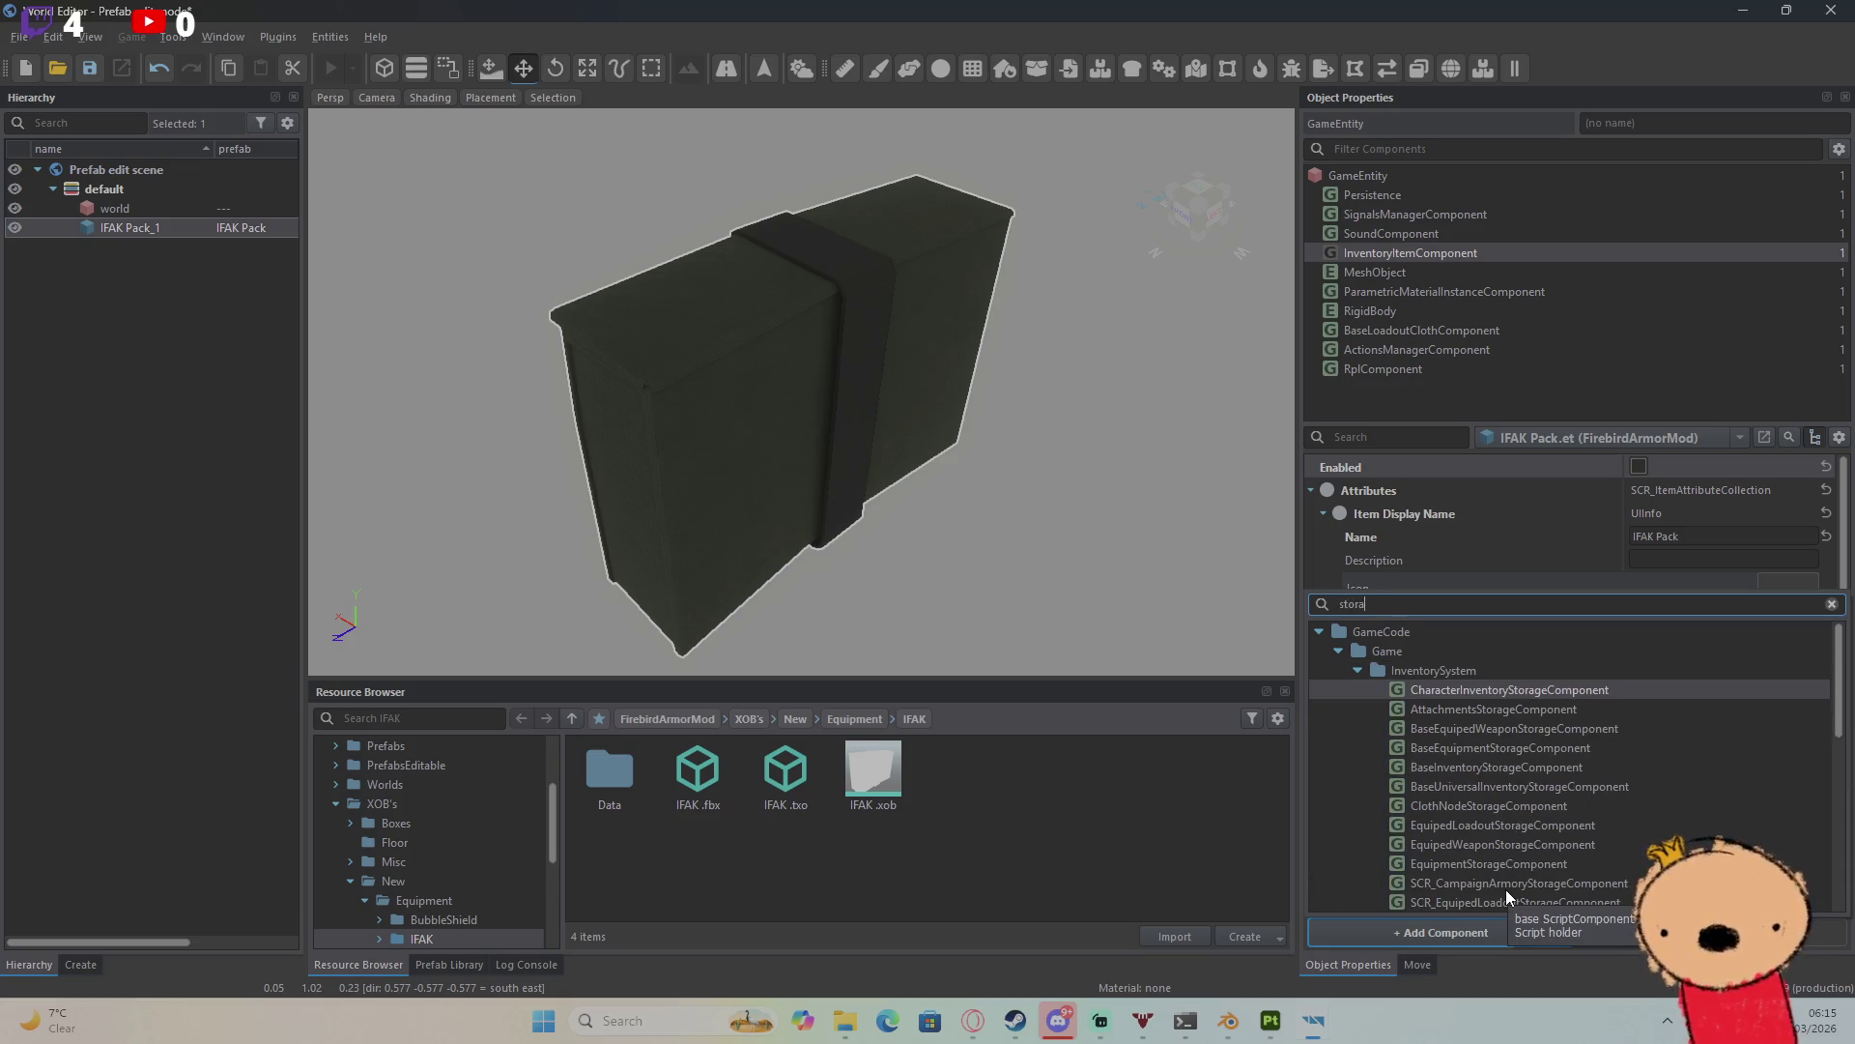
pyautogui.write('ge')
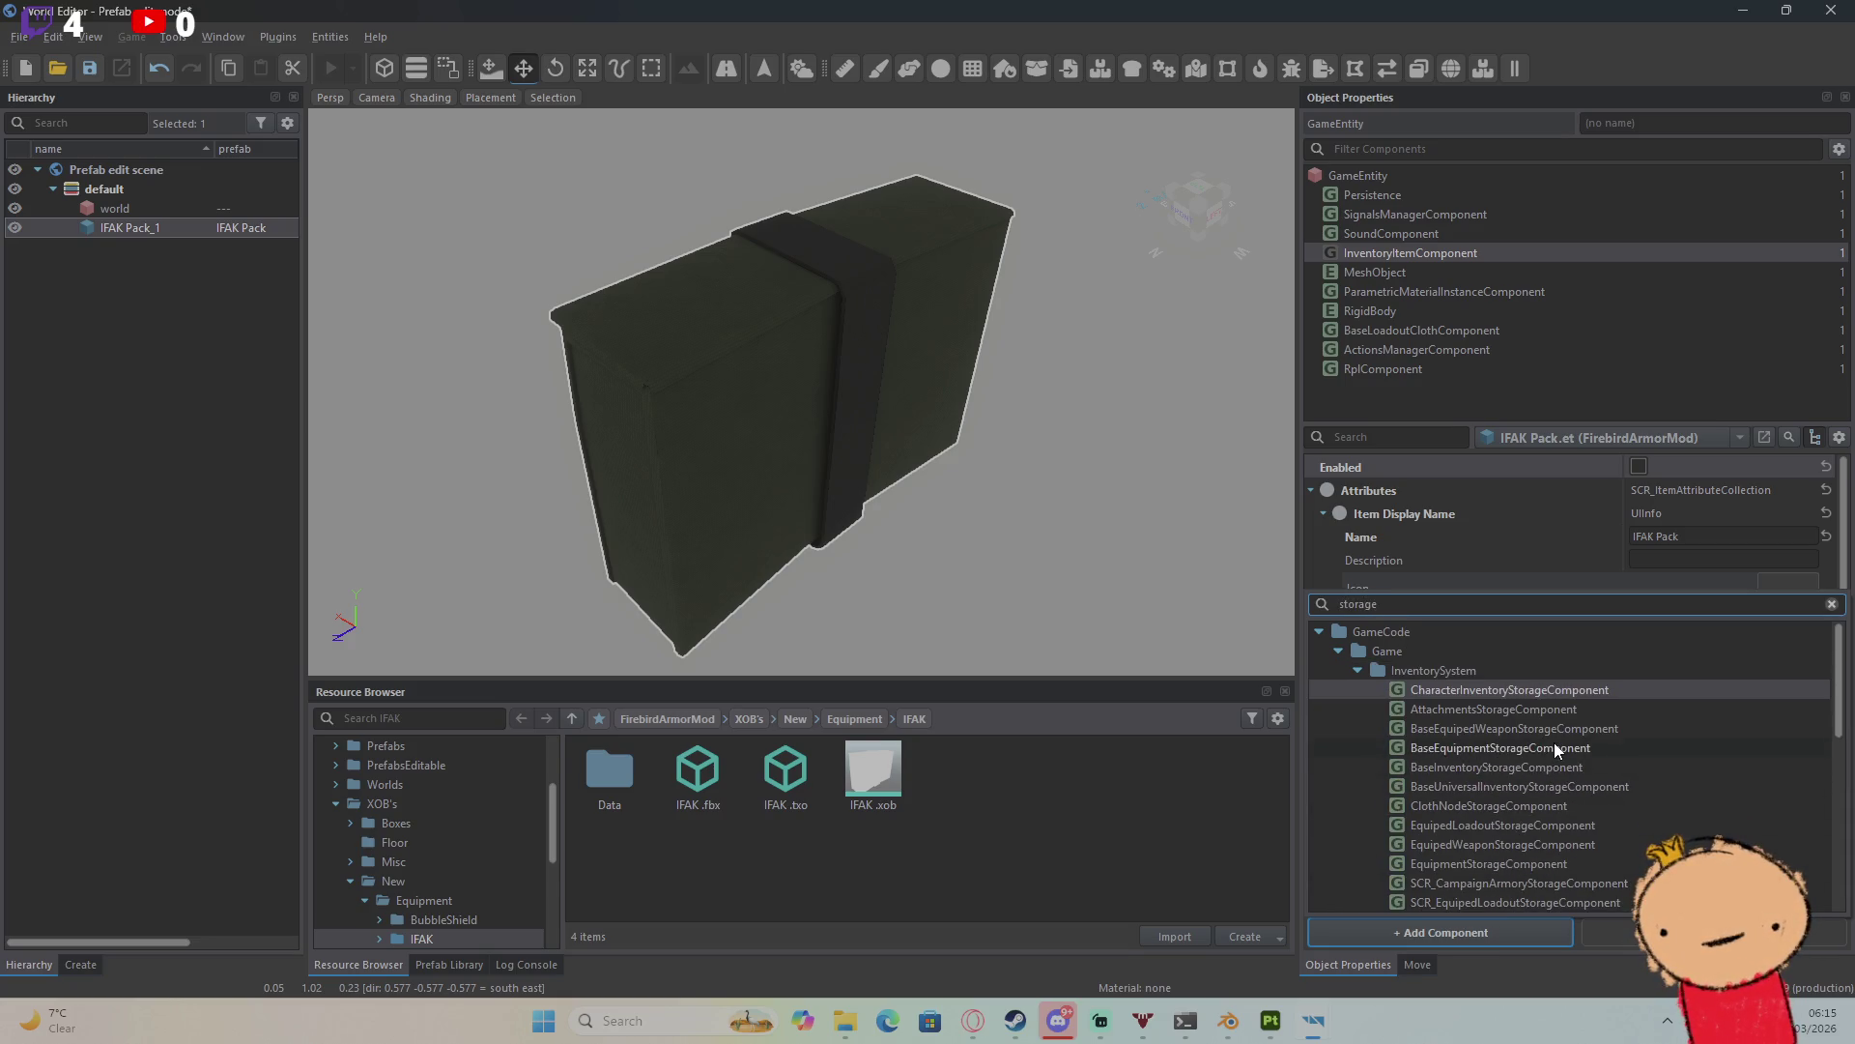
pyautogui.doubleClick(1626, 750)
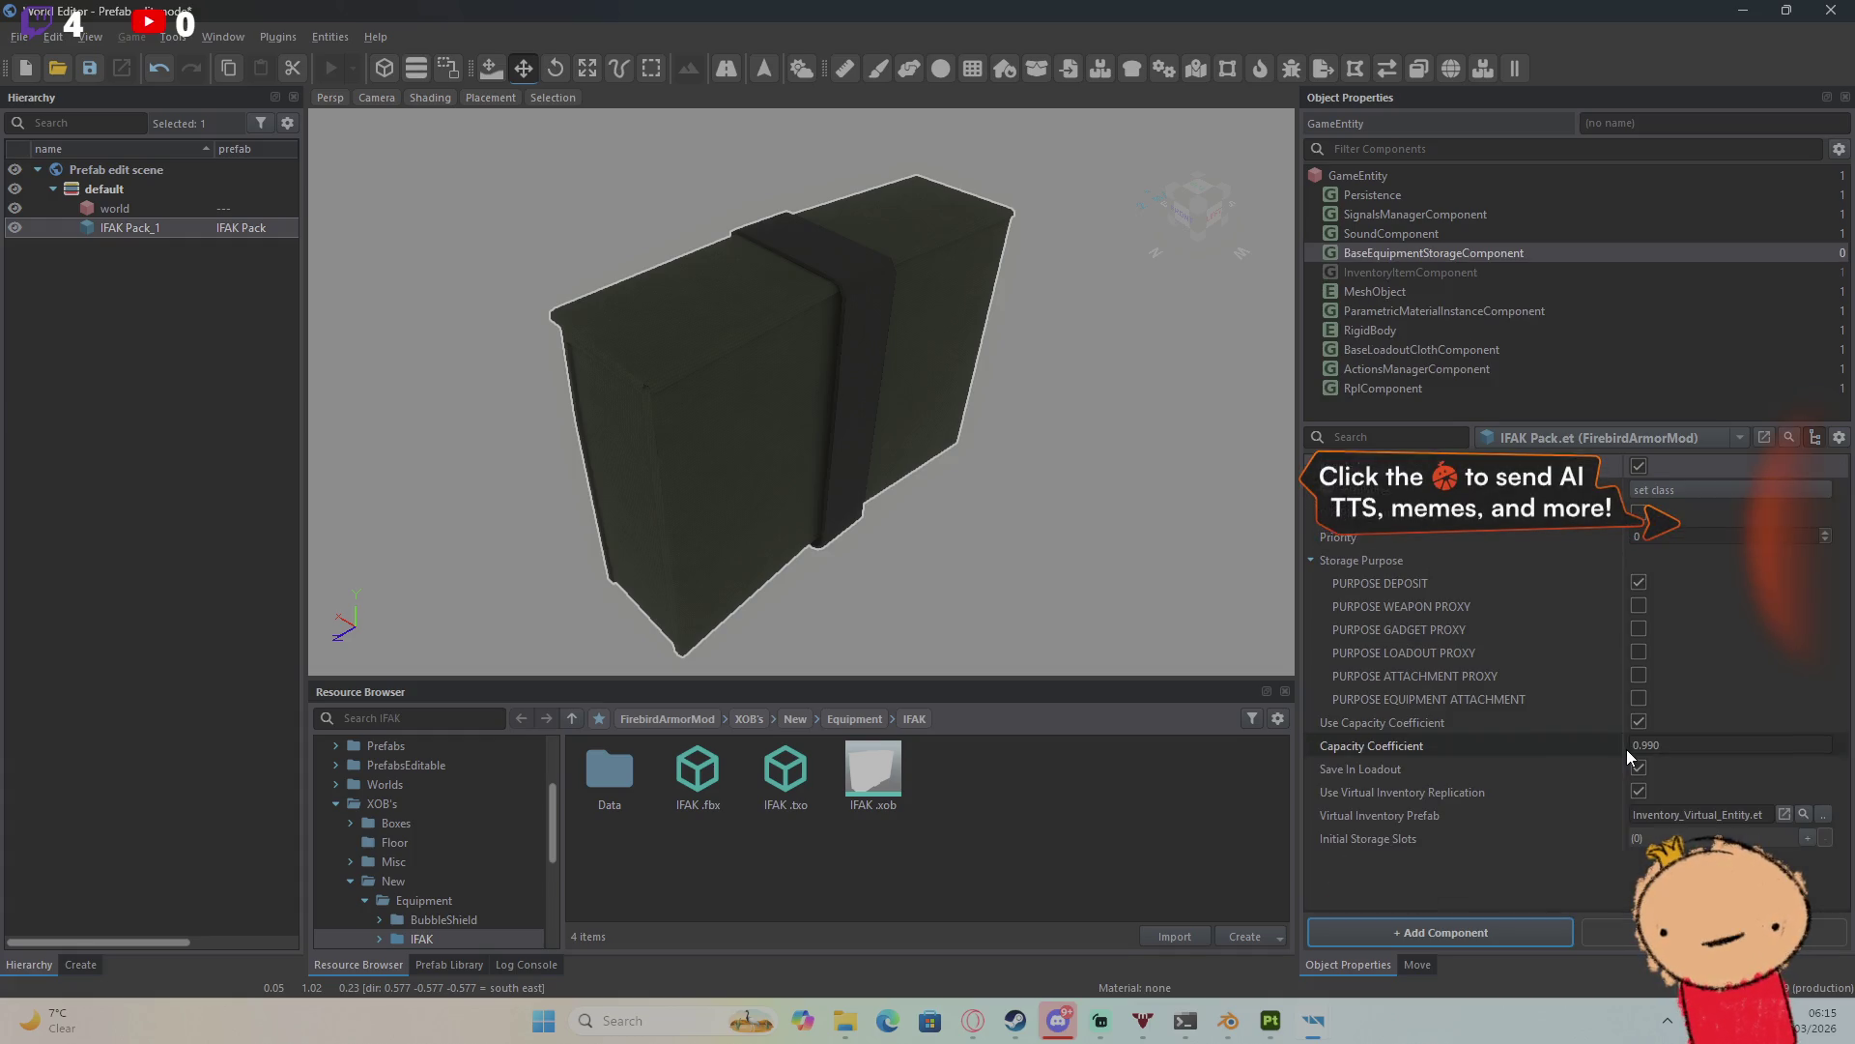
pyautogui.click(1807, 838)
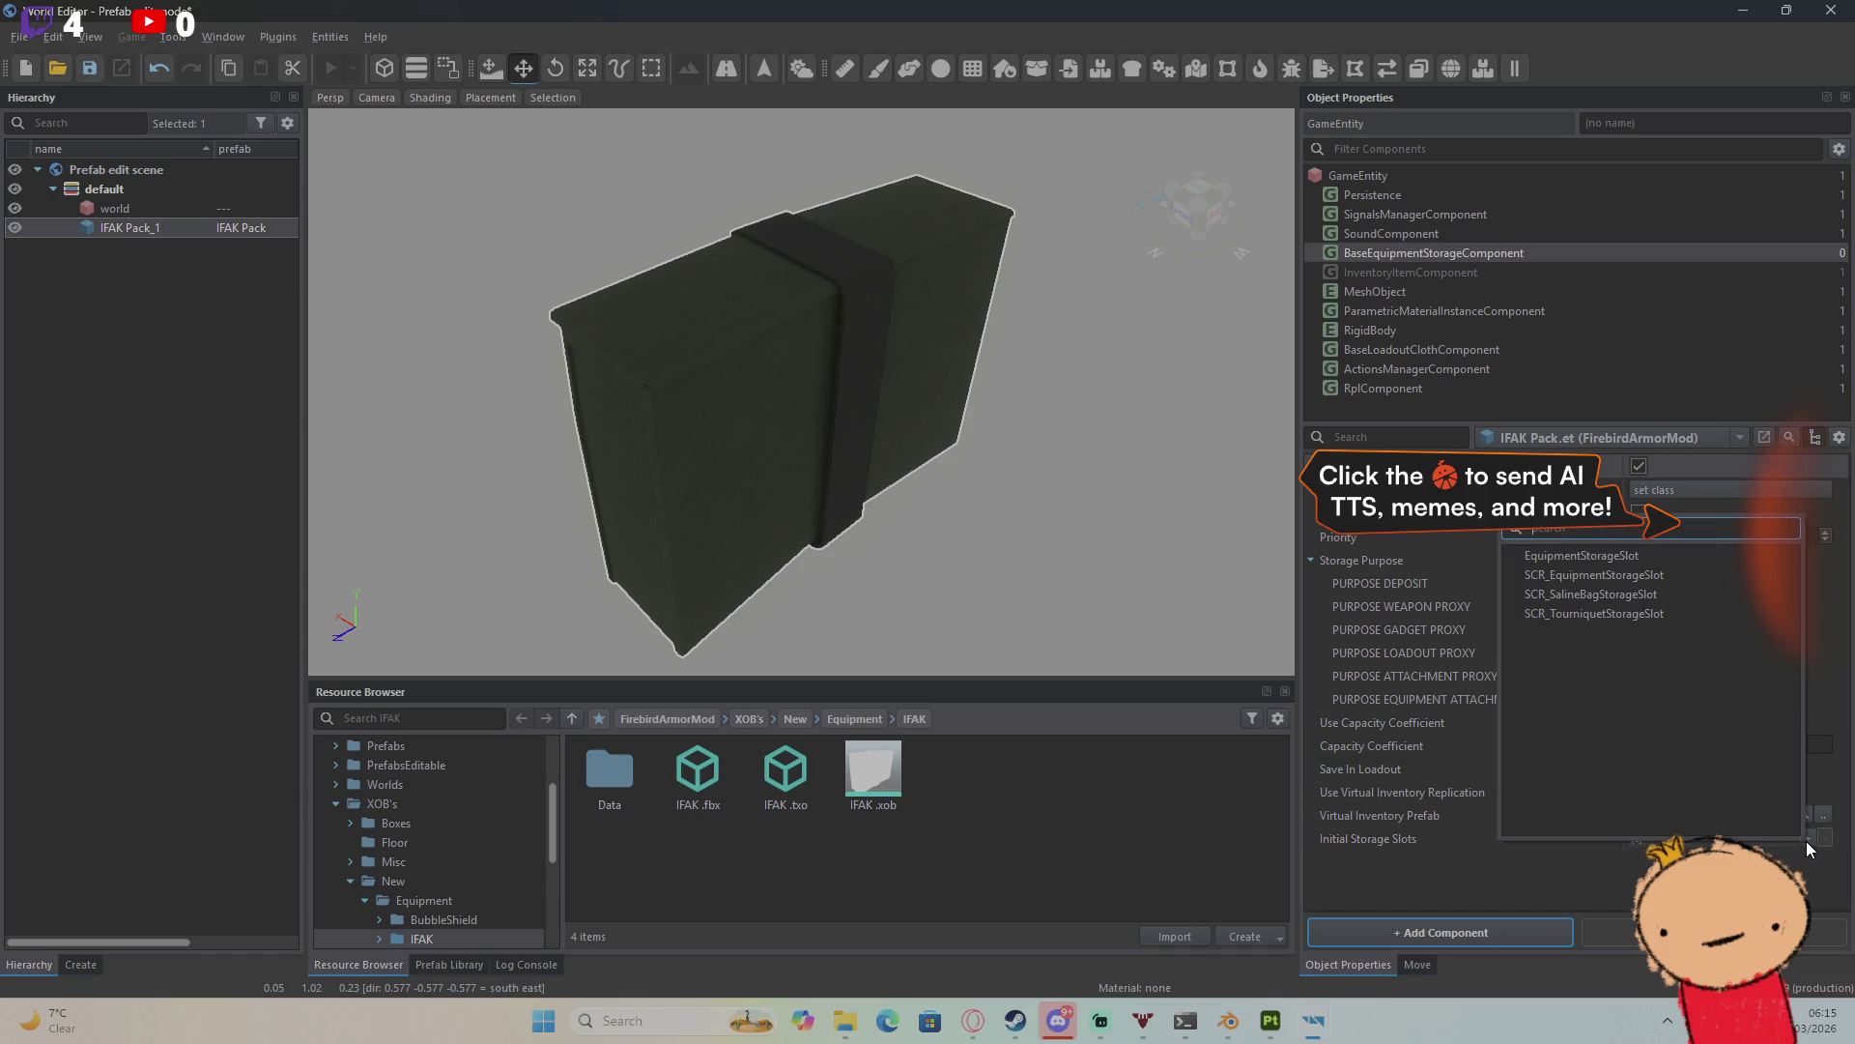
pyautogui.click(1645, 556)
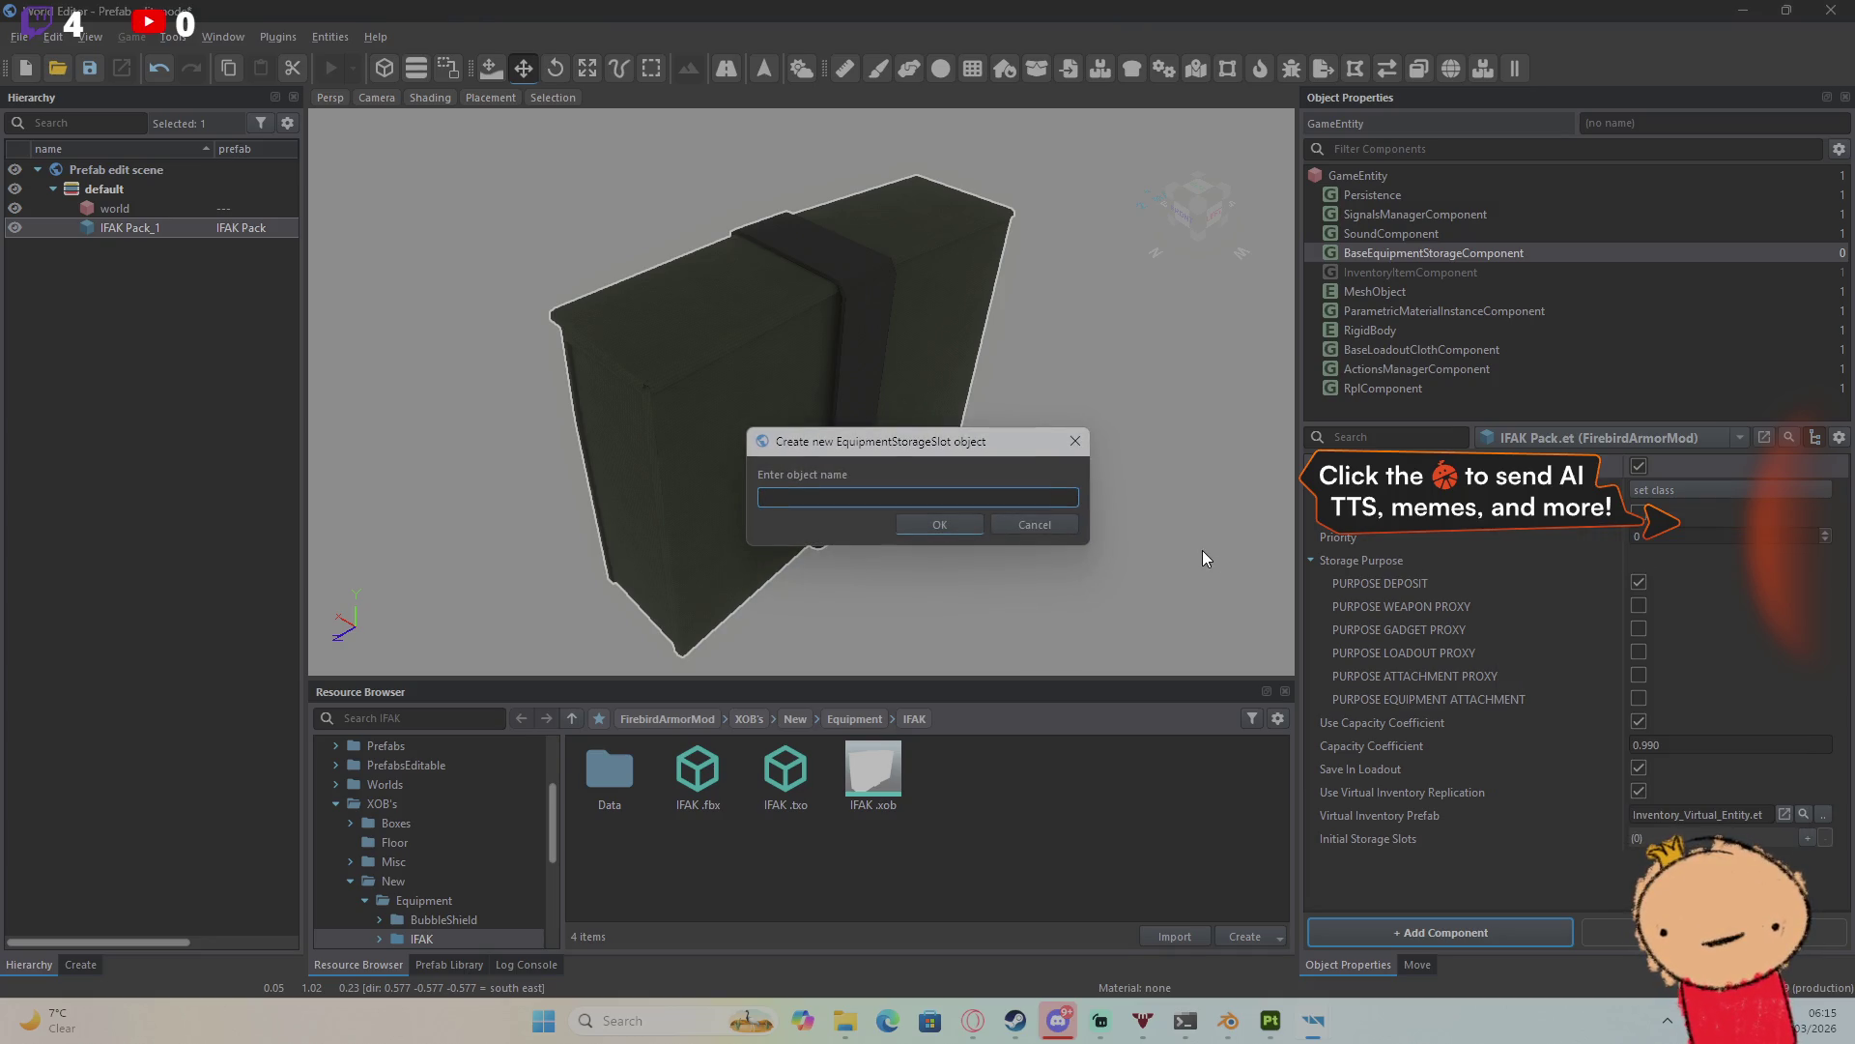
pyautogui.click(1050, 520)
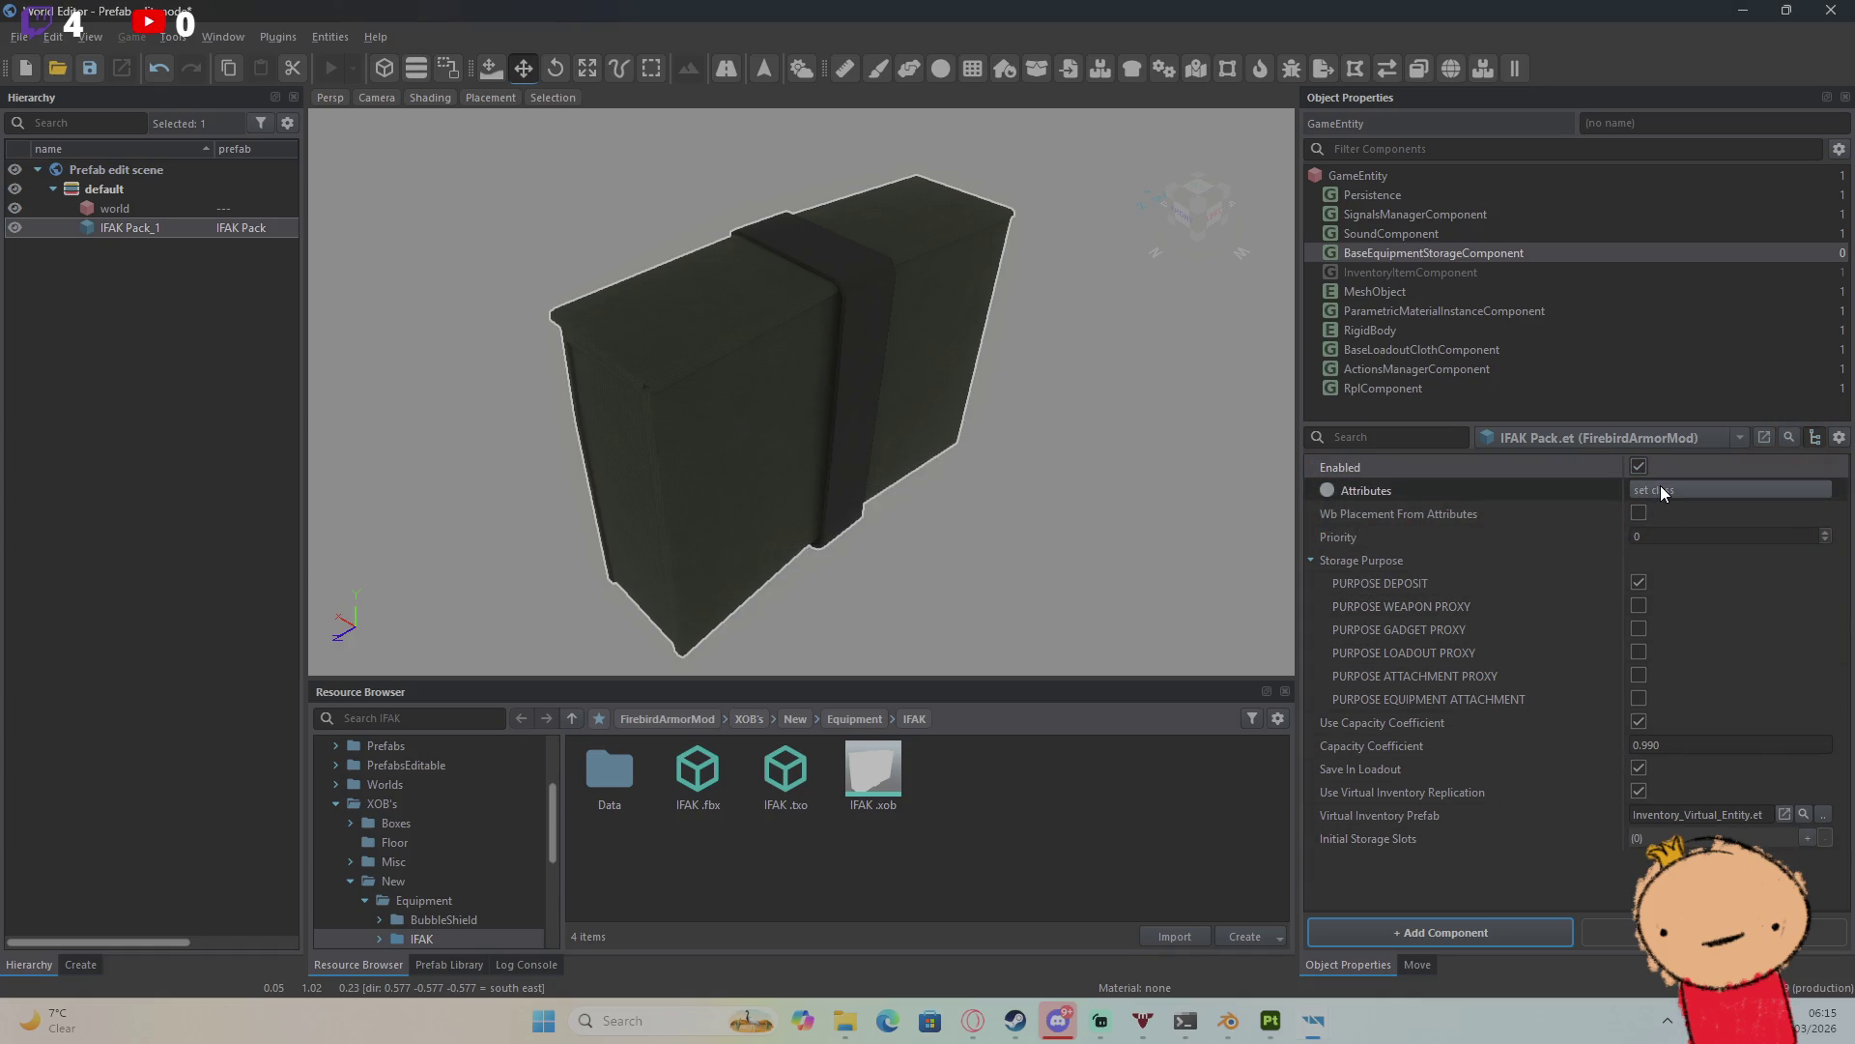
# Step: Delete BaseEquipmentStorageComponent, add EquipmentStorageComponent from a 'storage' search, then delete that too
pyautogui.rightClick(1451, 253)
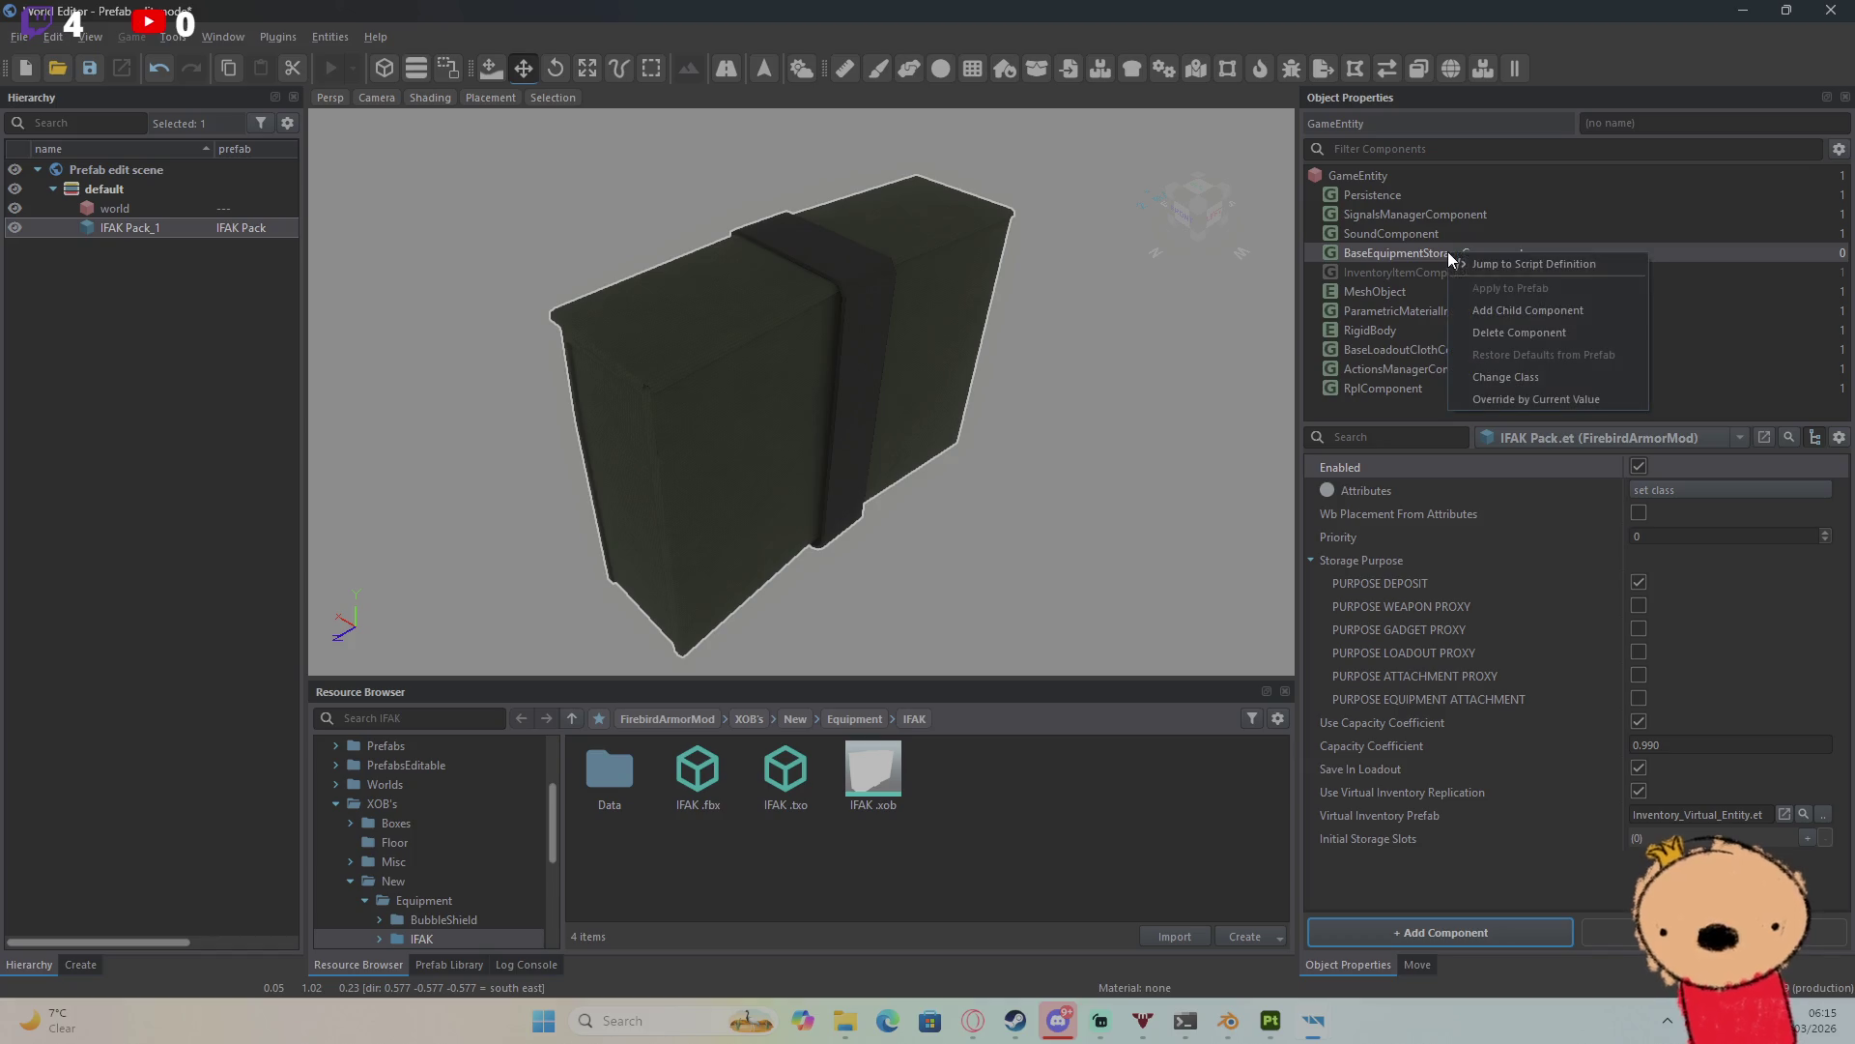
pyautogui.click(1492, 330)
pyautogui.click(1469, 934)
pyautogui.write('sa')
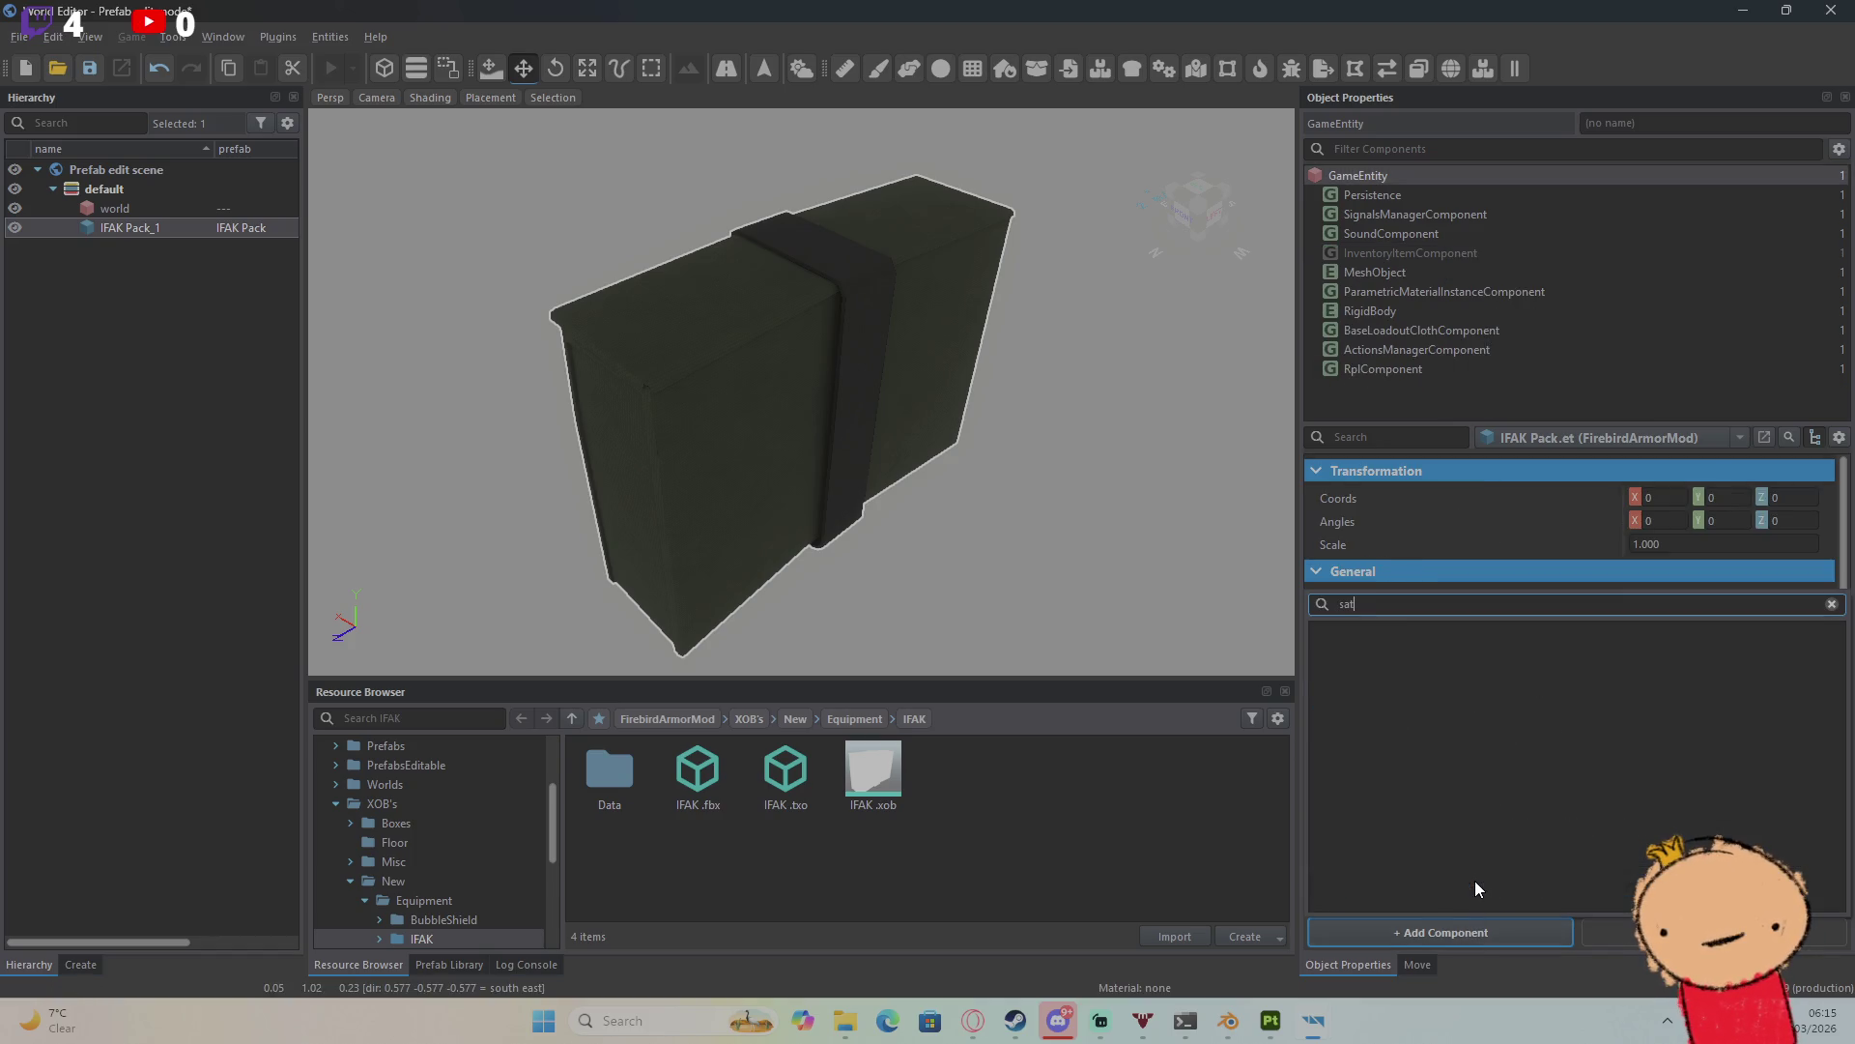
pyautogui.press('BackSpace')
pyautogui.write('tor')
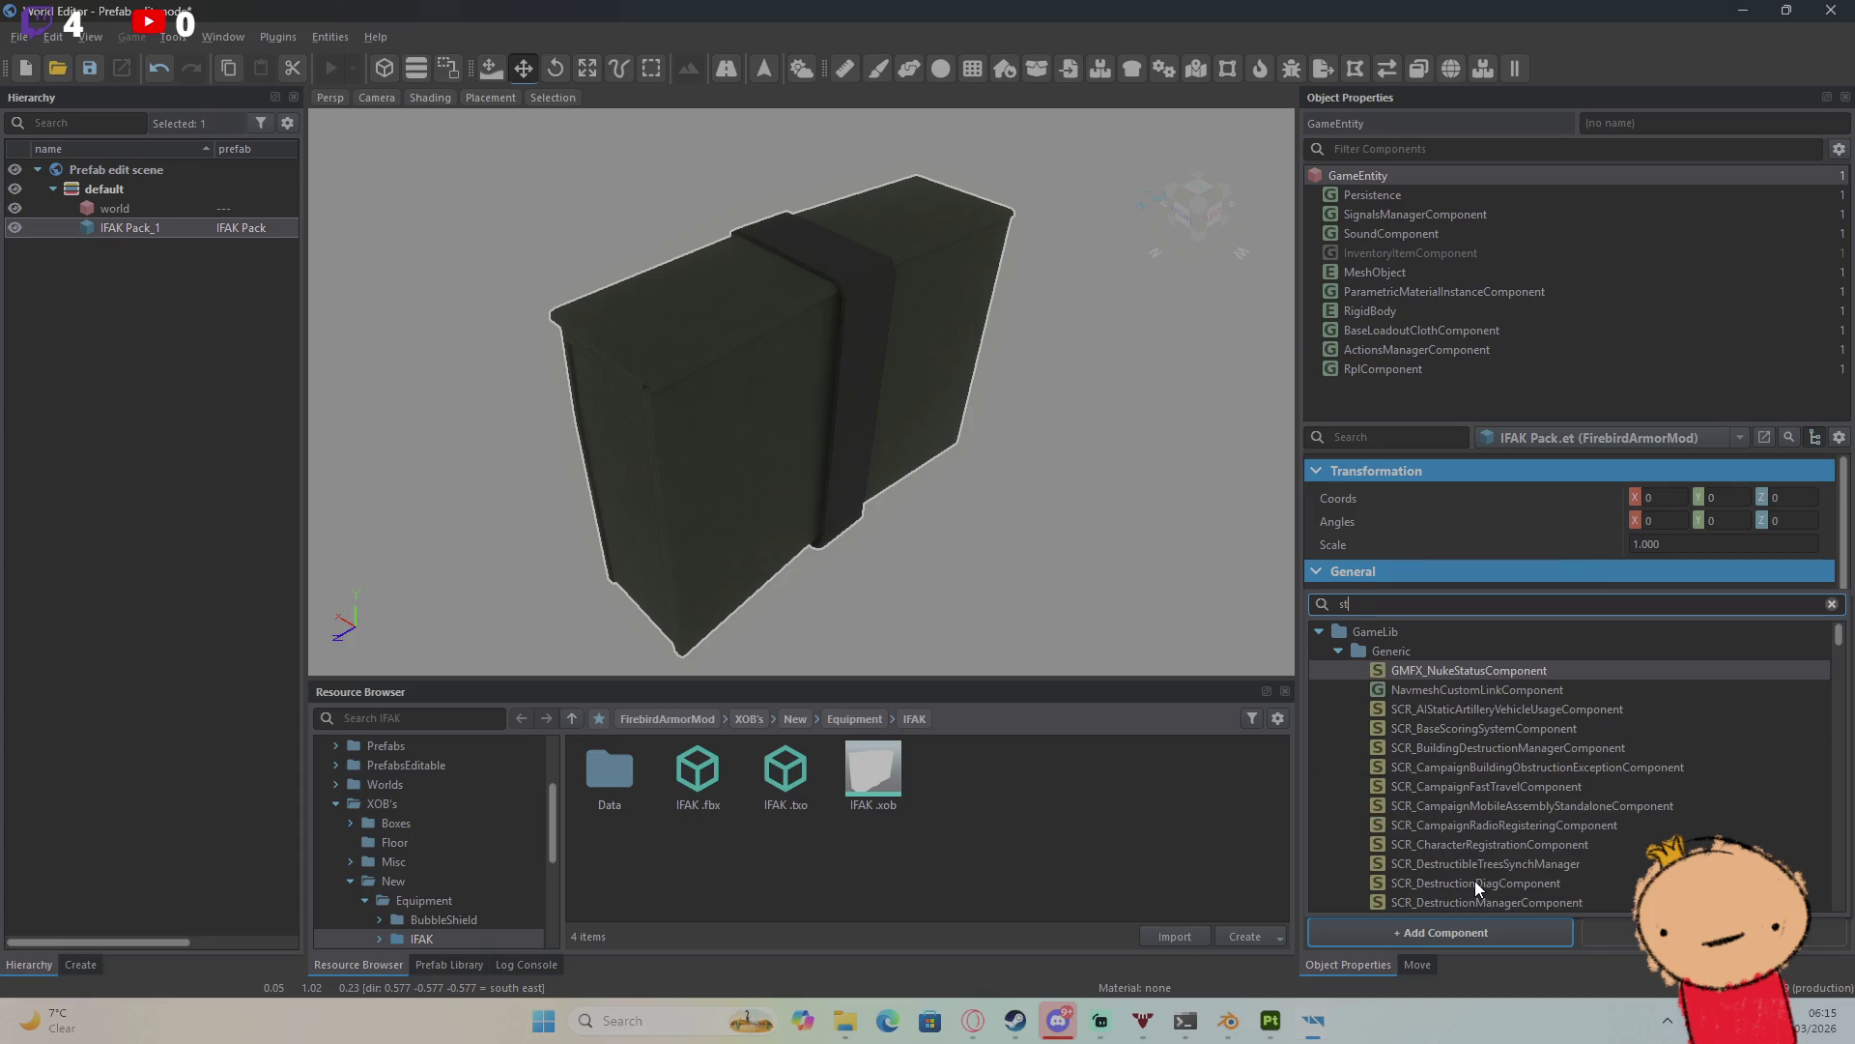
pyautogui.write('age')
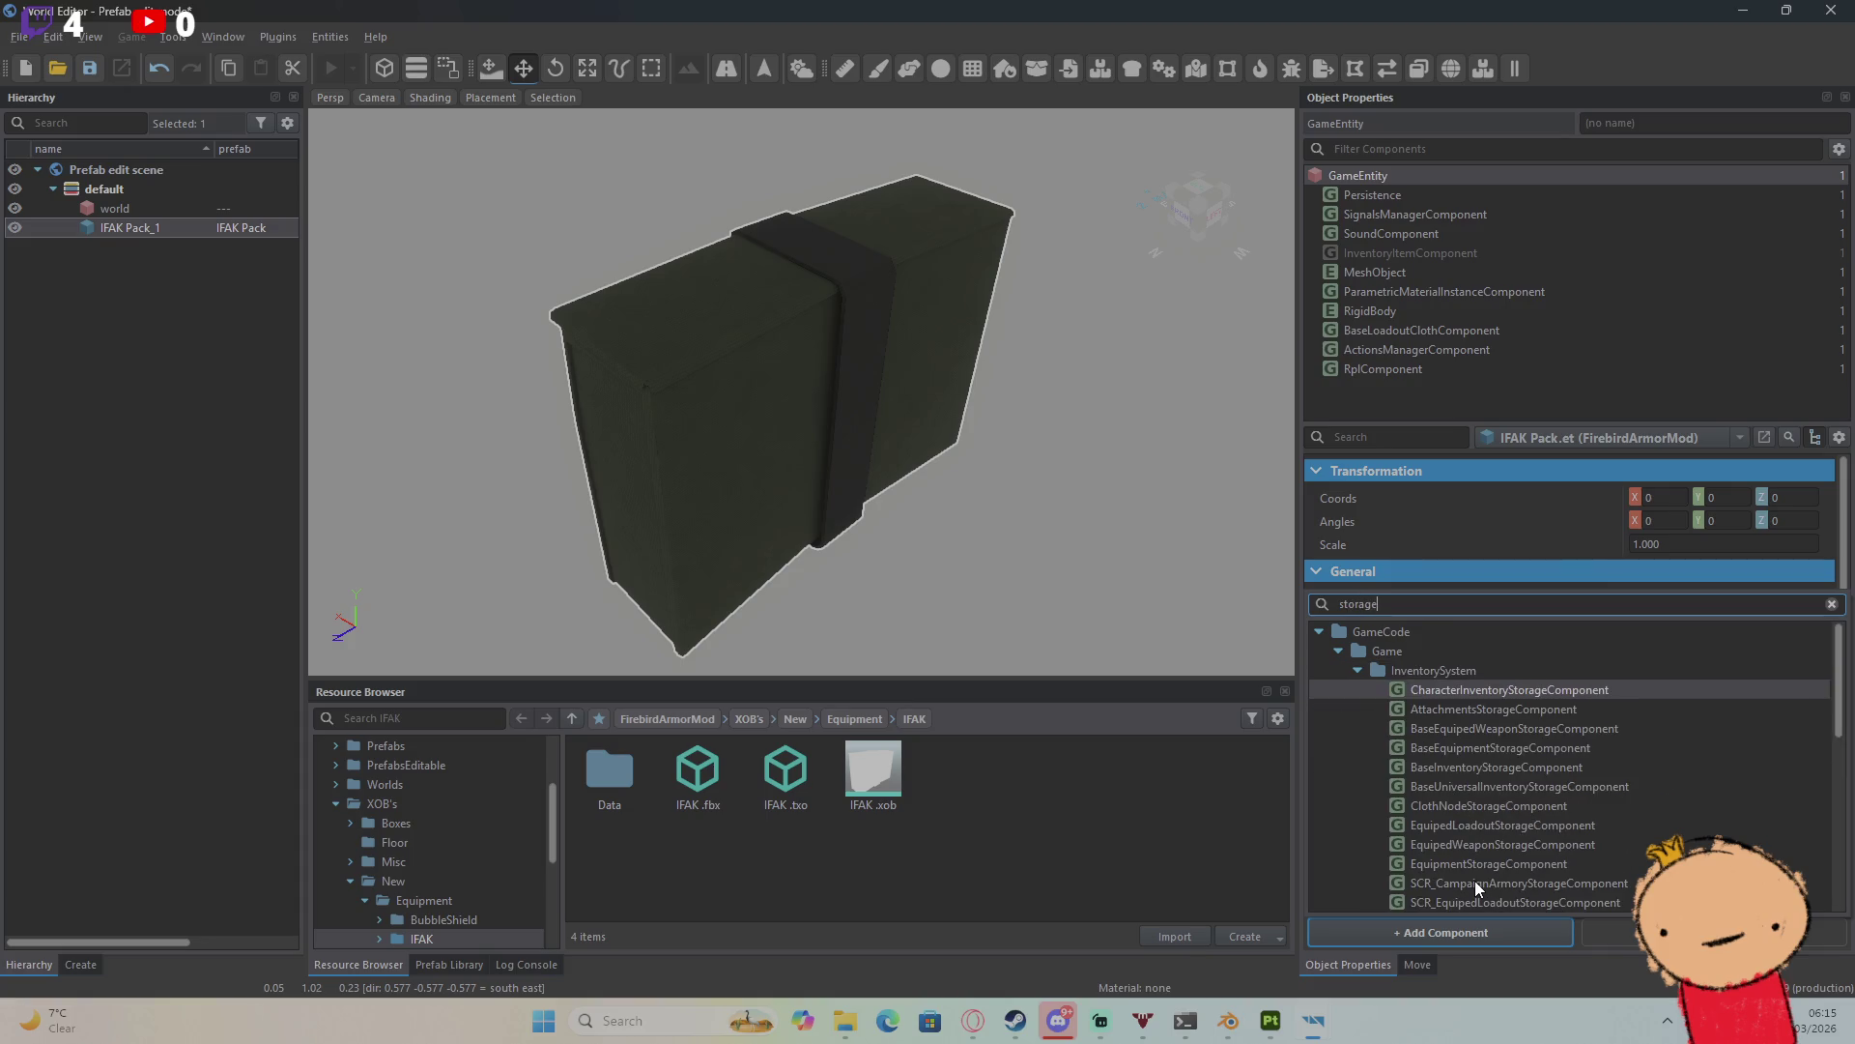
pyautogui.scroll(-2, 1498, 748)
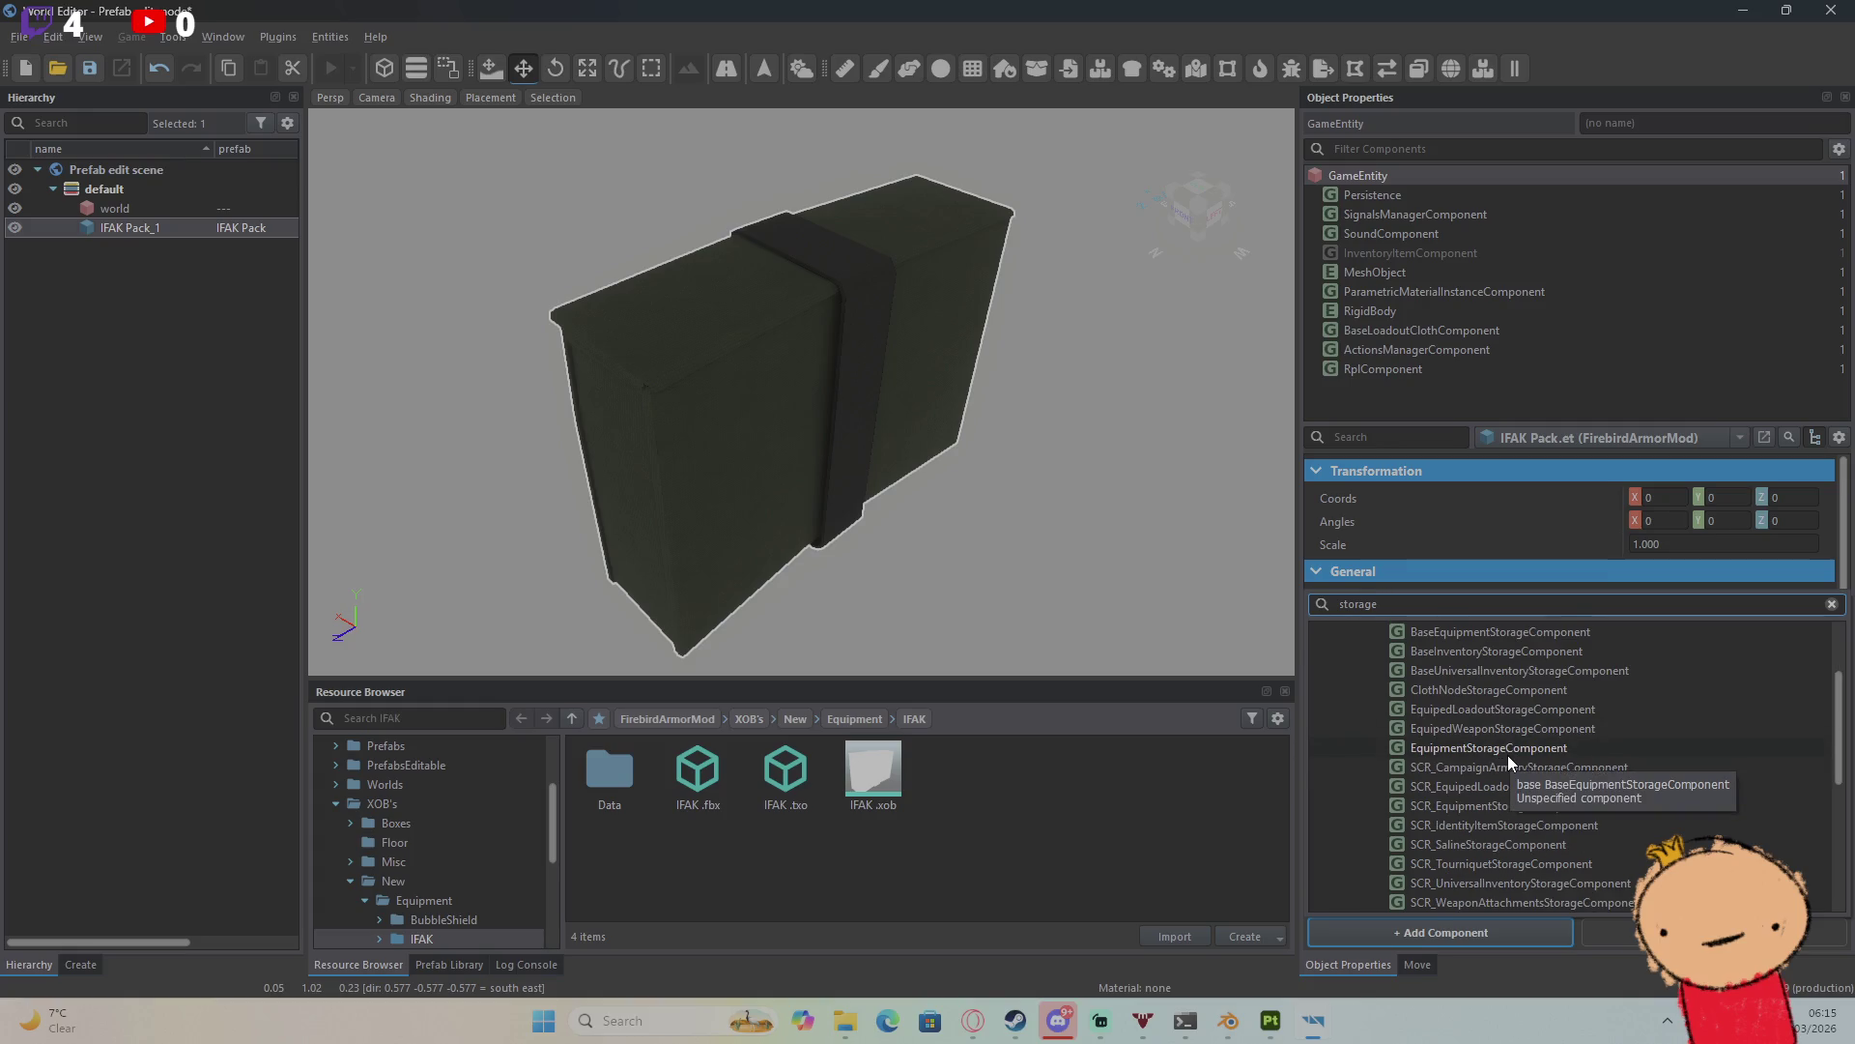
pyautogui.scroll(1, 1504, 752)
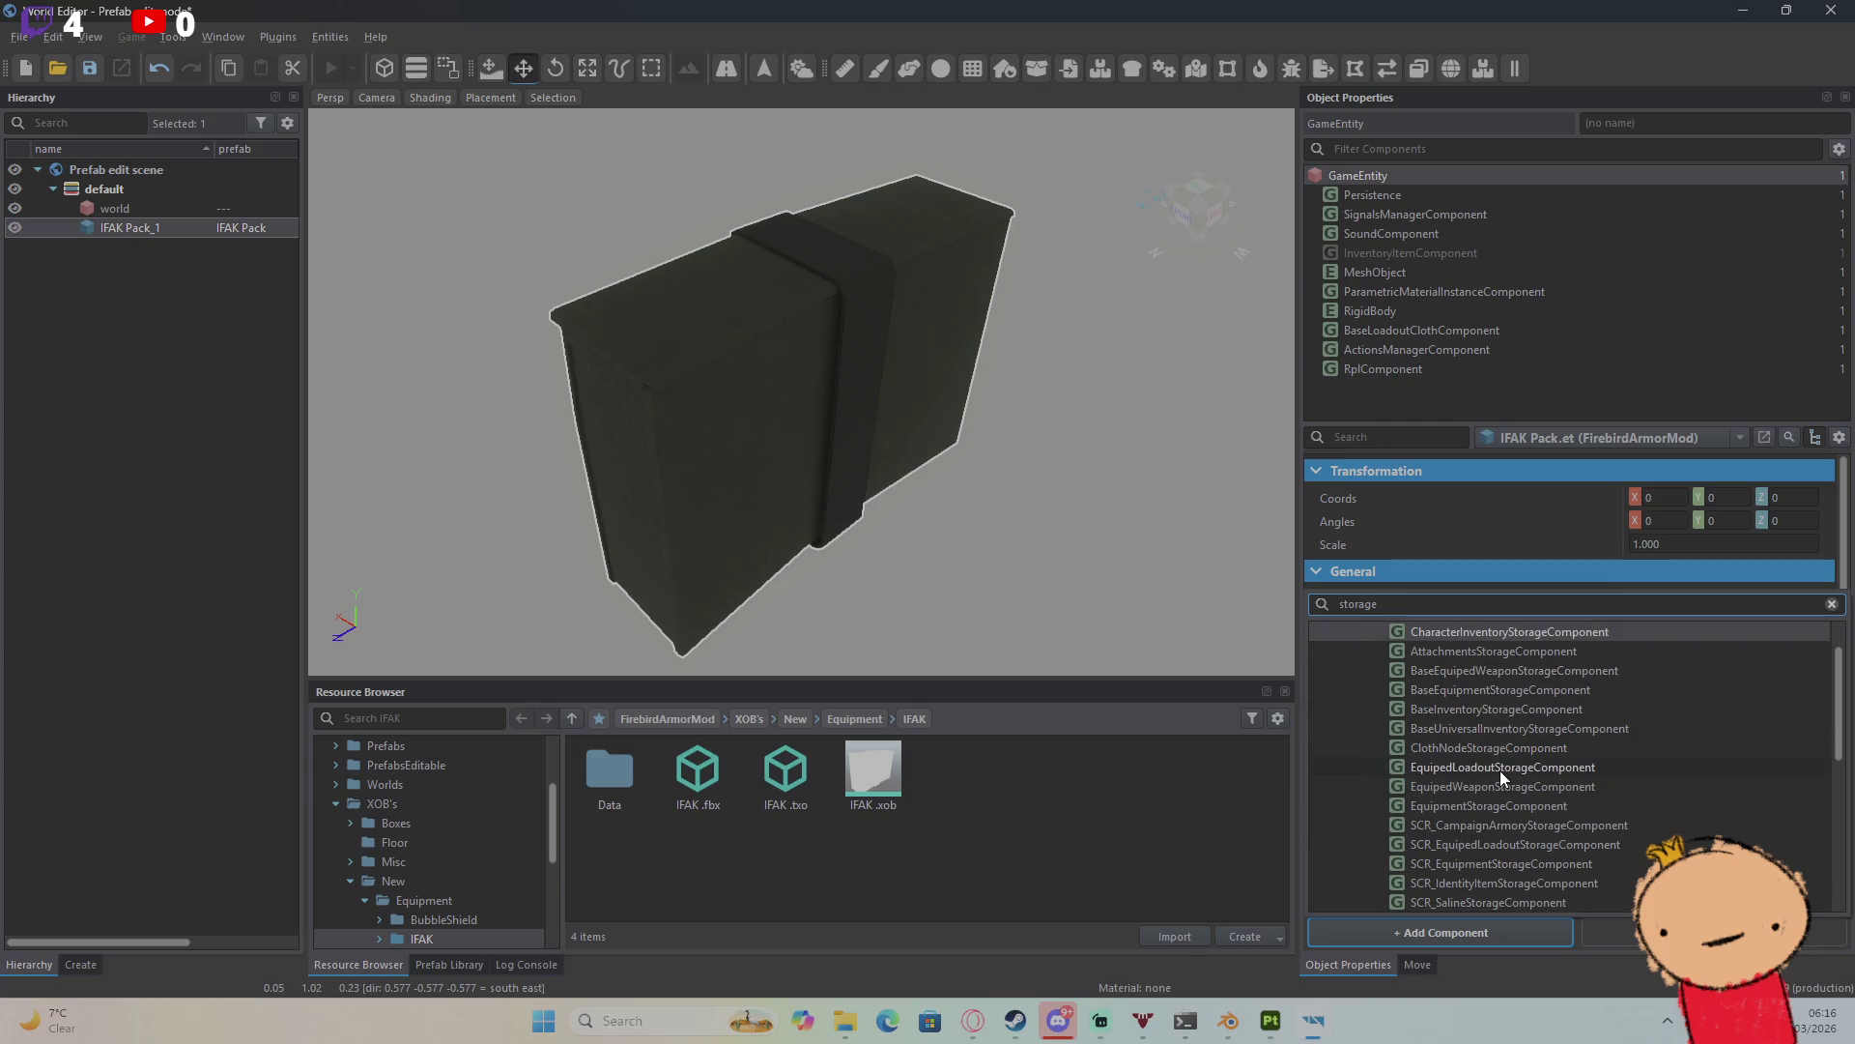
pyautogui.doubleClick(1498, 810)
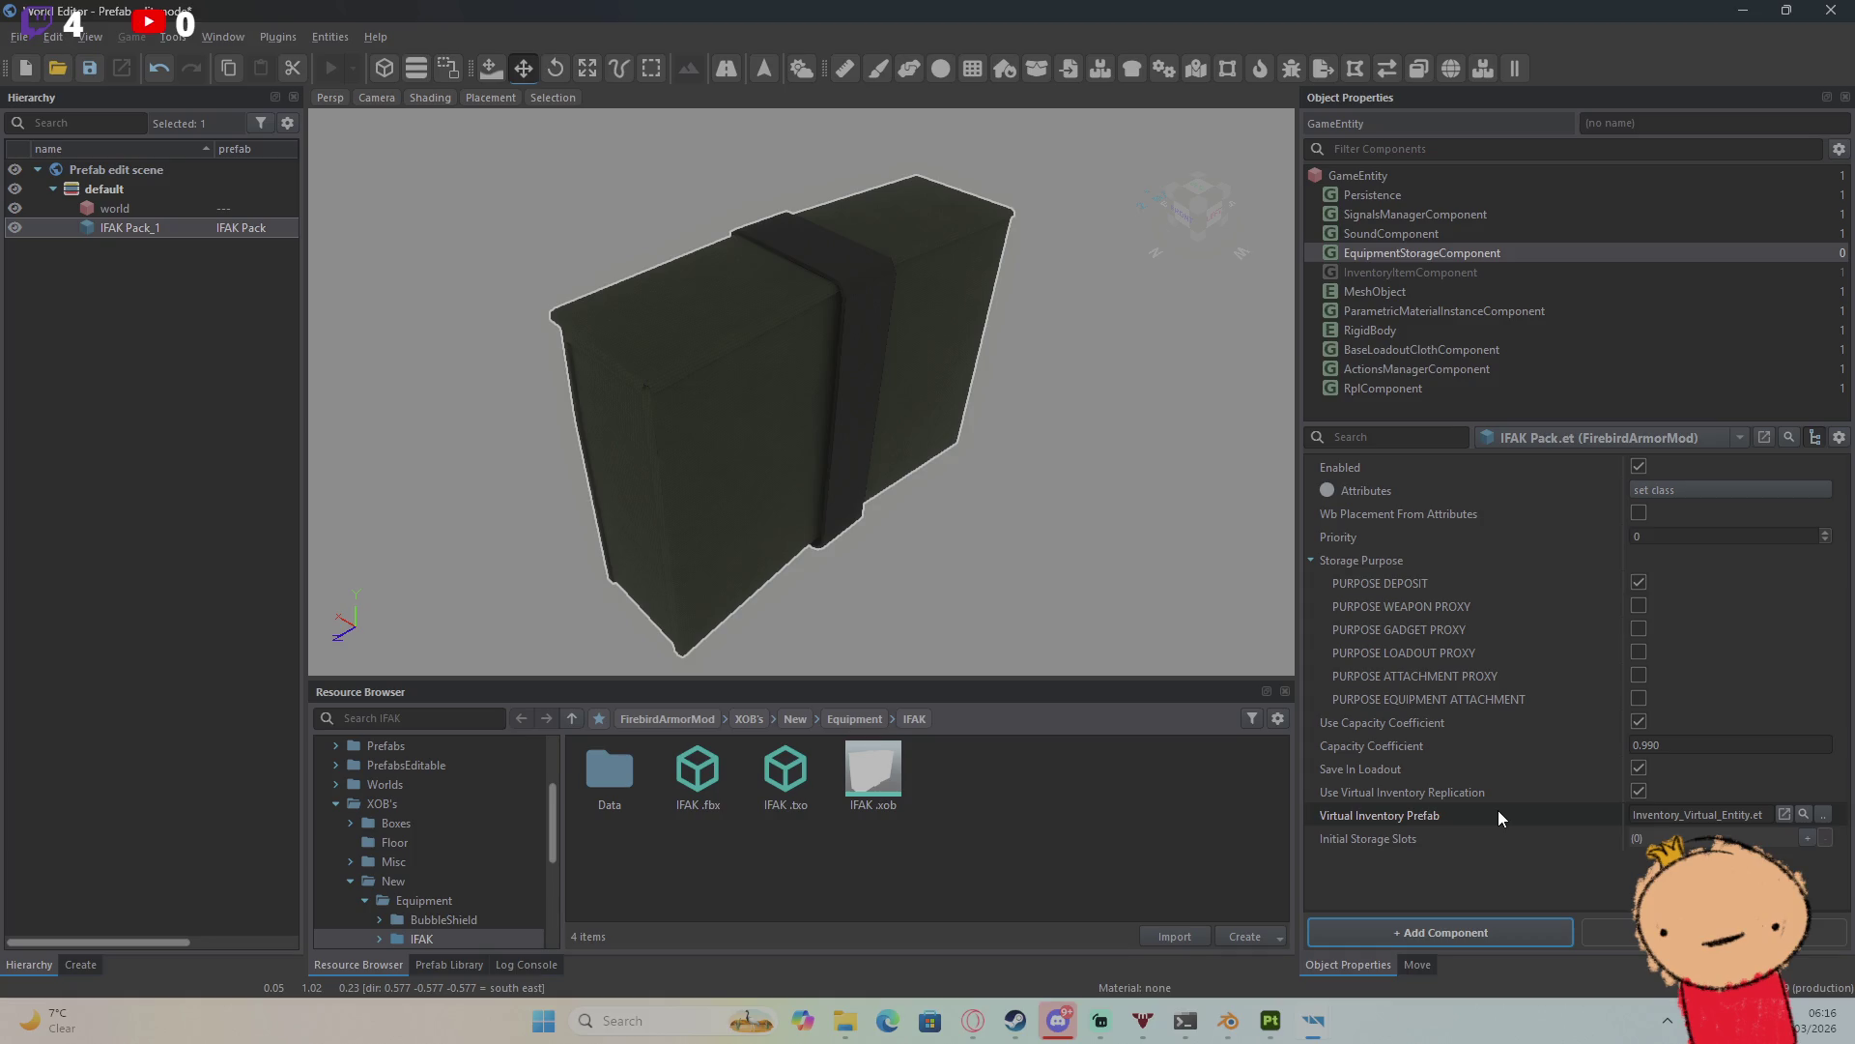
pyautogui.rightClick(1455, 255)
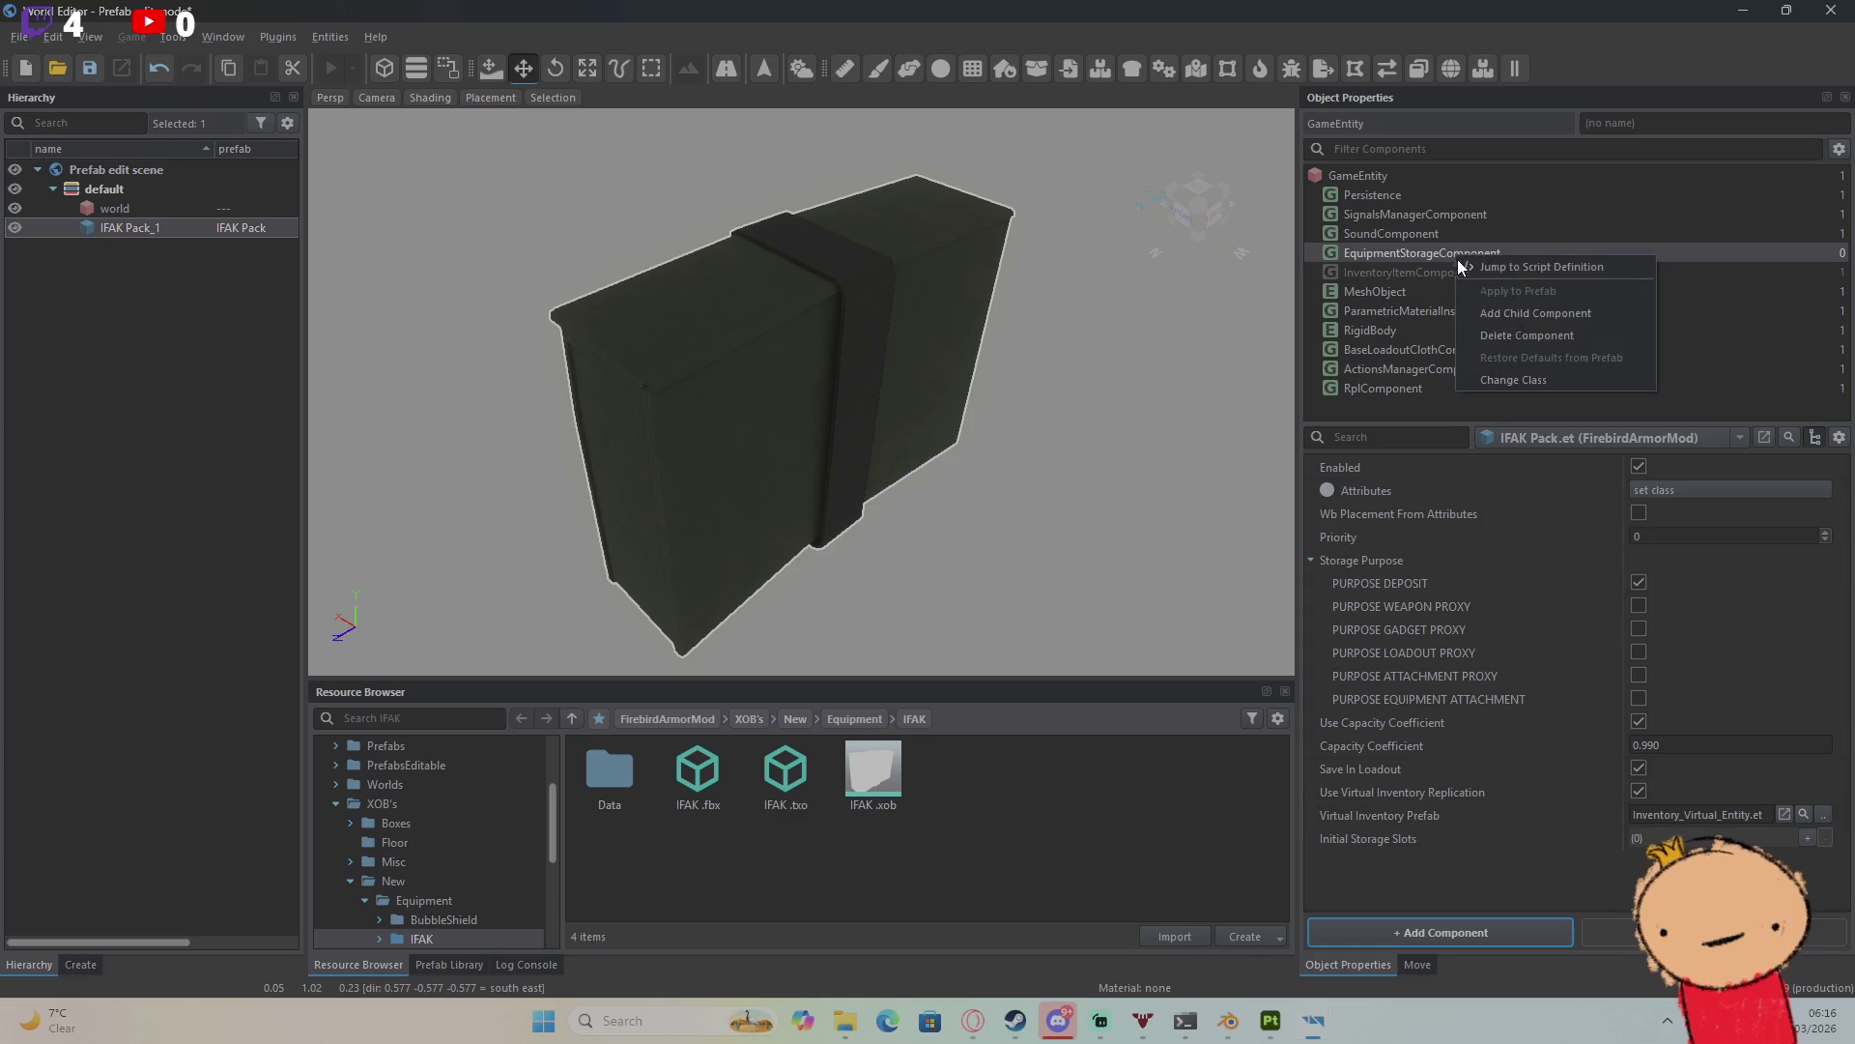
pyautogui.click(1515, 337)
# Step: Save the IFAK Pack changes and inspect the Backpack prefab's universal inventory storage settings
pyautogui.click(1832, 9)
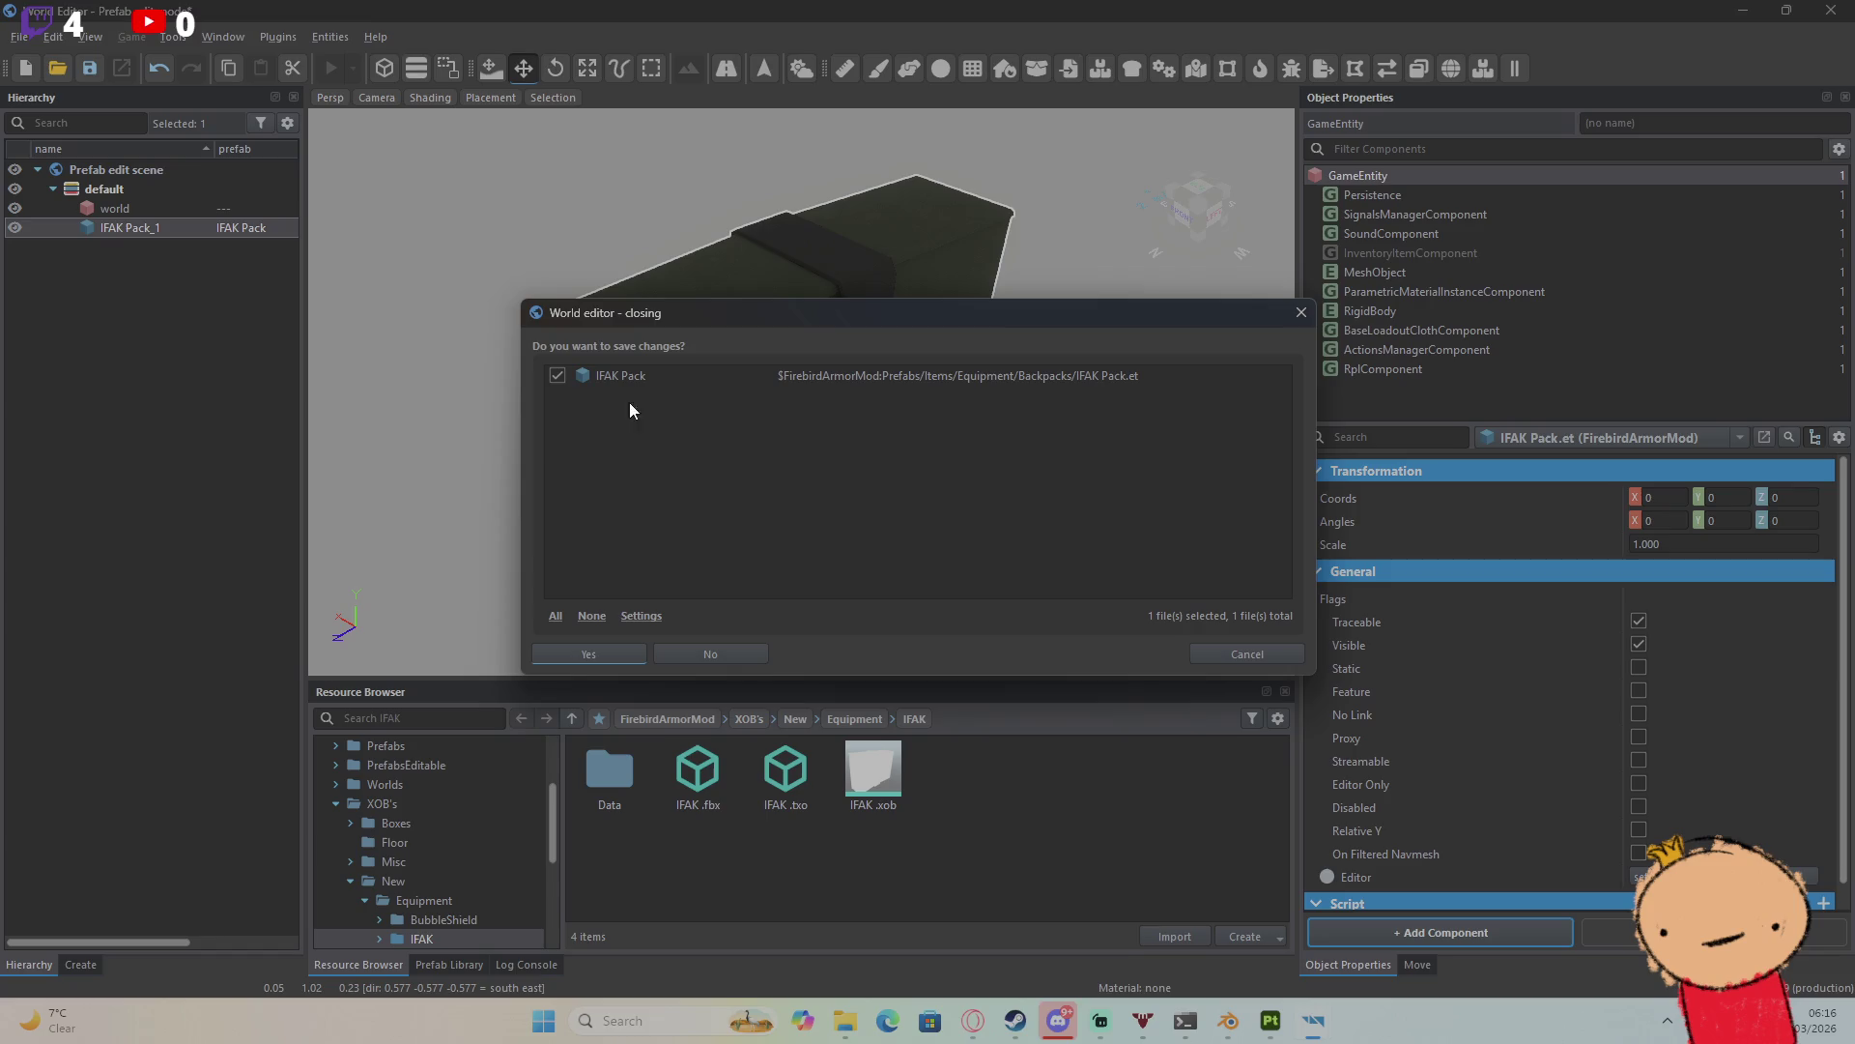
pyautogui.click(577, 659)
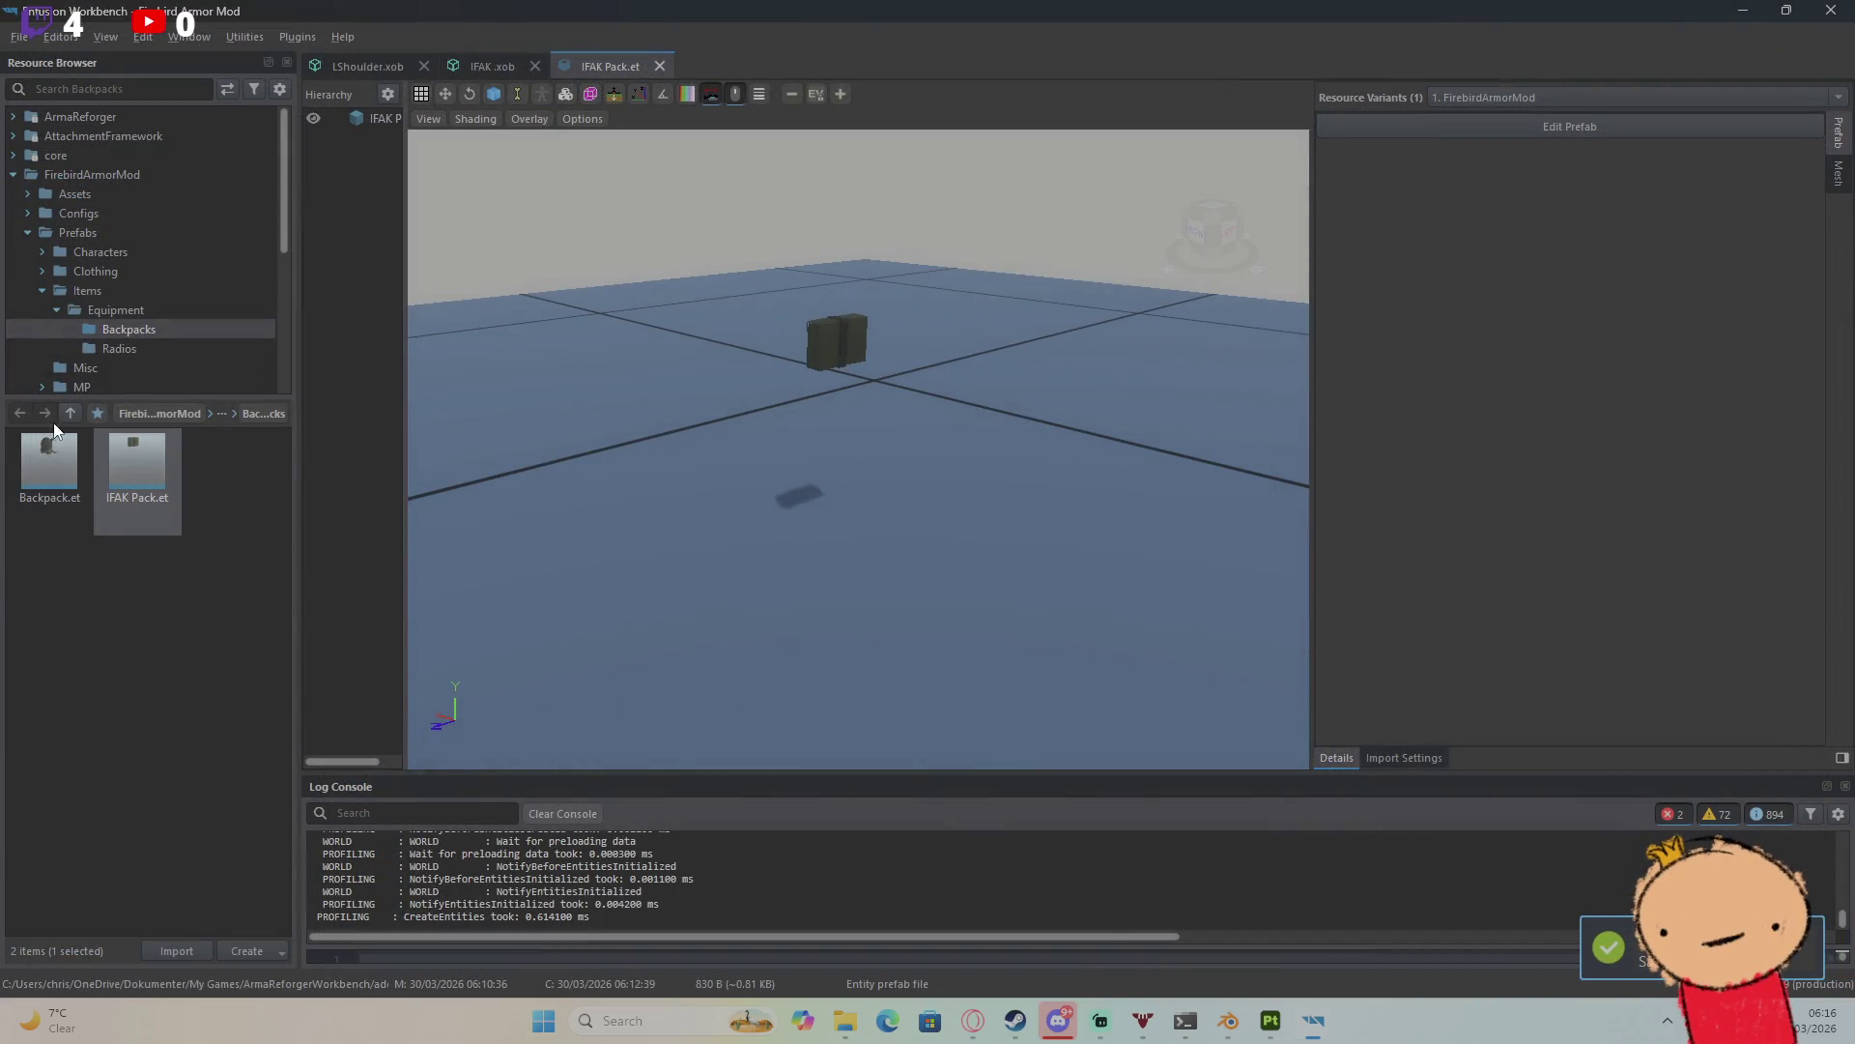
pyautogui.doubleClick(45, 495)
pyautogui.click(1413, 126)
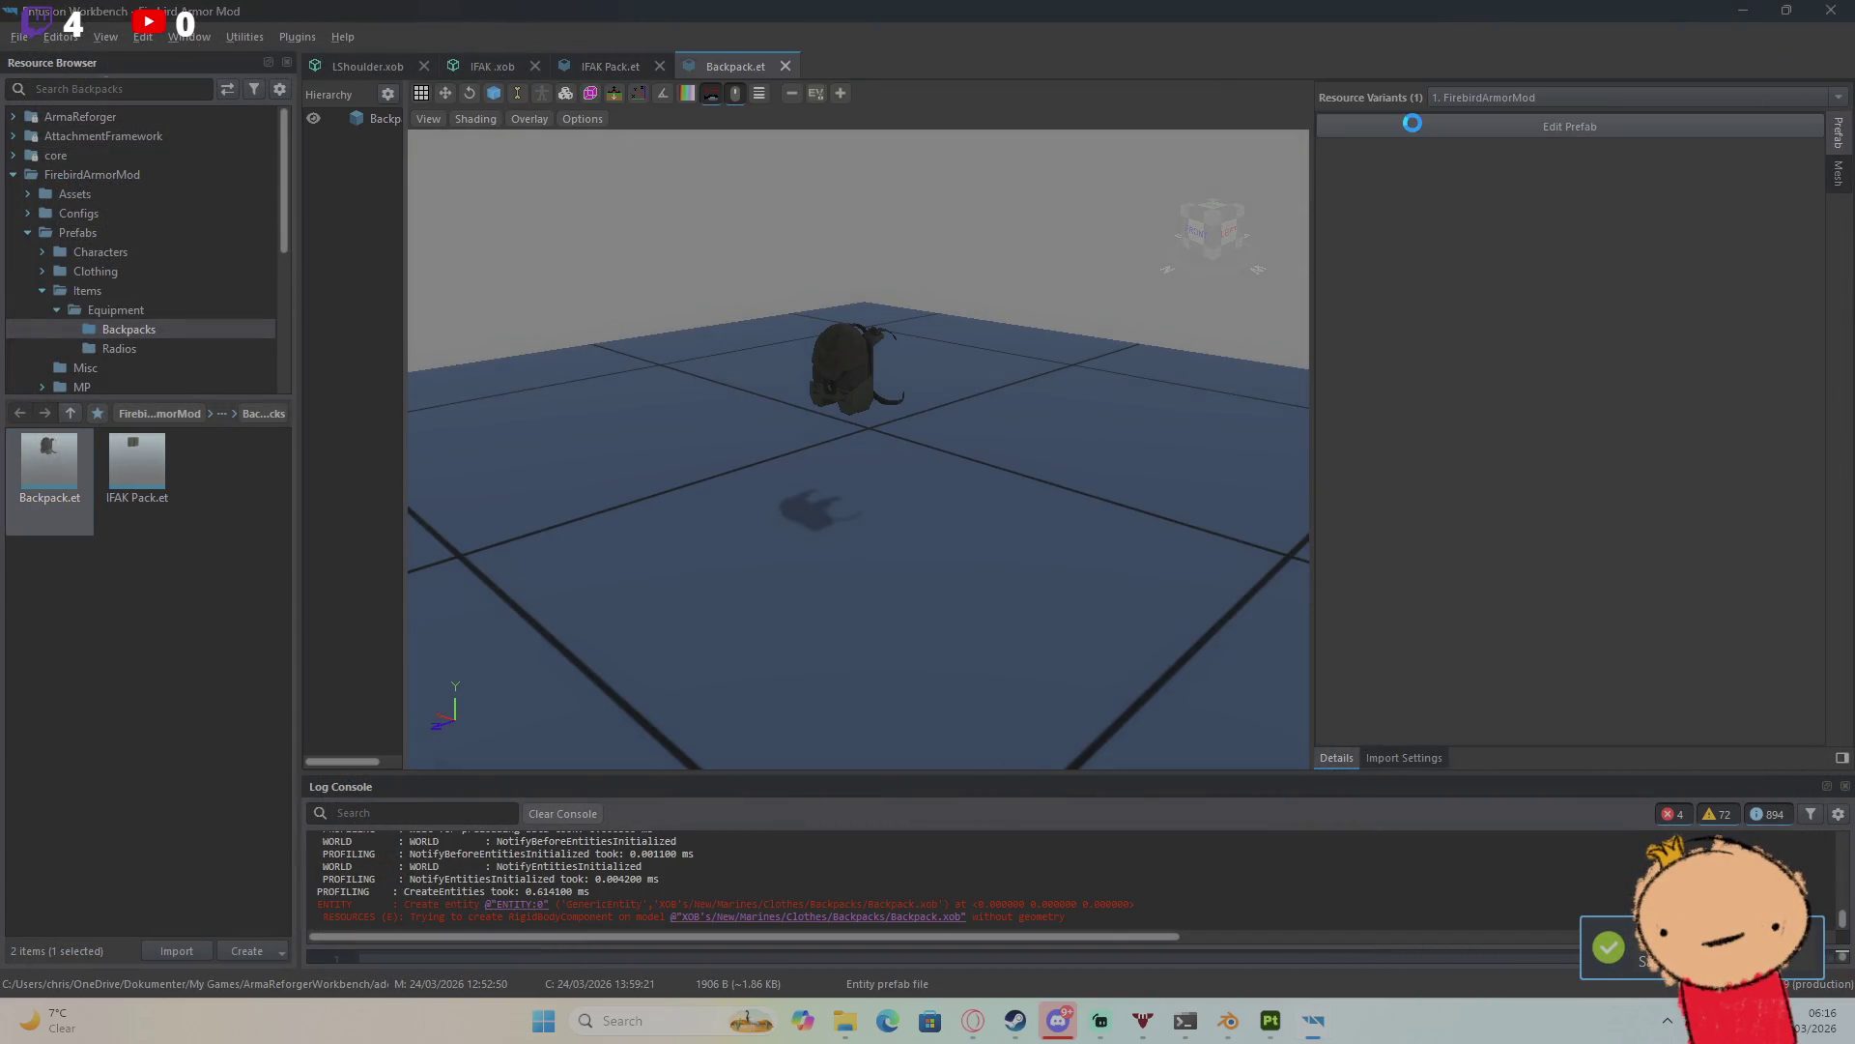
pyautogui.click(1441, 271)
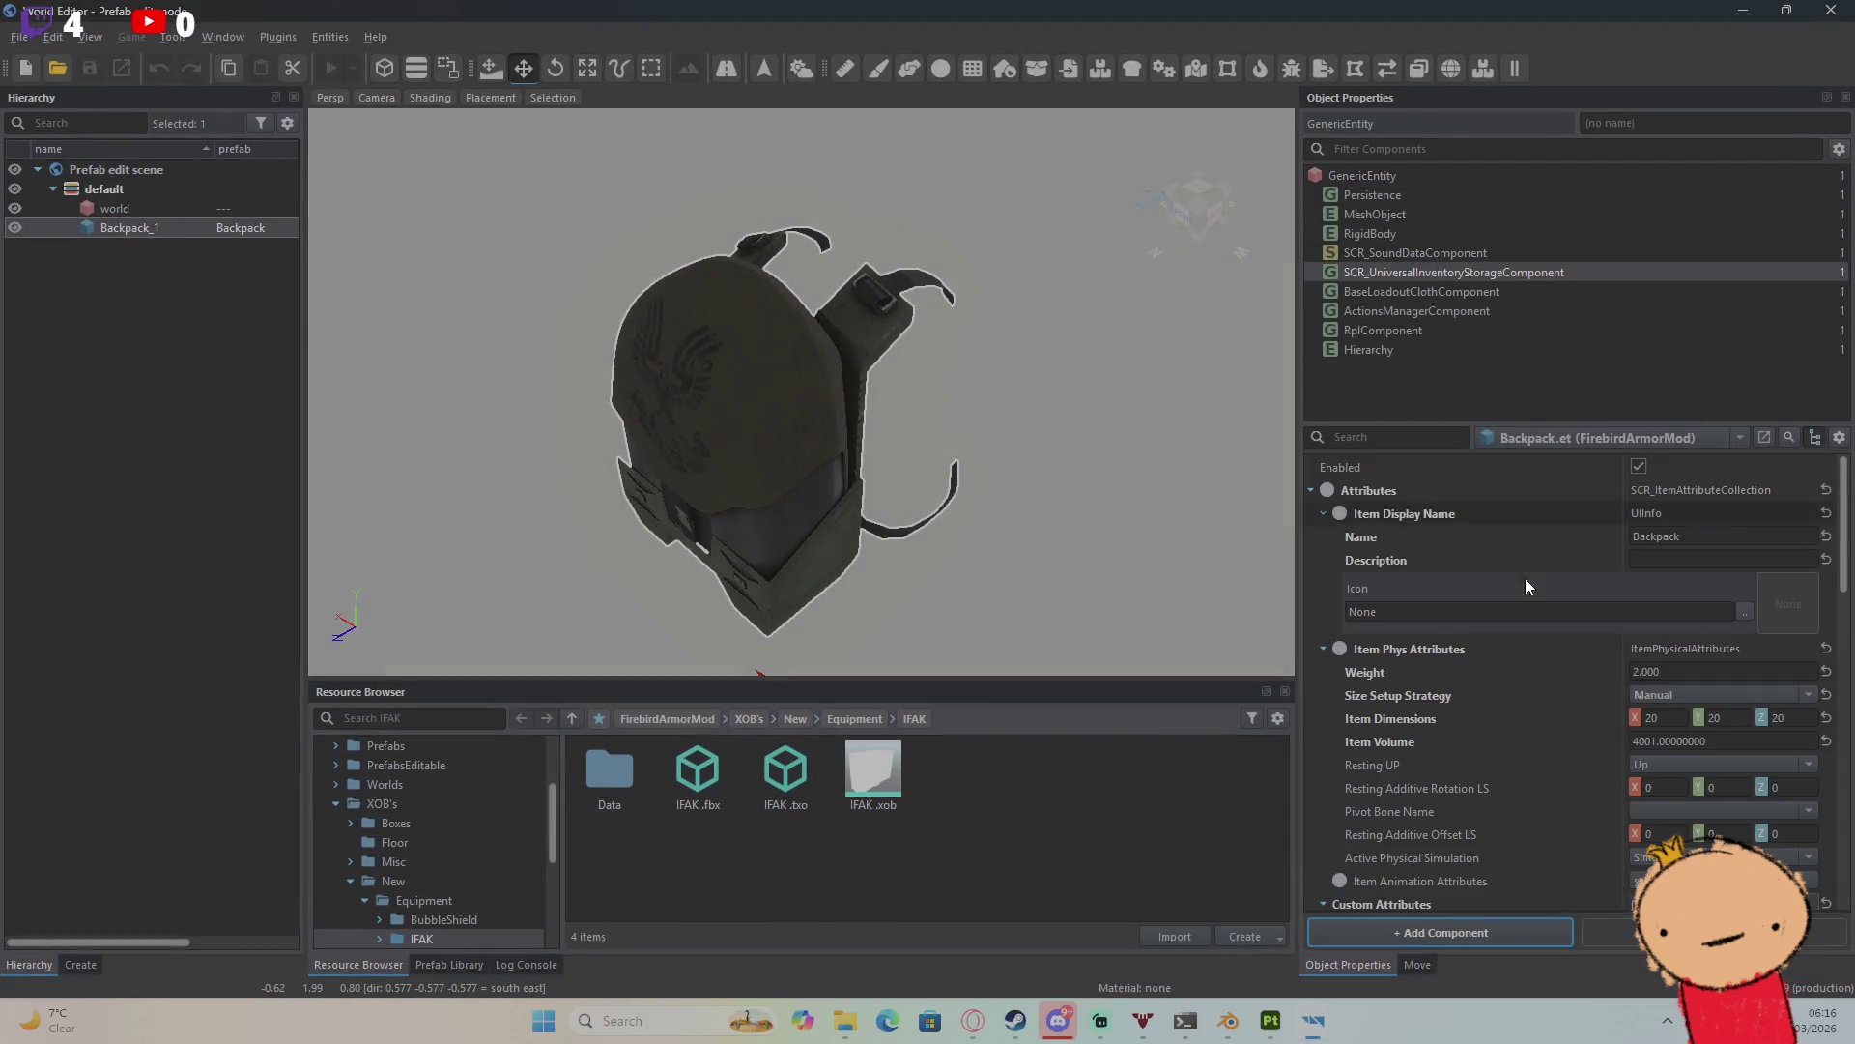
pyautogui.scroll(-5, 1537, 657)
pyautogui.scroll(5, 1548, 710)
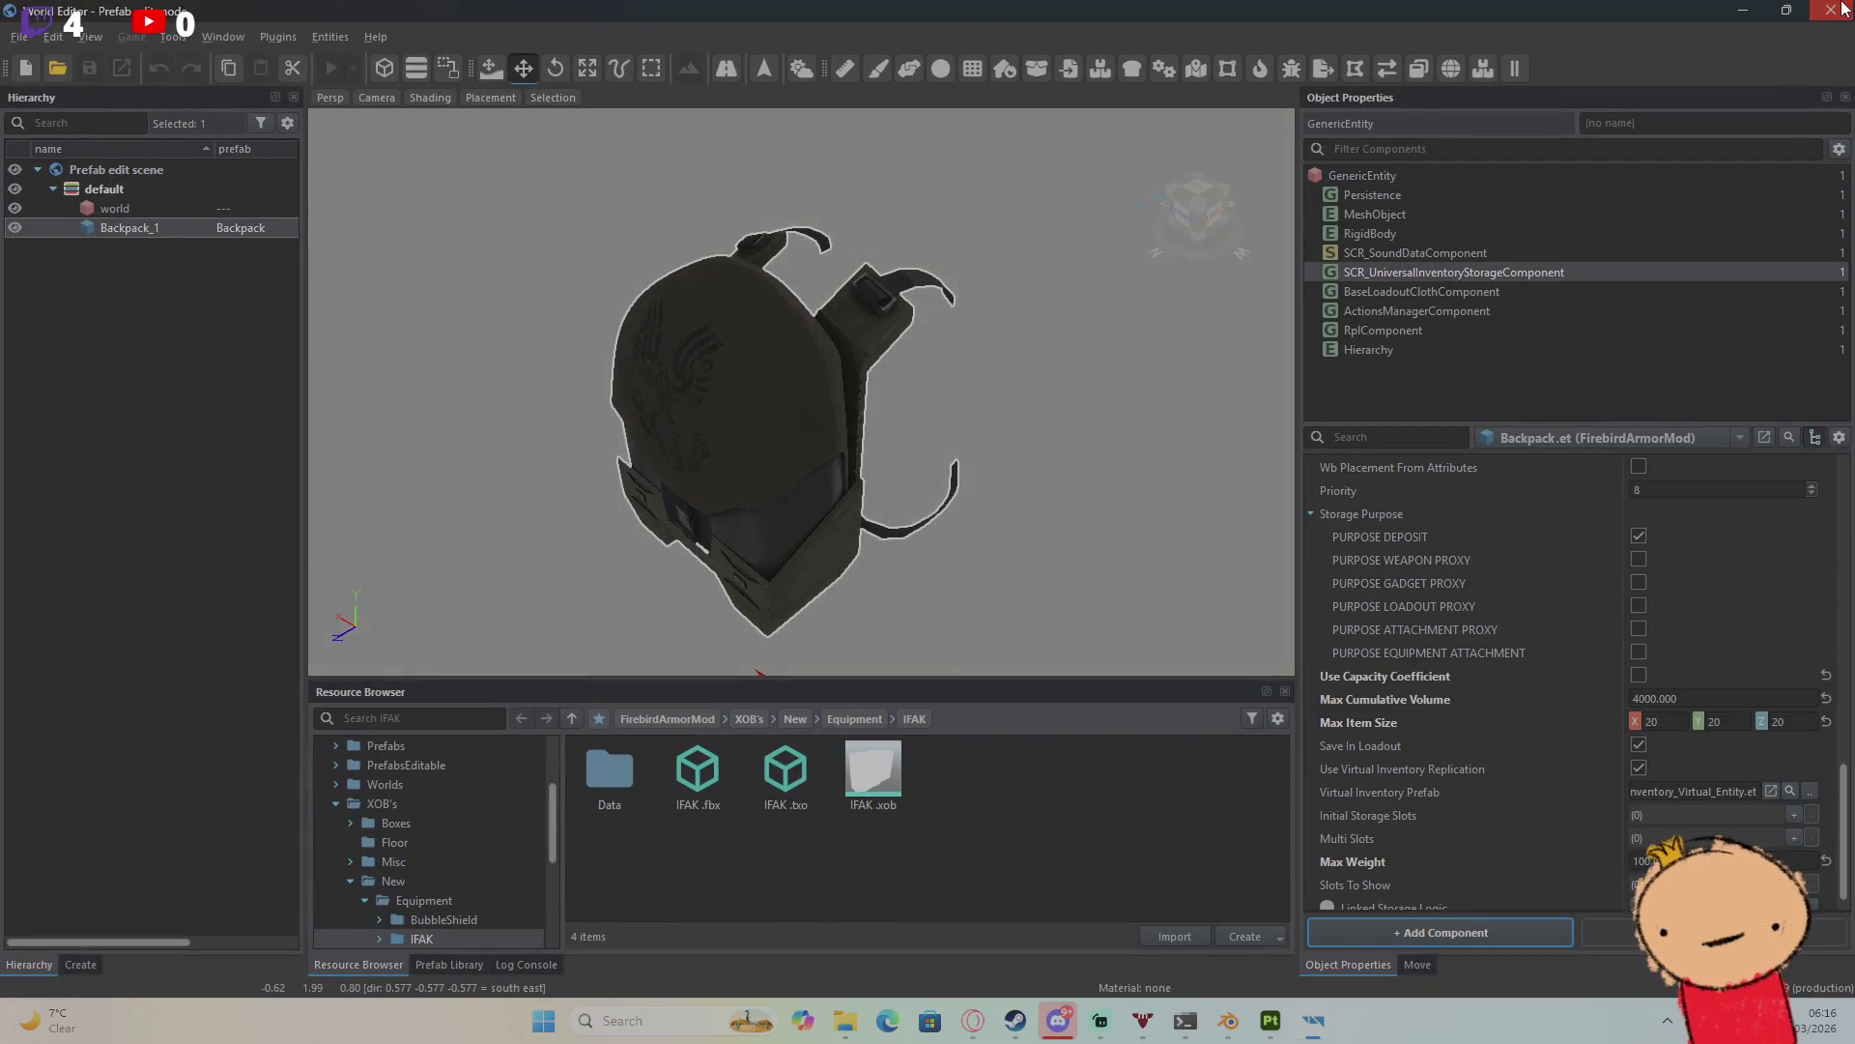
# Step: Reopen the IFAK Pack prefab for editing and search components for 'unive'
pyautogui.hotkey('alt', 'Tab')
pyautogui.click(619, 65)
pyautogui.click(1406, 128)
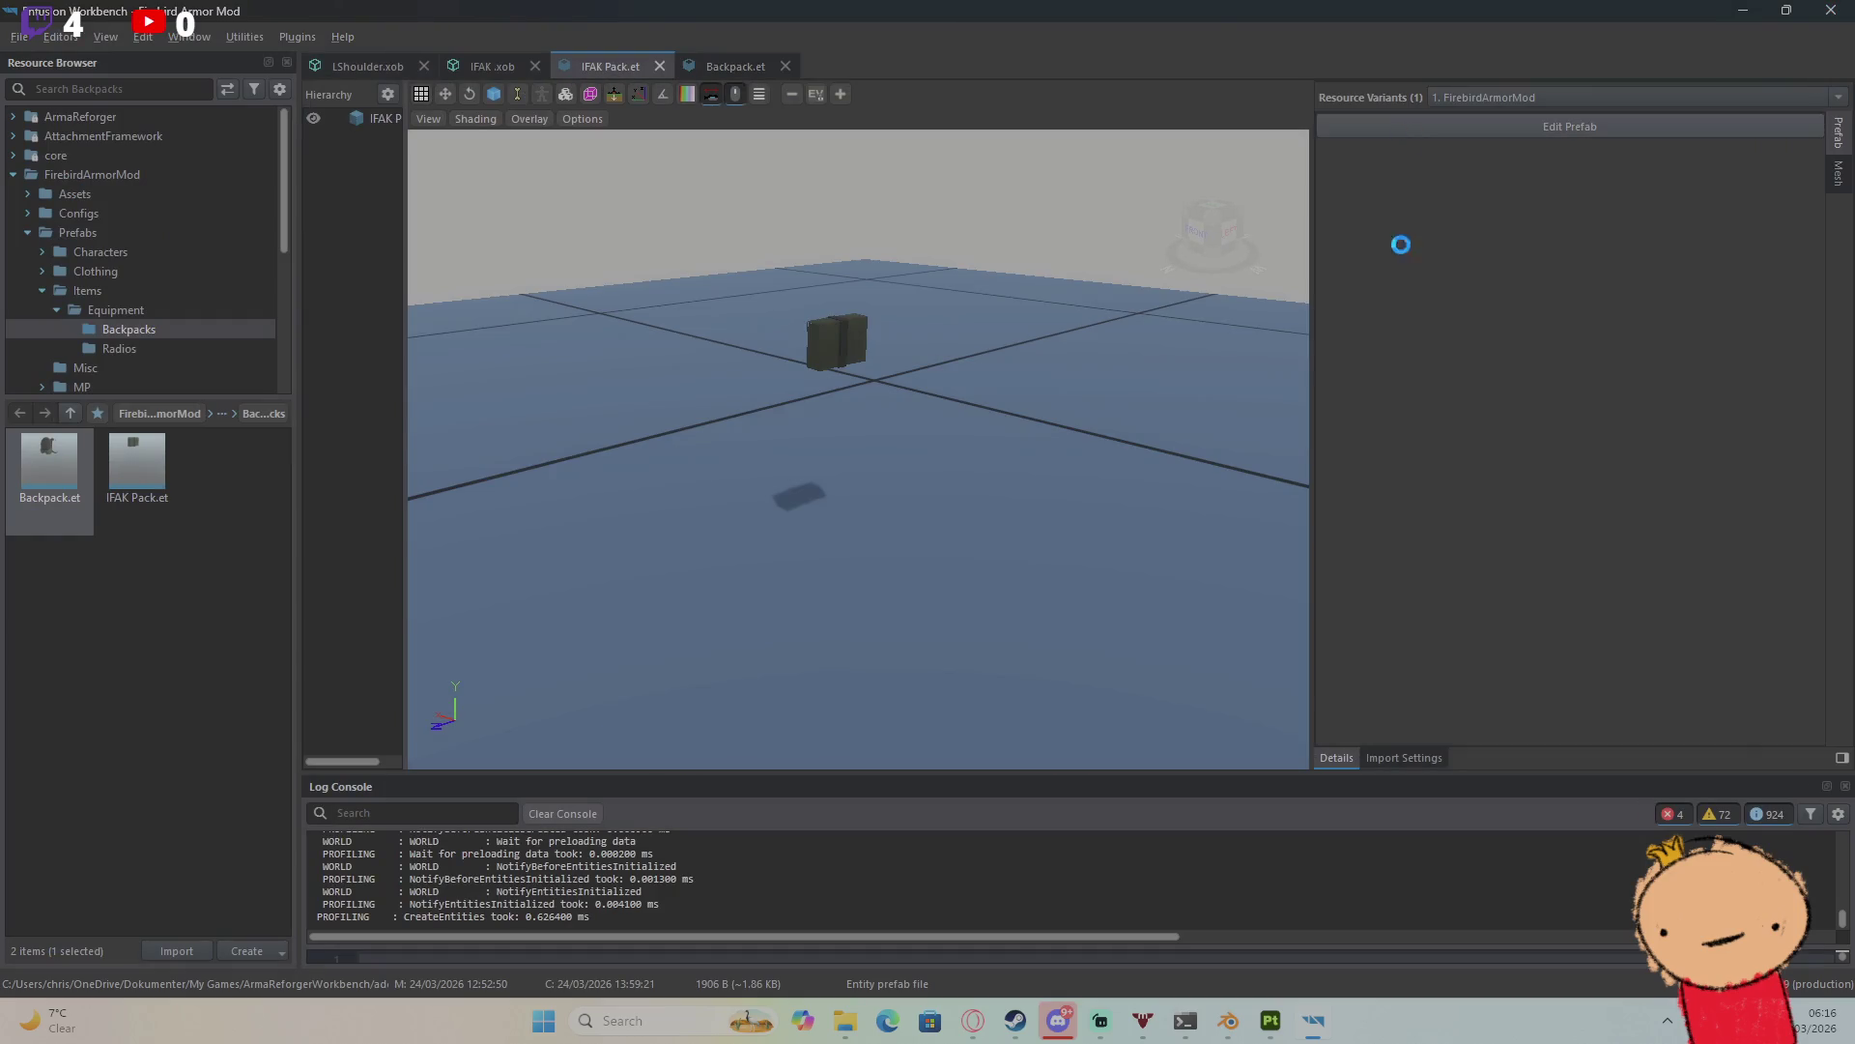
pyautogui.click(1400, 933)
pyautogui.write('univers')
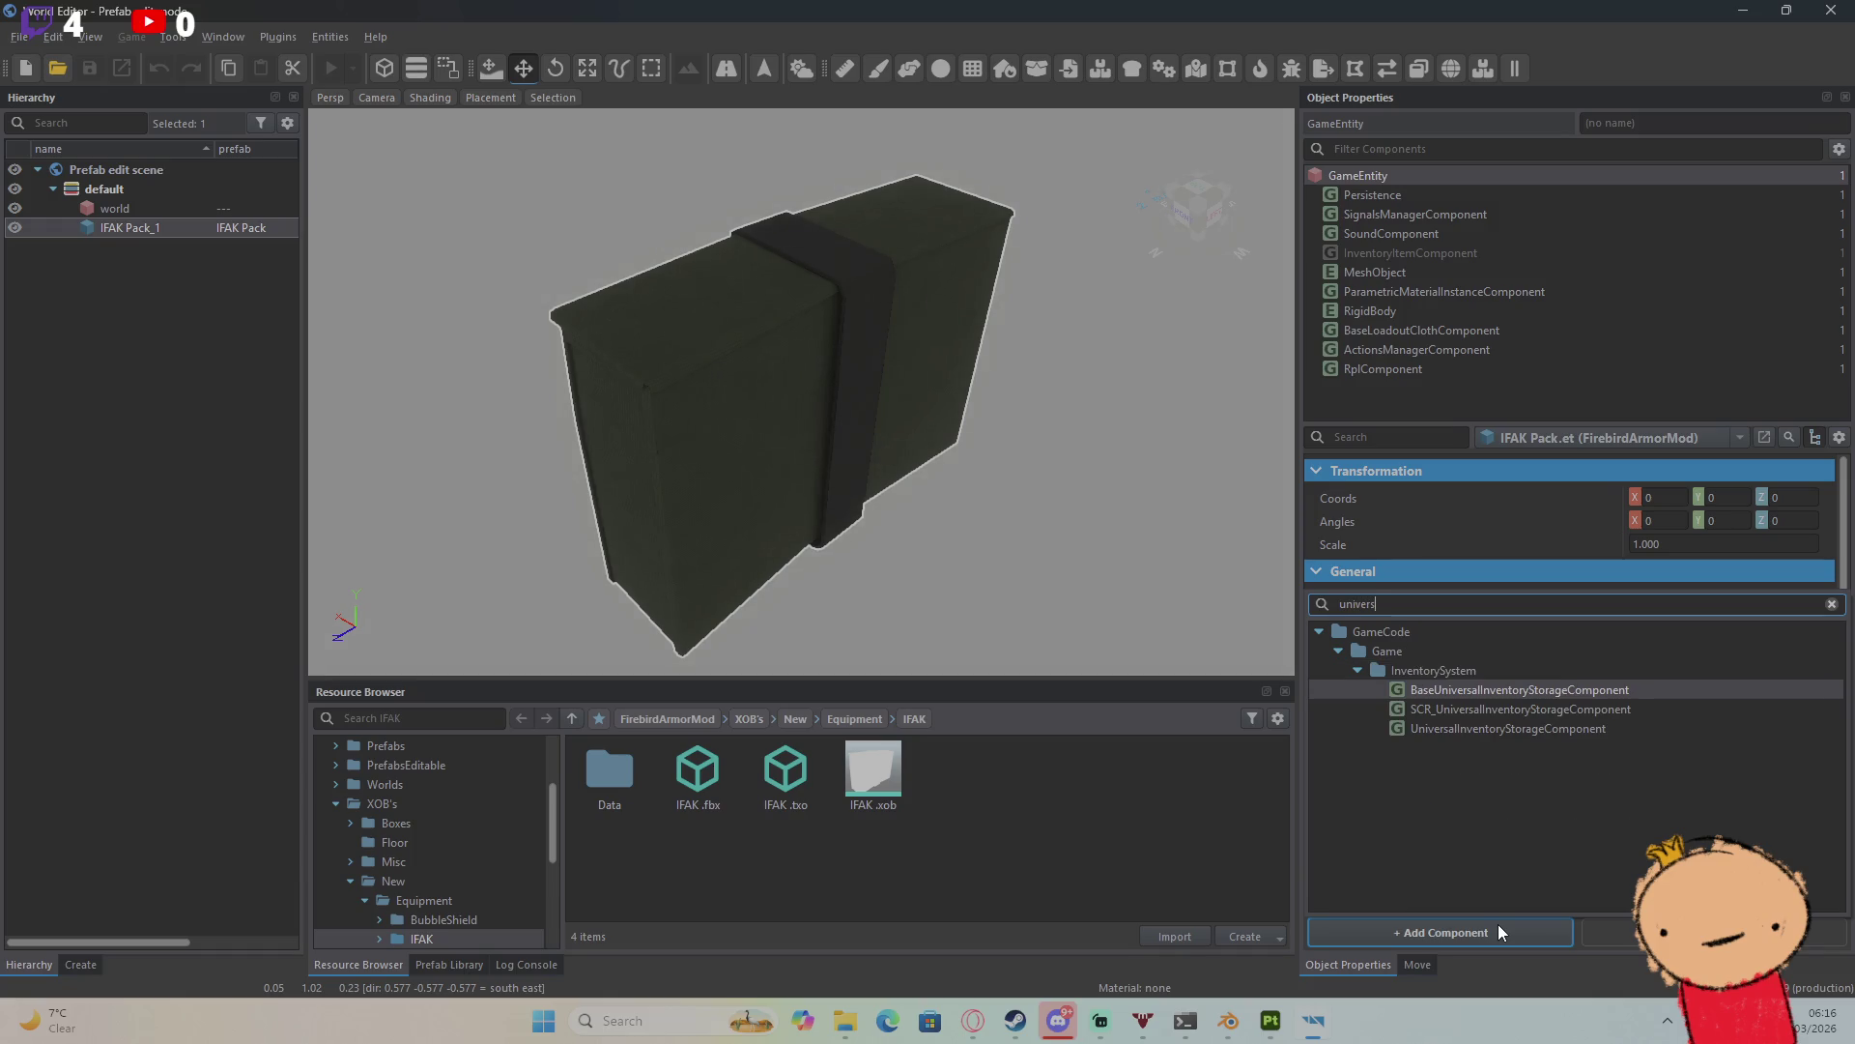
# Step: Add SCR_UniversalInventoryStorageComponent with ItemAttributeCollection attributes and a UIInfo item display name
pyautogui.press('Down')
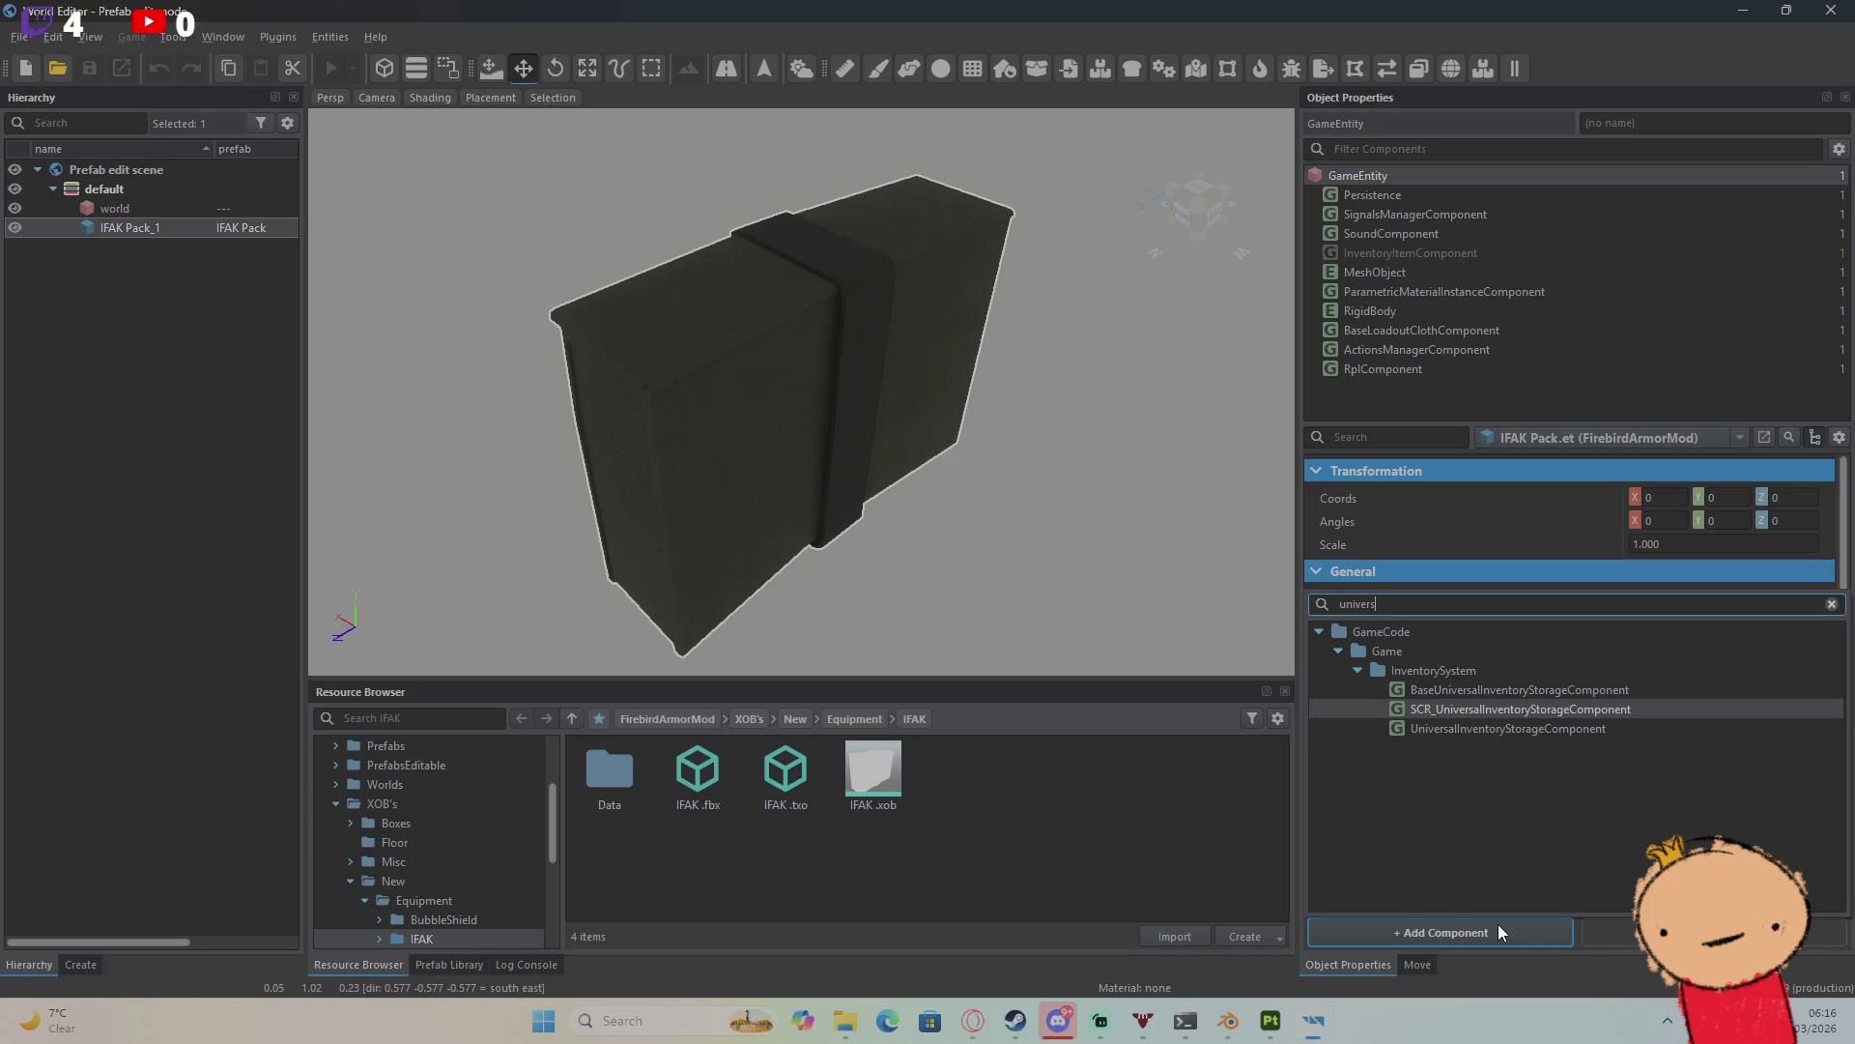
pyautogui.press('Return')
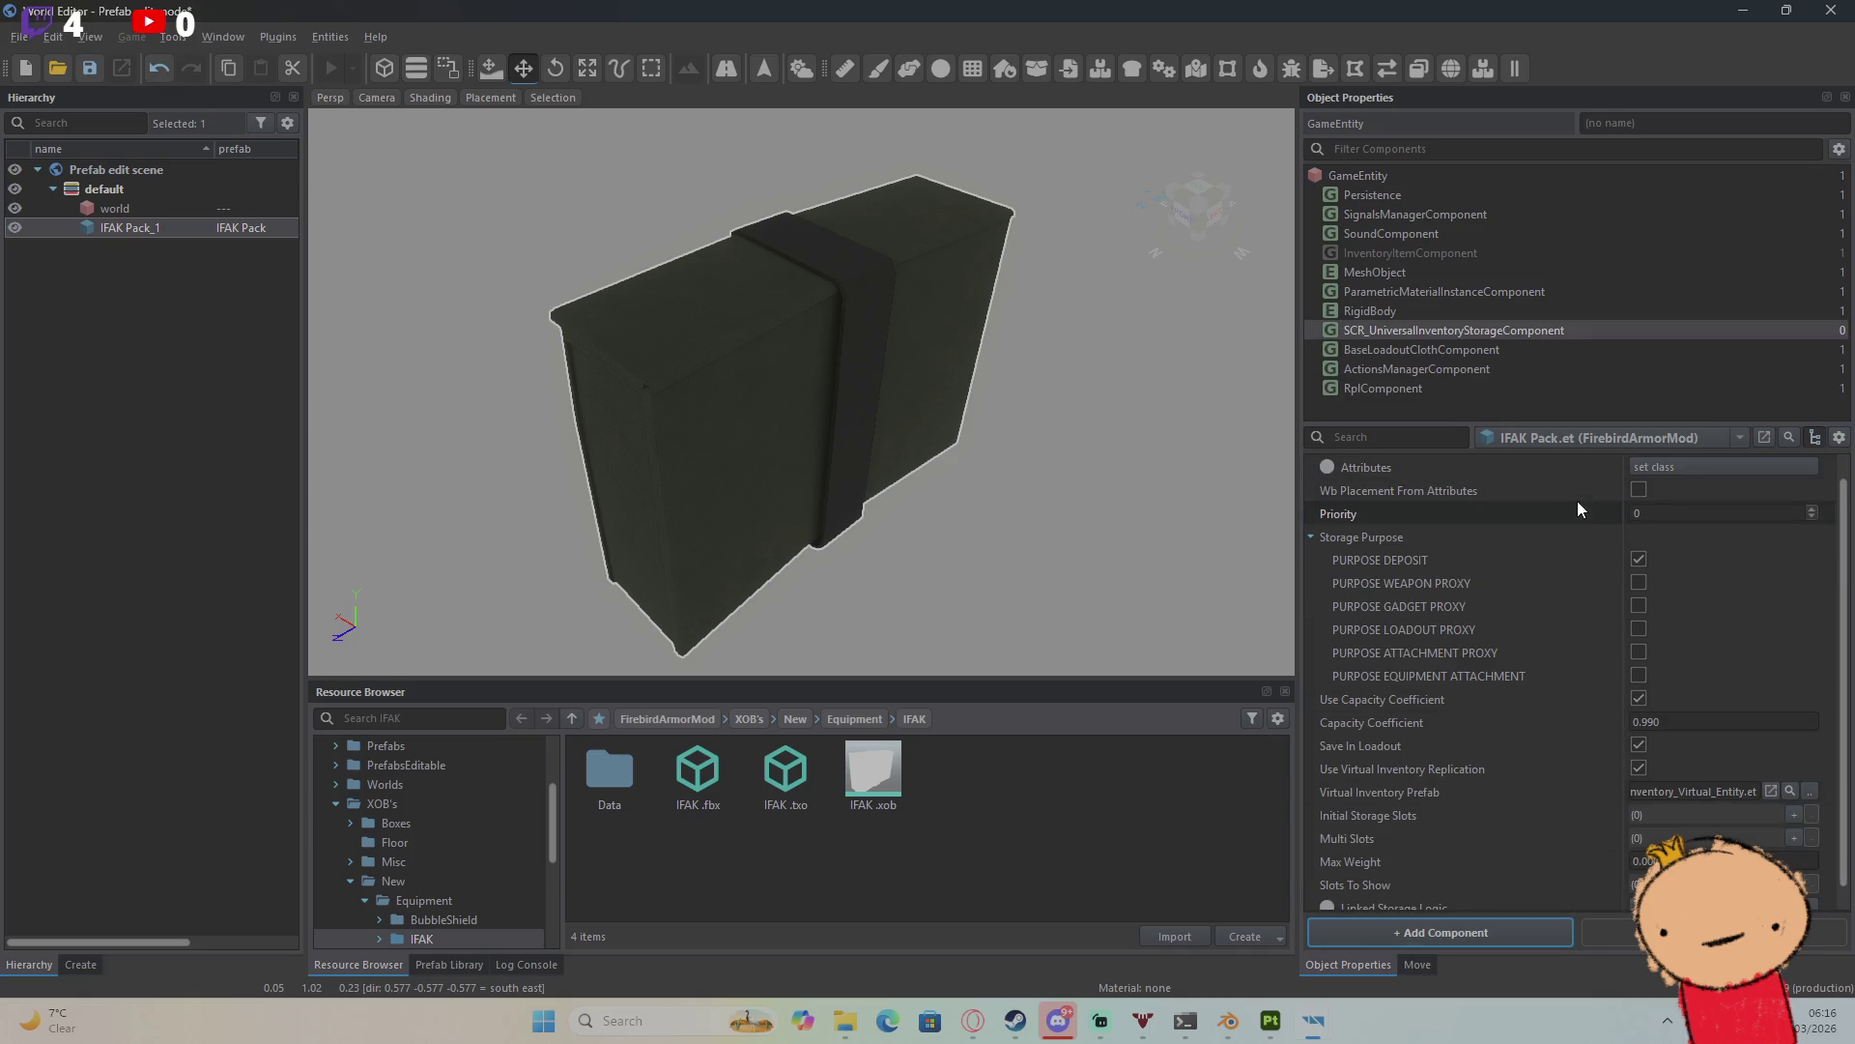
pyautogui.scroll(1, 1600, 514)
pyautogui.click(1666, 491)
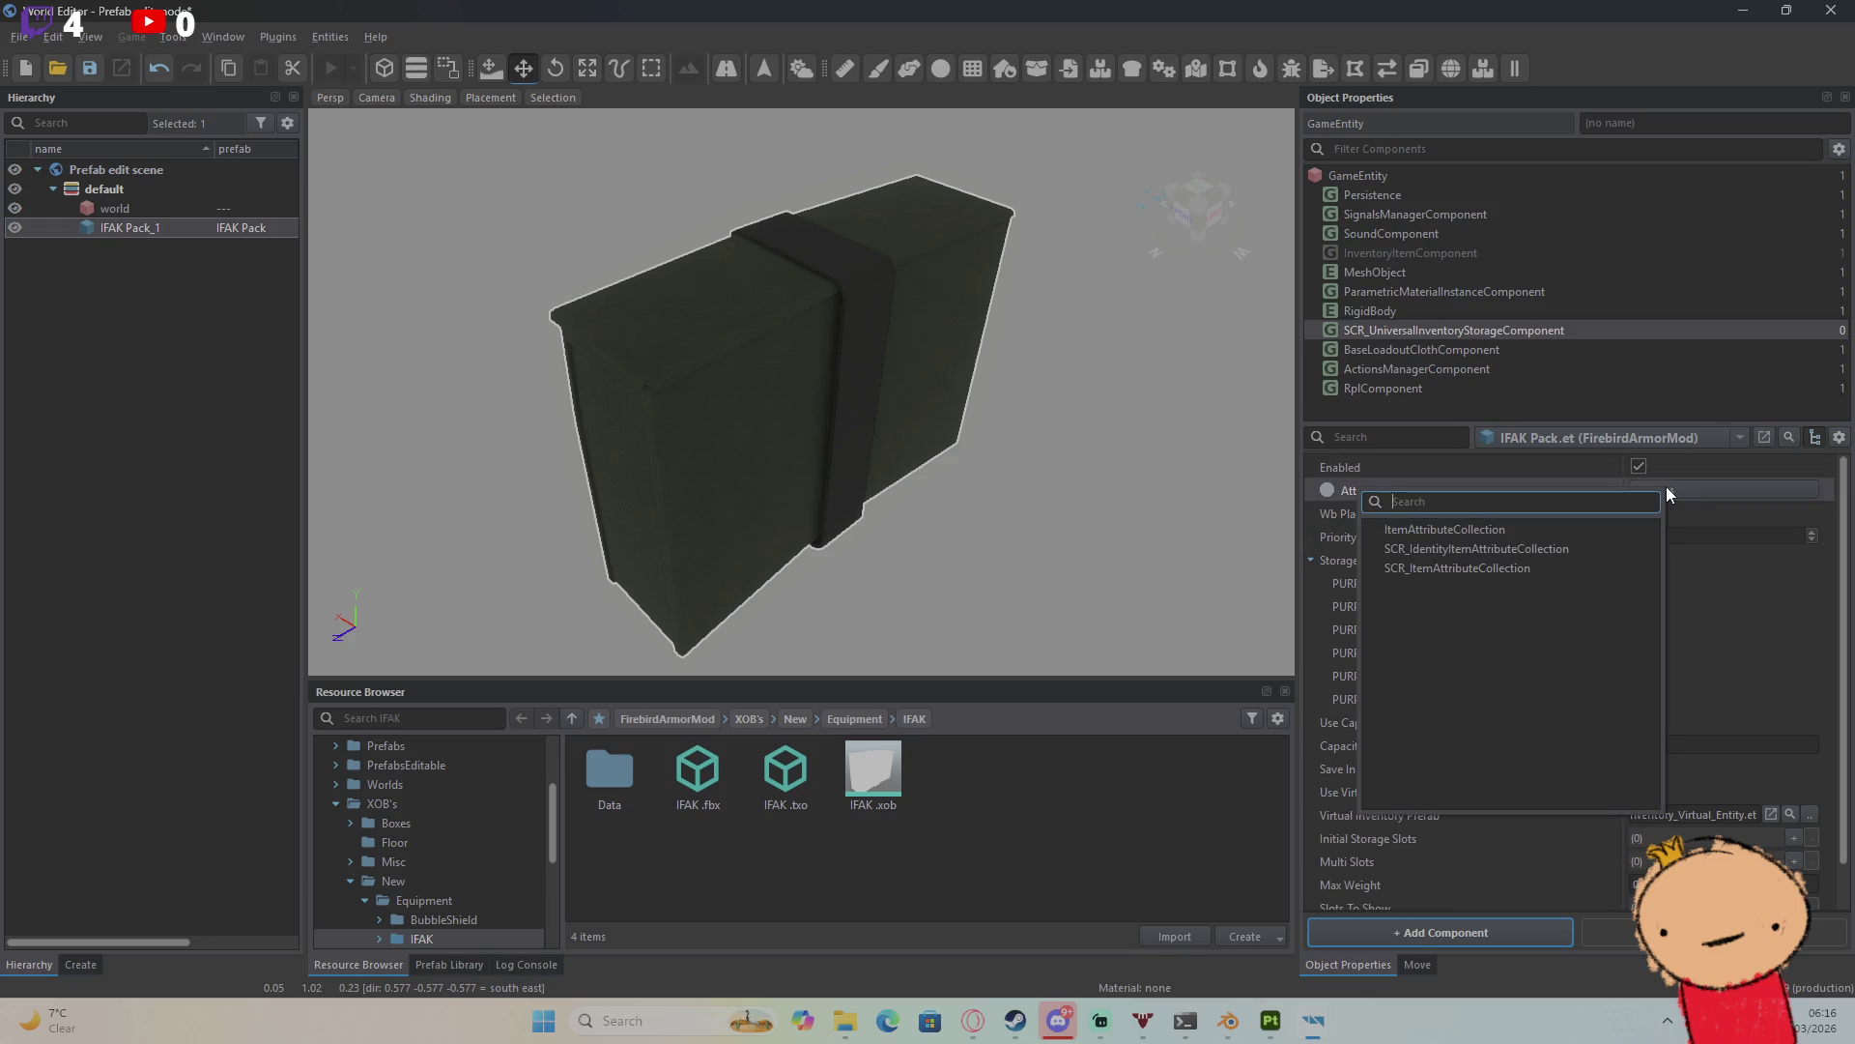
pyautogui.click(1589, 528)
pyautogui.click(1658, 512)
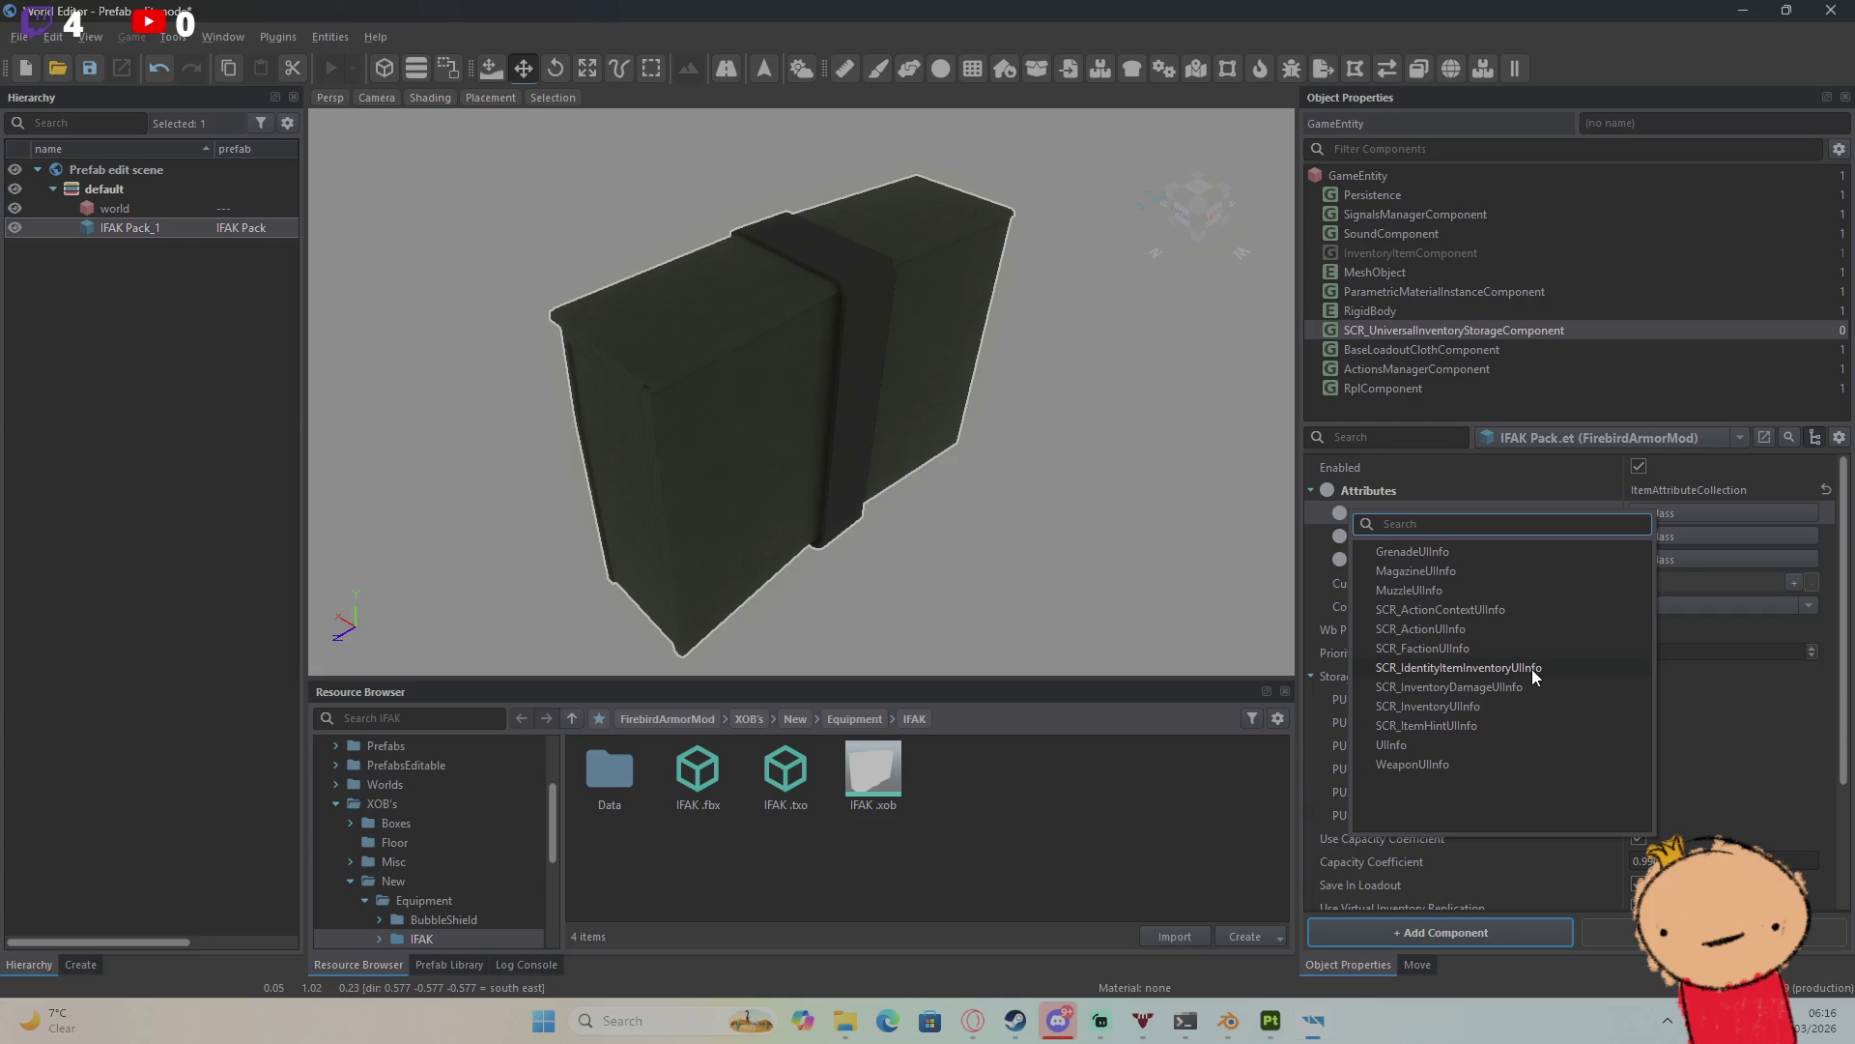
pyautogui.click(1533, 745)
pyautogui.click(1662, 537)
pyautogui.write('IFAK Pack')
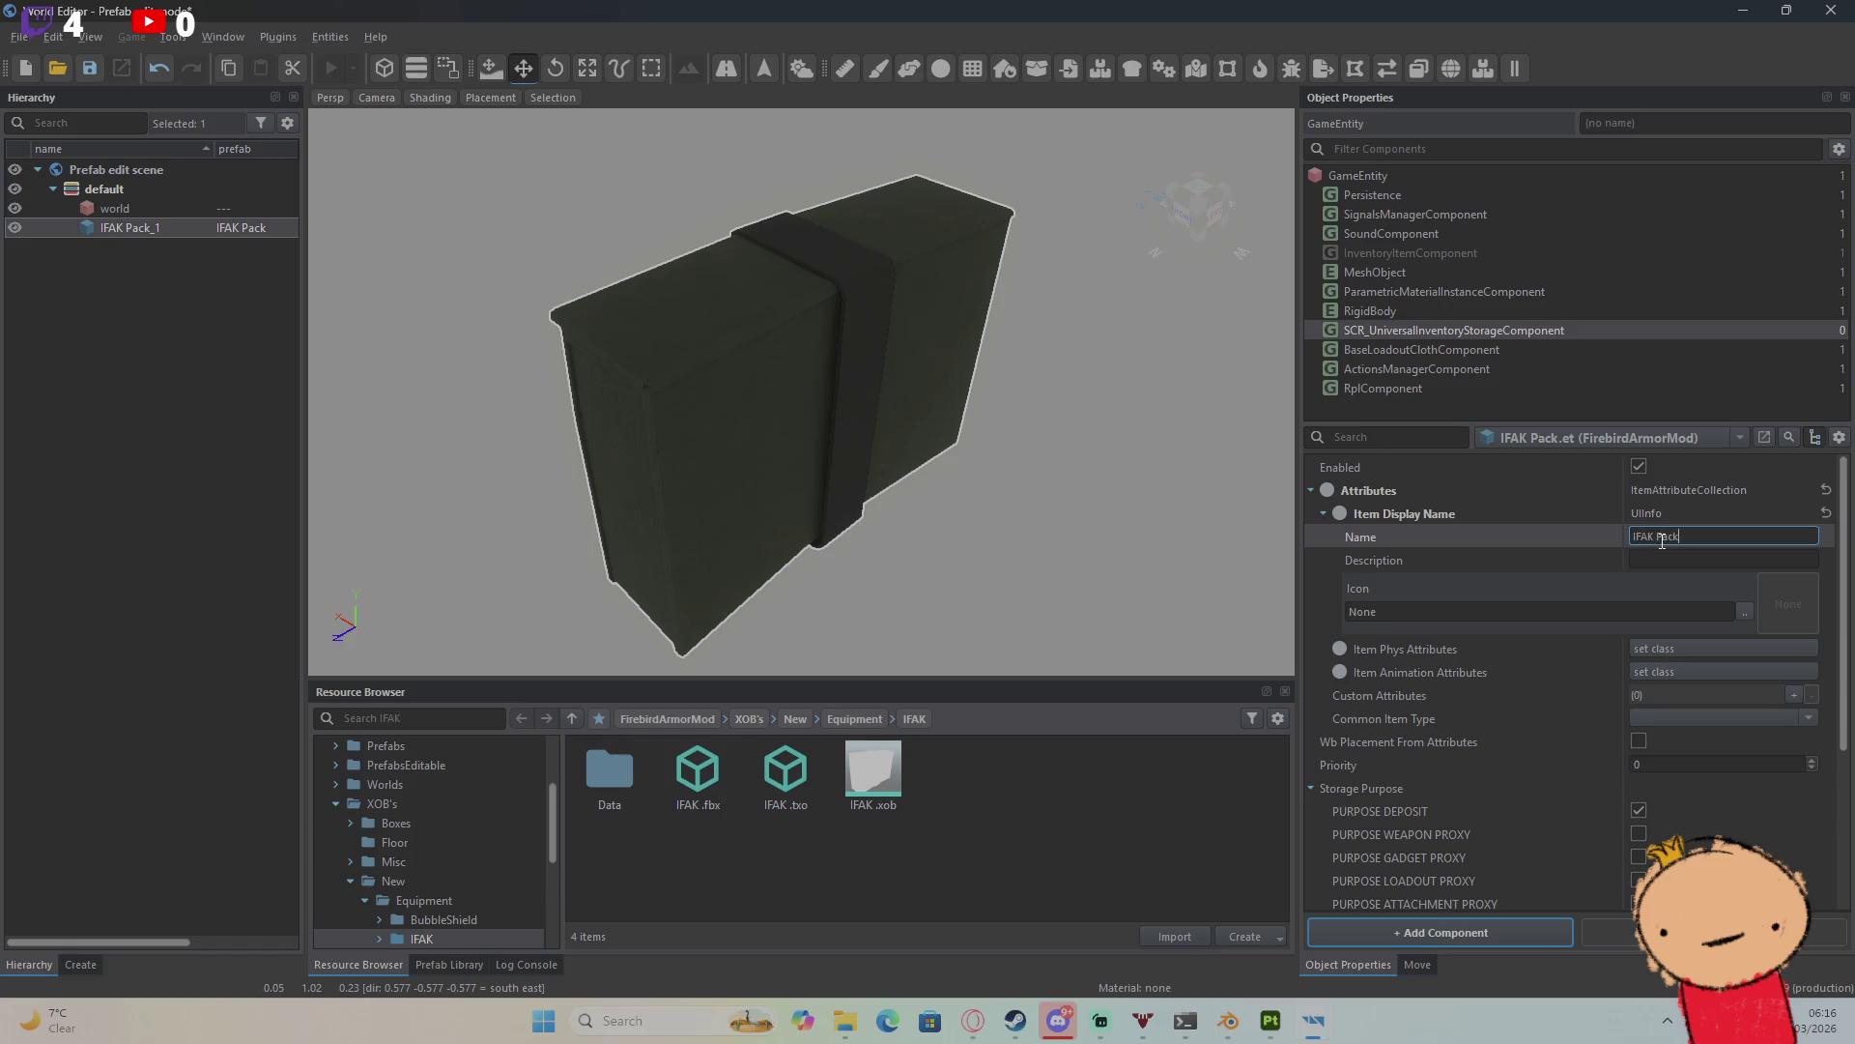
# Step: Confirm the name 'IFAK Pack' and give ItemPhysicalAttributes a weight of 1
pyautogui.press('Return')
pyautogui.click(1668, 641)
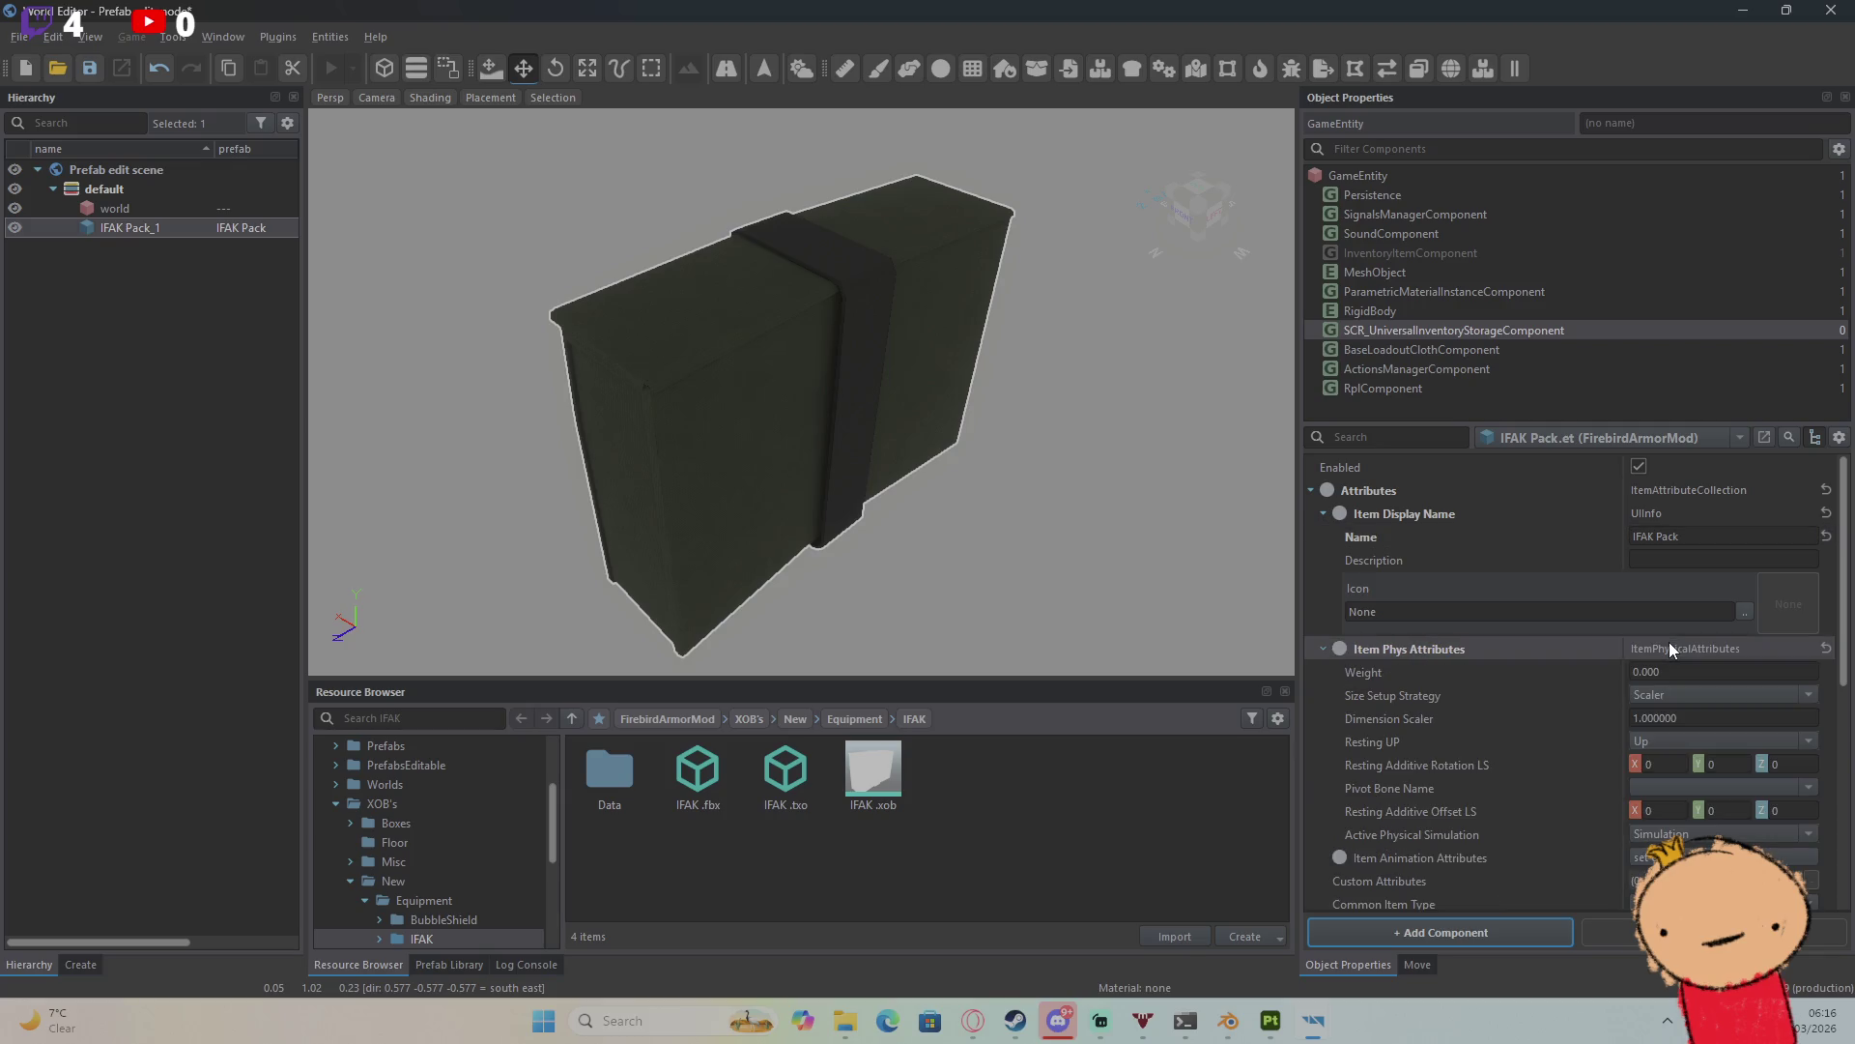
pyautogui.scroll(-2, 1674, 650)
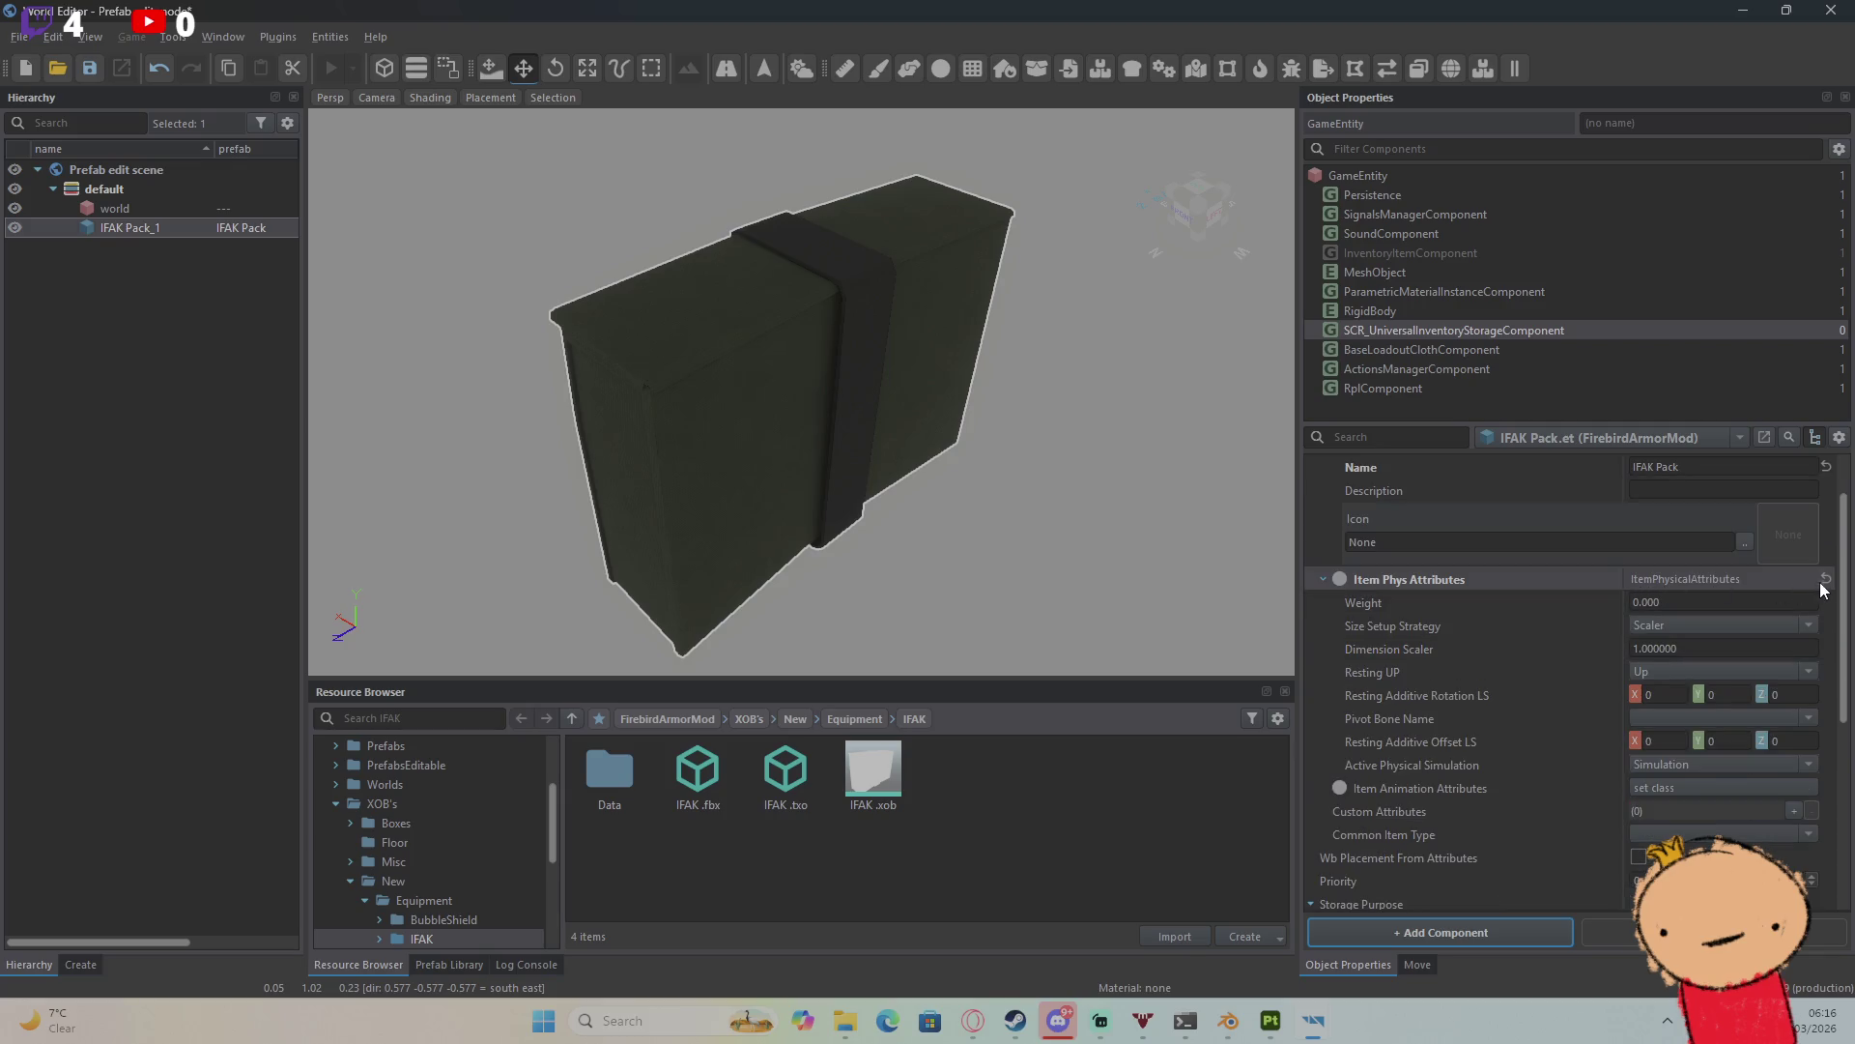
pyautogui.click(1765, 600)
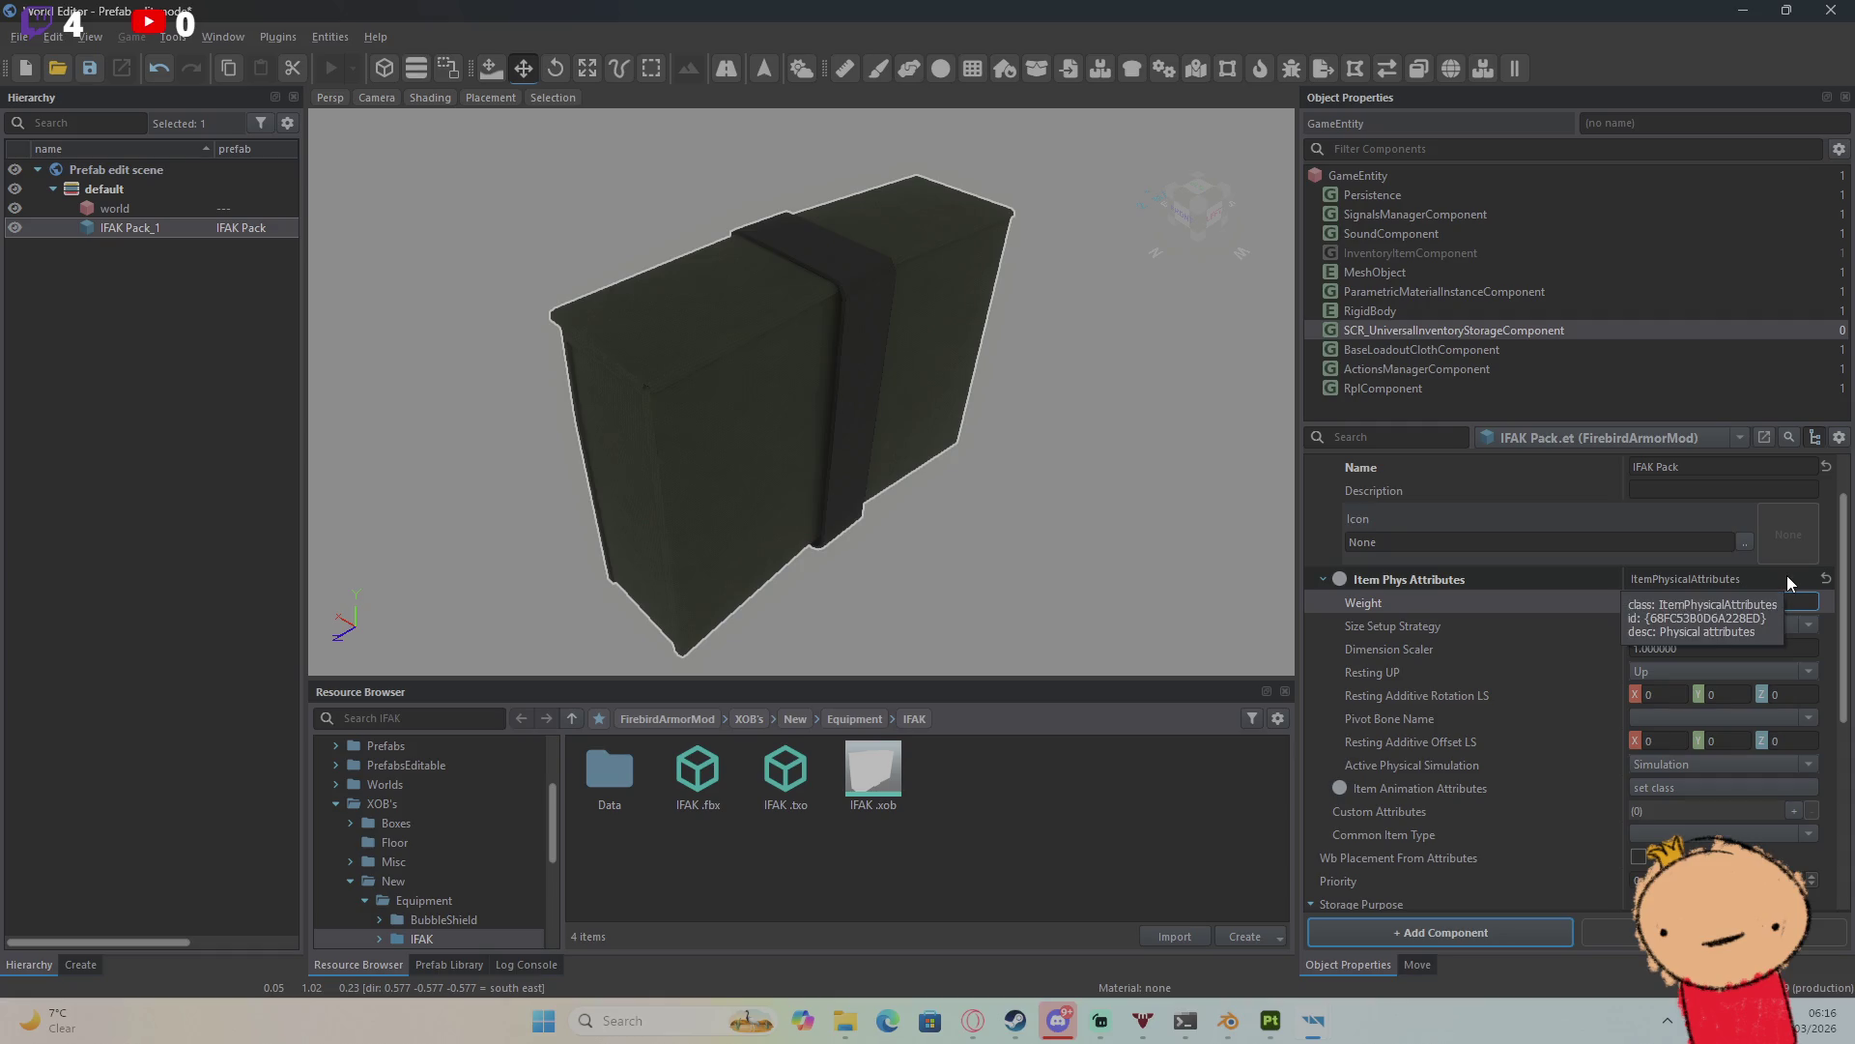
pyautogui.write('1')
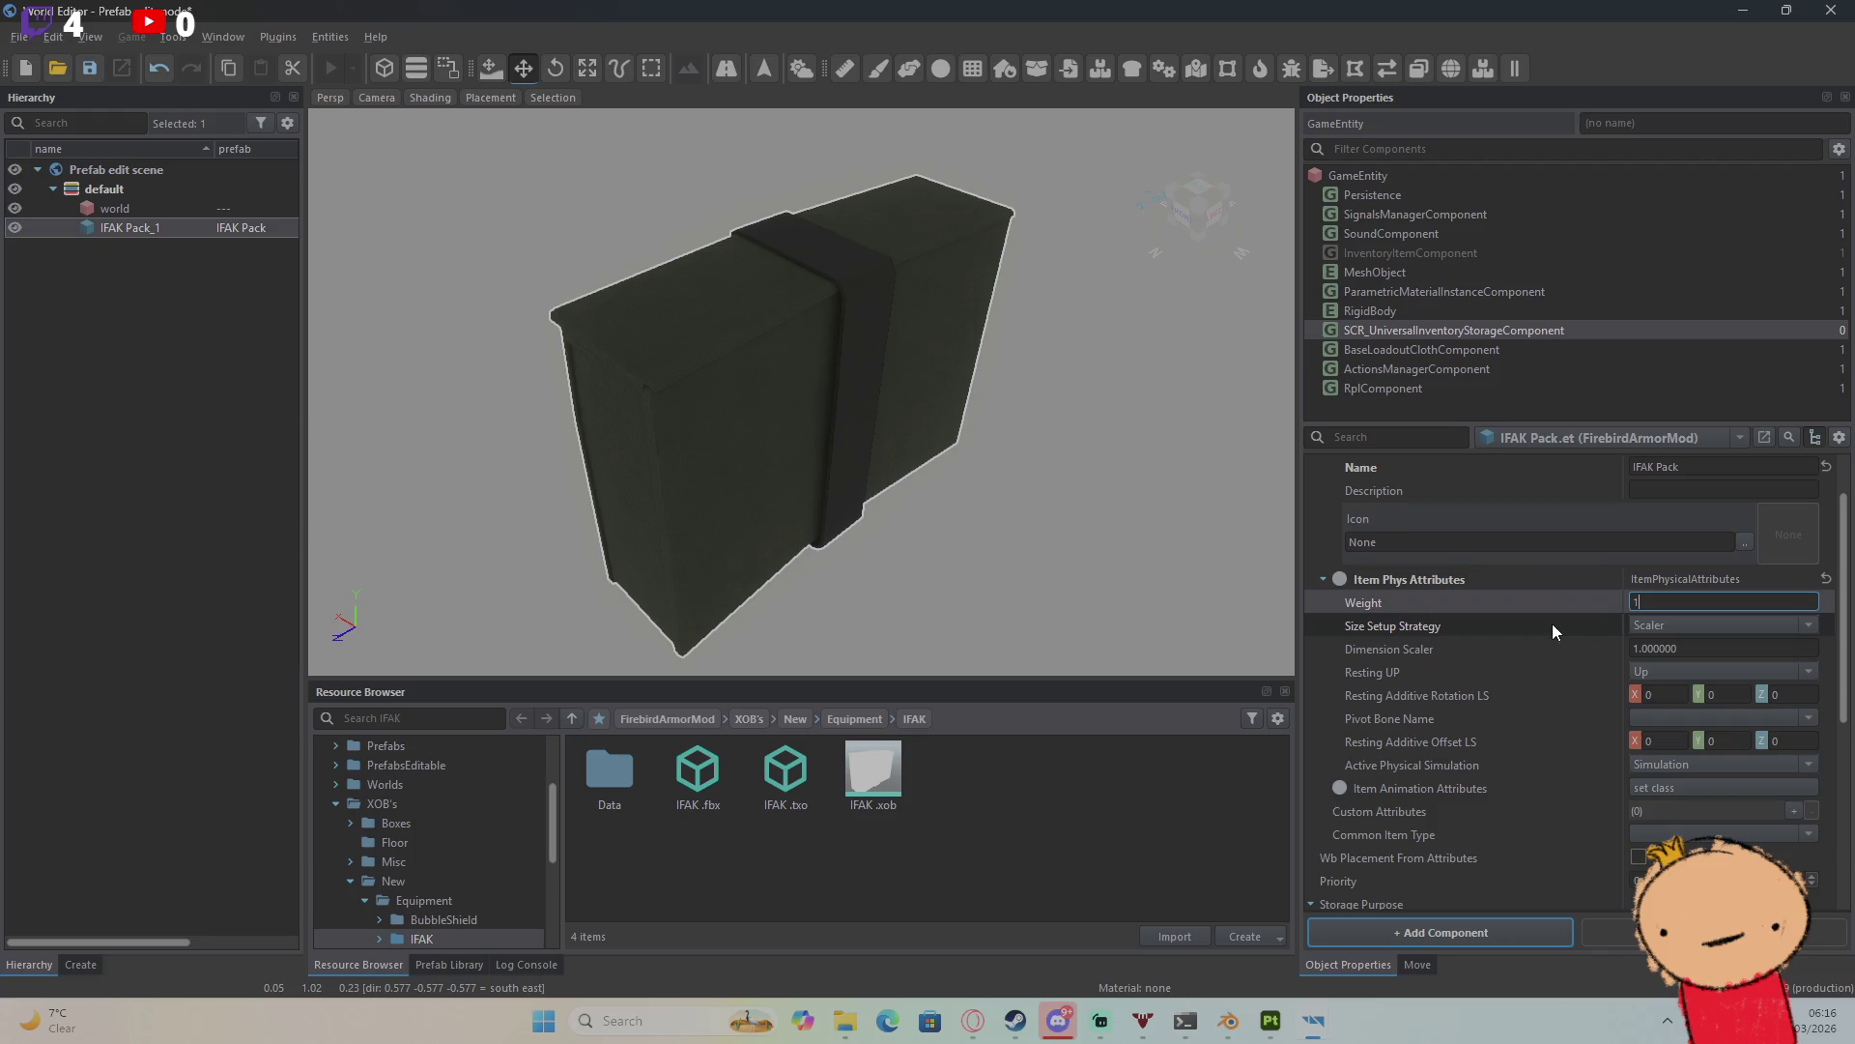
pyautogui.press('Return')
# Step: Set the storage's capacity coefficient and max weight to 30
pyautogui.scroll(-2, 1573, 640)
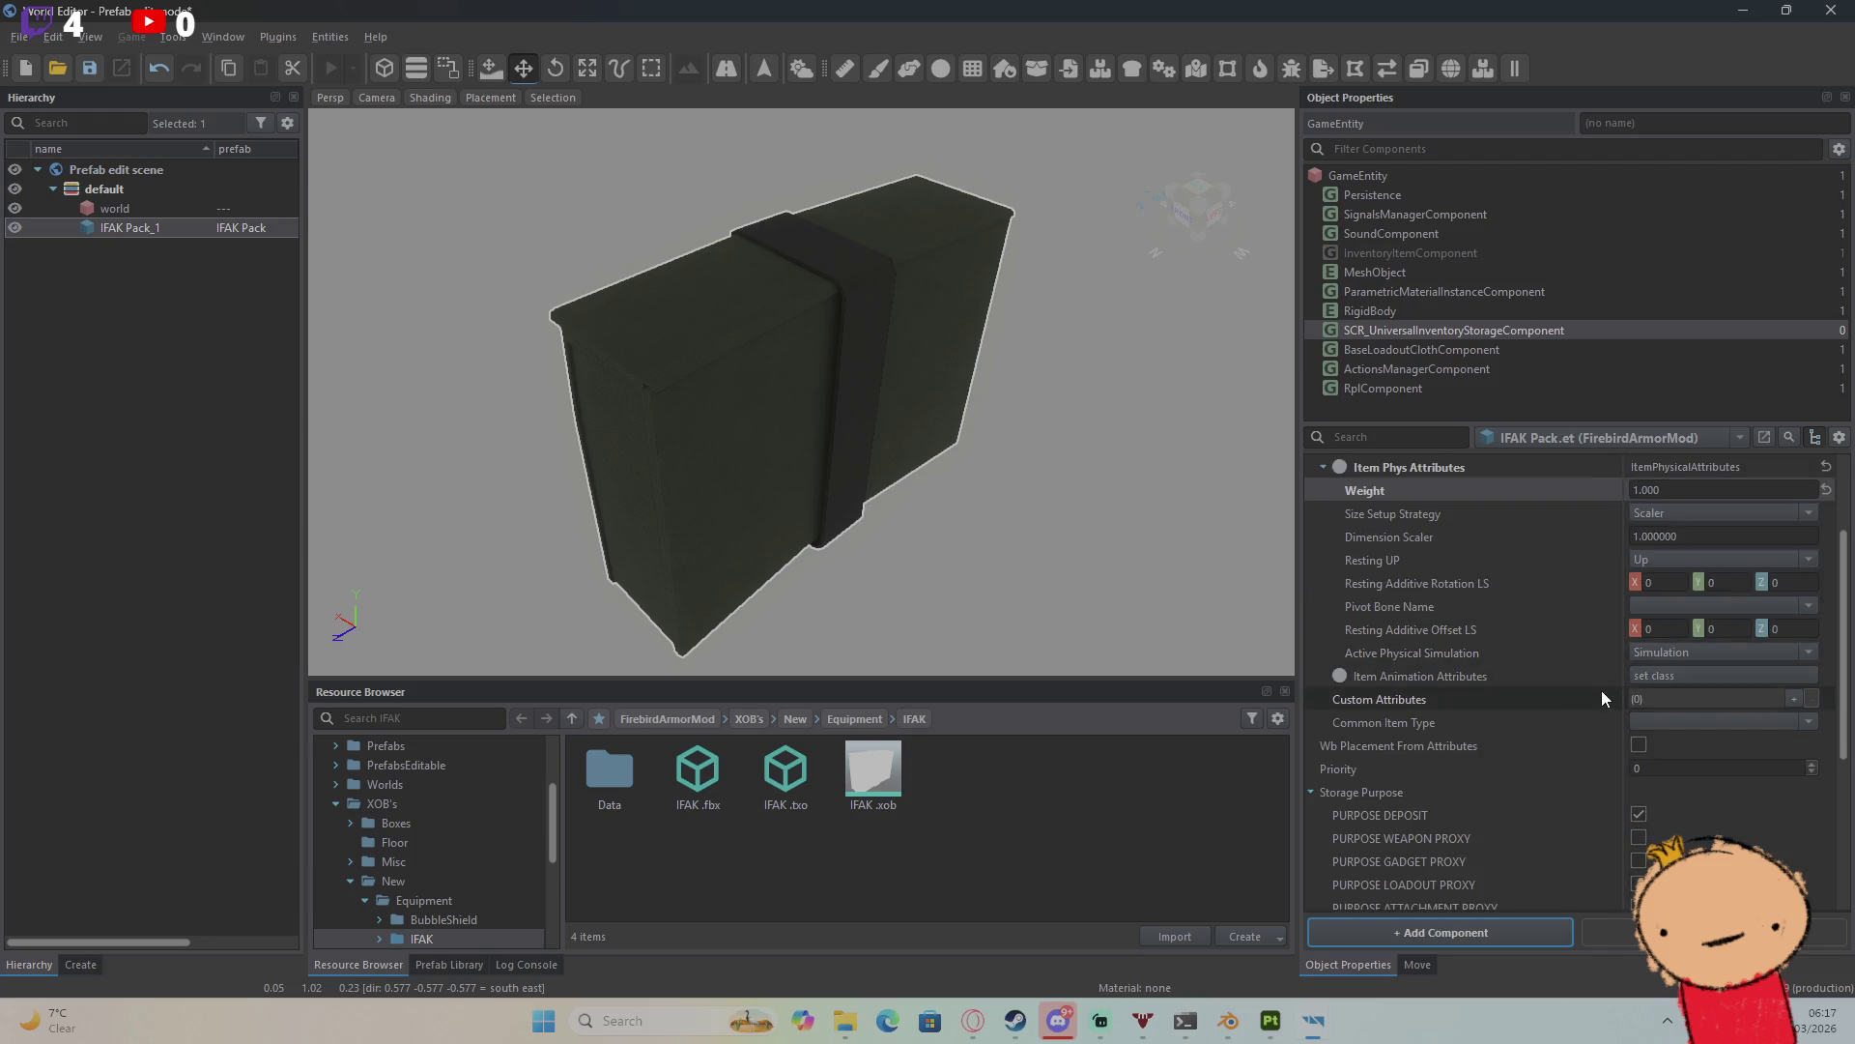
pyautogui.scroll(-5, 1631, 678)
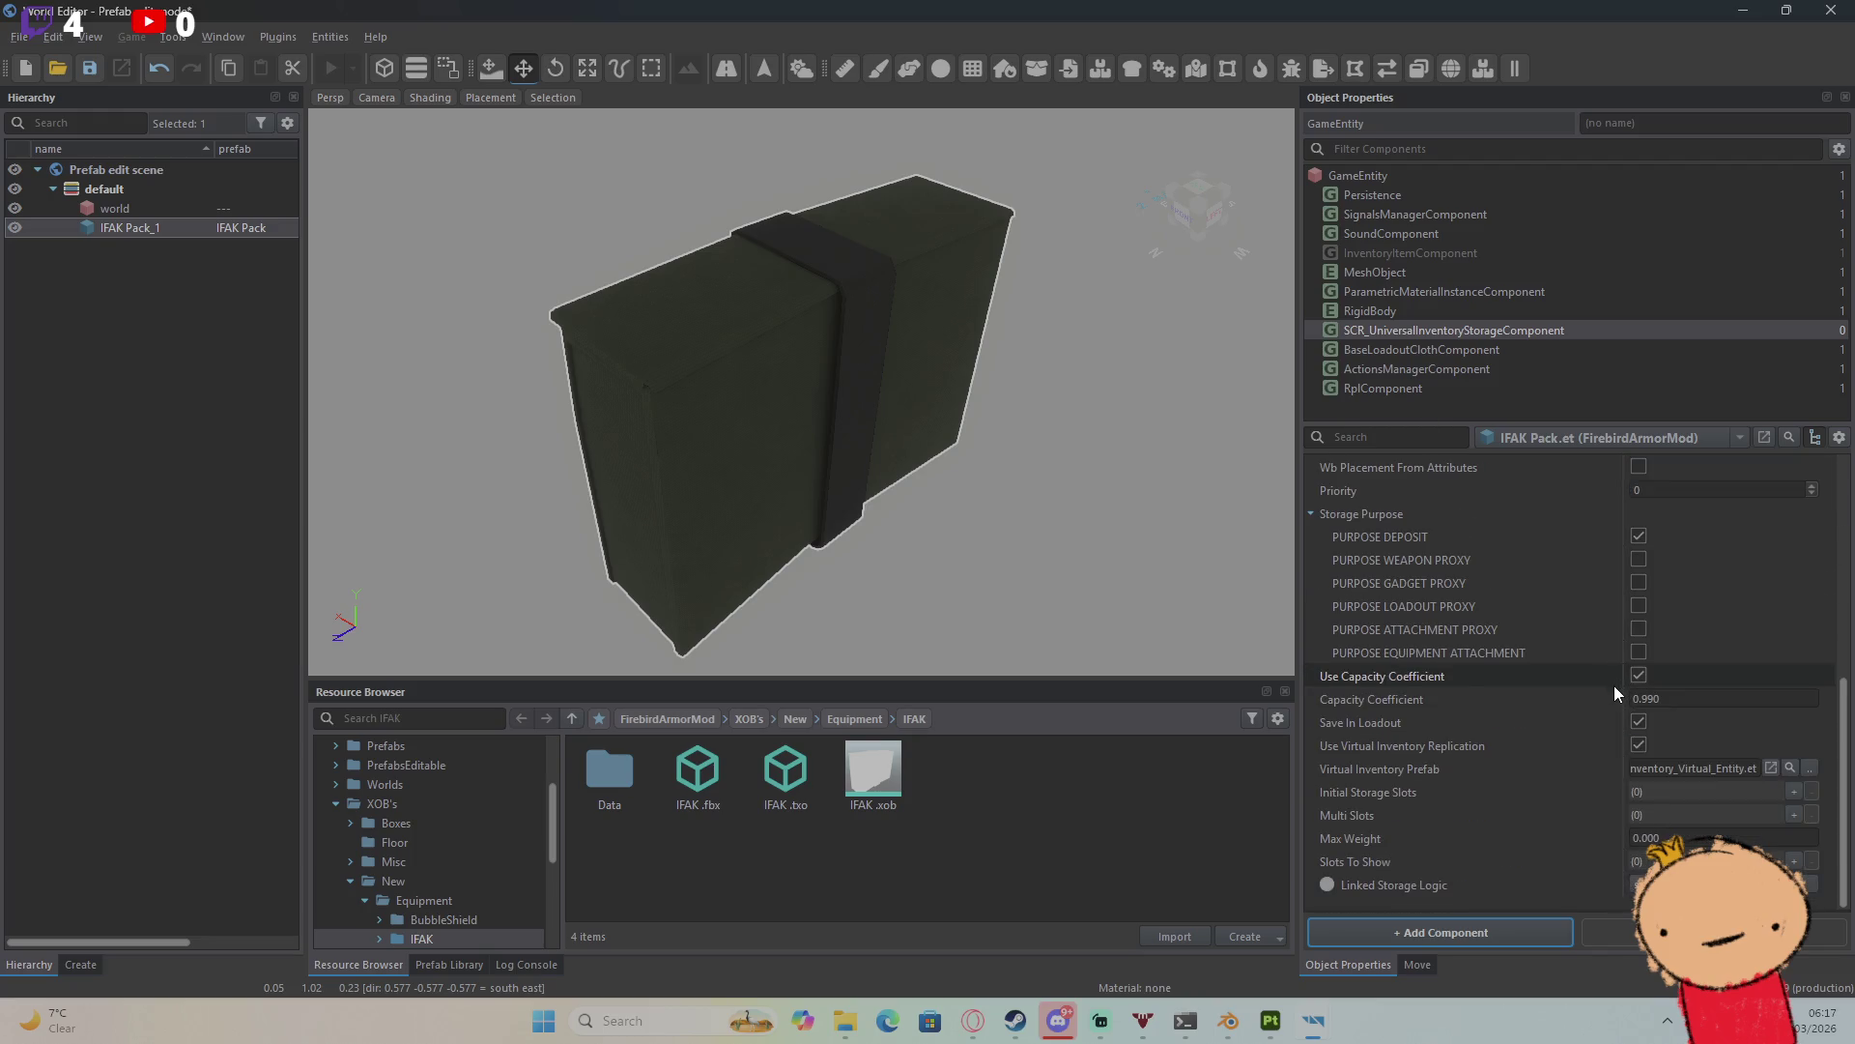
pyautogui.click(1673, 698)
pyautogui.write('30')
pyautogui.press('Return')
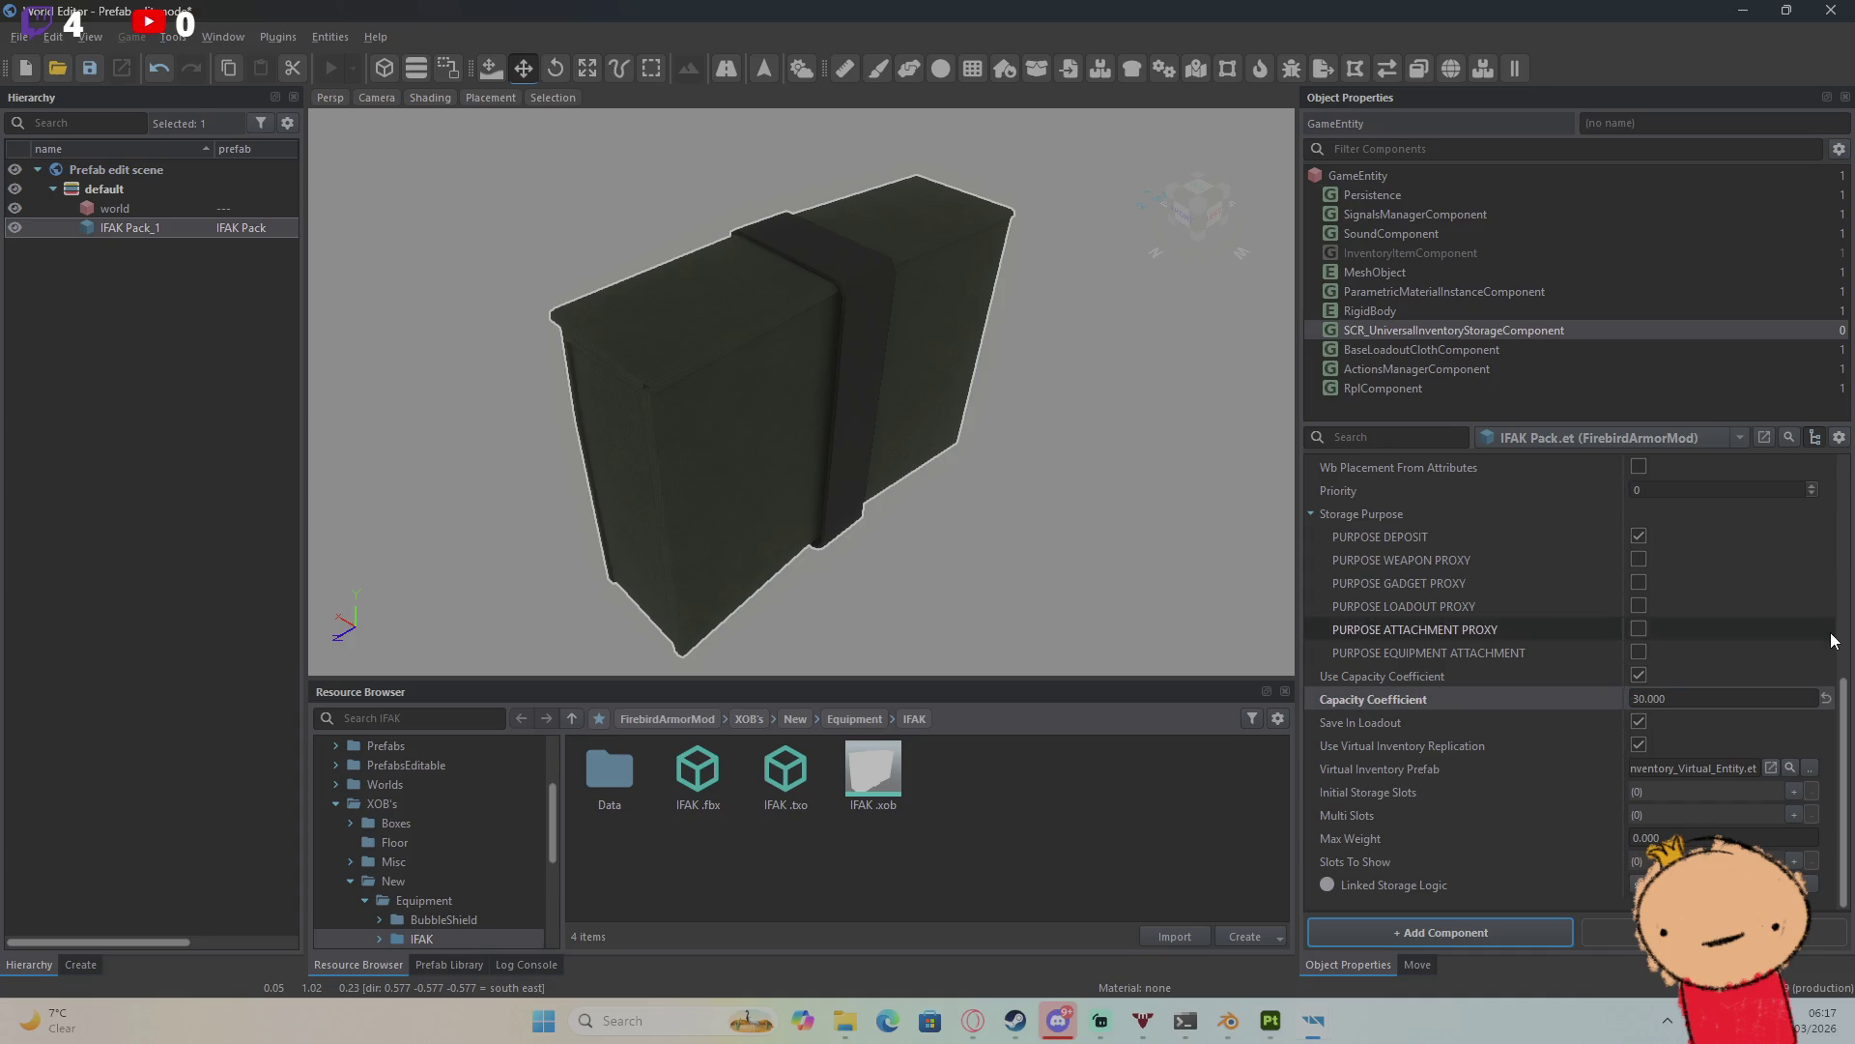
pyautogui.click(1697, 833)
pyautogui.write('30')
pyautogui.press('Return')
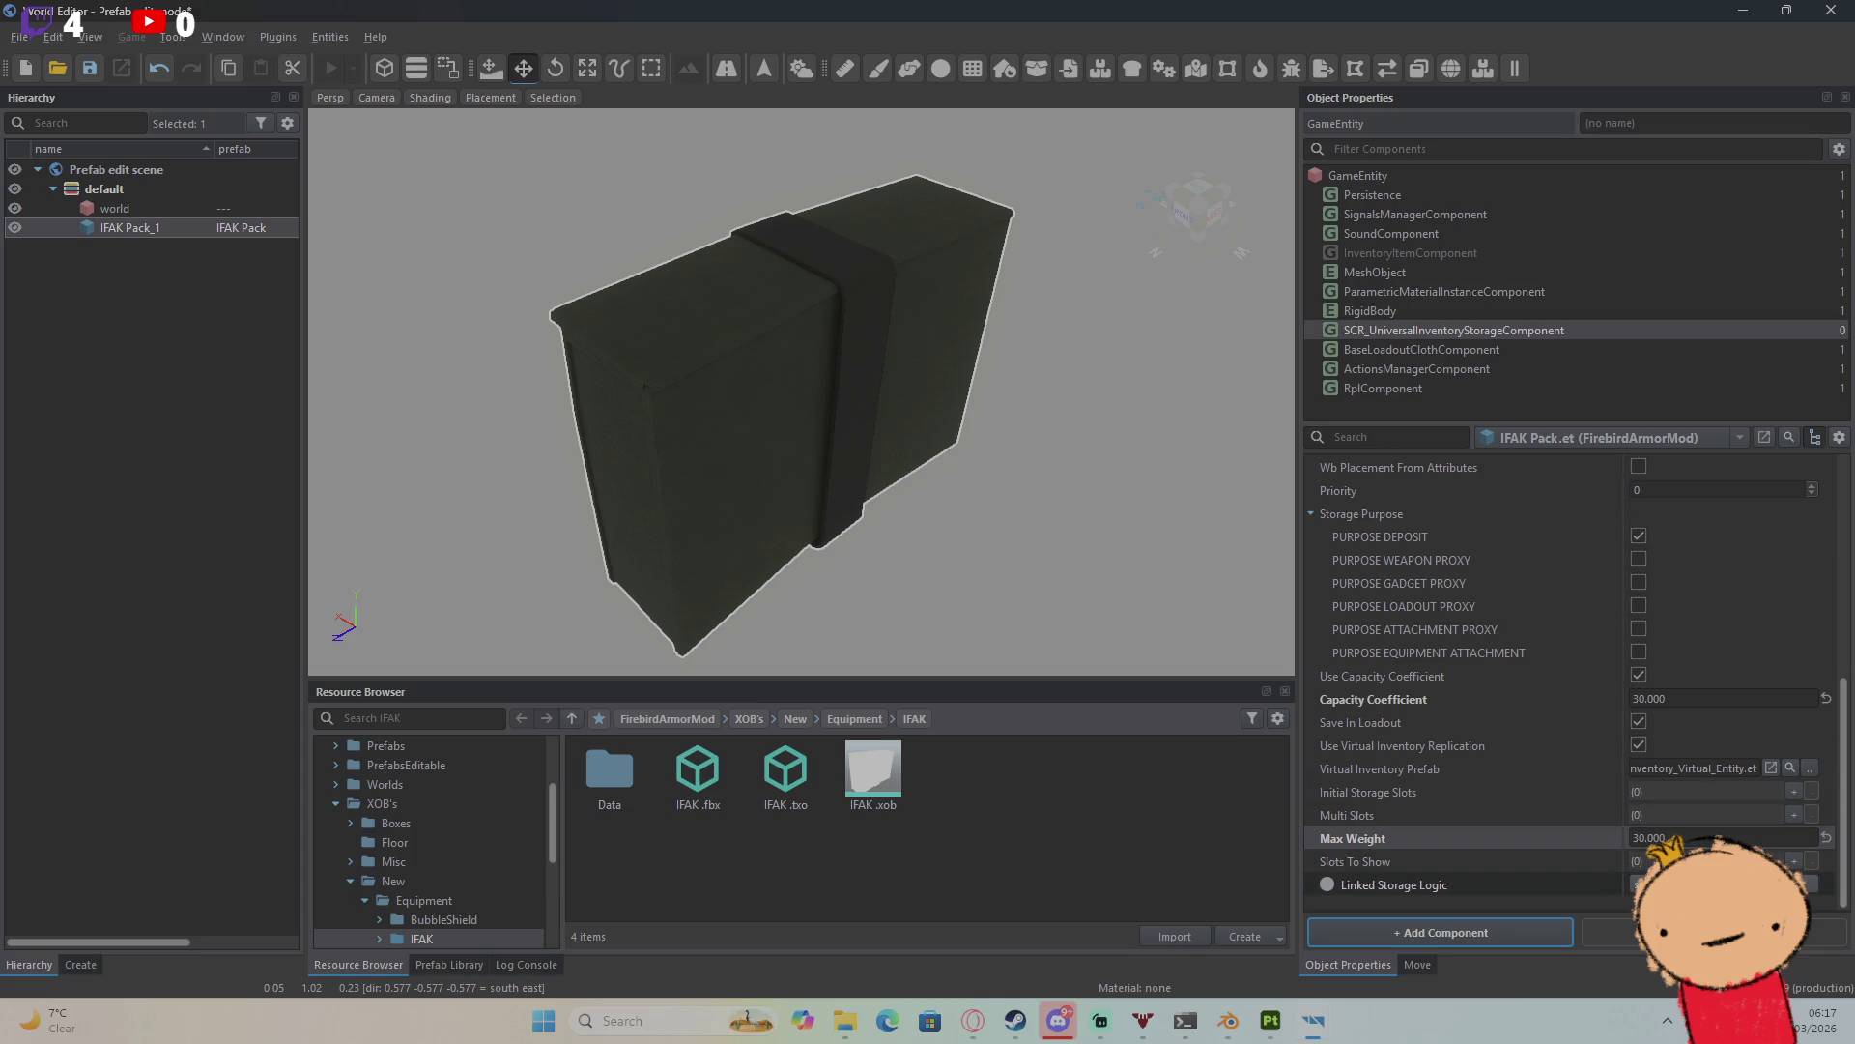
pyautogui.click(1640, 884)
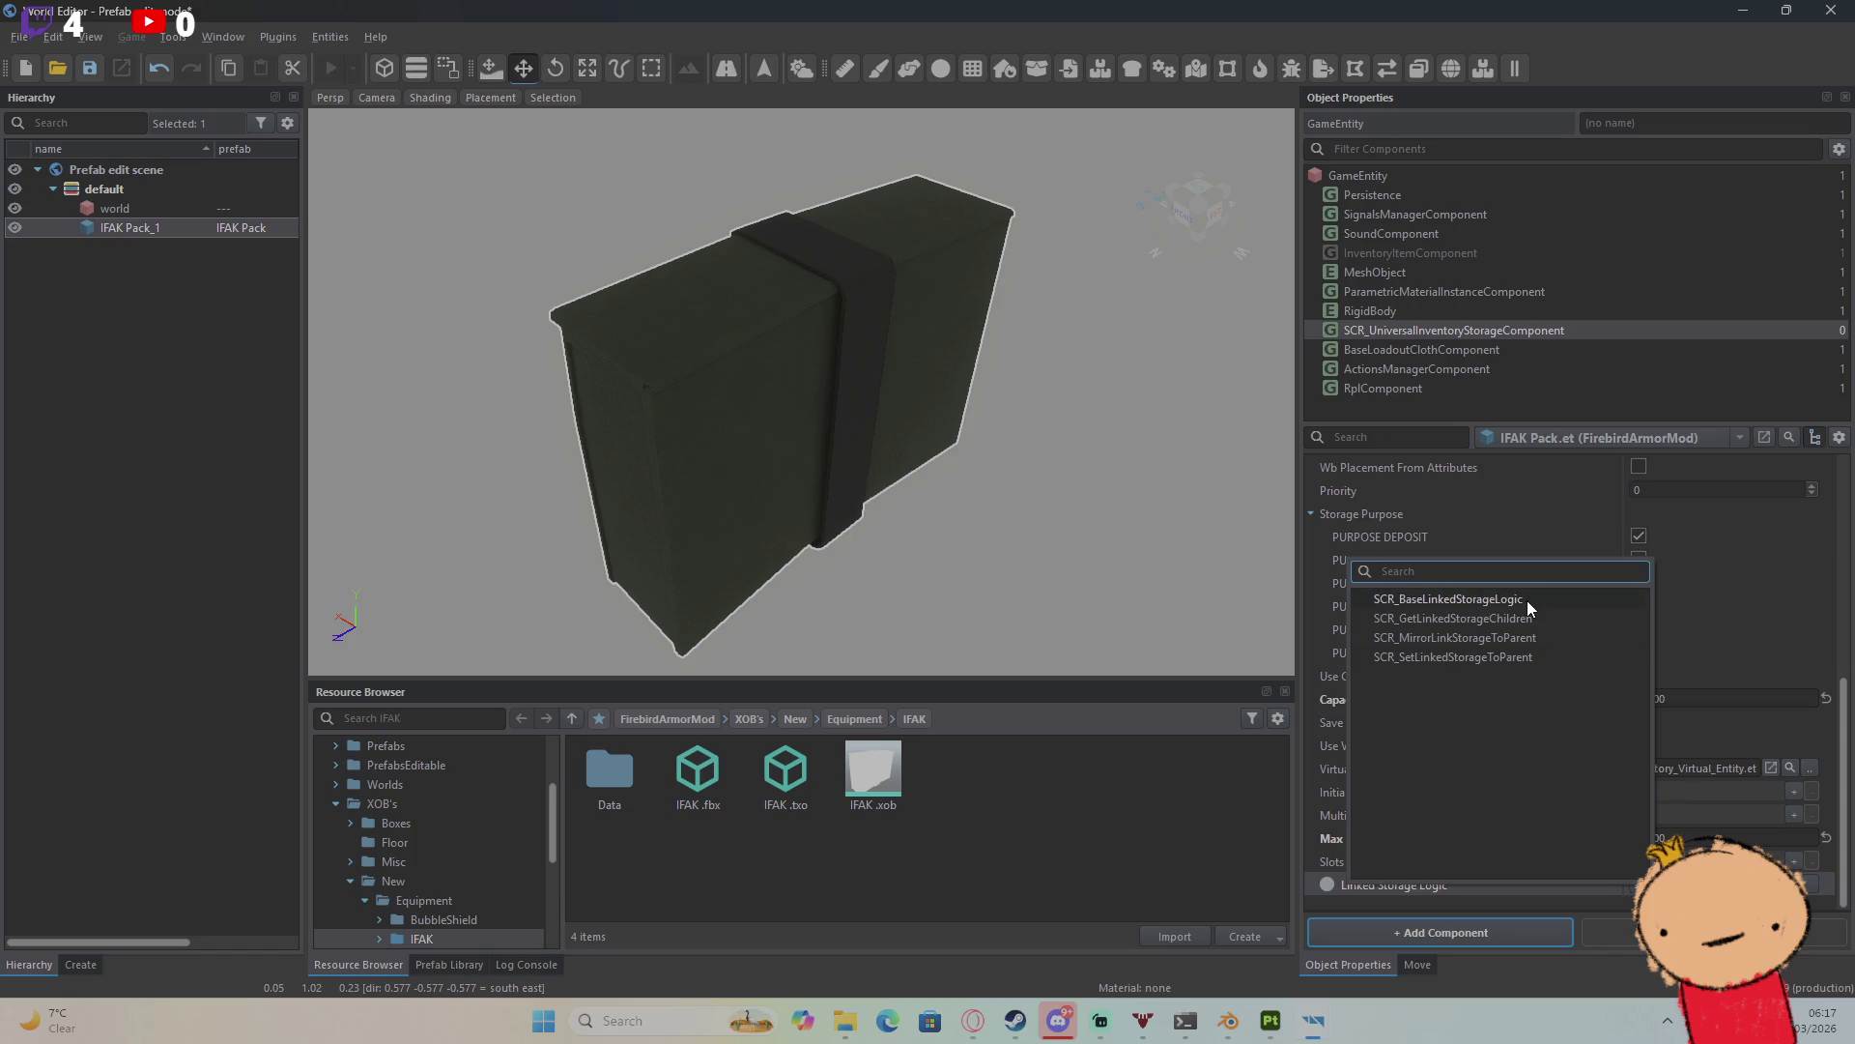
pyautogui.click(1742, 594)
# Step: Close the editor saving the IFAK Pack prefab, and browse to the Worlds folder
pyautogui.click(1831, 10)
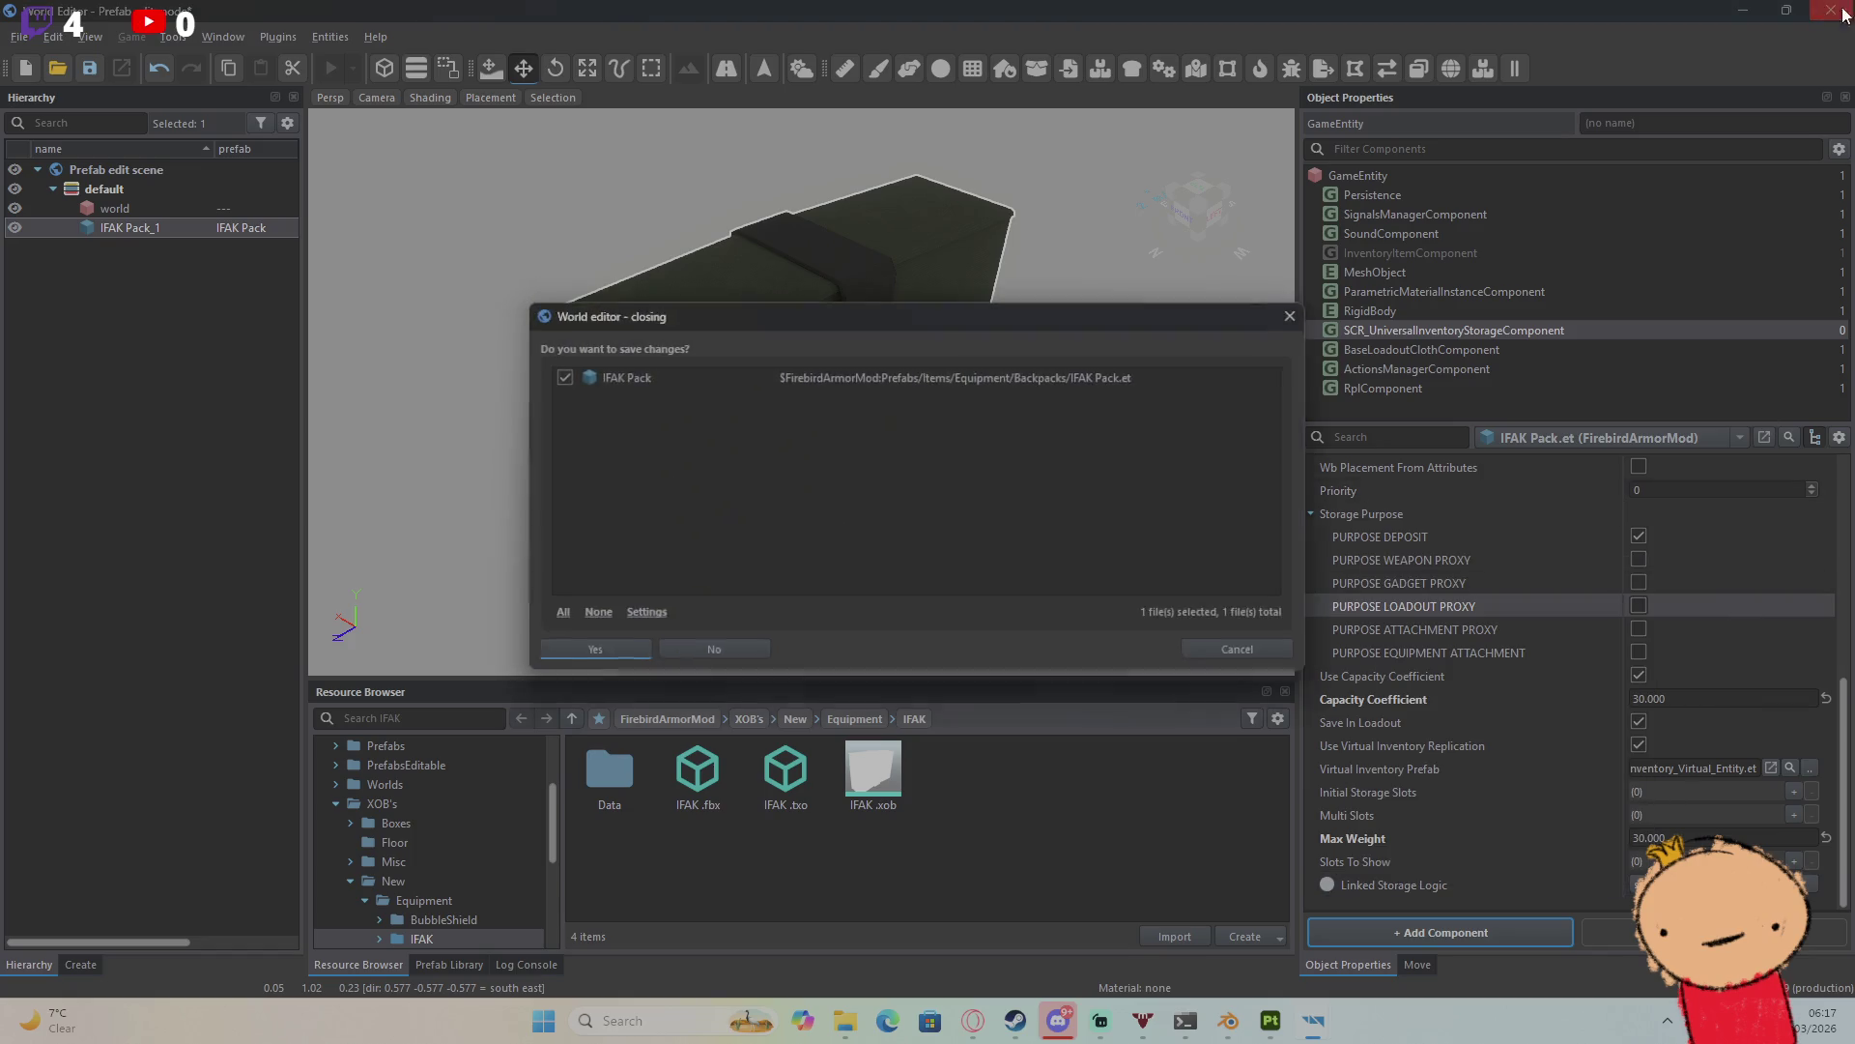
pyautogui.click(585, 657)
pyautogui.scroll(-4, 143, 317)
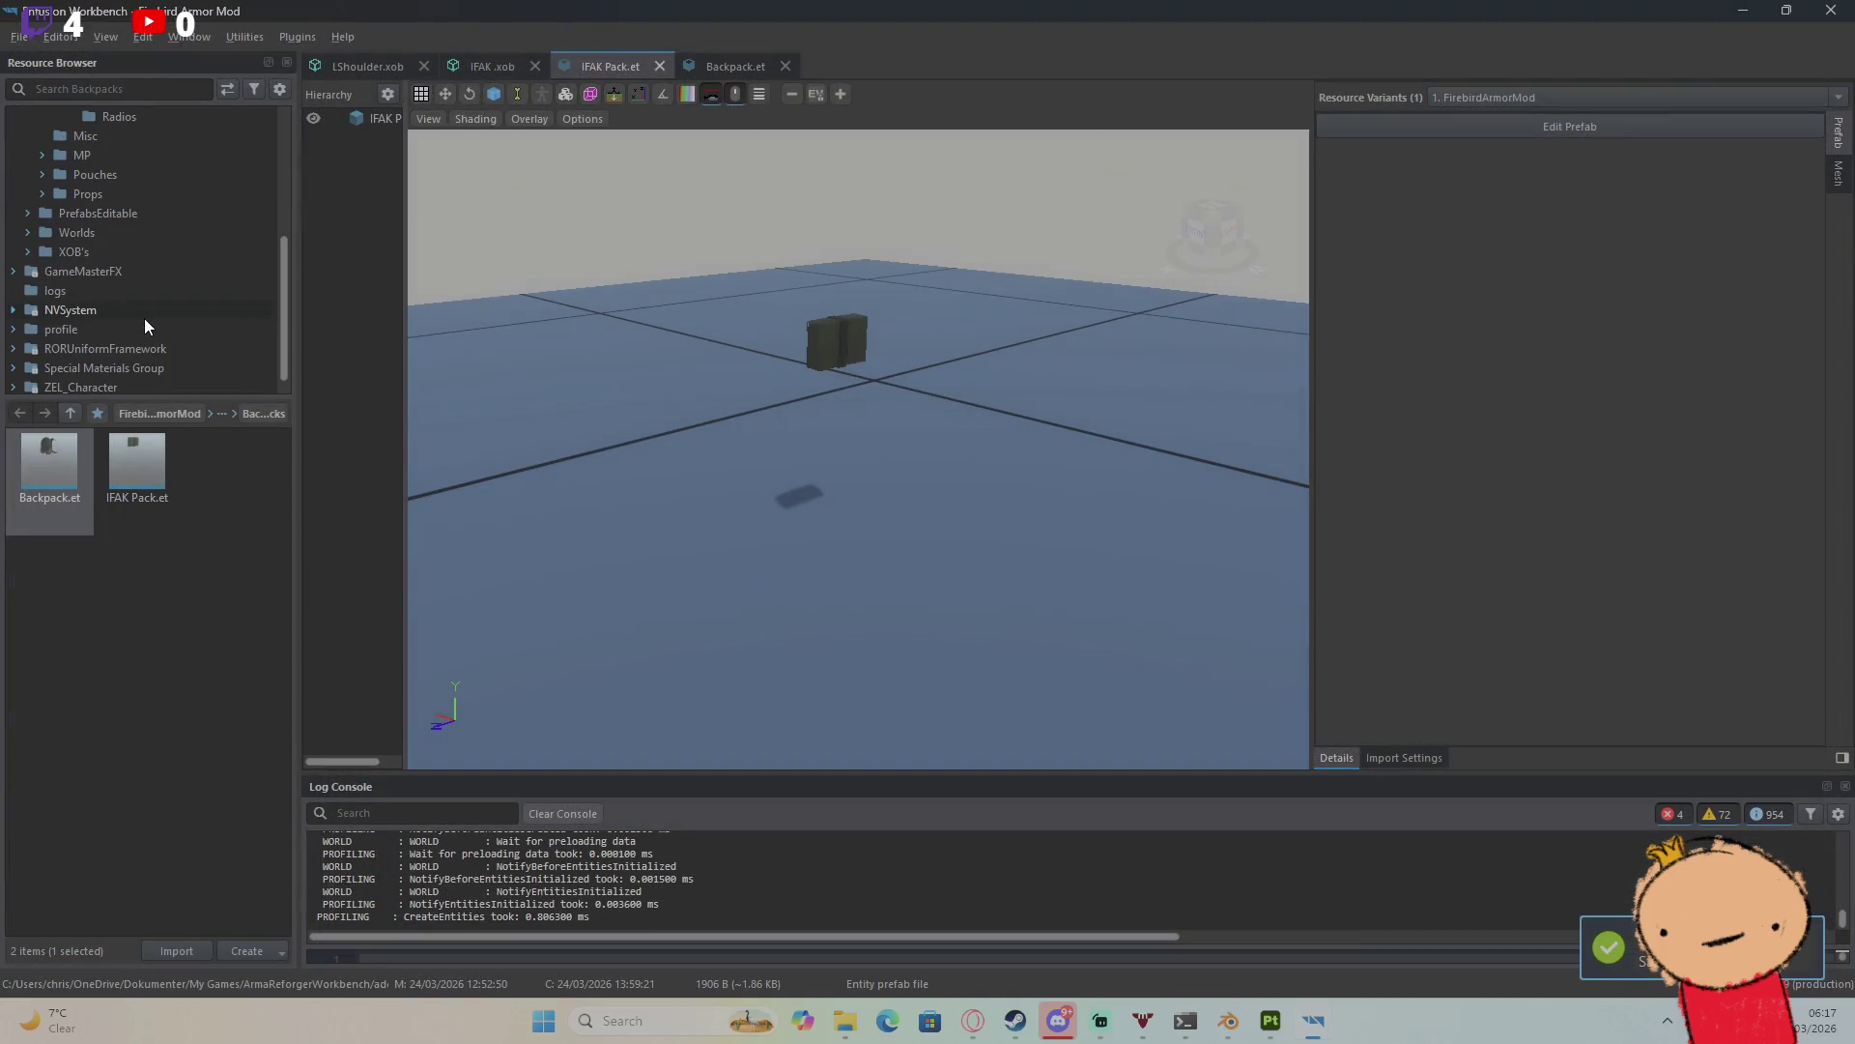
pyautogui.click(112, 239)
# Step: Open Test.ent from Worlds/MP, drop IFAK.xob into it, and launch it in game mode
pyautogui.doubleClick(143, 507)
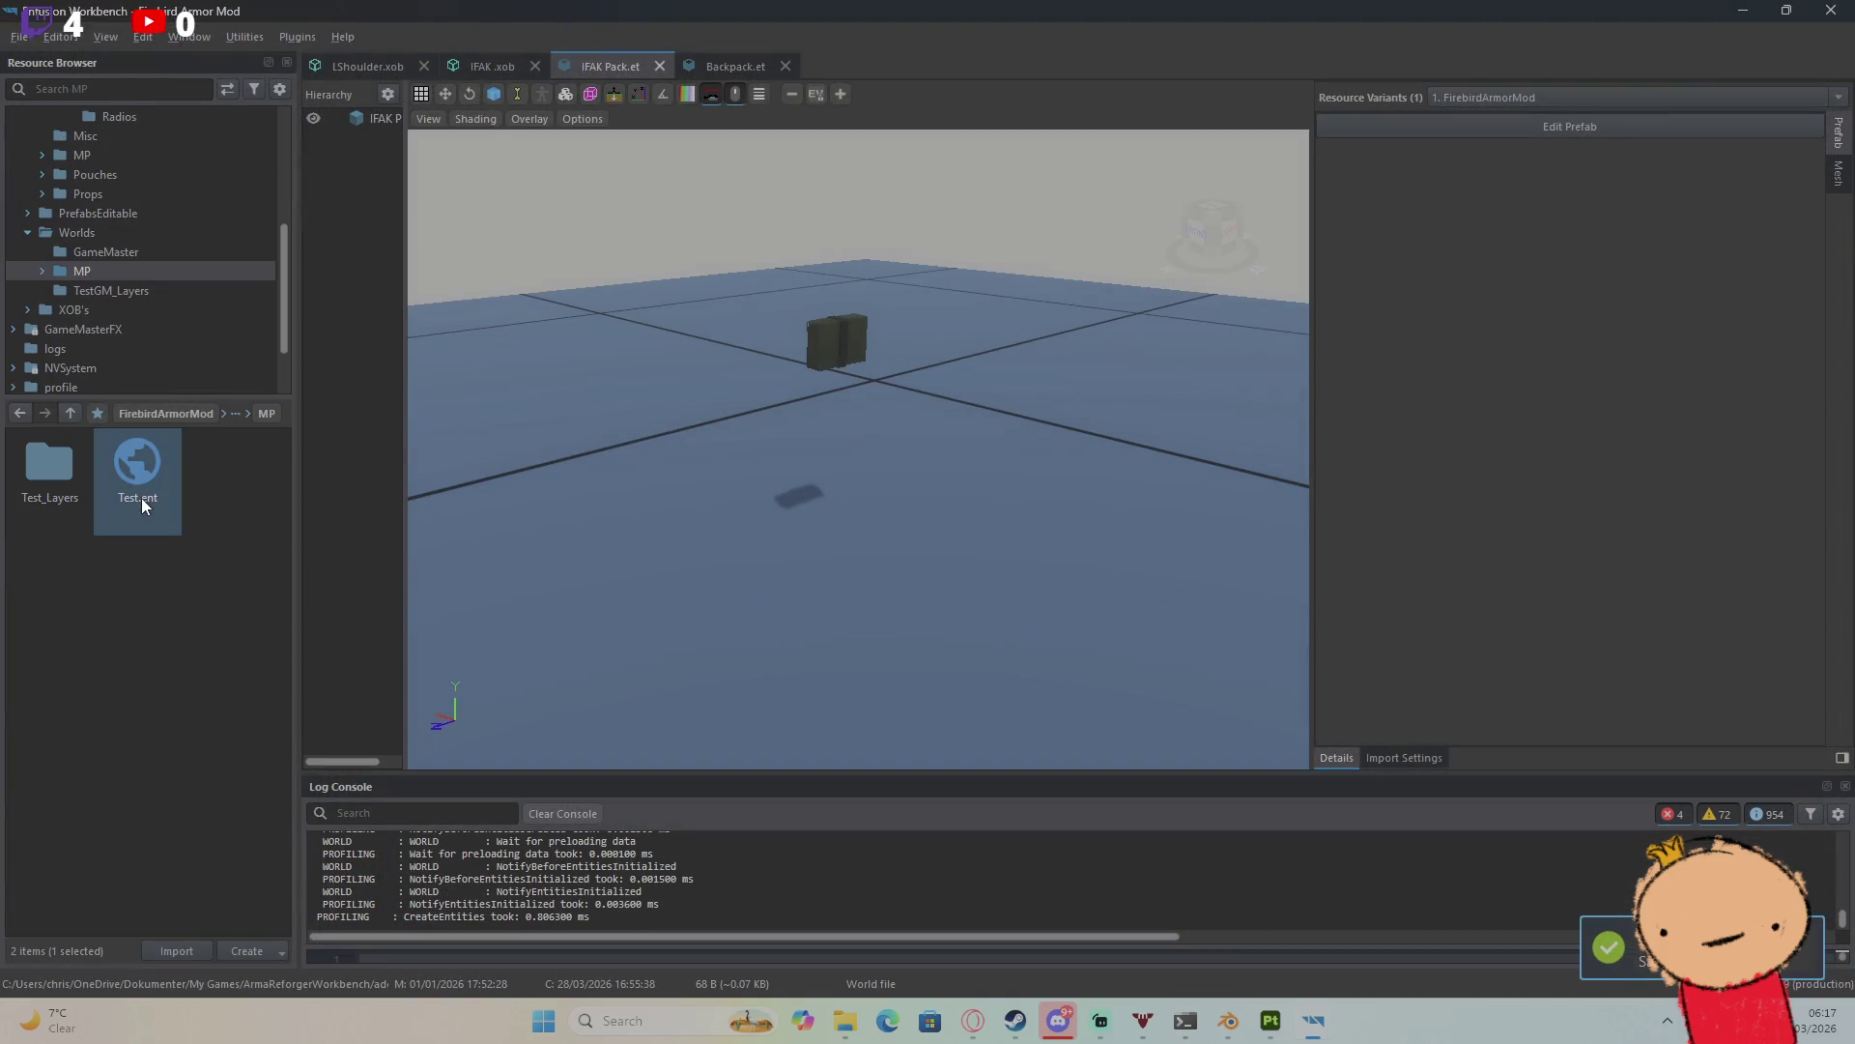
pyautogui.doubleClick(141, 497)
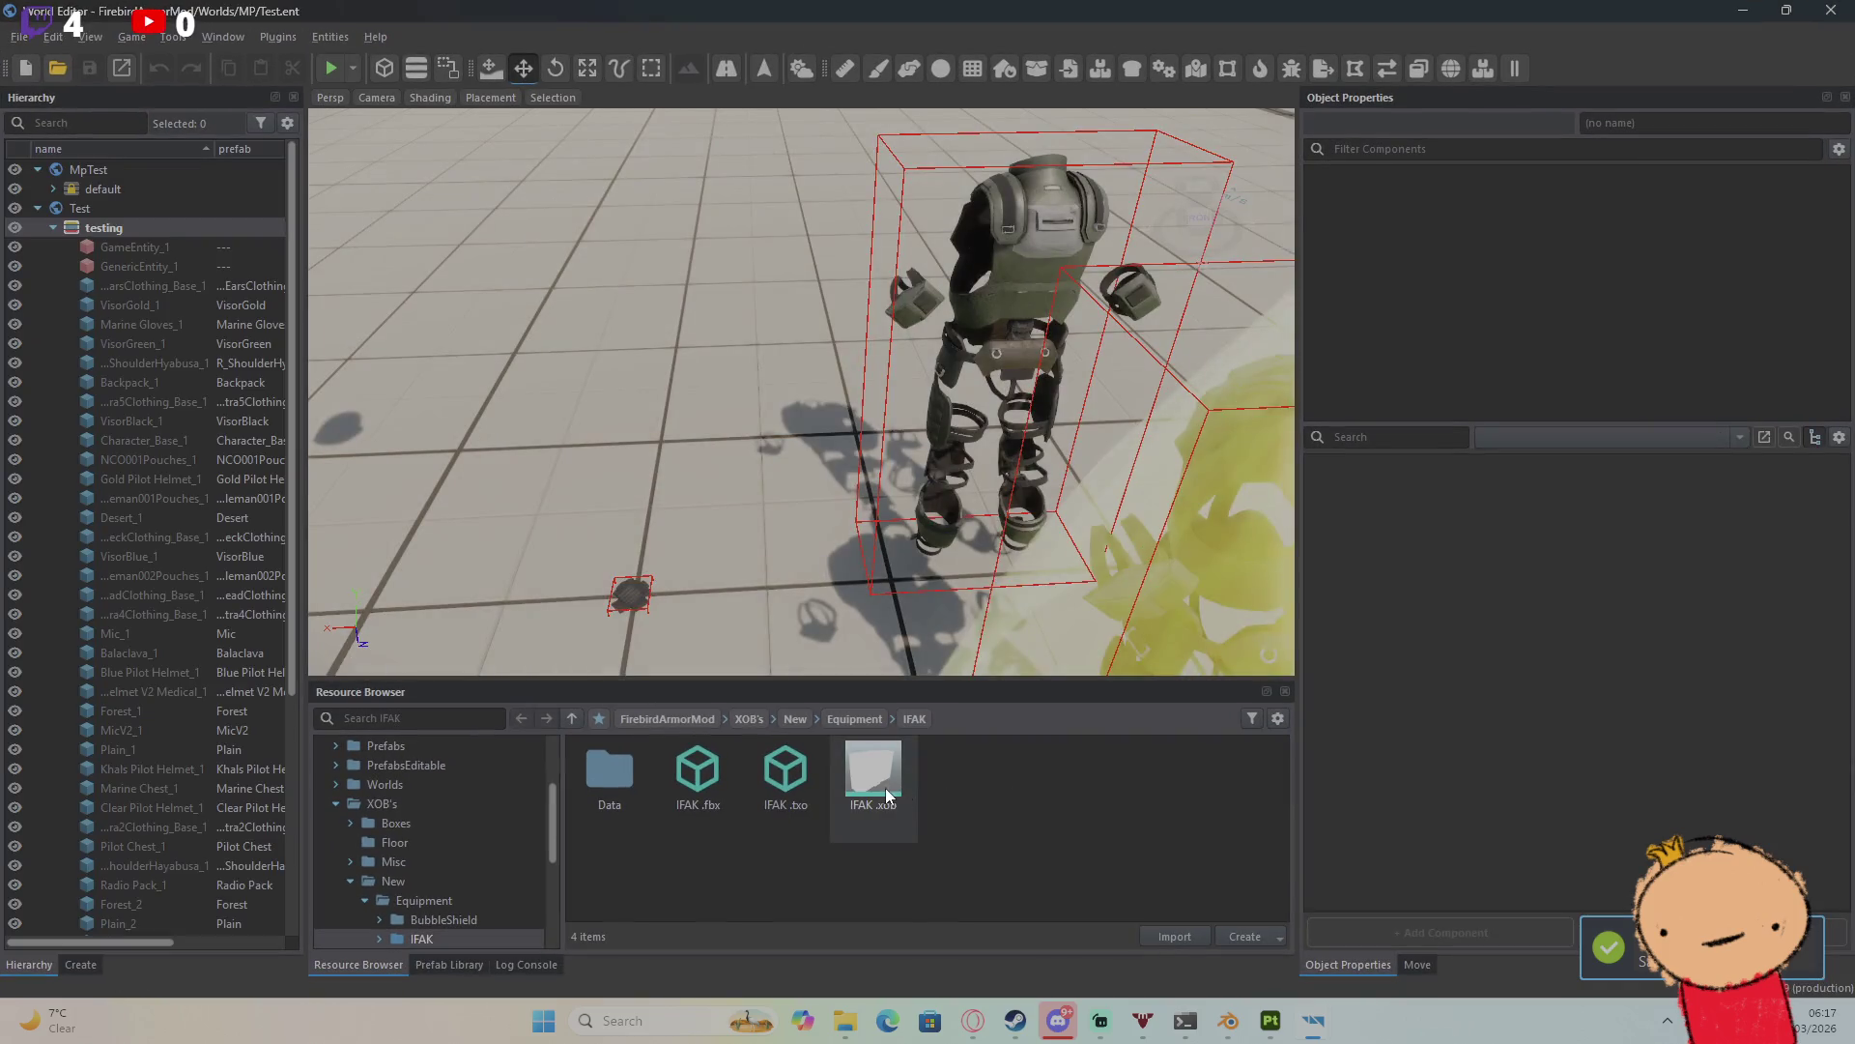
pyautogui.moveTo(885, 788)
pyautogui.mouseDown()
pyautogui.moveTo(644, 479)
pyautogui.moveTo(657, 443)
pyautogui.mouseUp()
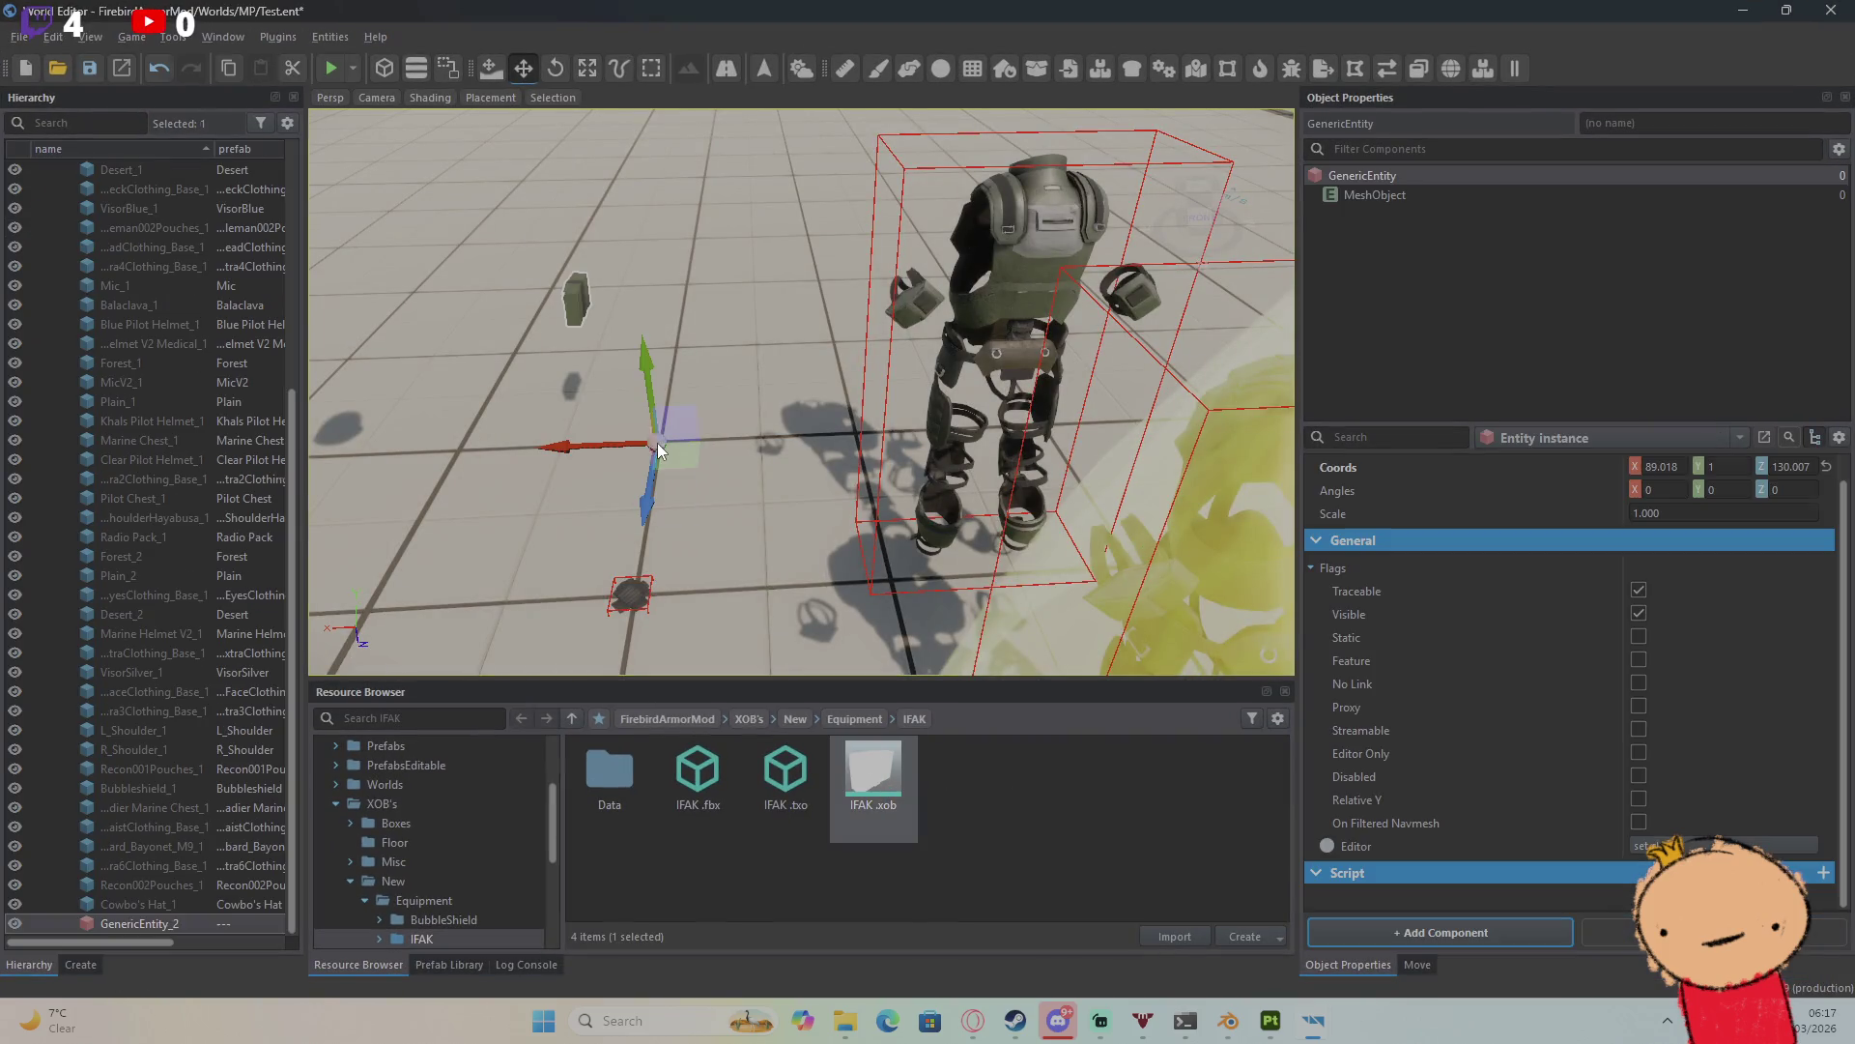
pyautogui.click(330, 68)
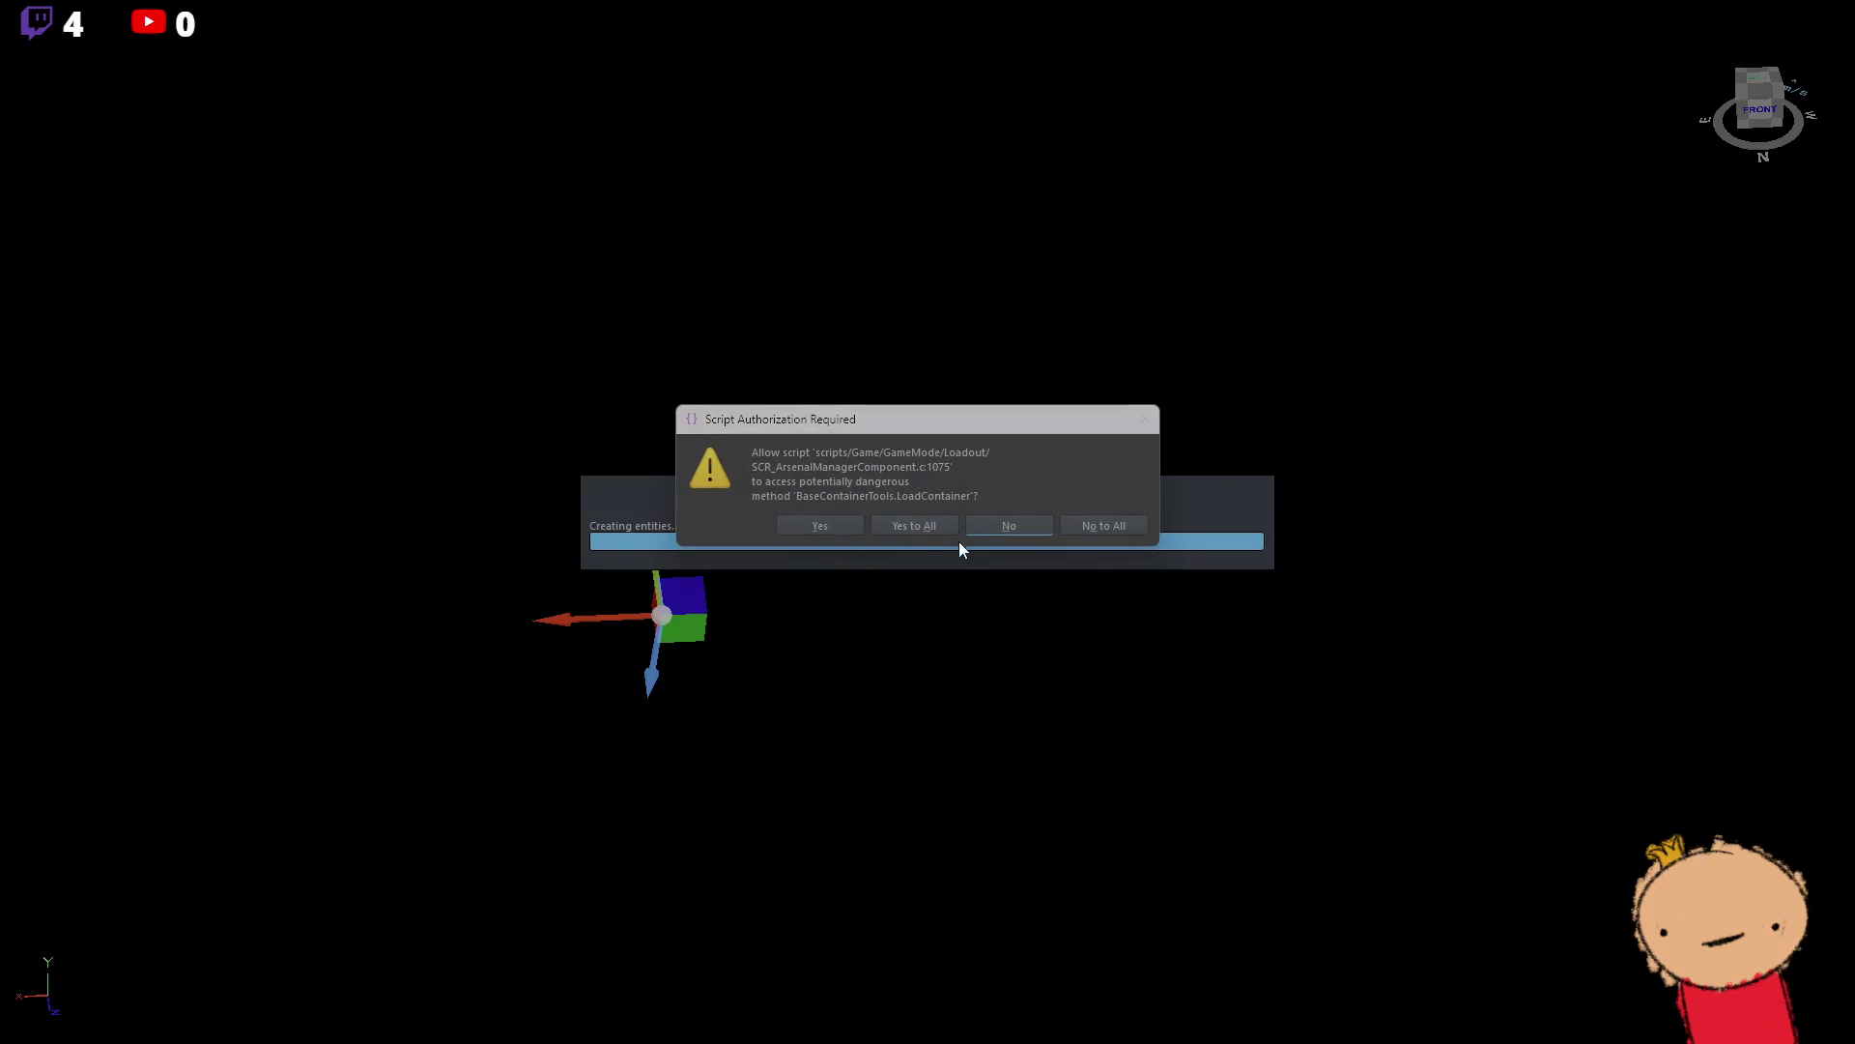
pyautogui.click(930, 520)
# Step: In the running game, open and close the inventory to check the IFAK pack, then leave the game
pyautogui.moveTo(1314, 1020)
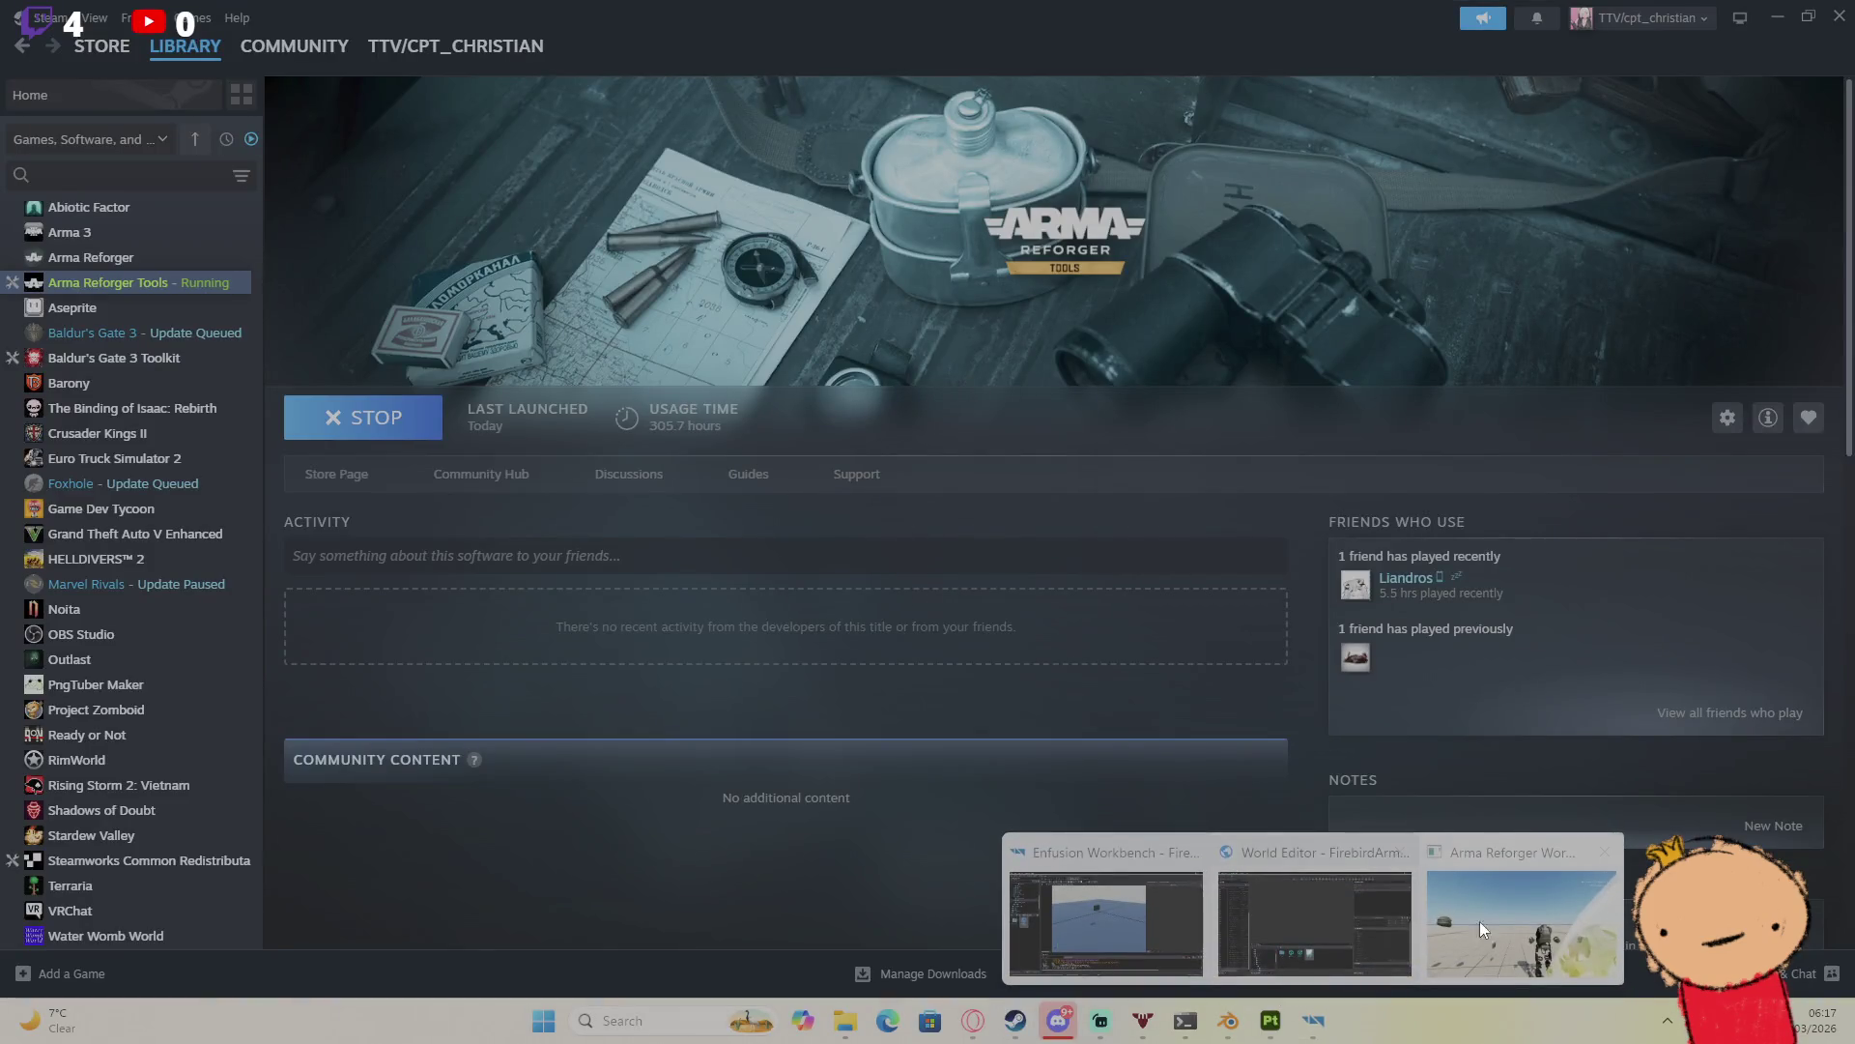
pyautogui.click(1481, 920)
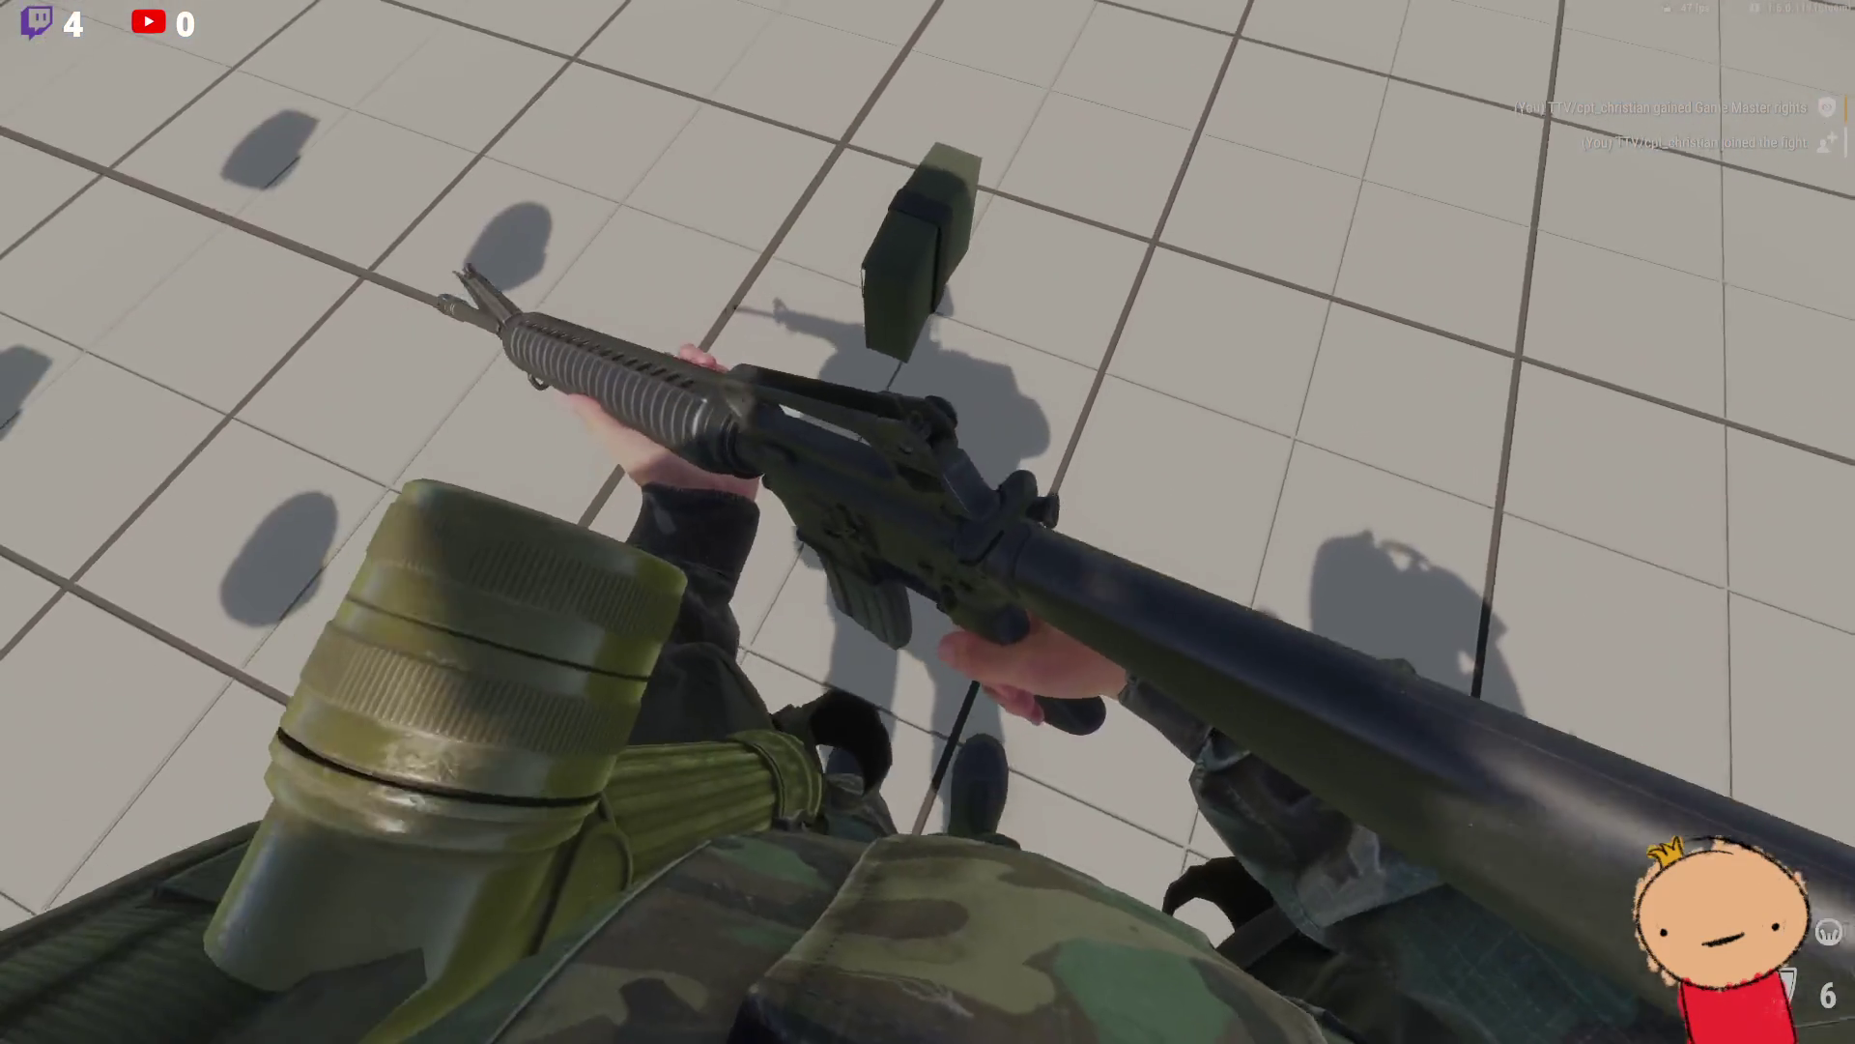
pyautogui.press('Tab')
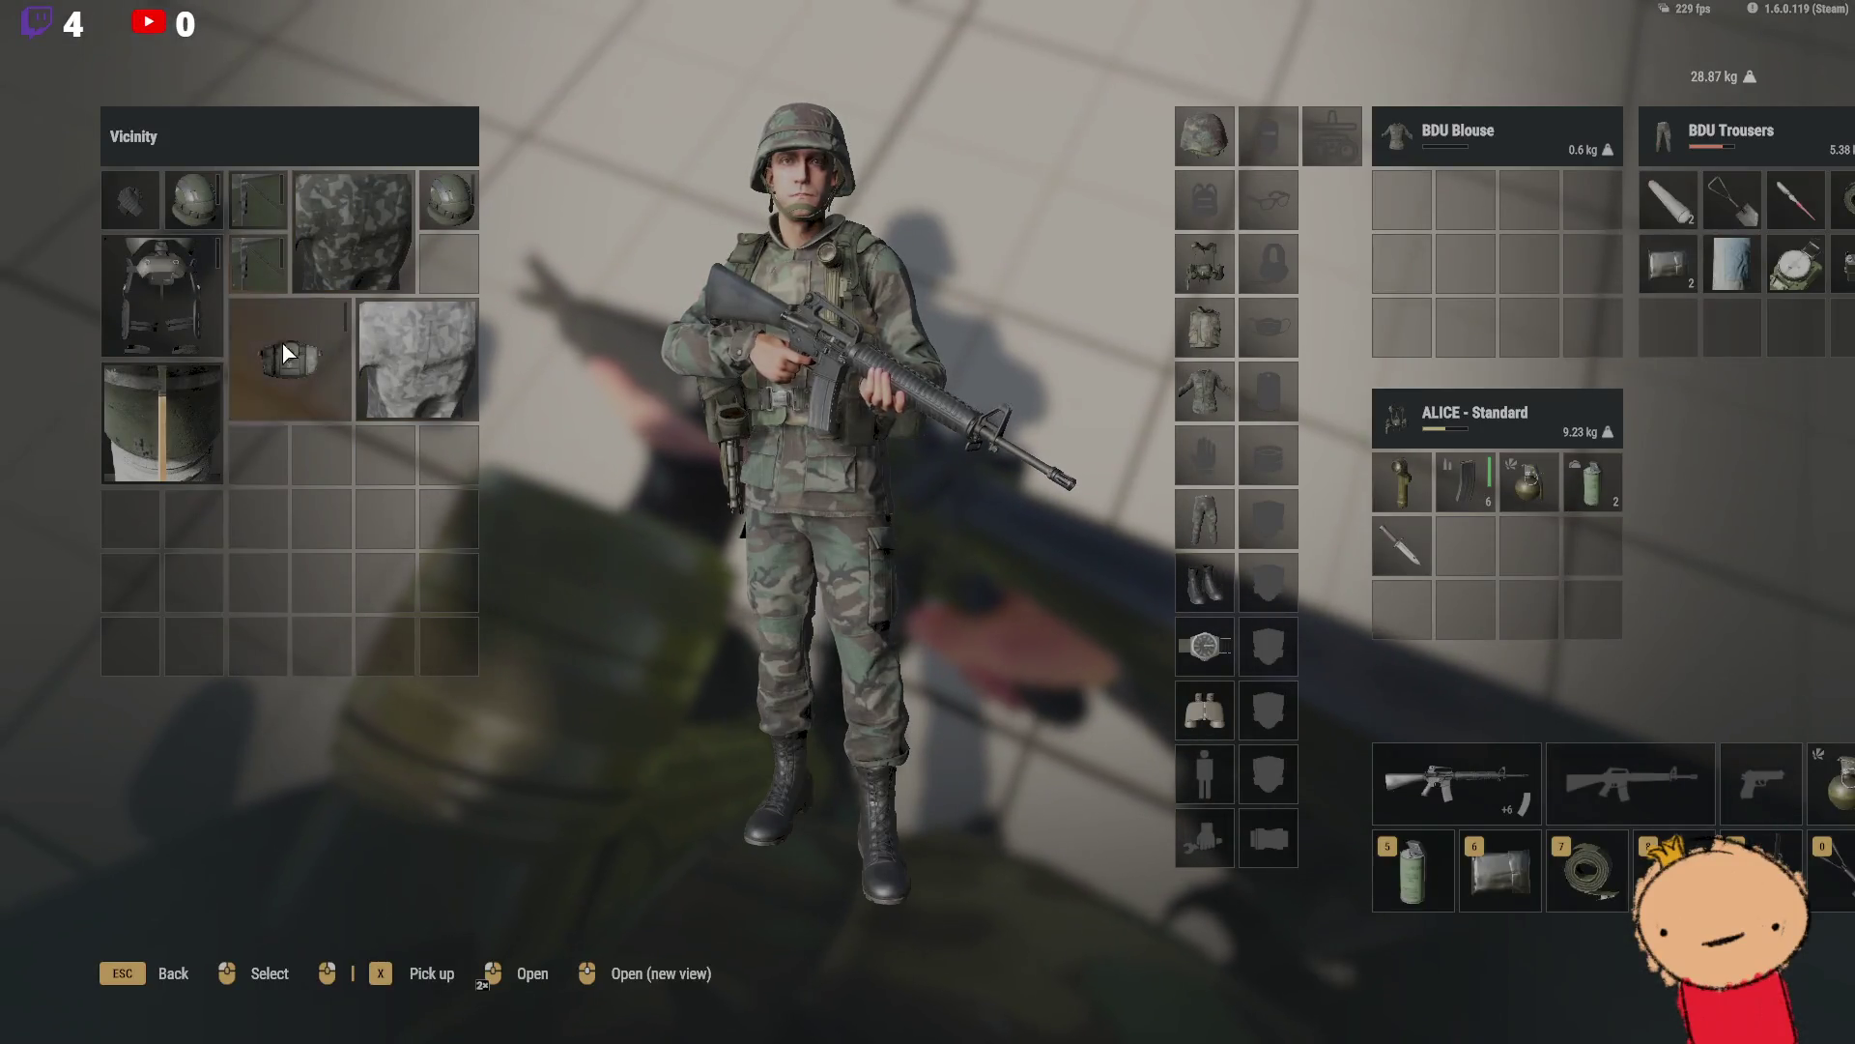
pyautogui.press('Tab')
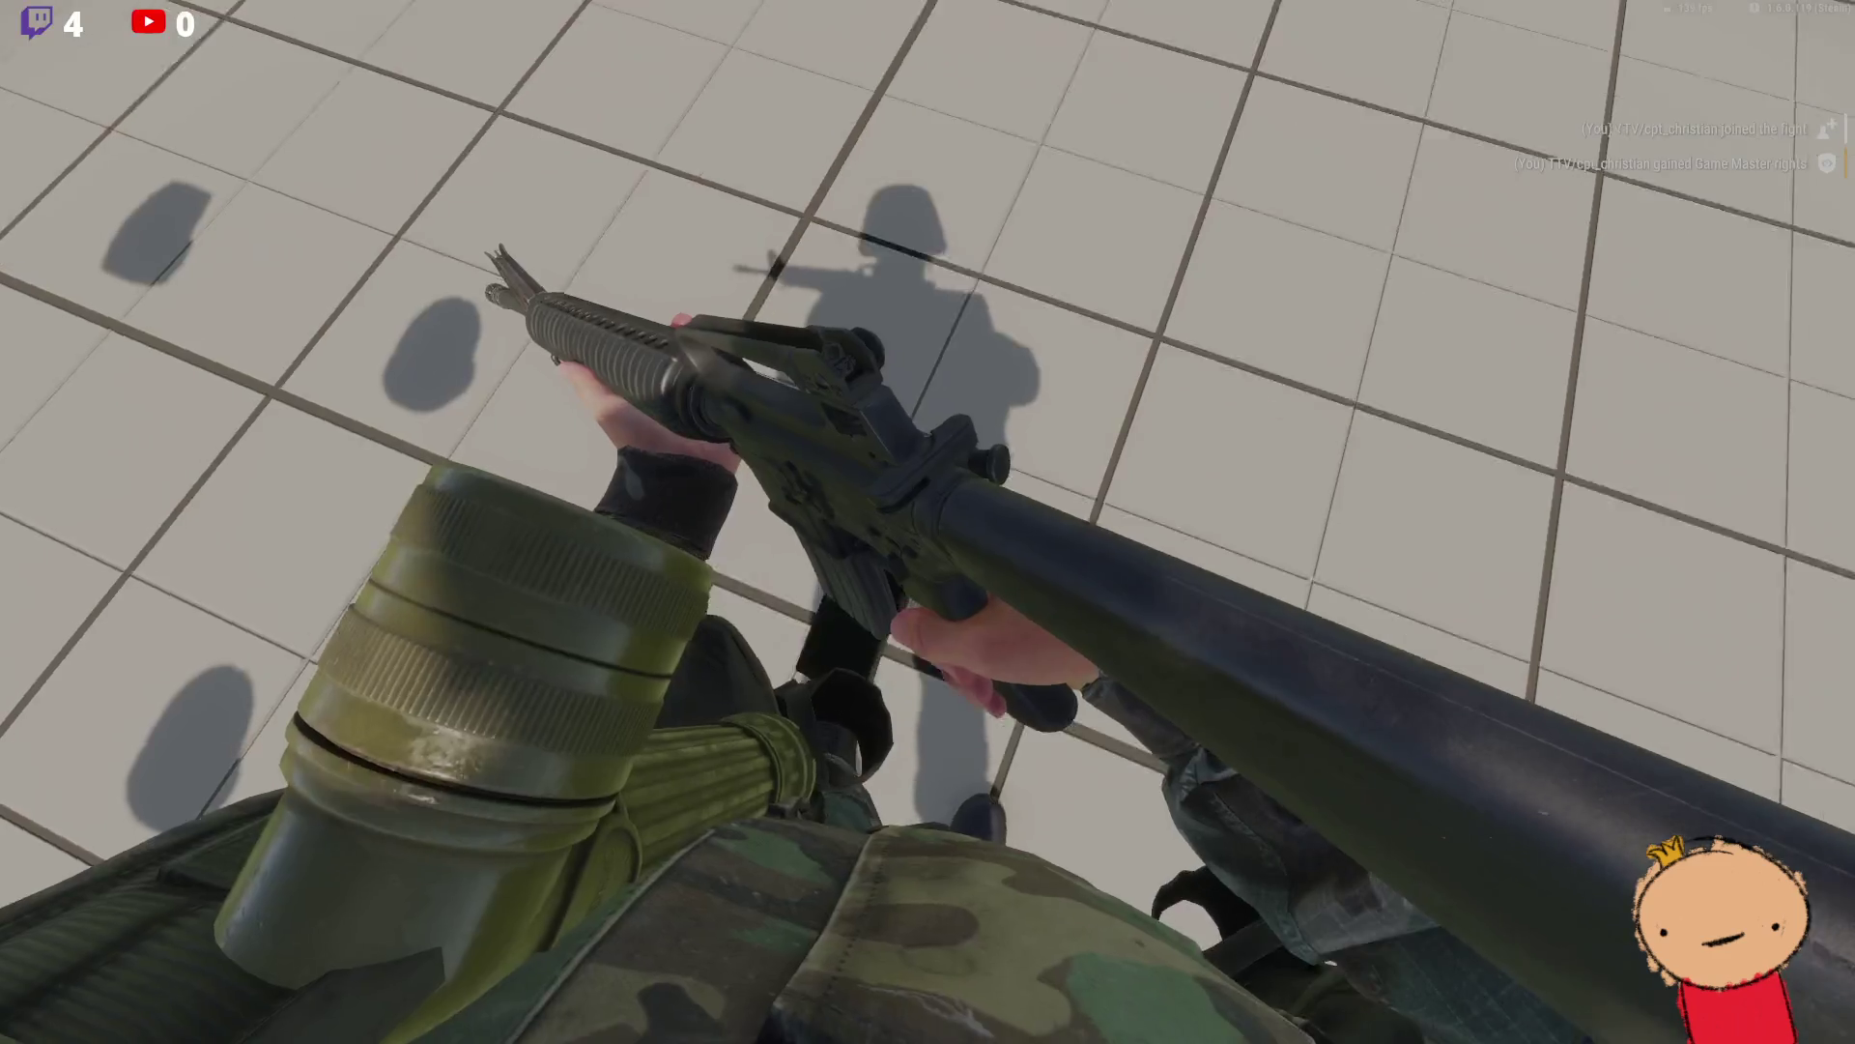
pyautogui.hotkey('alt', 'Tab')
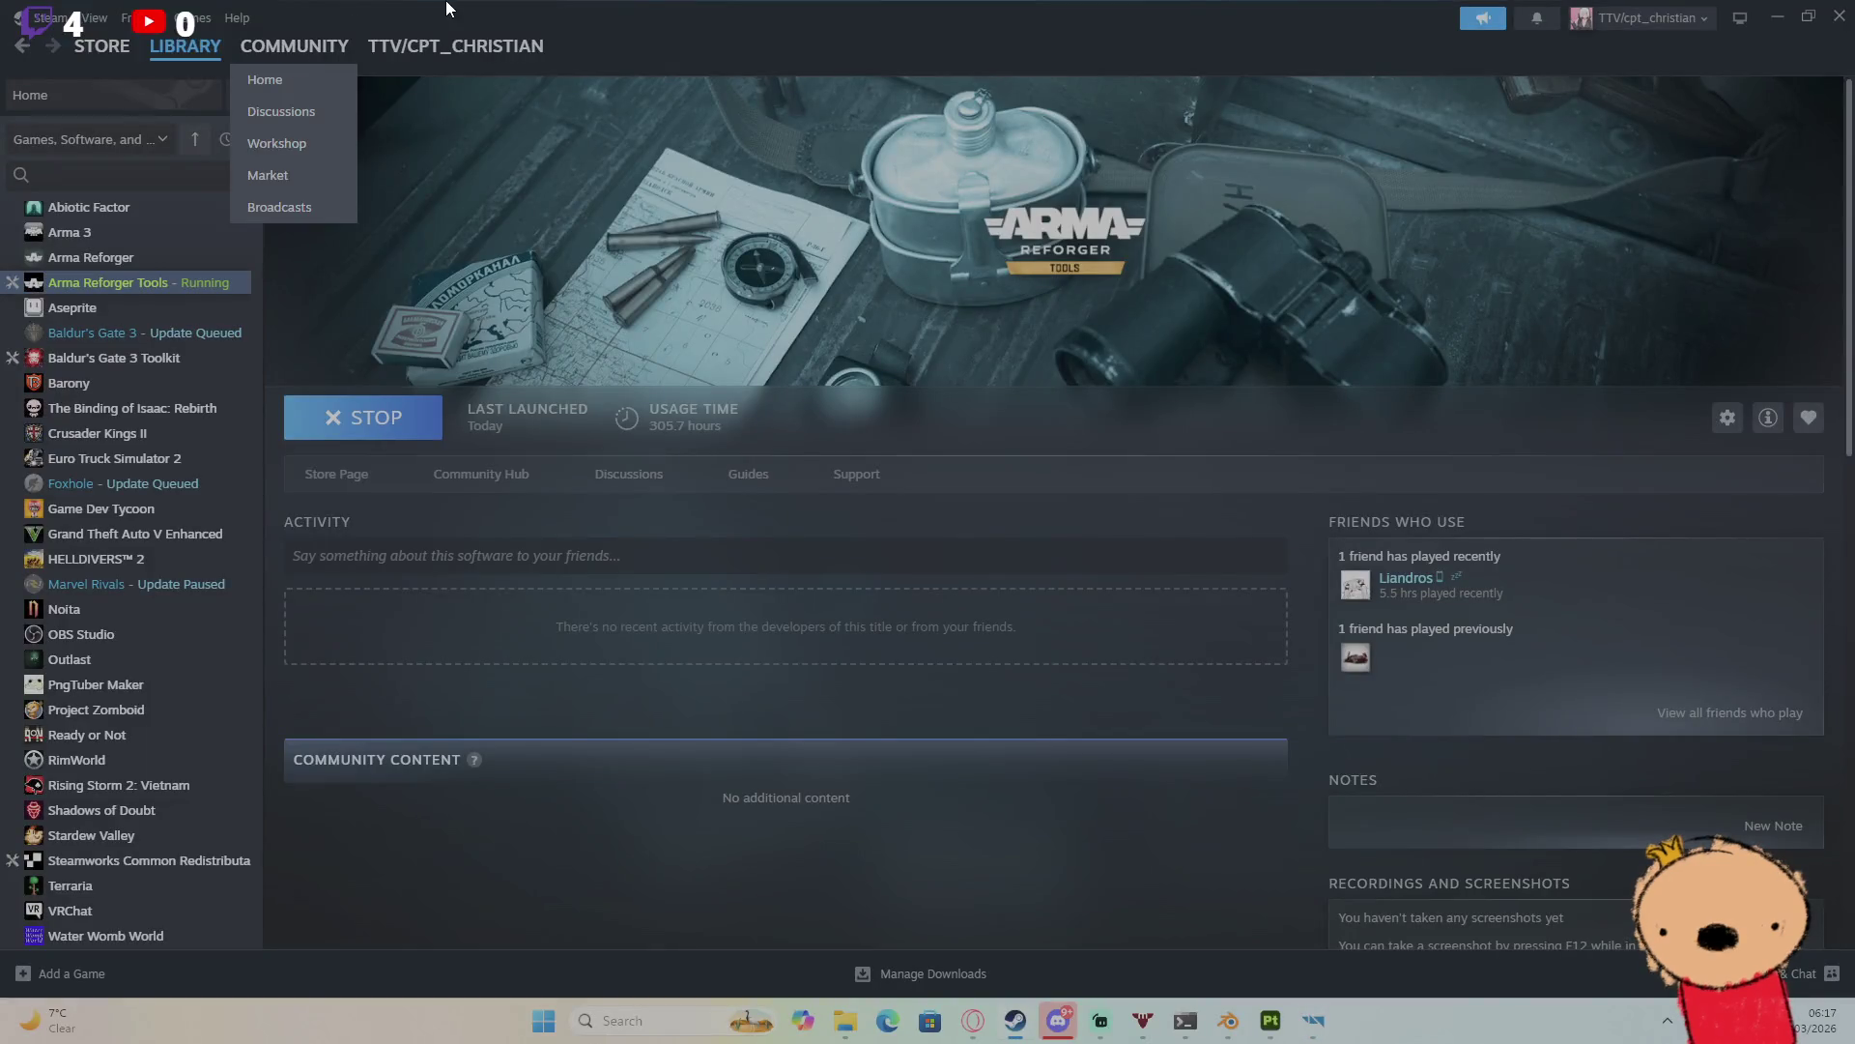
# Step: Close the World Editor, saving the Test world and its layer changes
pyautogui.moveTo(1314, 1021)
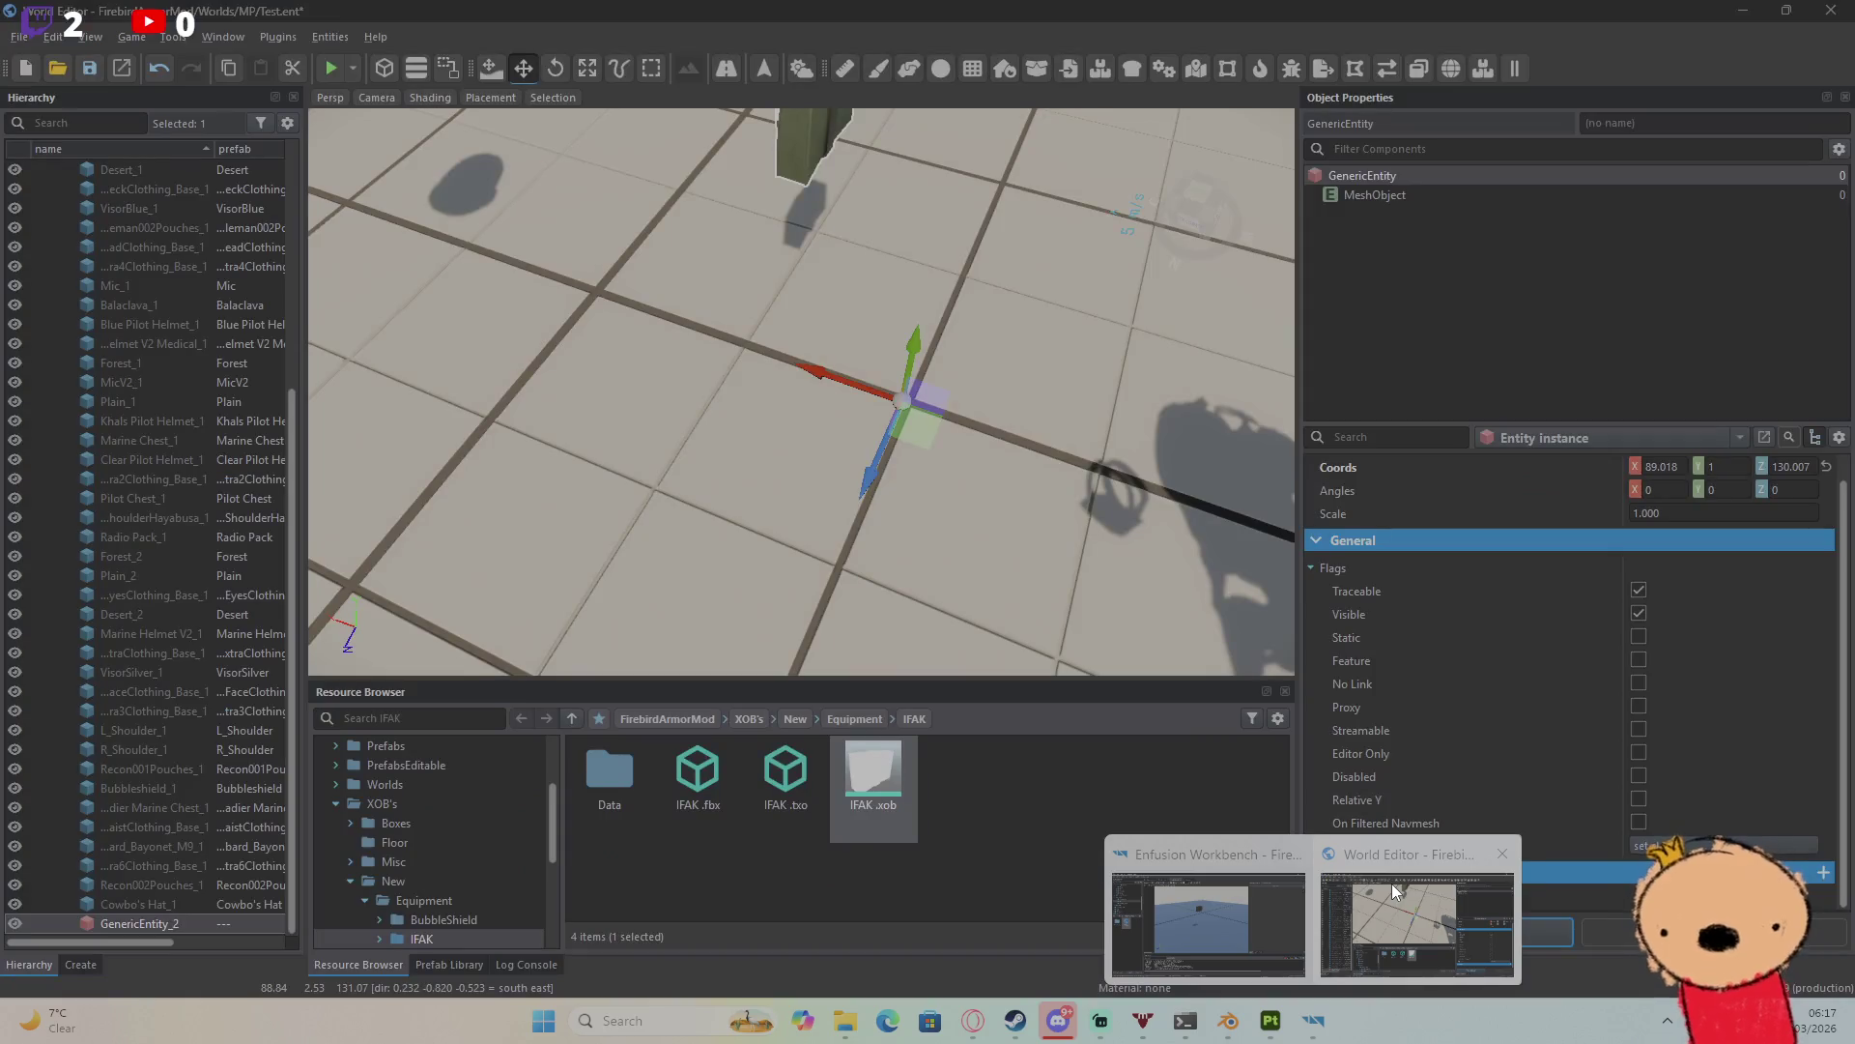
pyautogui.click(1392, 883)
pyautogui.click(1831, 10)
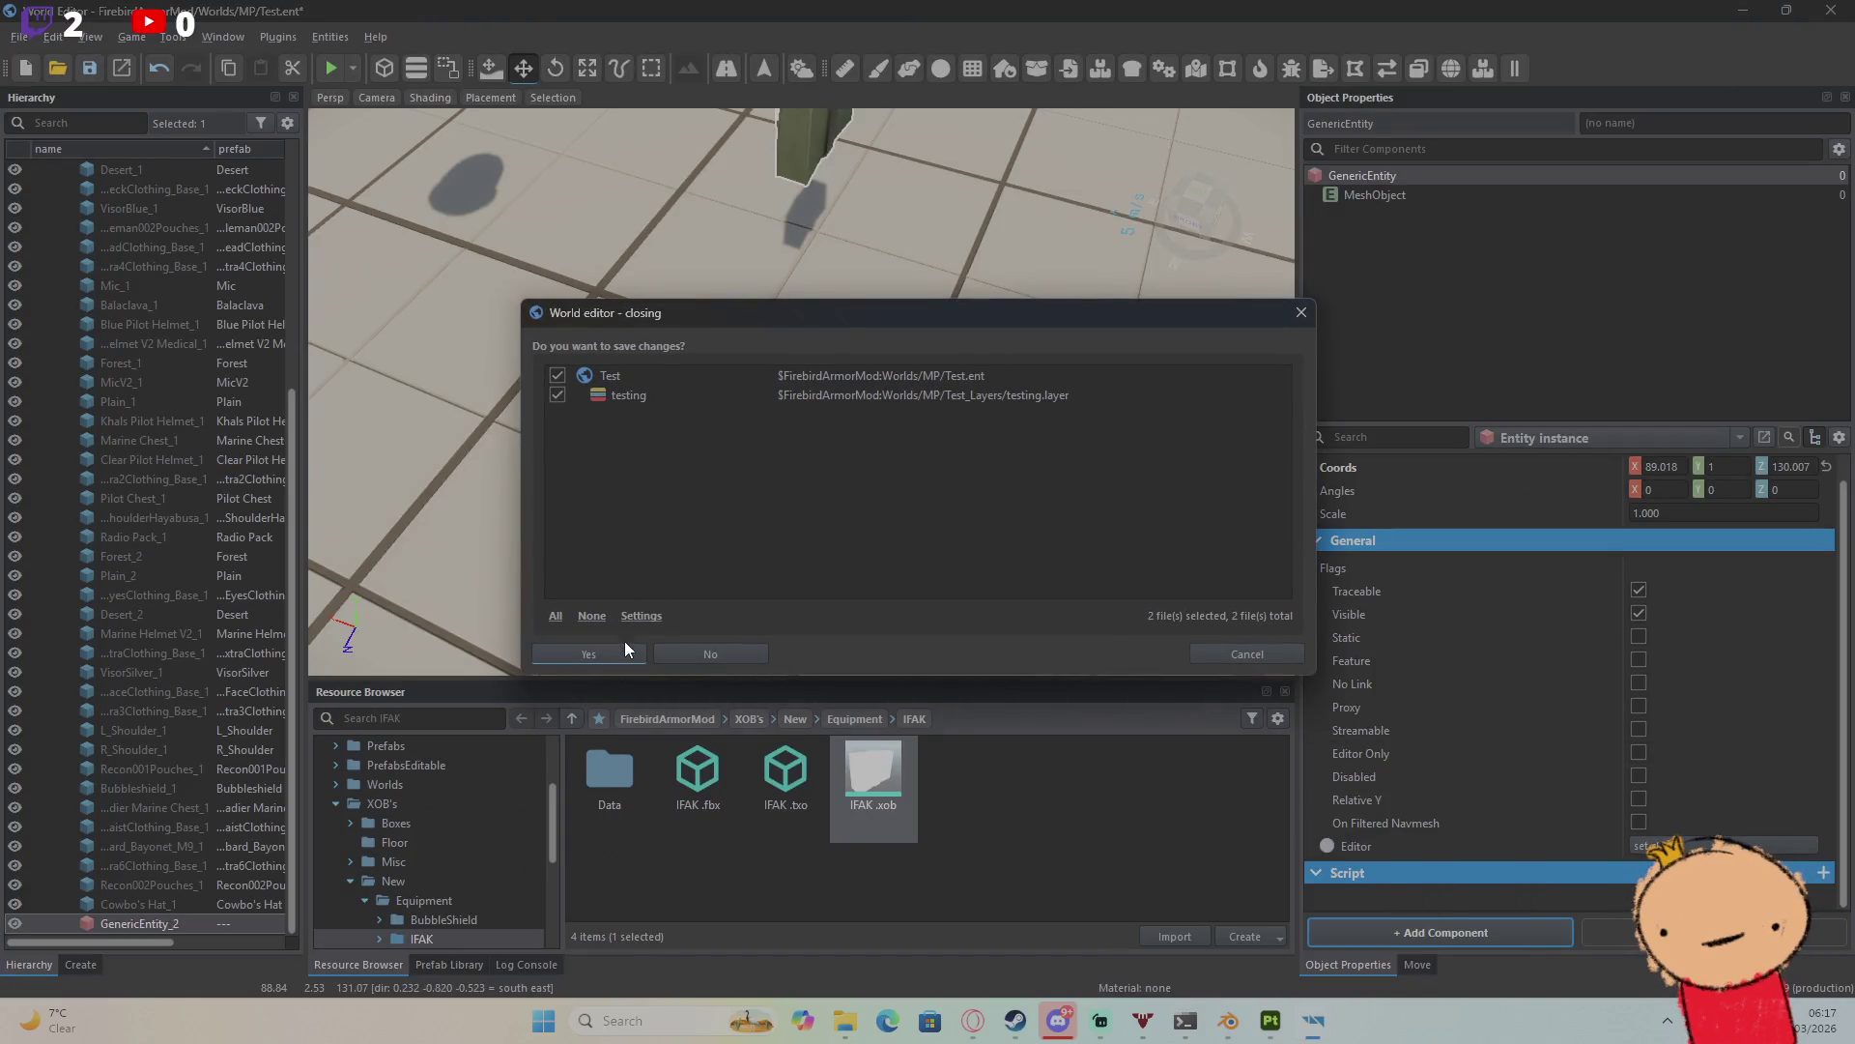
pyautogui.click(641, 659)
# Step: Reopen the IFAK Pack prefab and review its SCR_UniversalInventoryStorageComponent settings
pyautogui.click(1270, 1022)
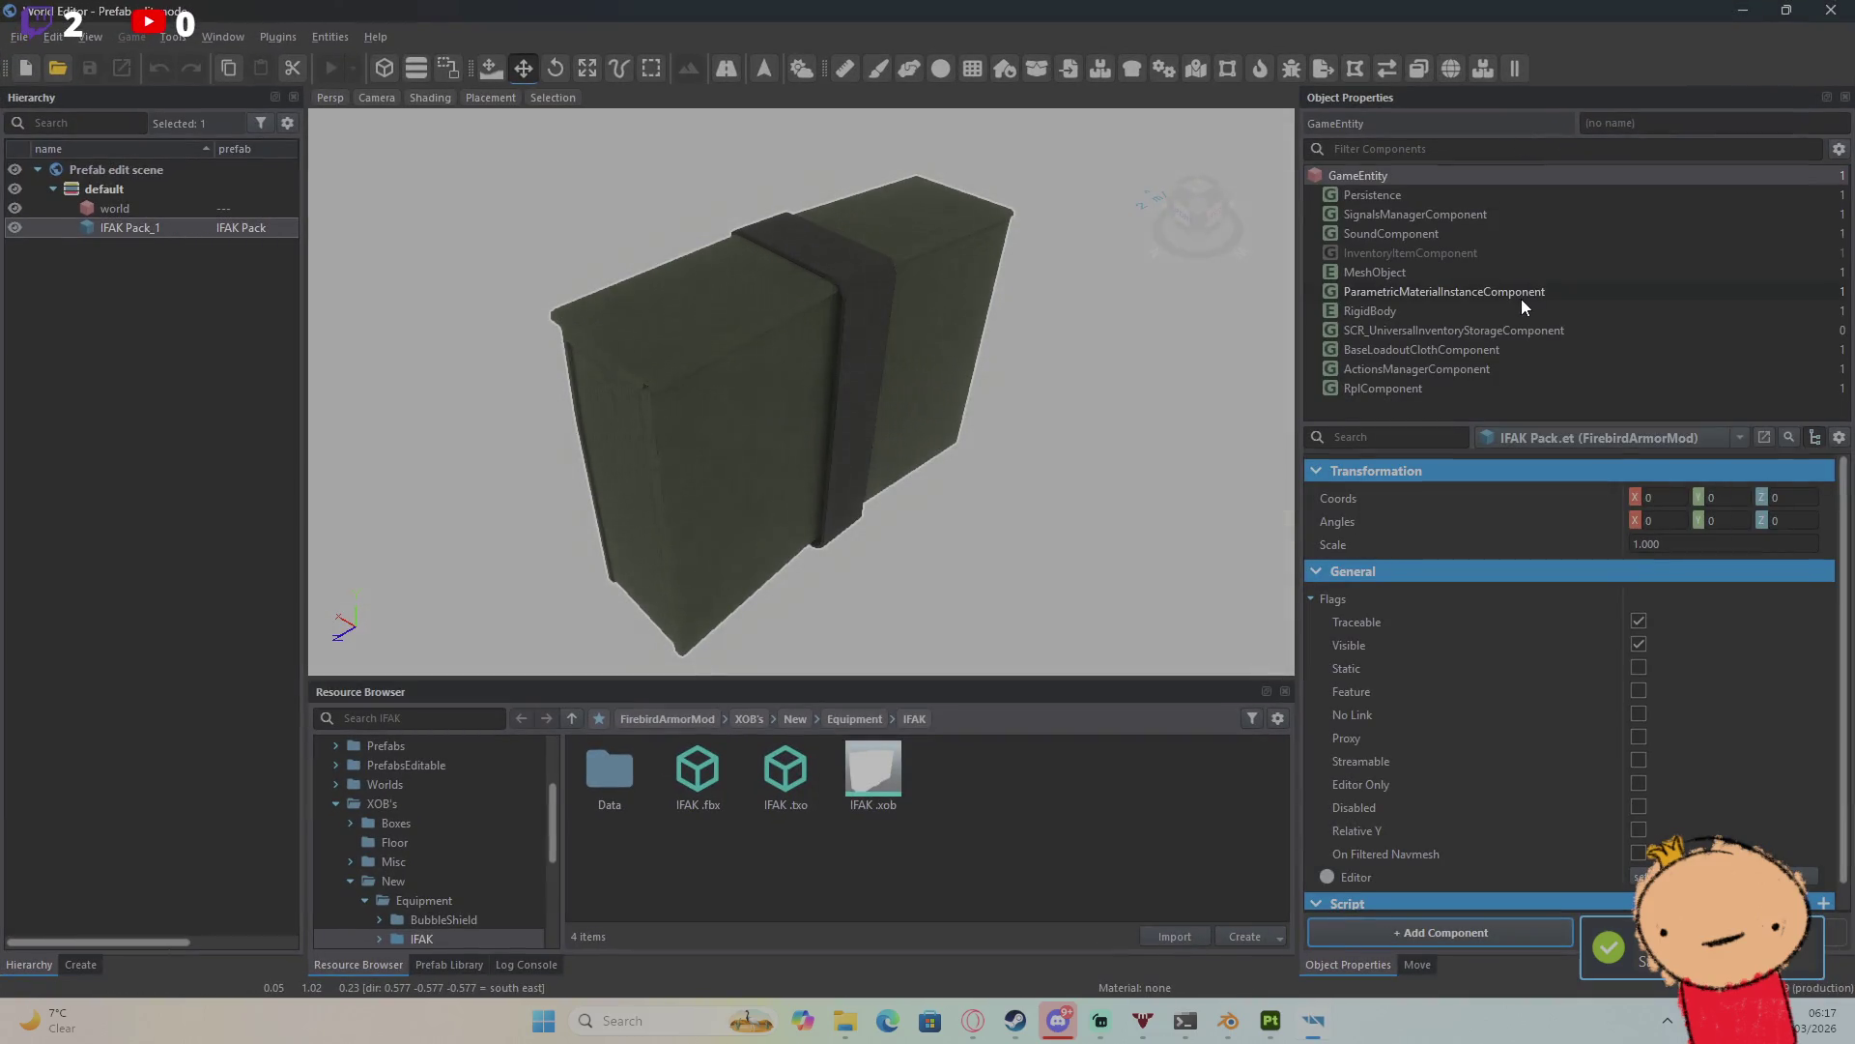
pyautogui.click(1503, 332)
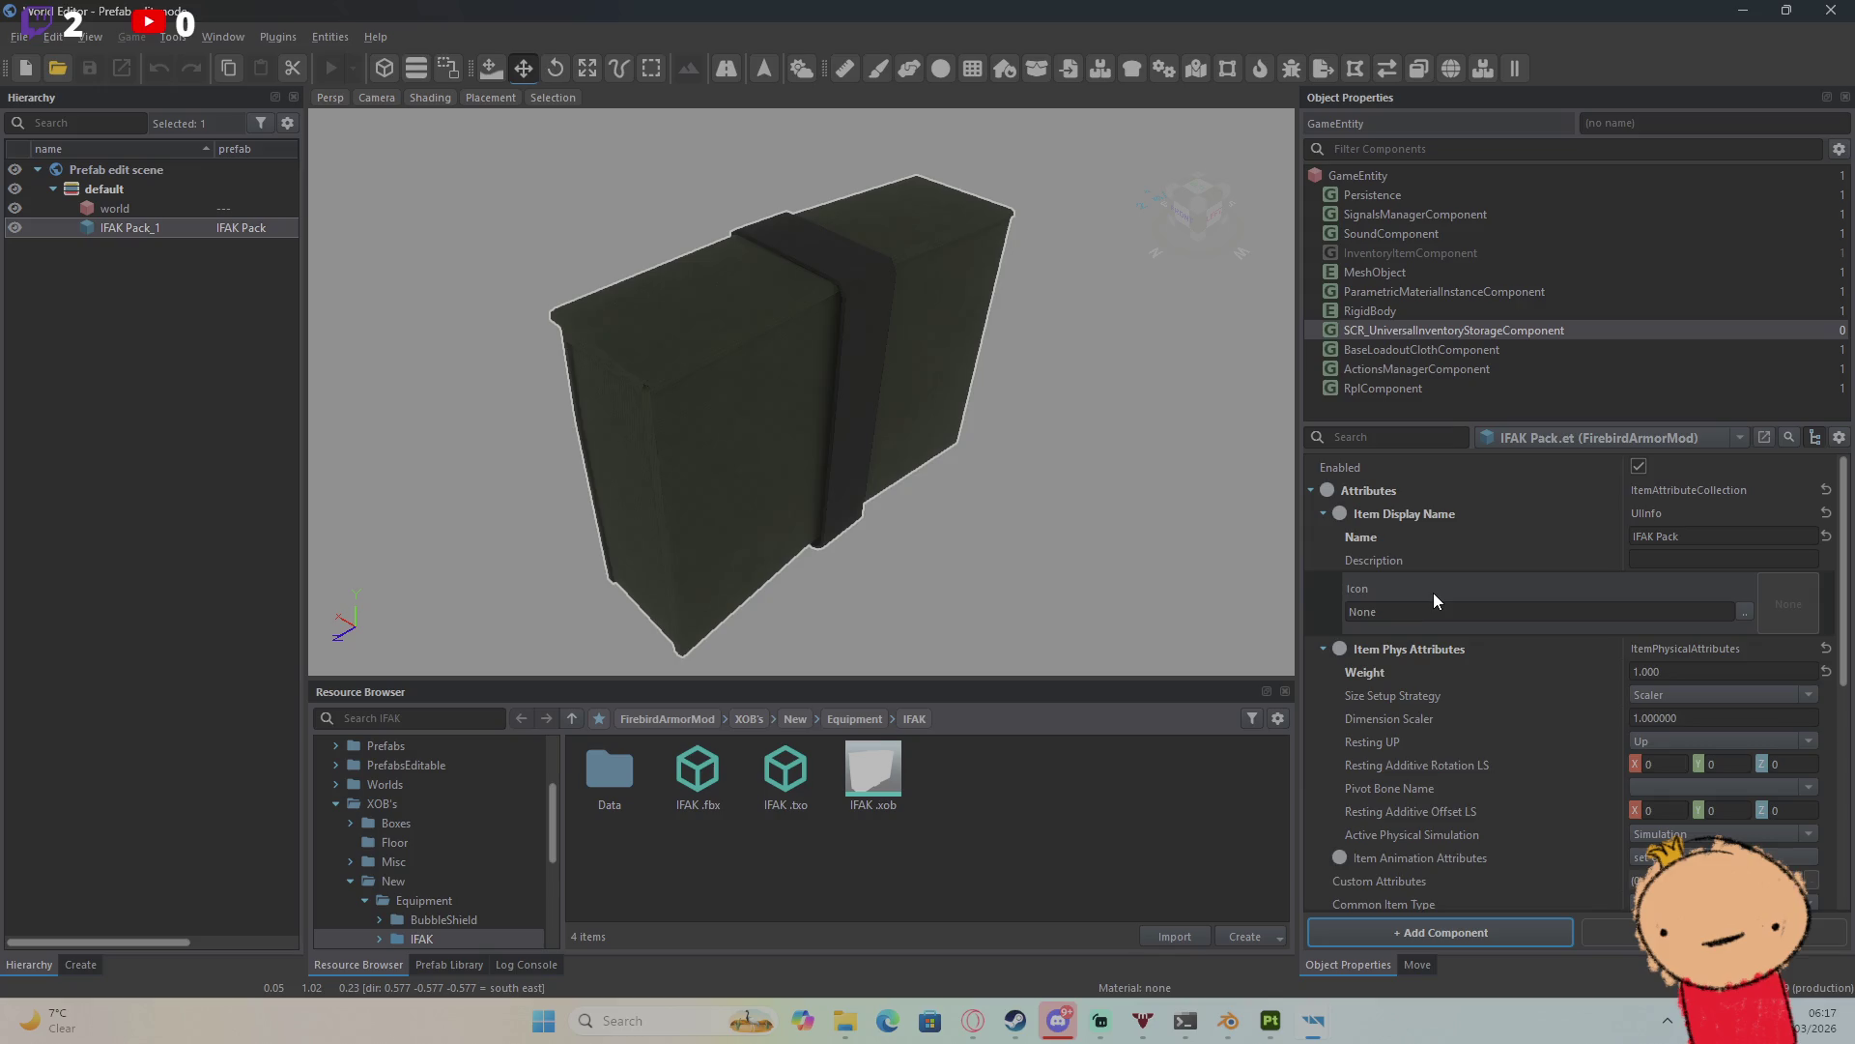
pyautogui.scroll(-5, 1432, 599)
pyautogui.scroll(1, 1436, 632)
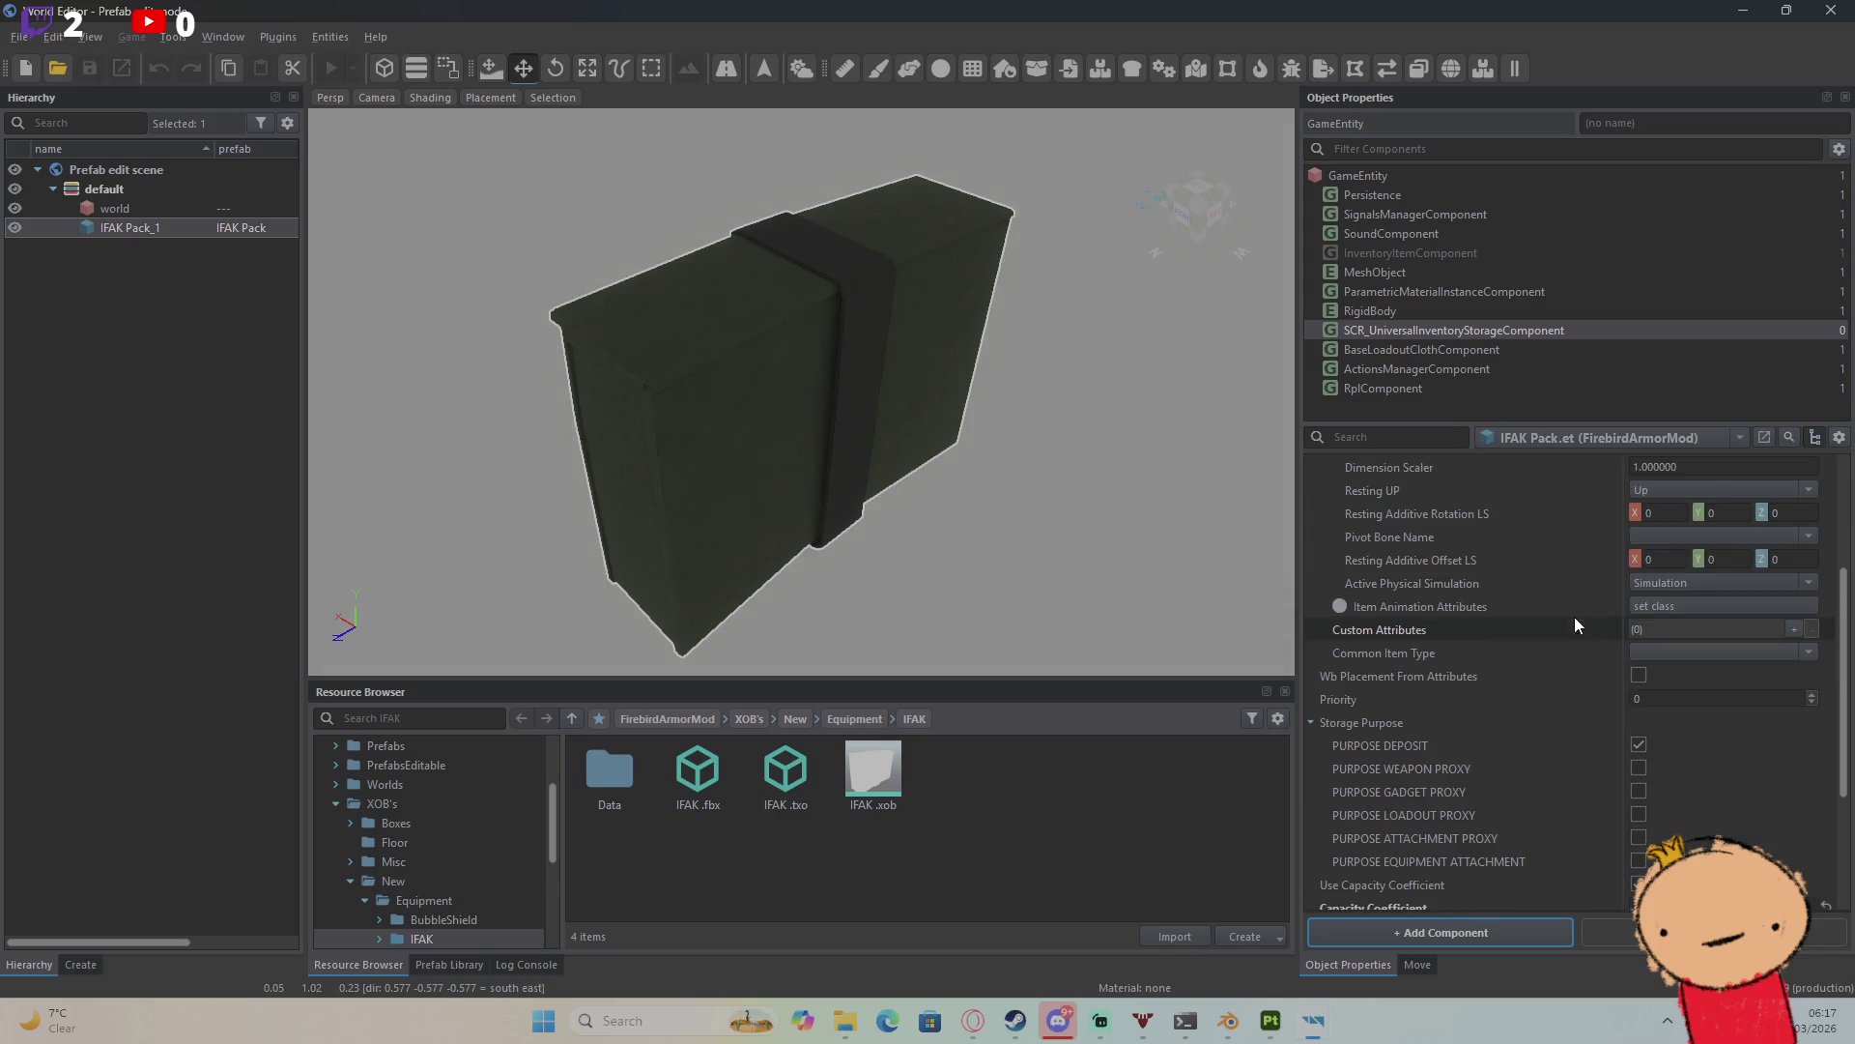
pyautogui.scroll(4, 1656, 667)
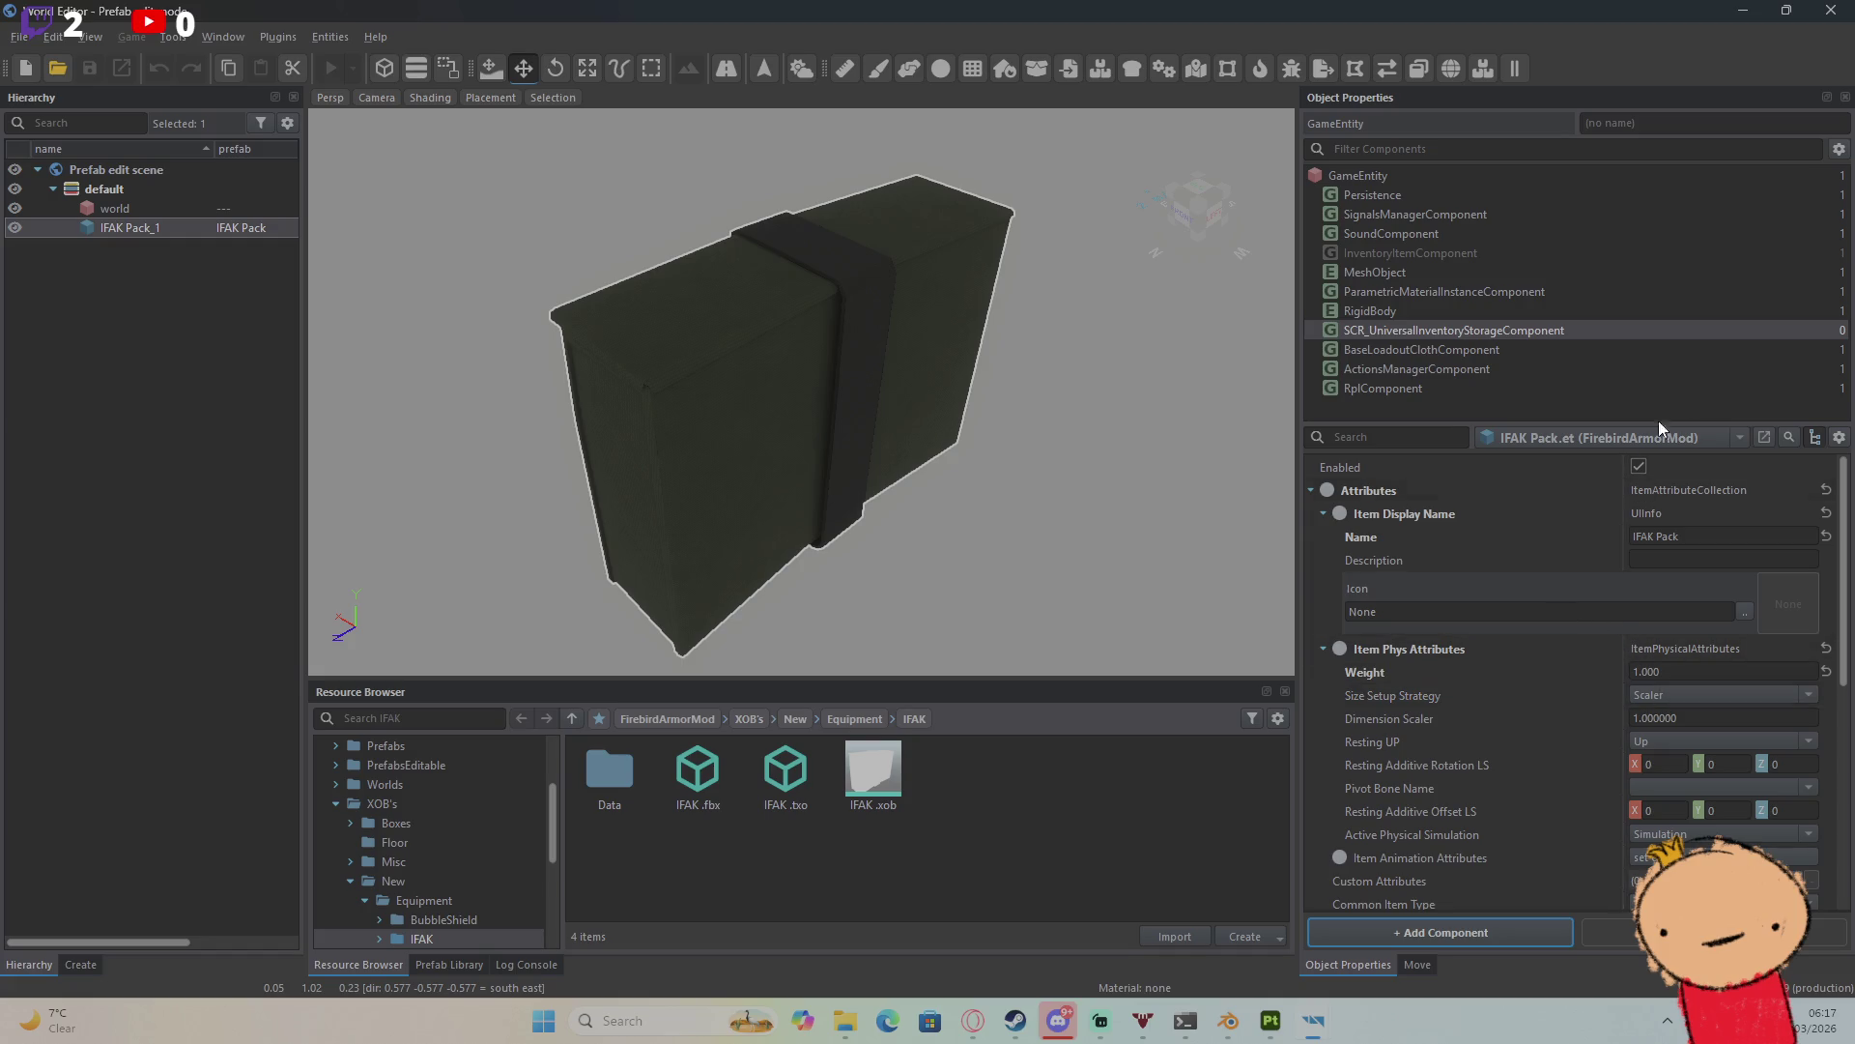
pyautogui.click(1826, 9)
# Step: Inspect the Backpack prefab's universal inventory storage and ActionsManagerComponent settings
pyautogui.click(734, 66)
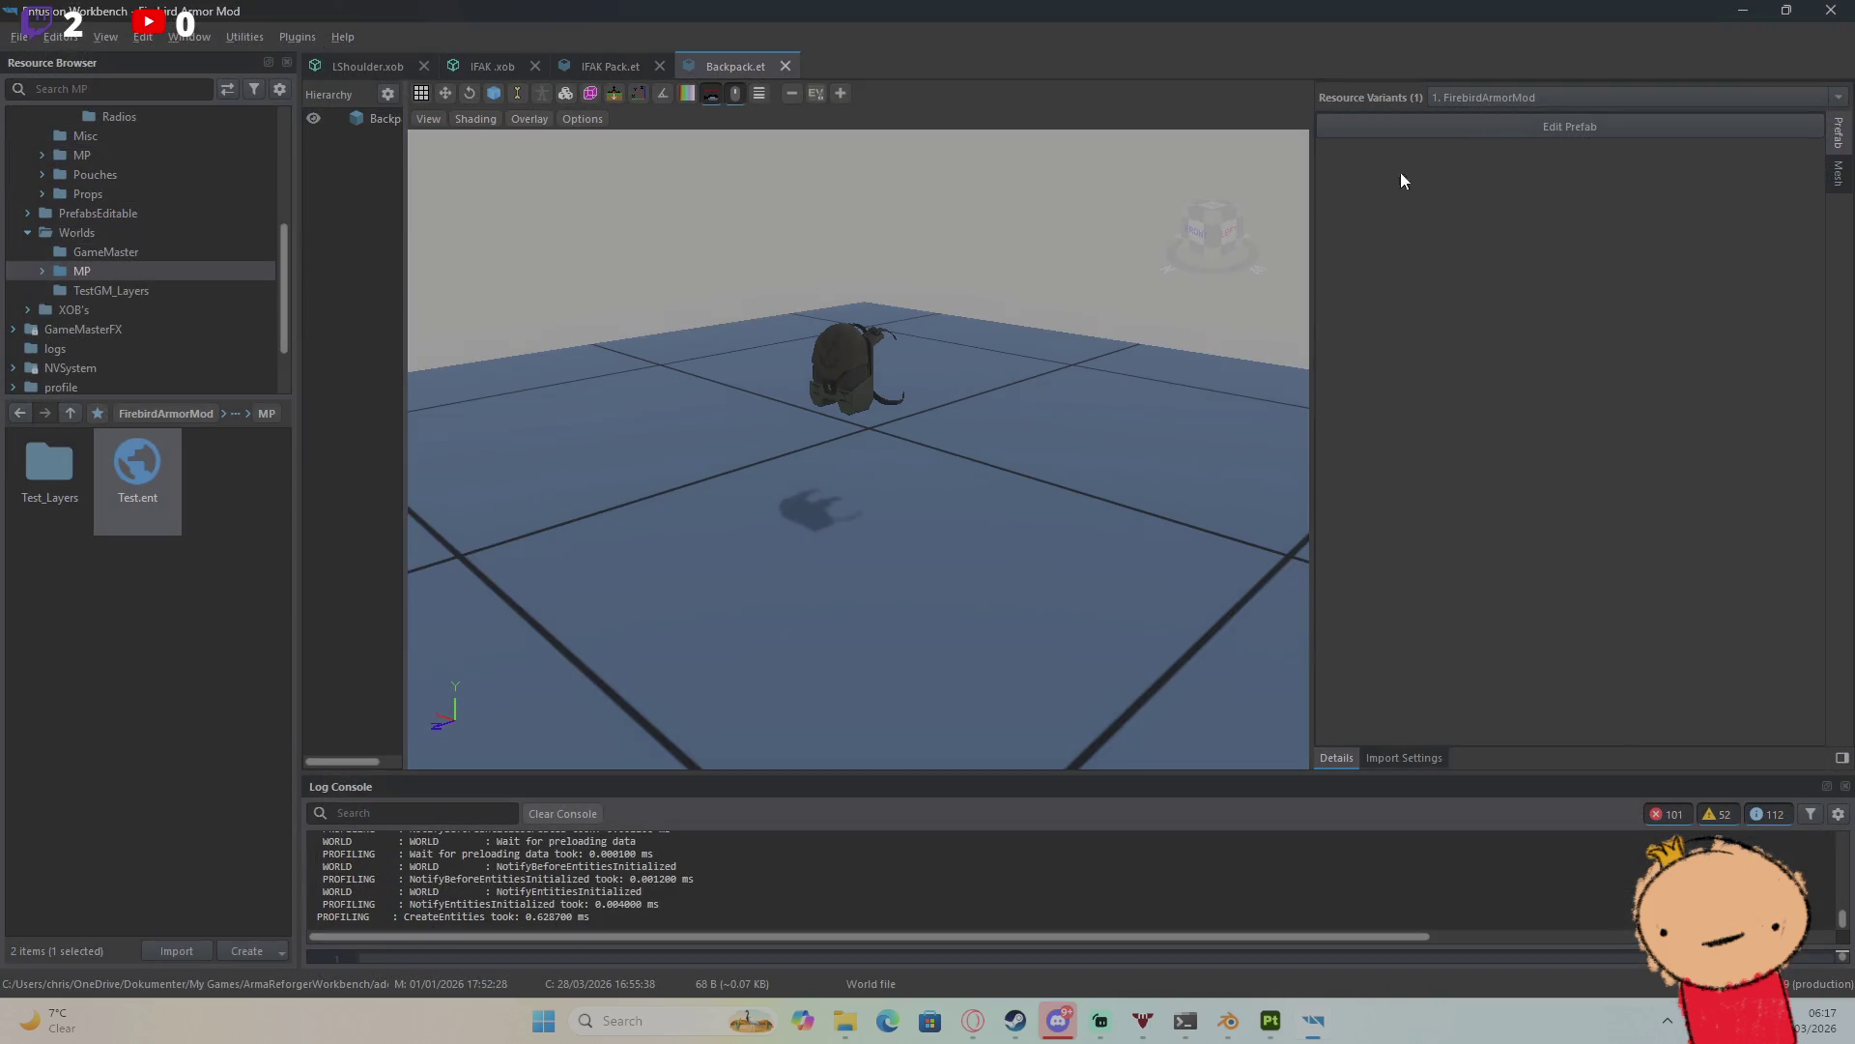
pyautogui.click(1472, 133)
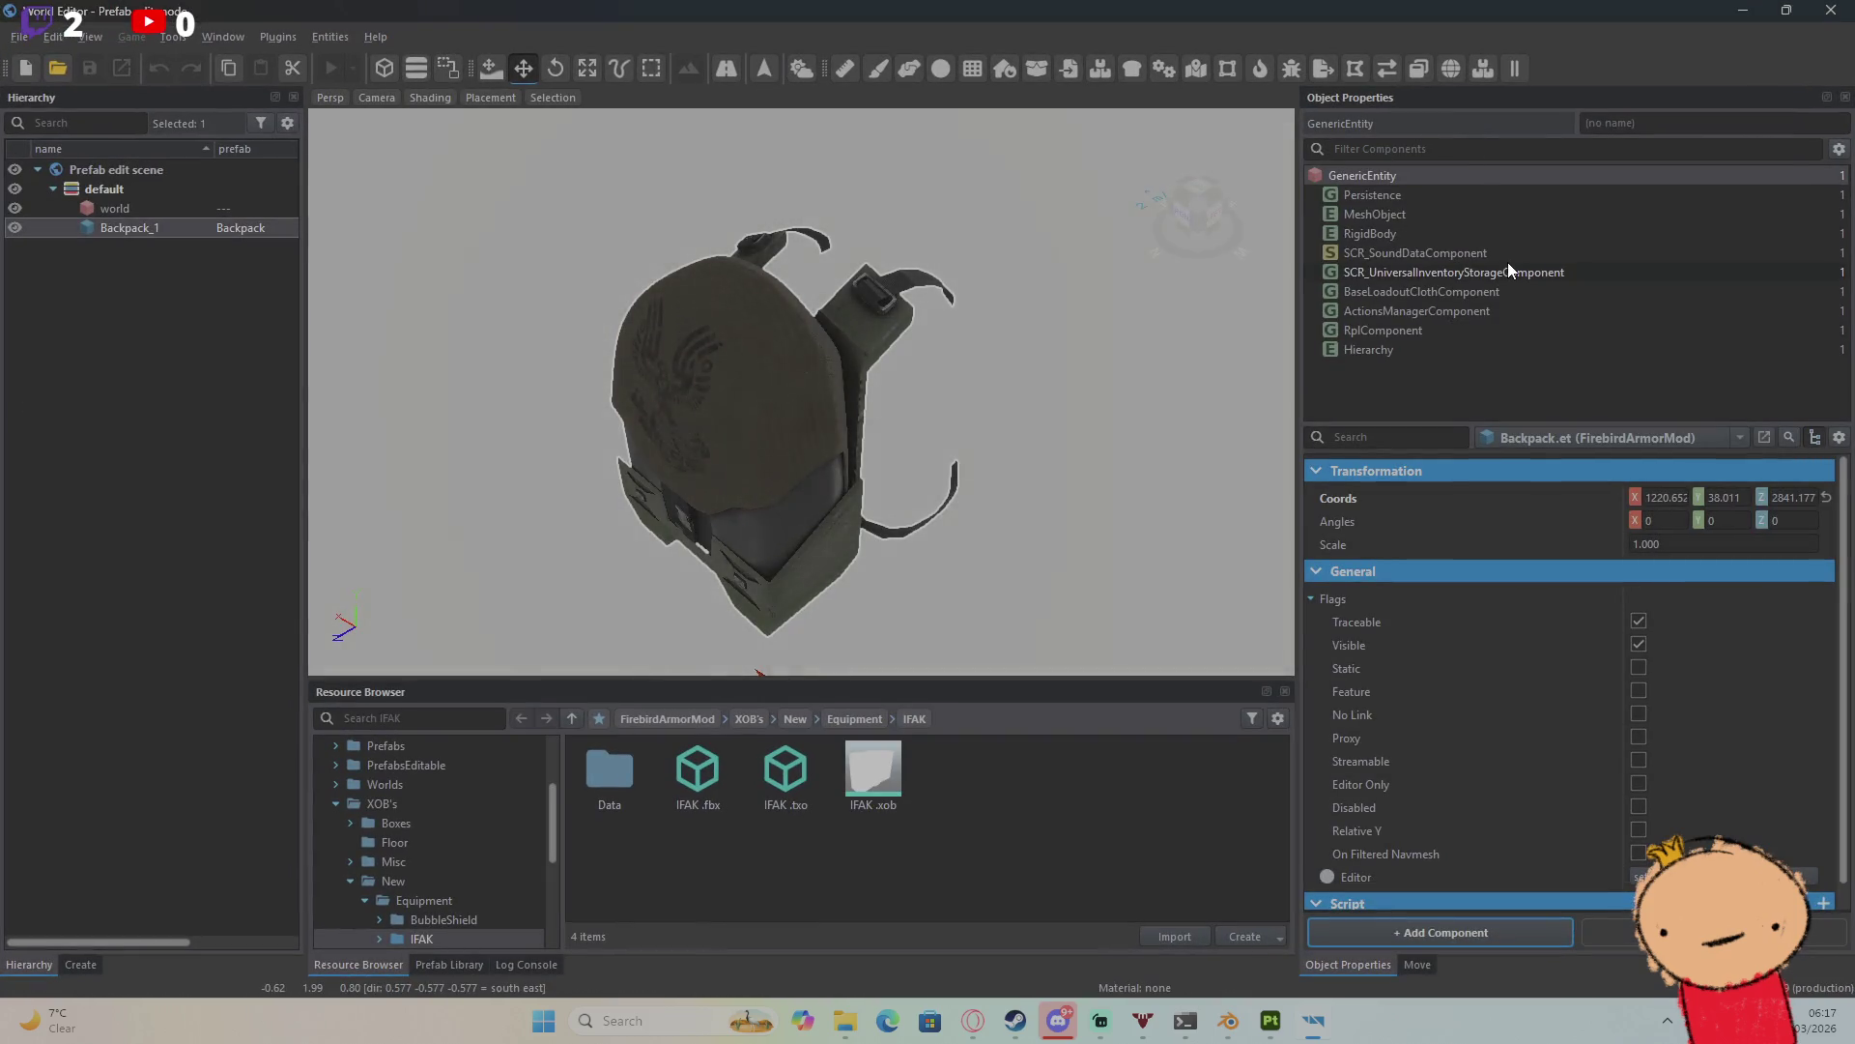
pyautogui.click(1513, 276)
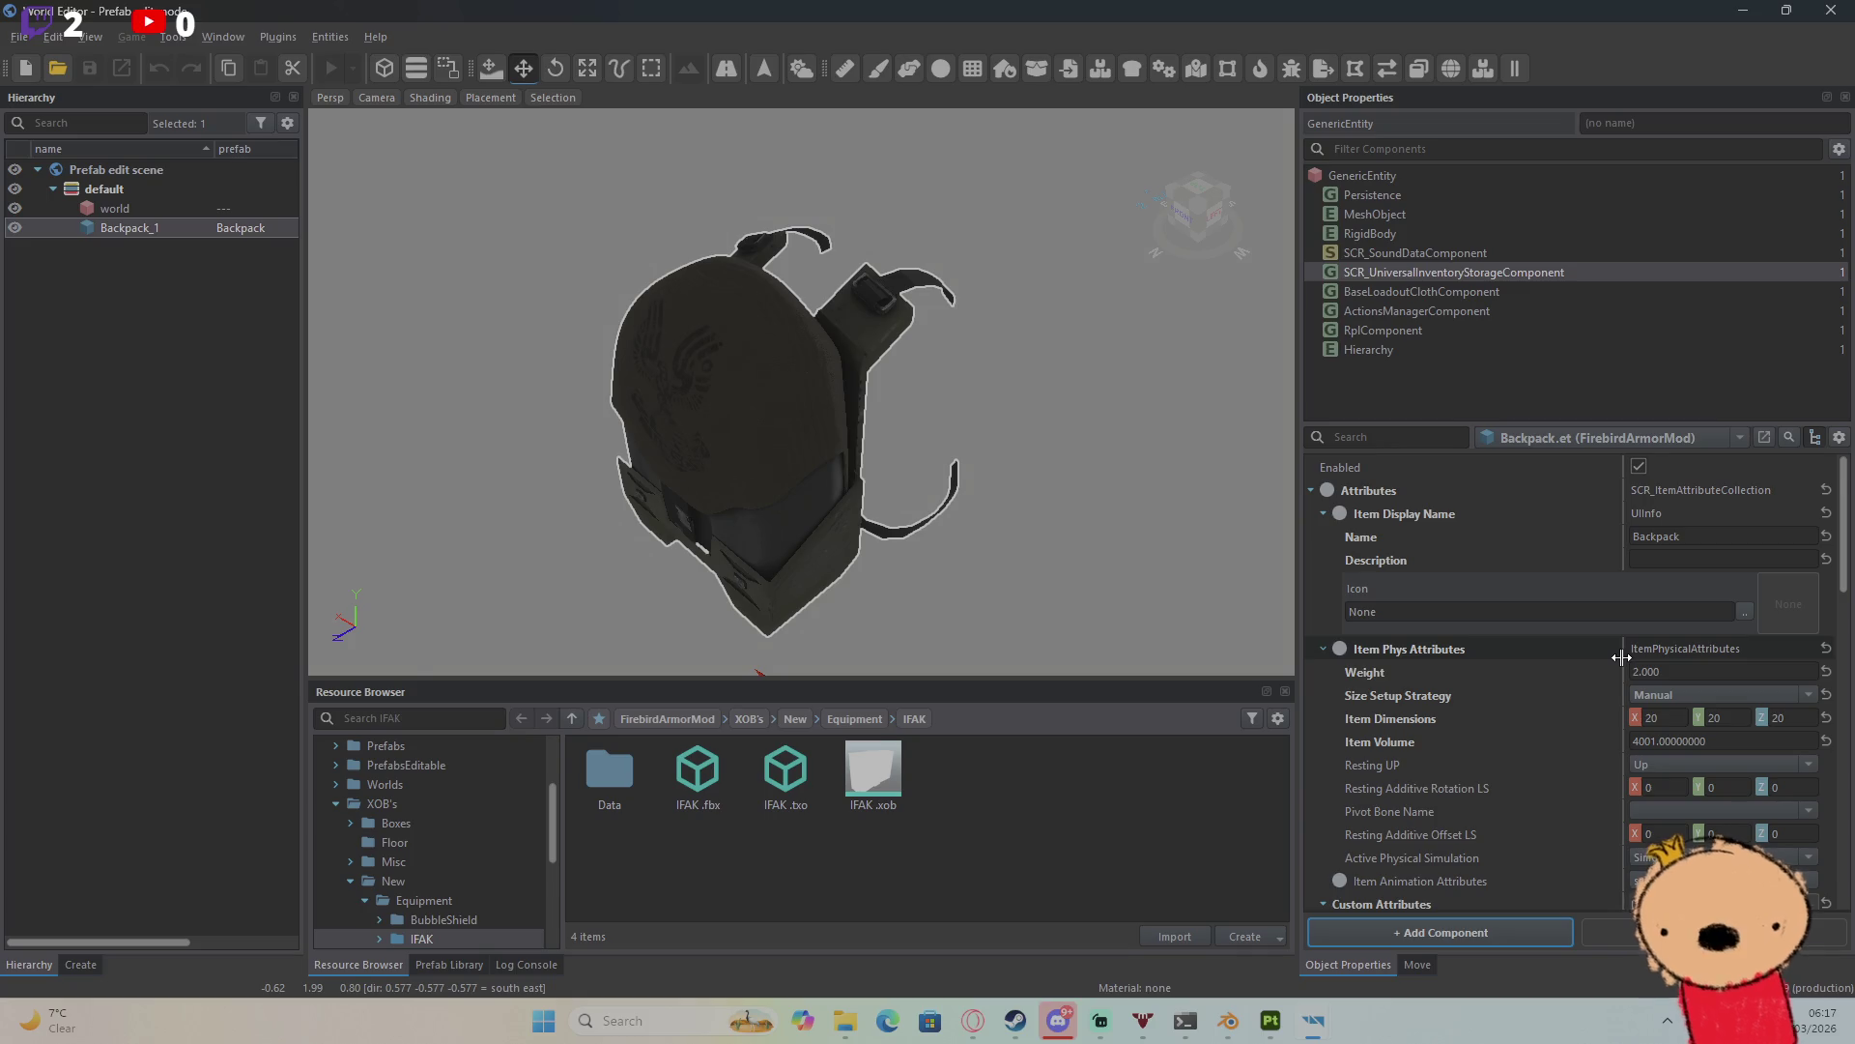
pyautogui.scroll(-10, 1622, 657)
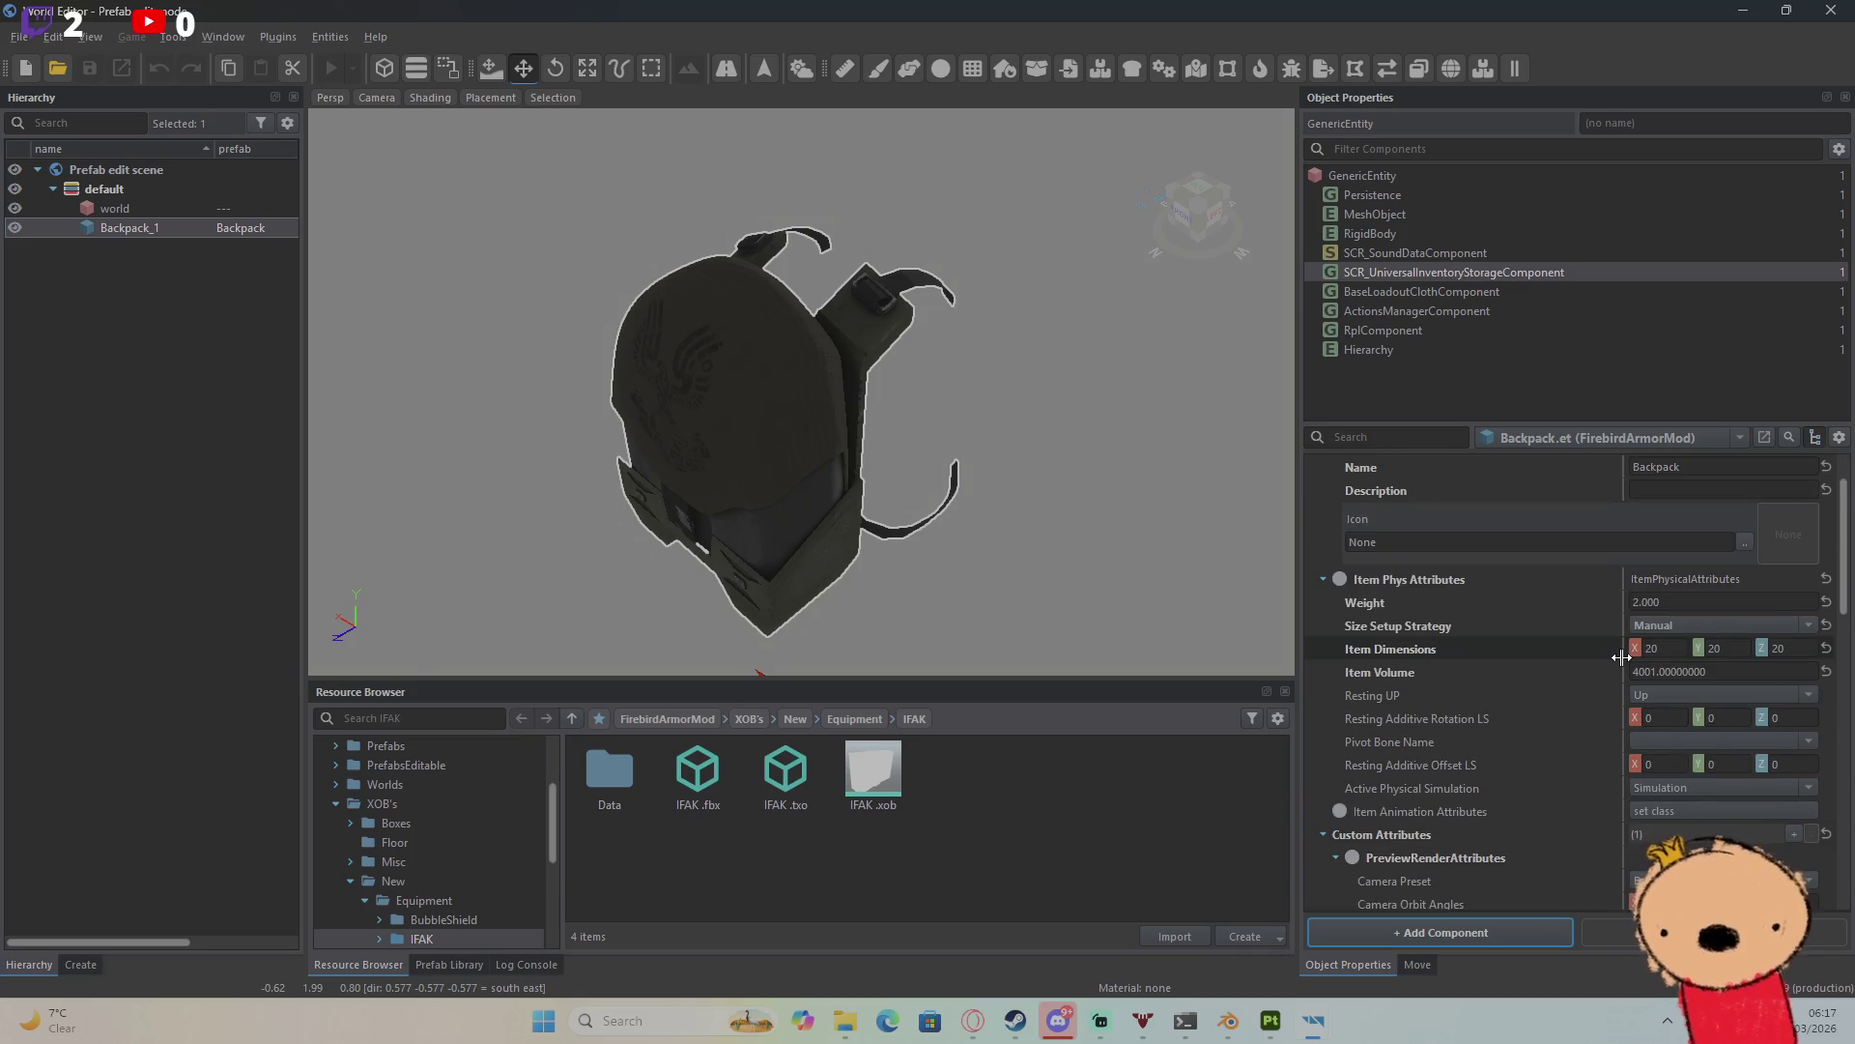
pyautogui.click(1540, 312)
pyautogui.hotkey('alt', 'Tab')
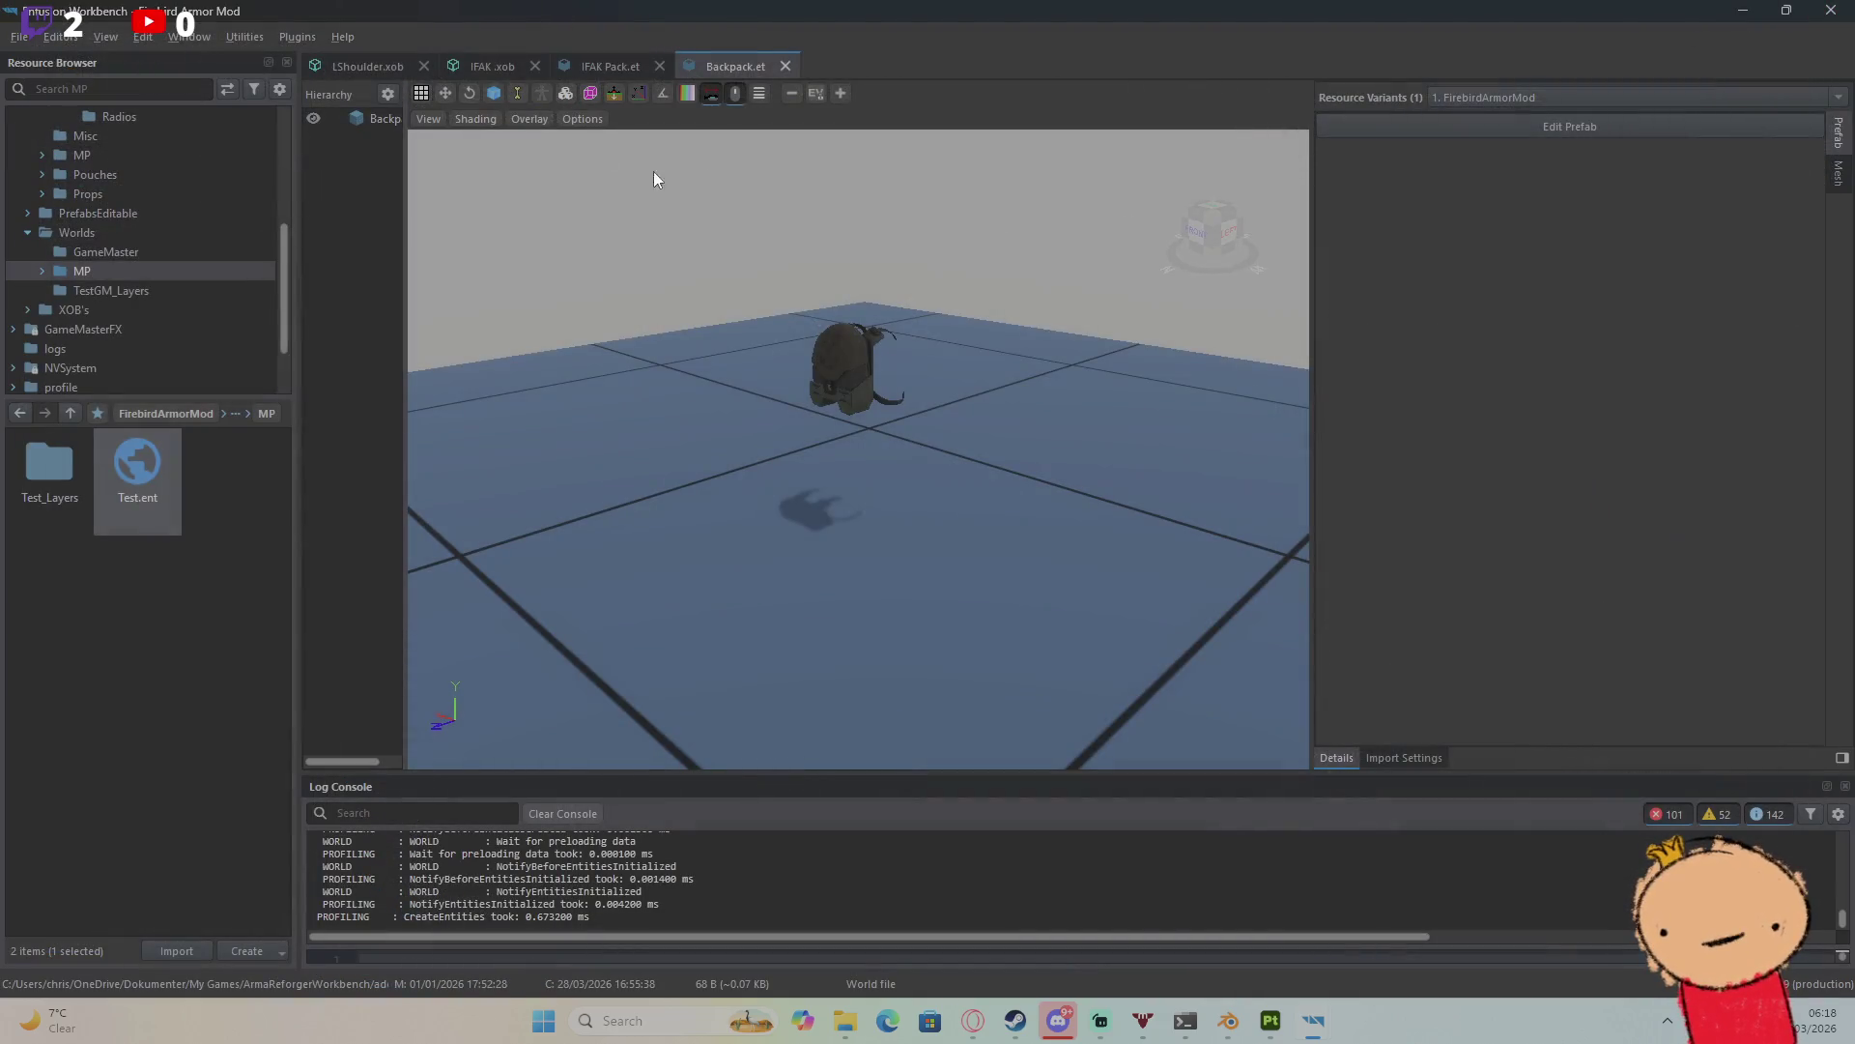
# Step: Review the IFAK Pack's ActionsManagerComponent default action context (radius 0.300) and its UI Info class options
pyautogui.click(611, 64)
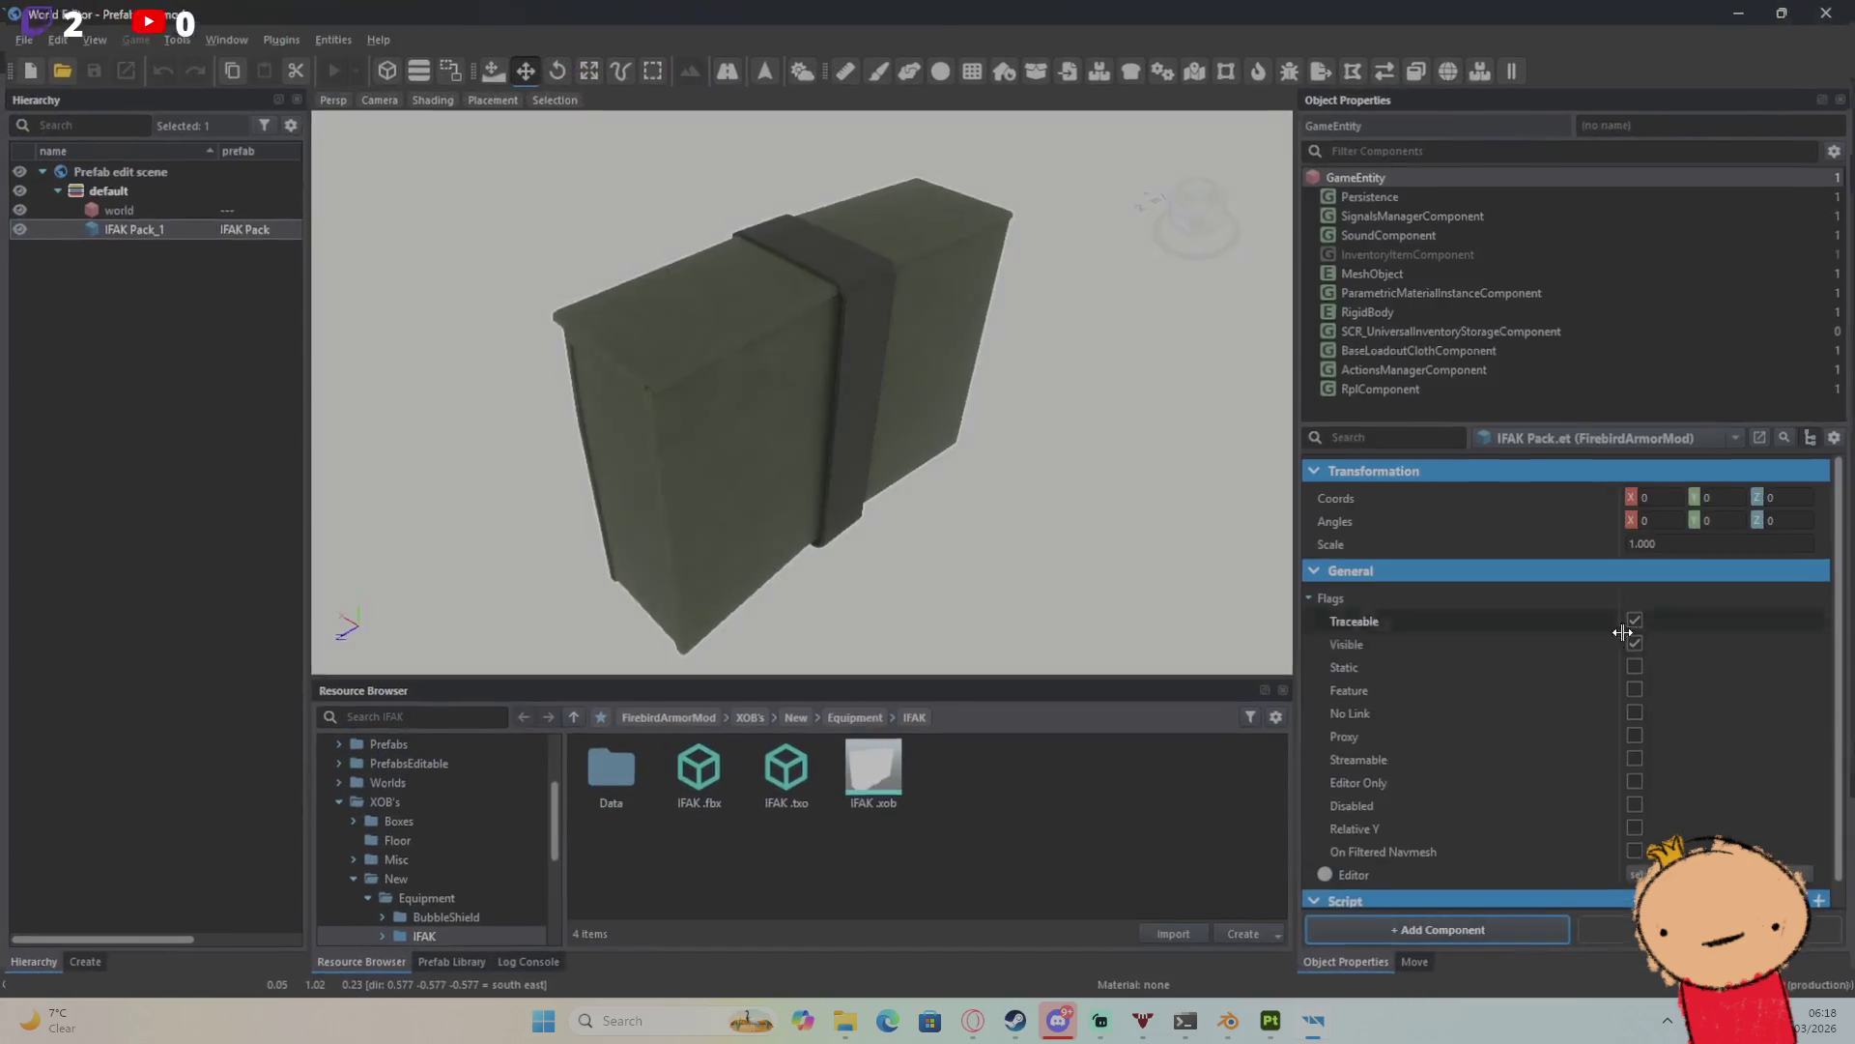
pyautogui.click(1468, 363)
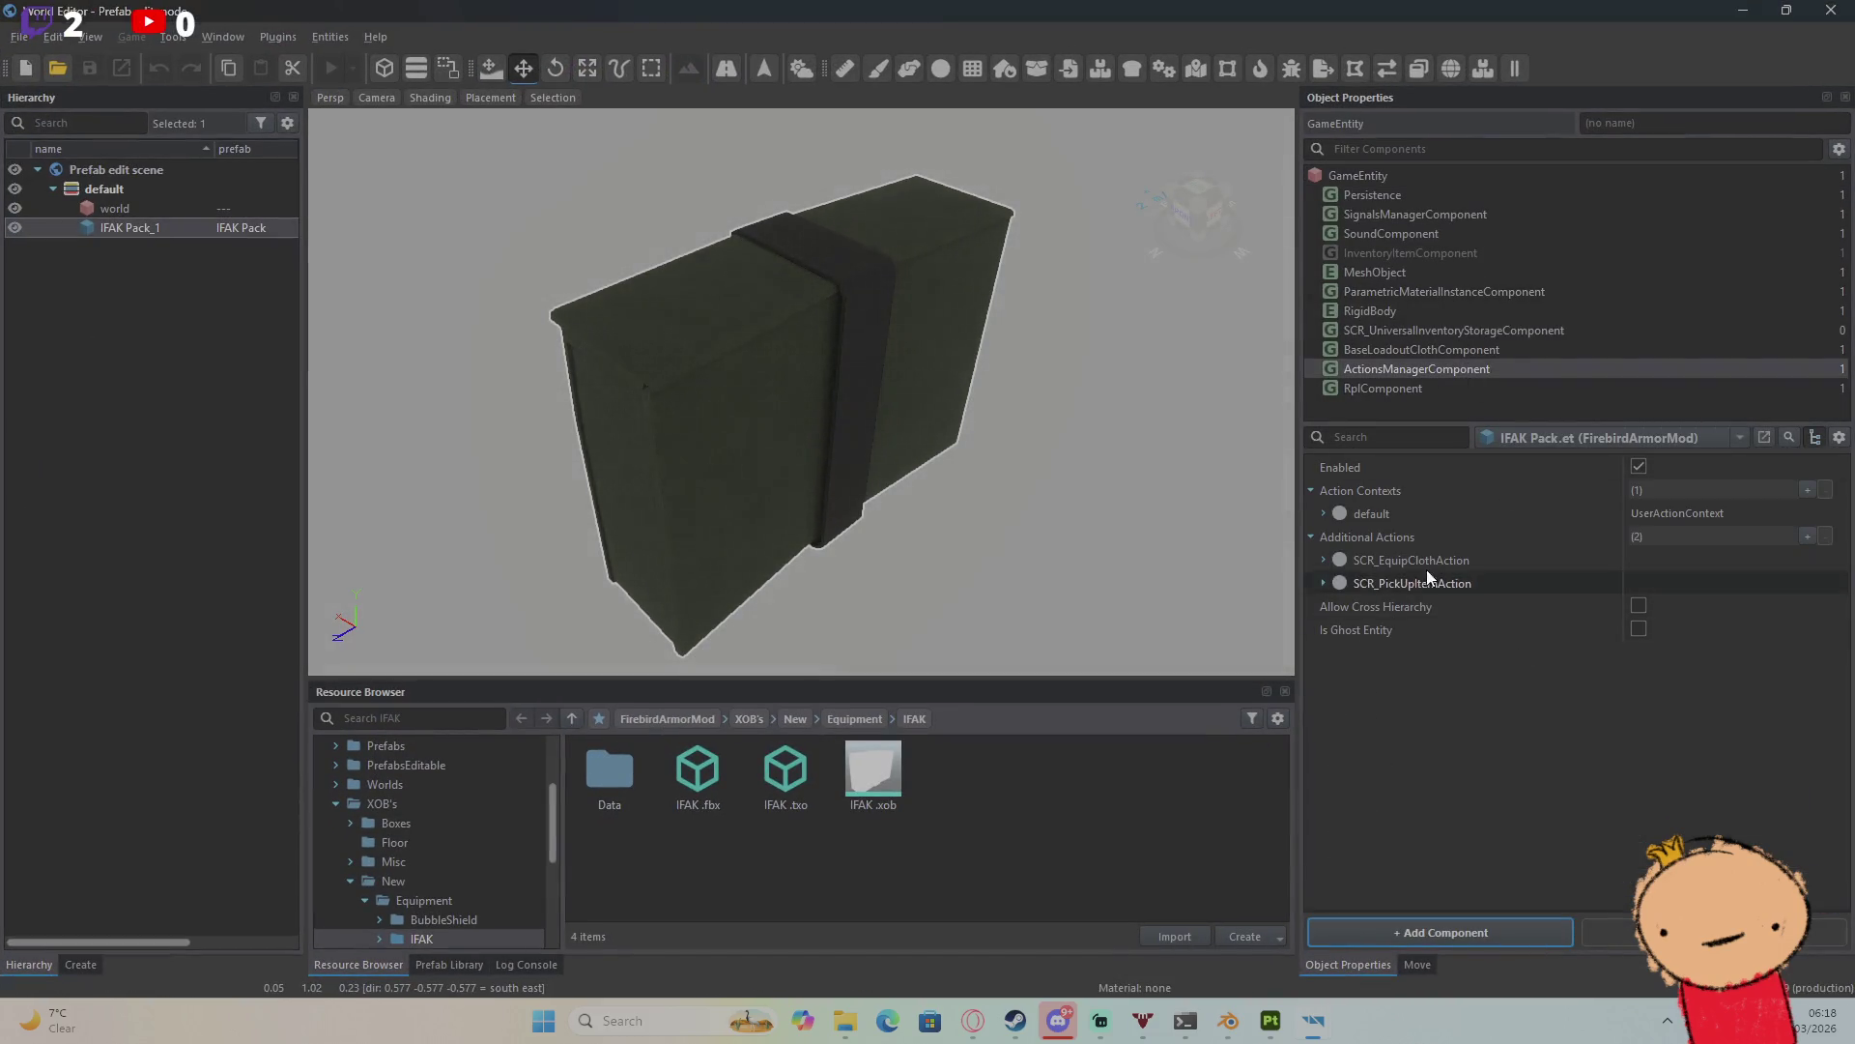
pyautogui.click(1323, 514)
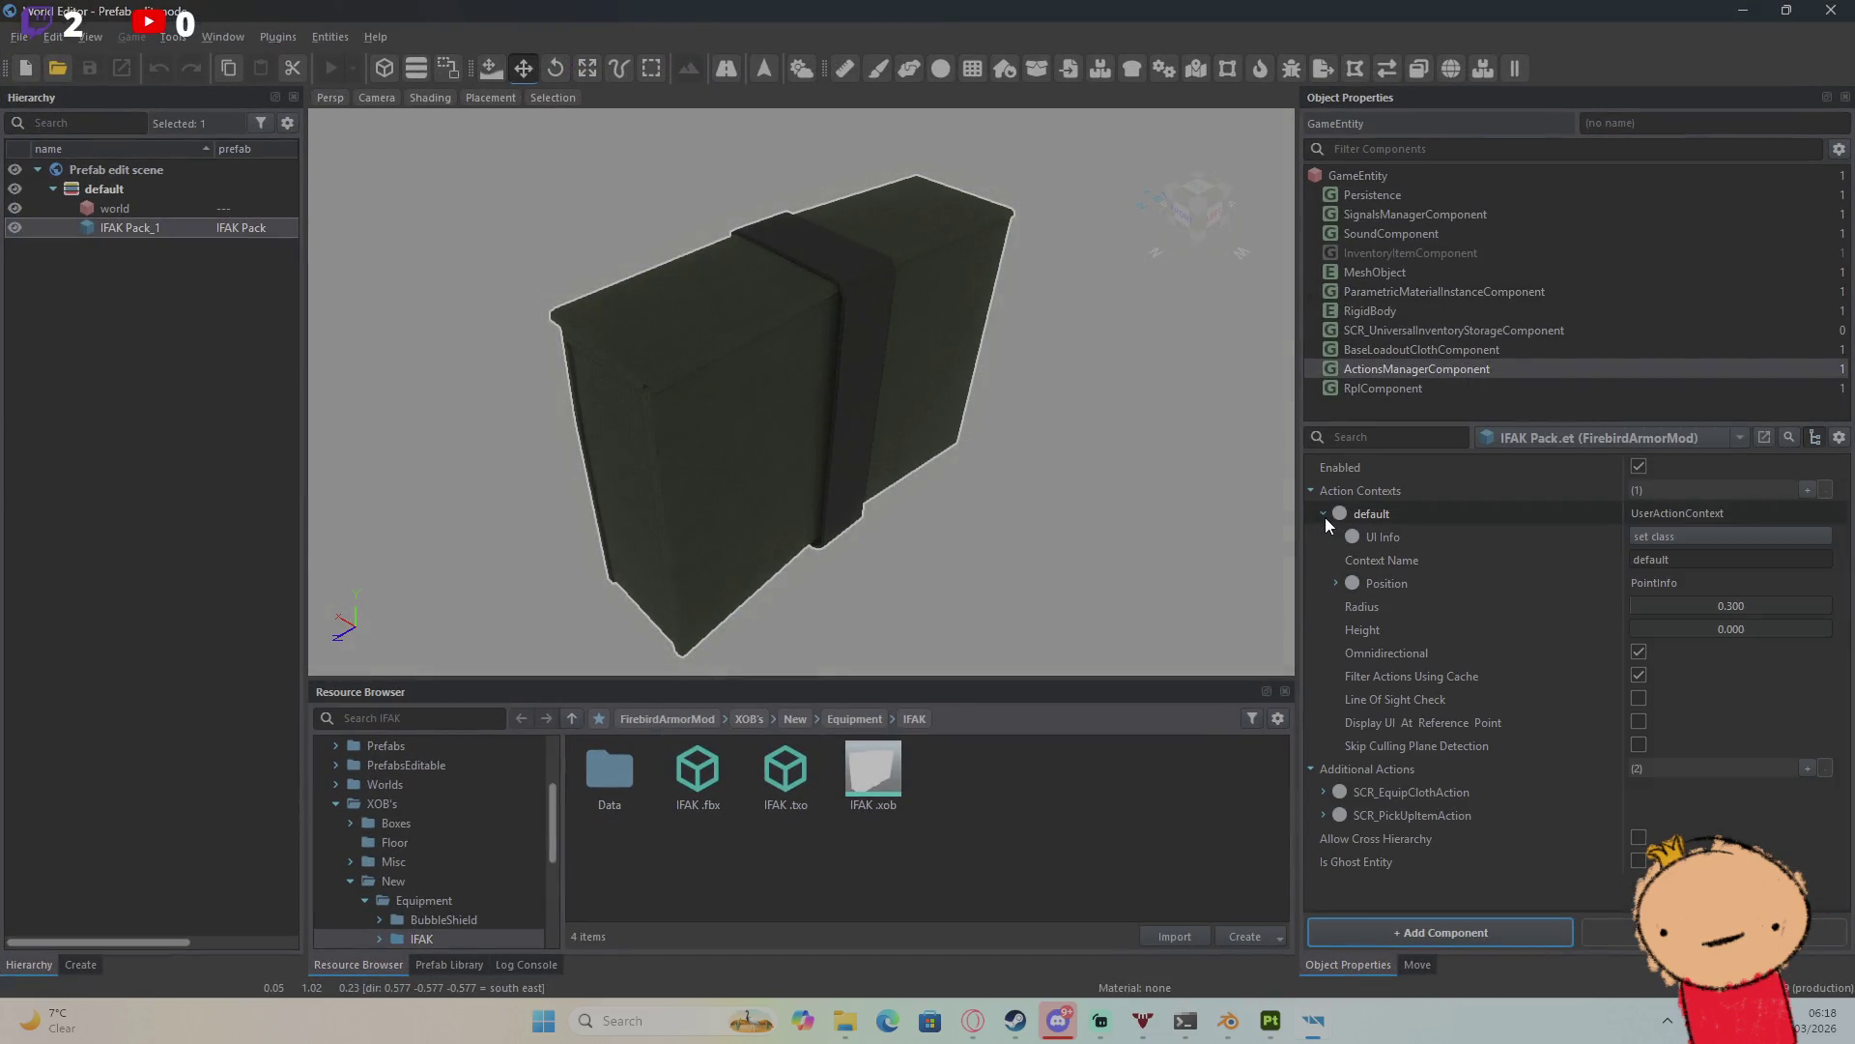
pyautogui.click(1668, 535)
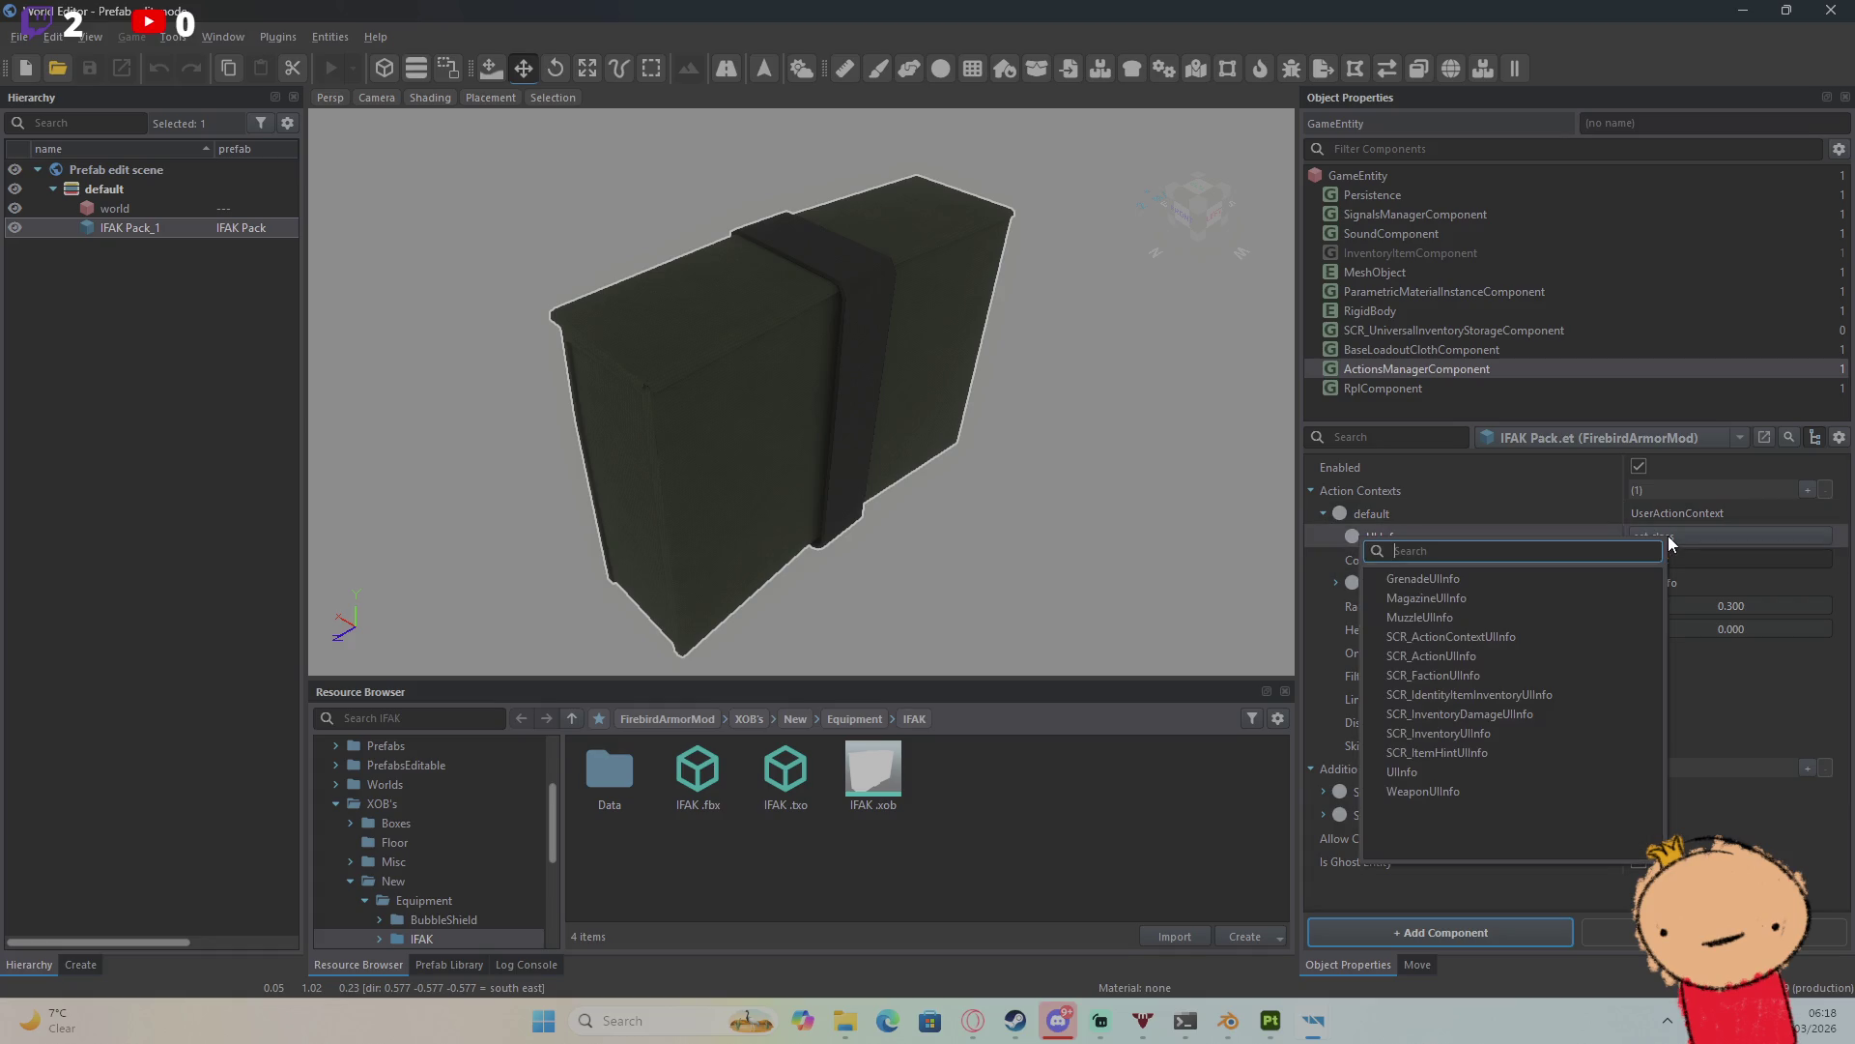
pyautogui.click(1309, 490)
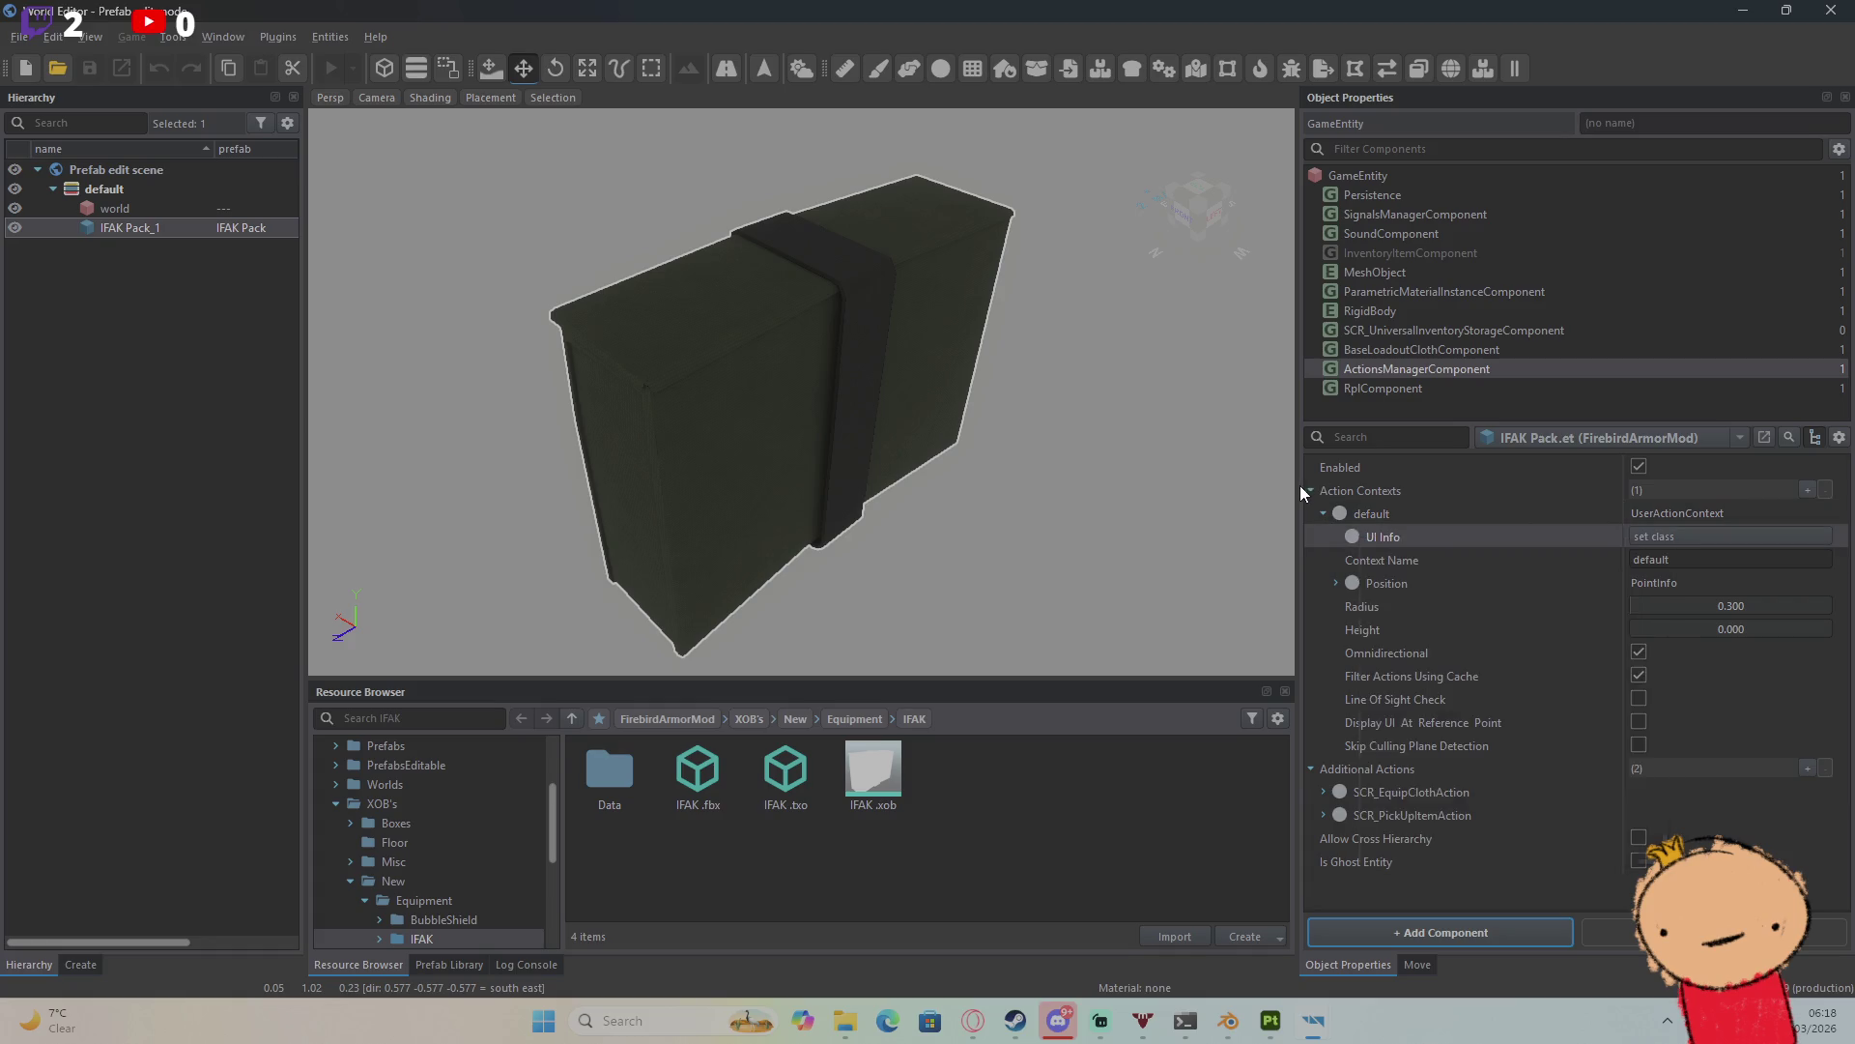
pyautogui.click(1831, 9)
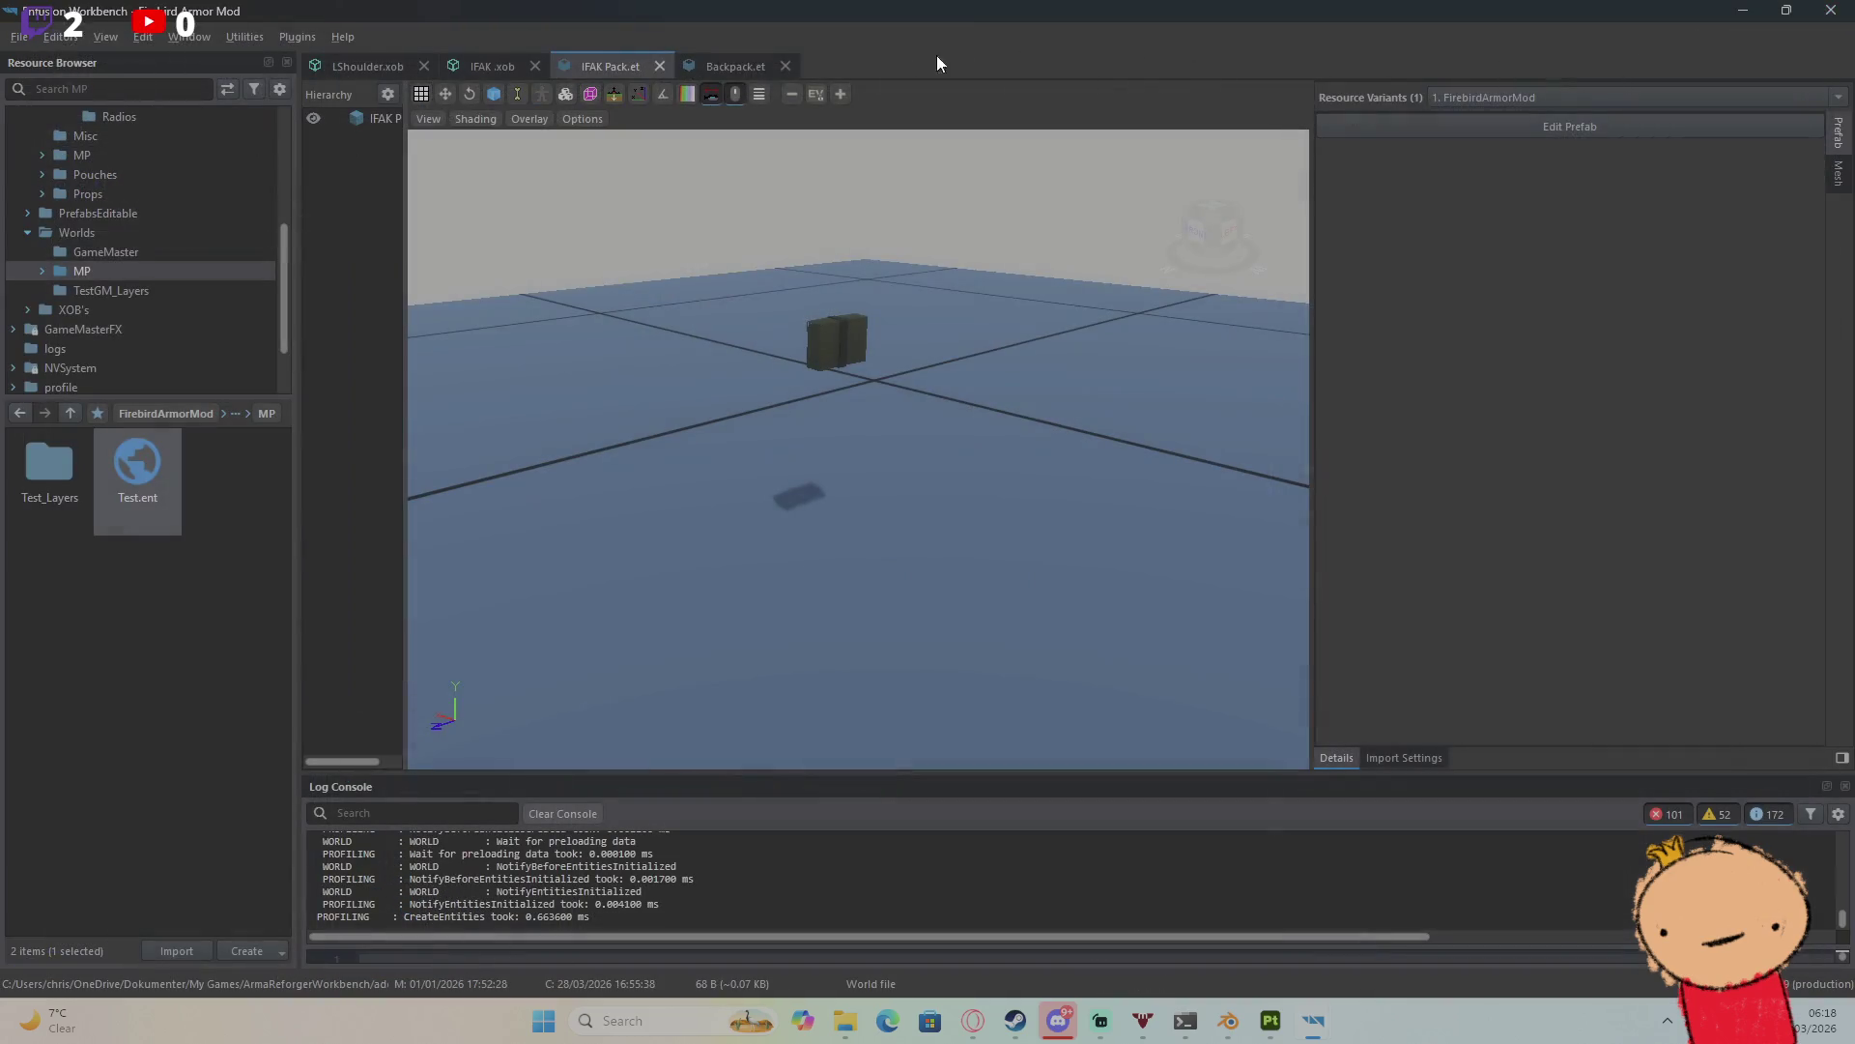
pyautogui.click(716, 62)
pyautogui.click(1335, 123)
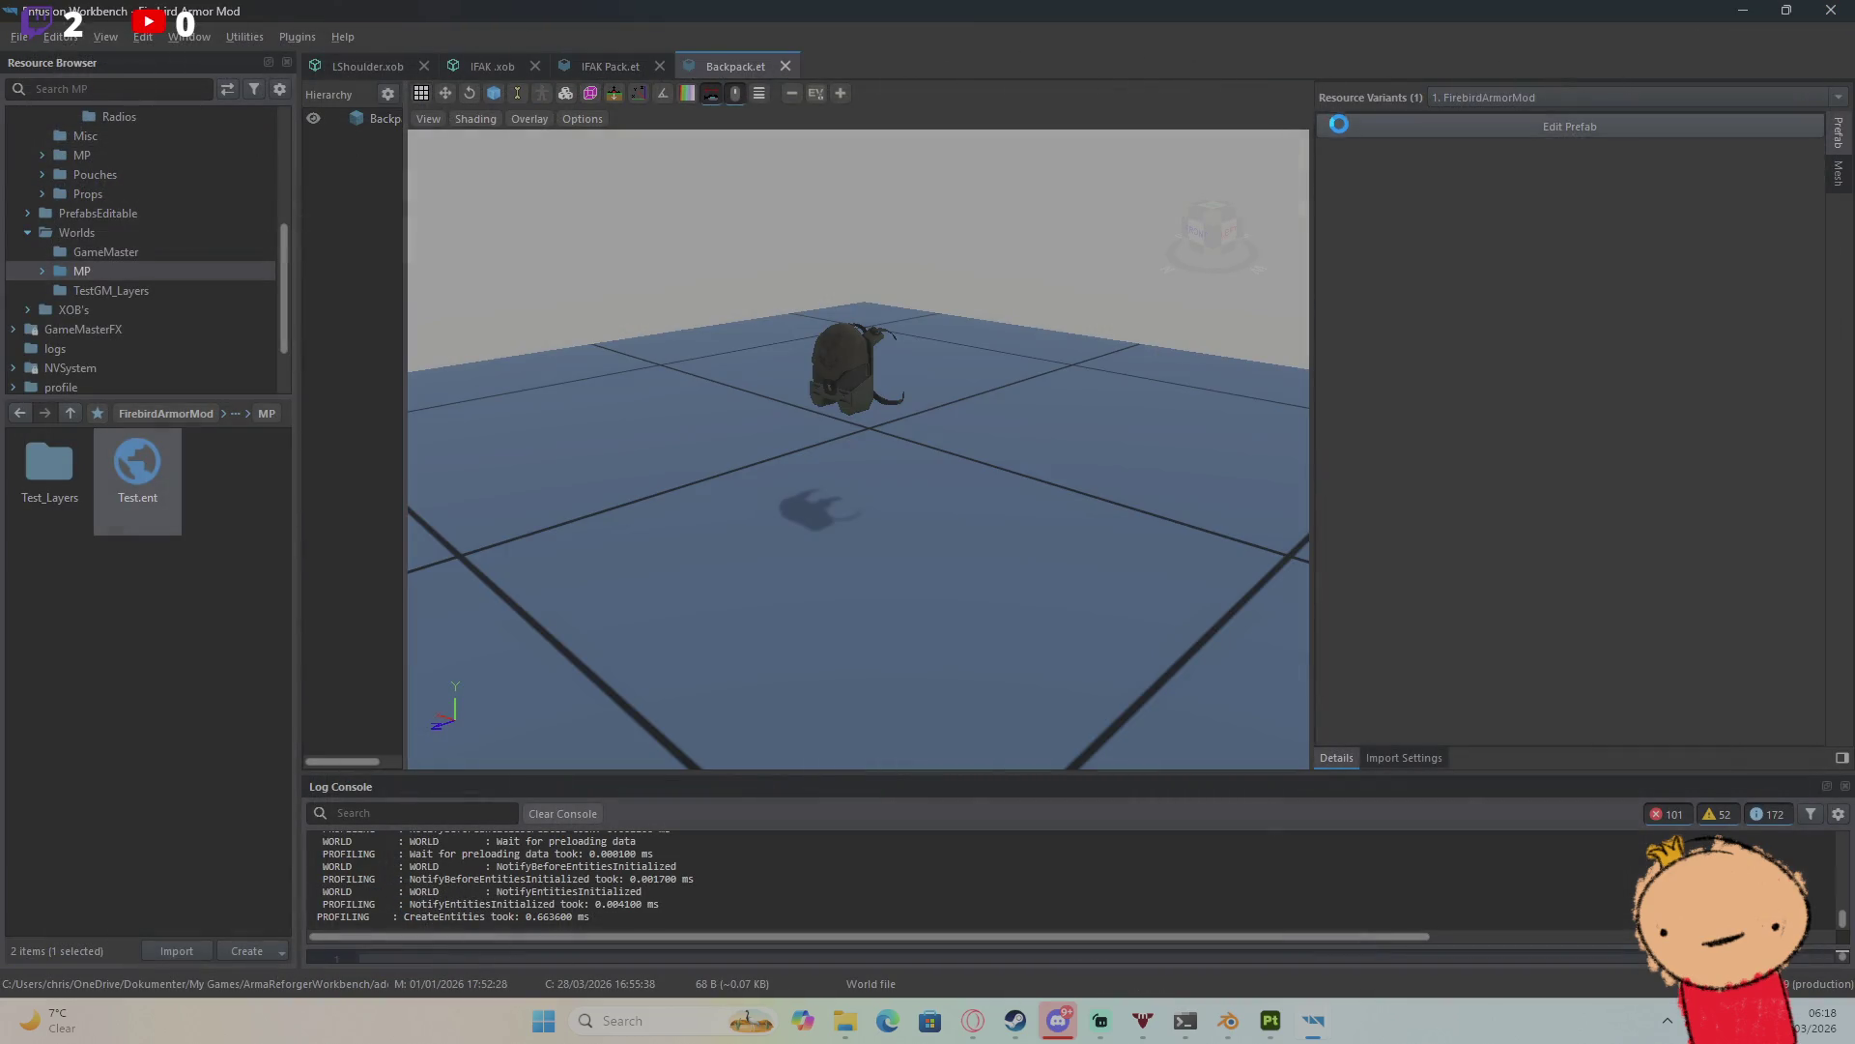
pyautogui.rightClick(1395, 305)
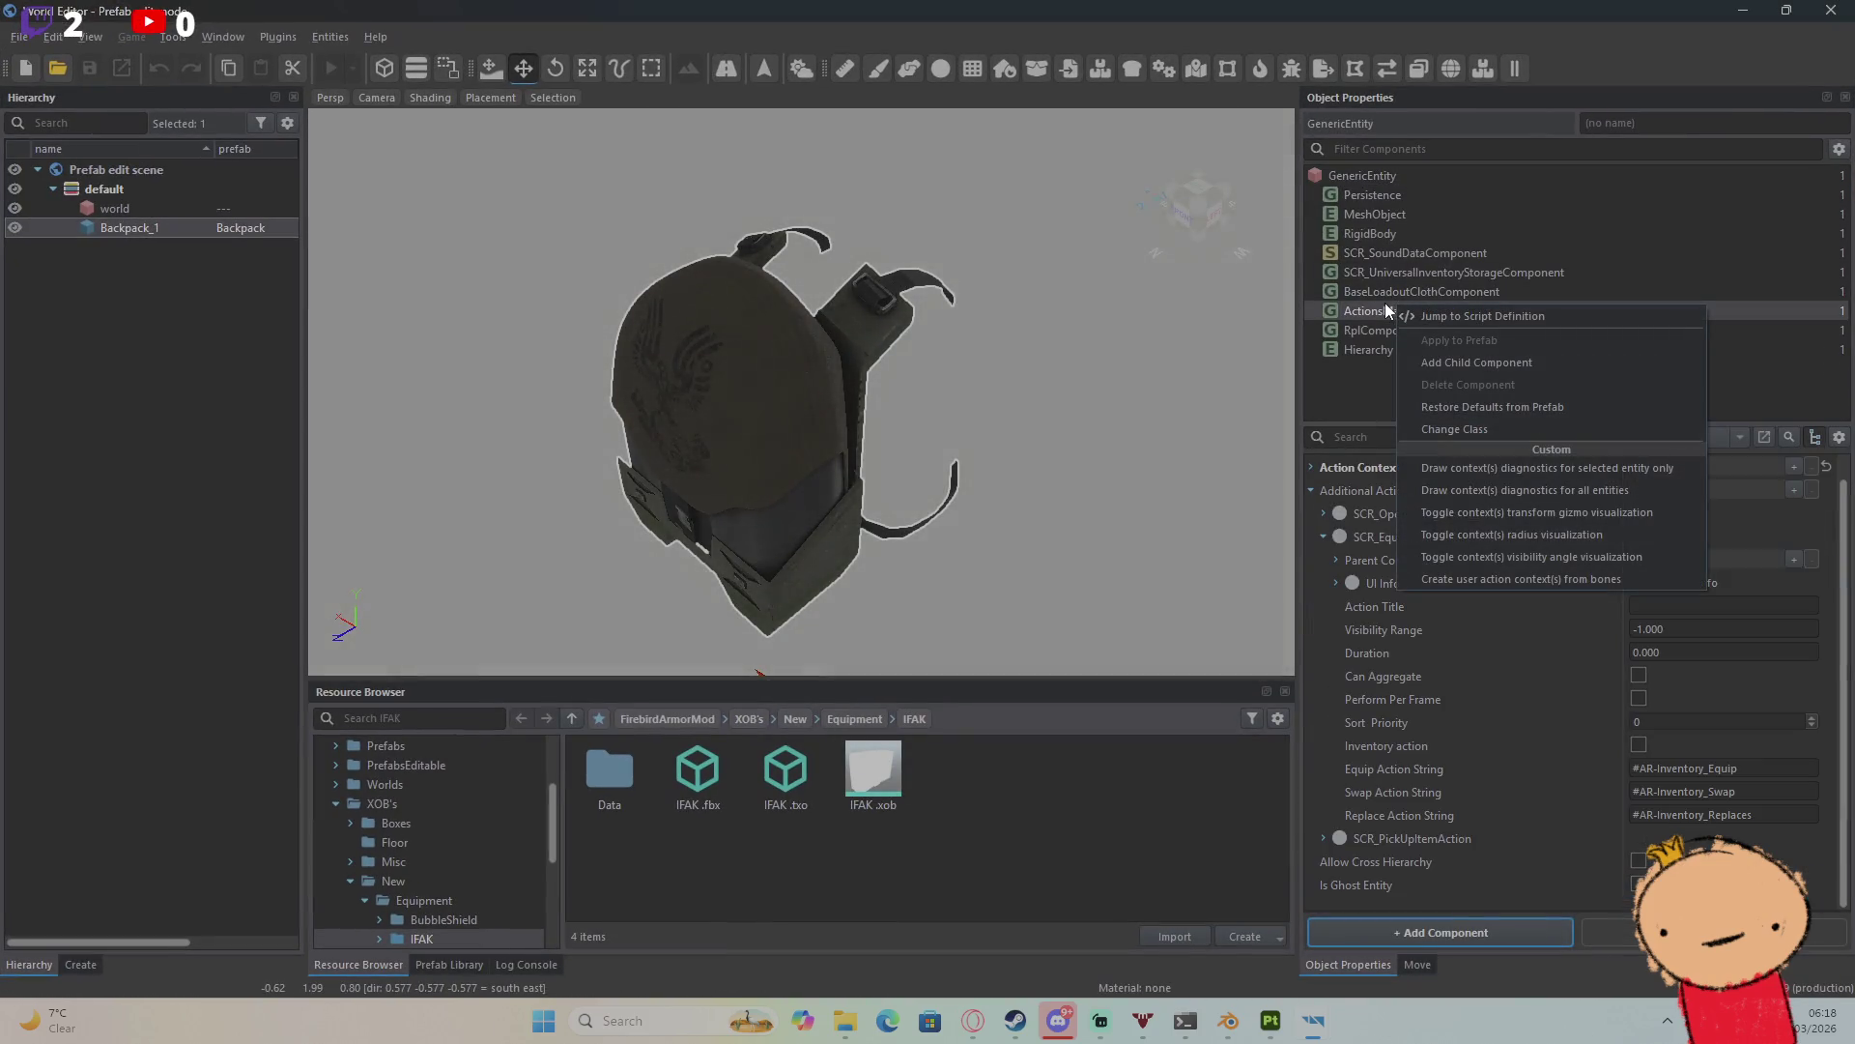
pyautogui.click(1370, 310)
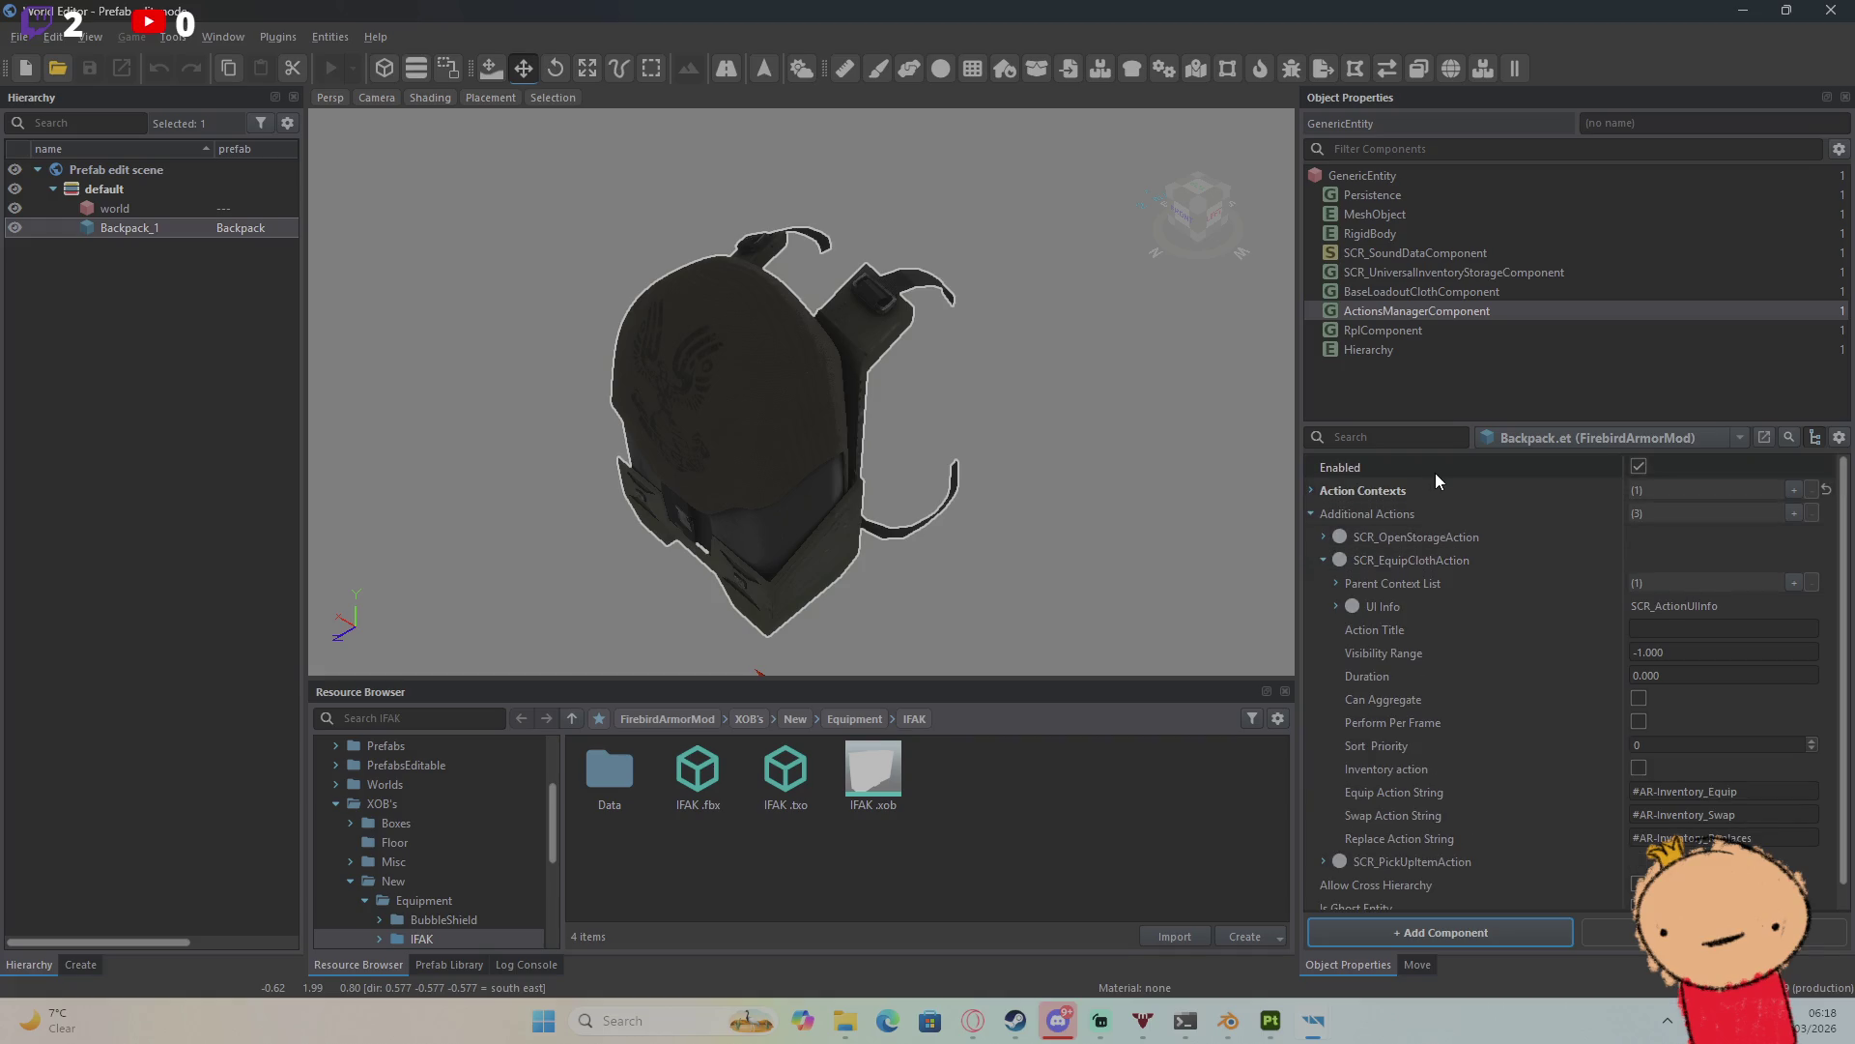
pyautogui.rightClick(1435, 472)
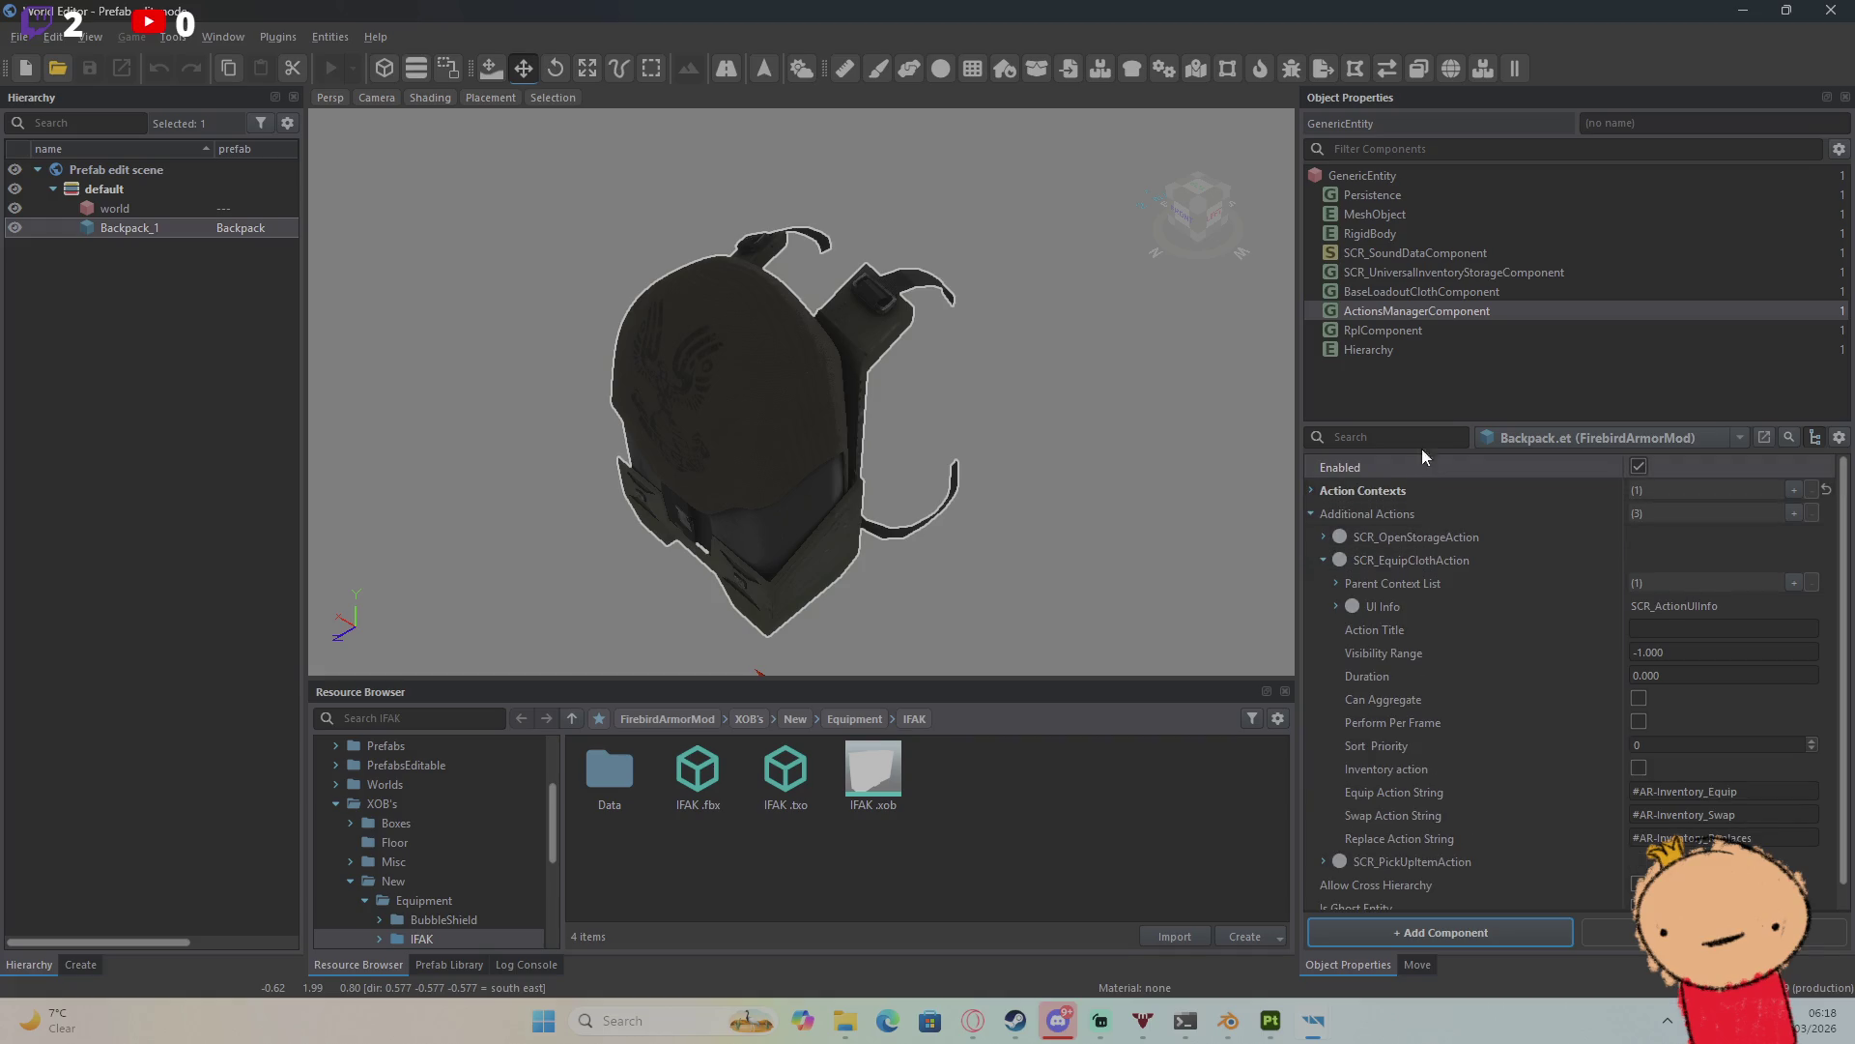
pyautogui.rightClick(1411, 311)
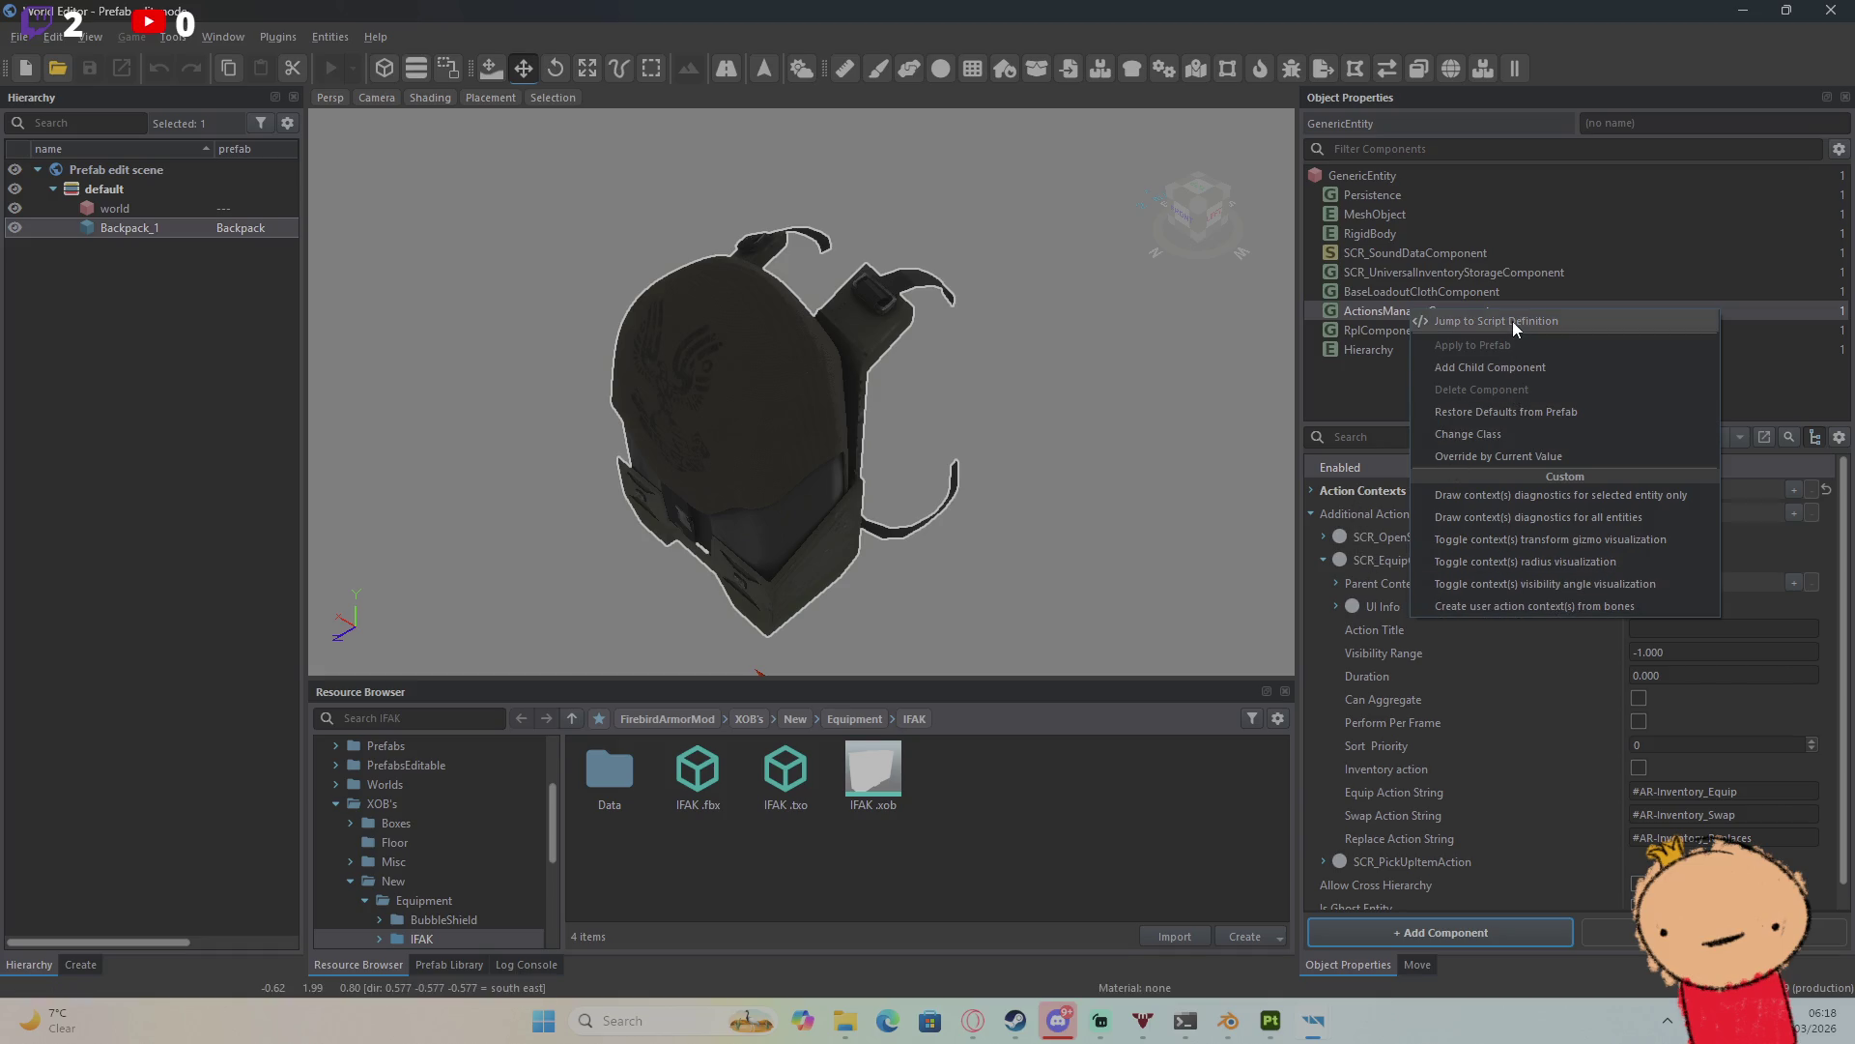
pyautogui.click(1370, 475)
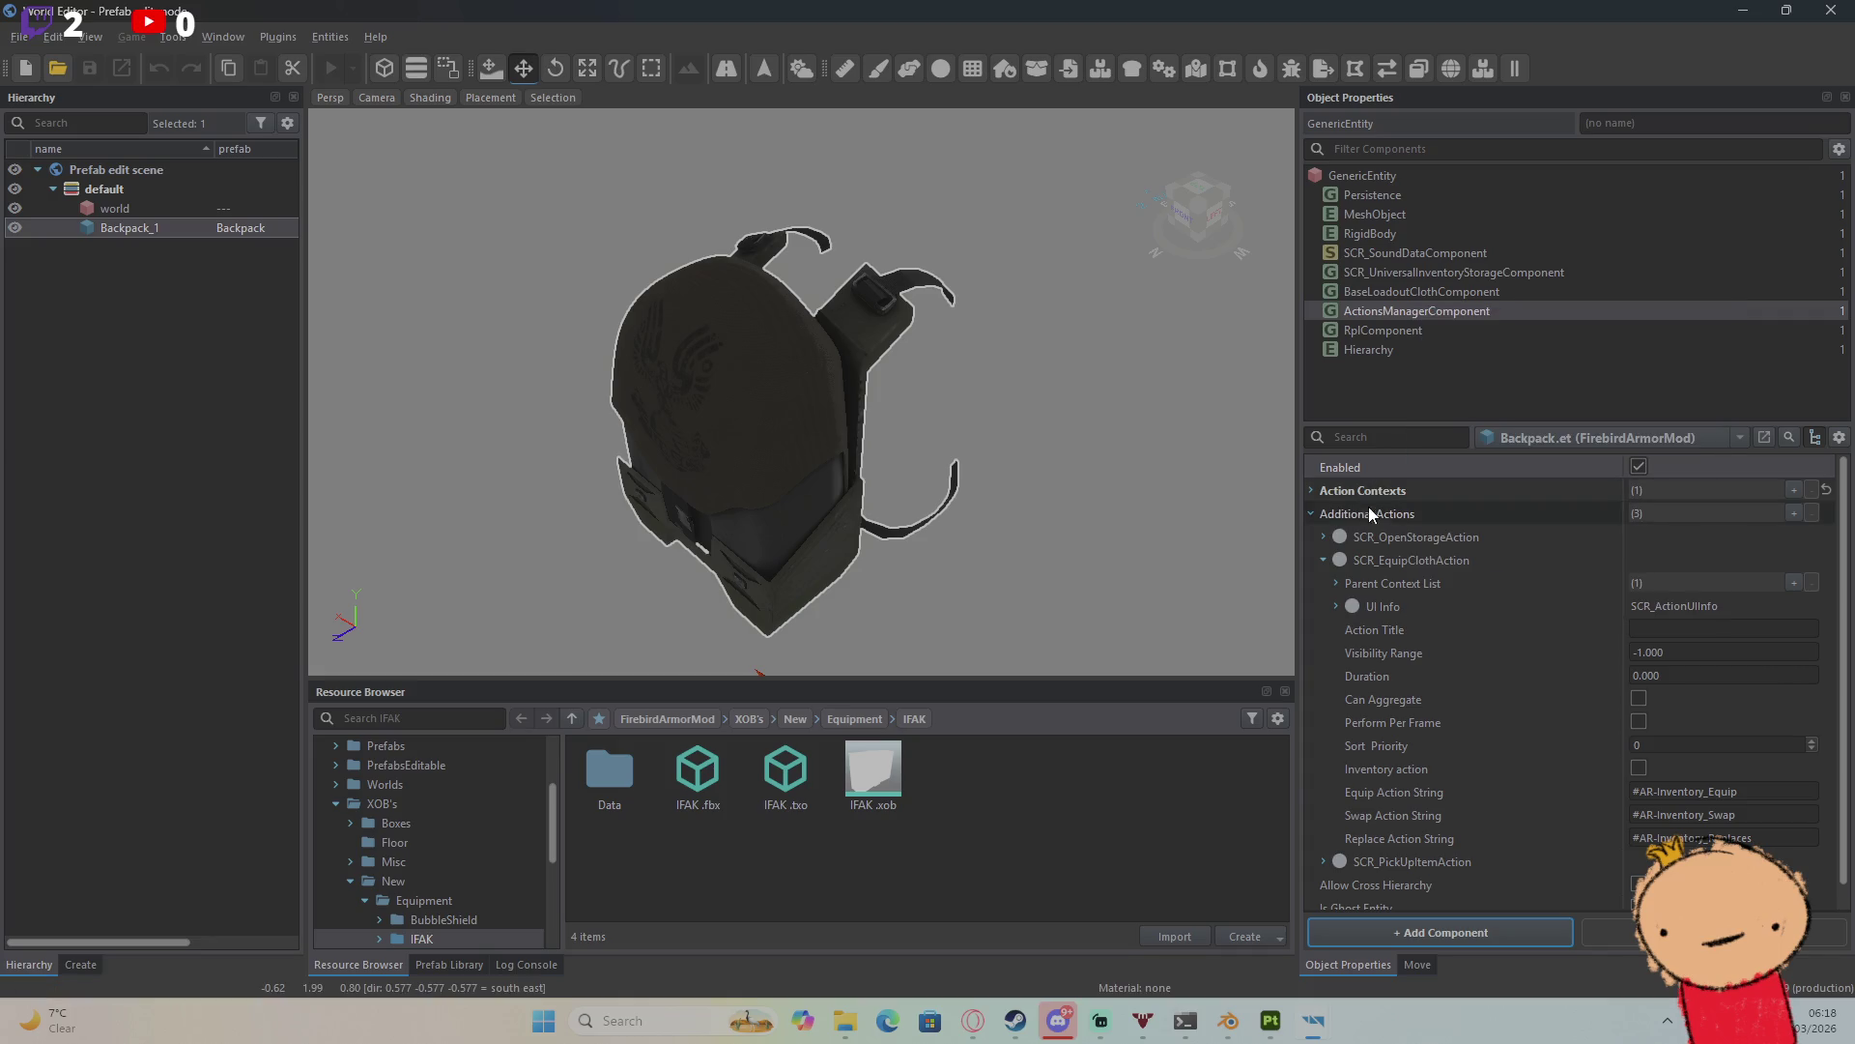
pyautogui.click(1312, 512)
pyautogui.click(1311, 490)
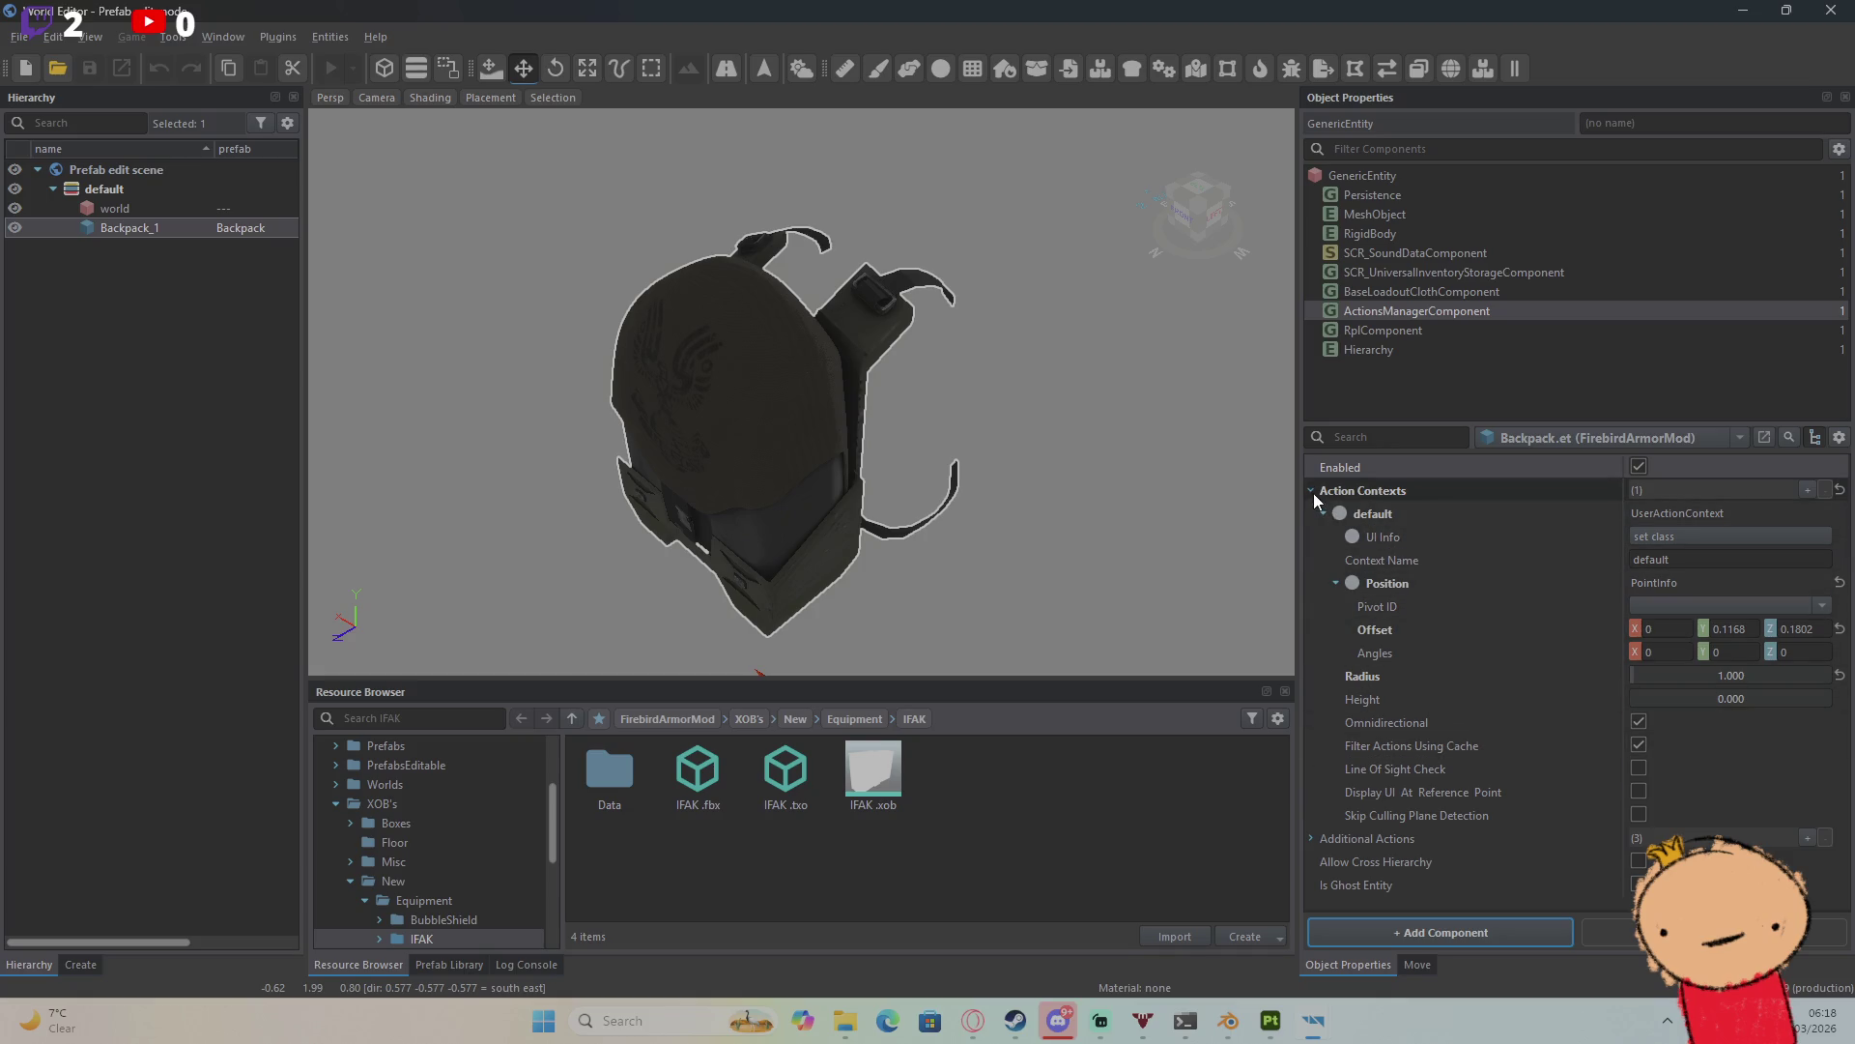
pyautogui.click(1312, 491)
pyautogui.click(1311, 513)
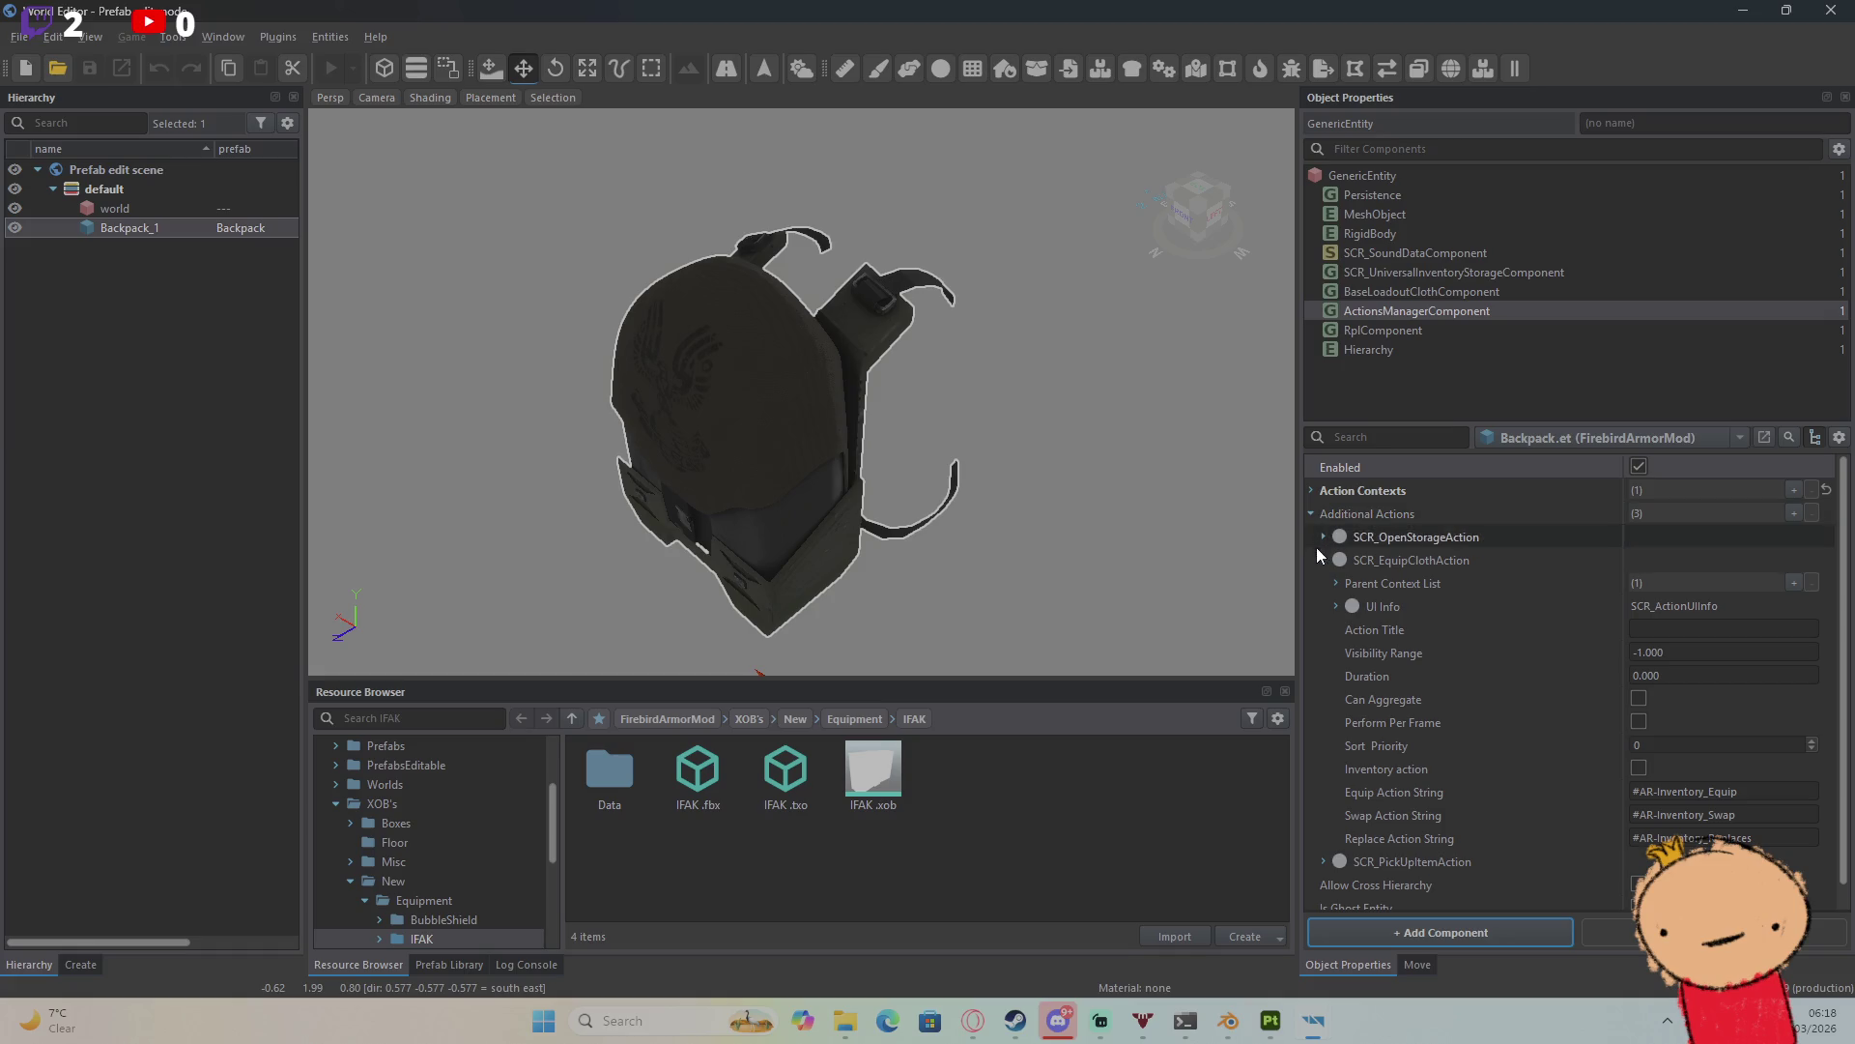
pyautogui.scroll(-1, 1353, 615)
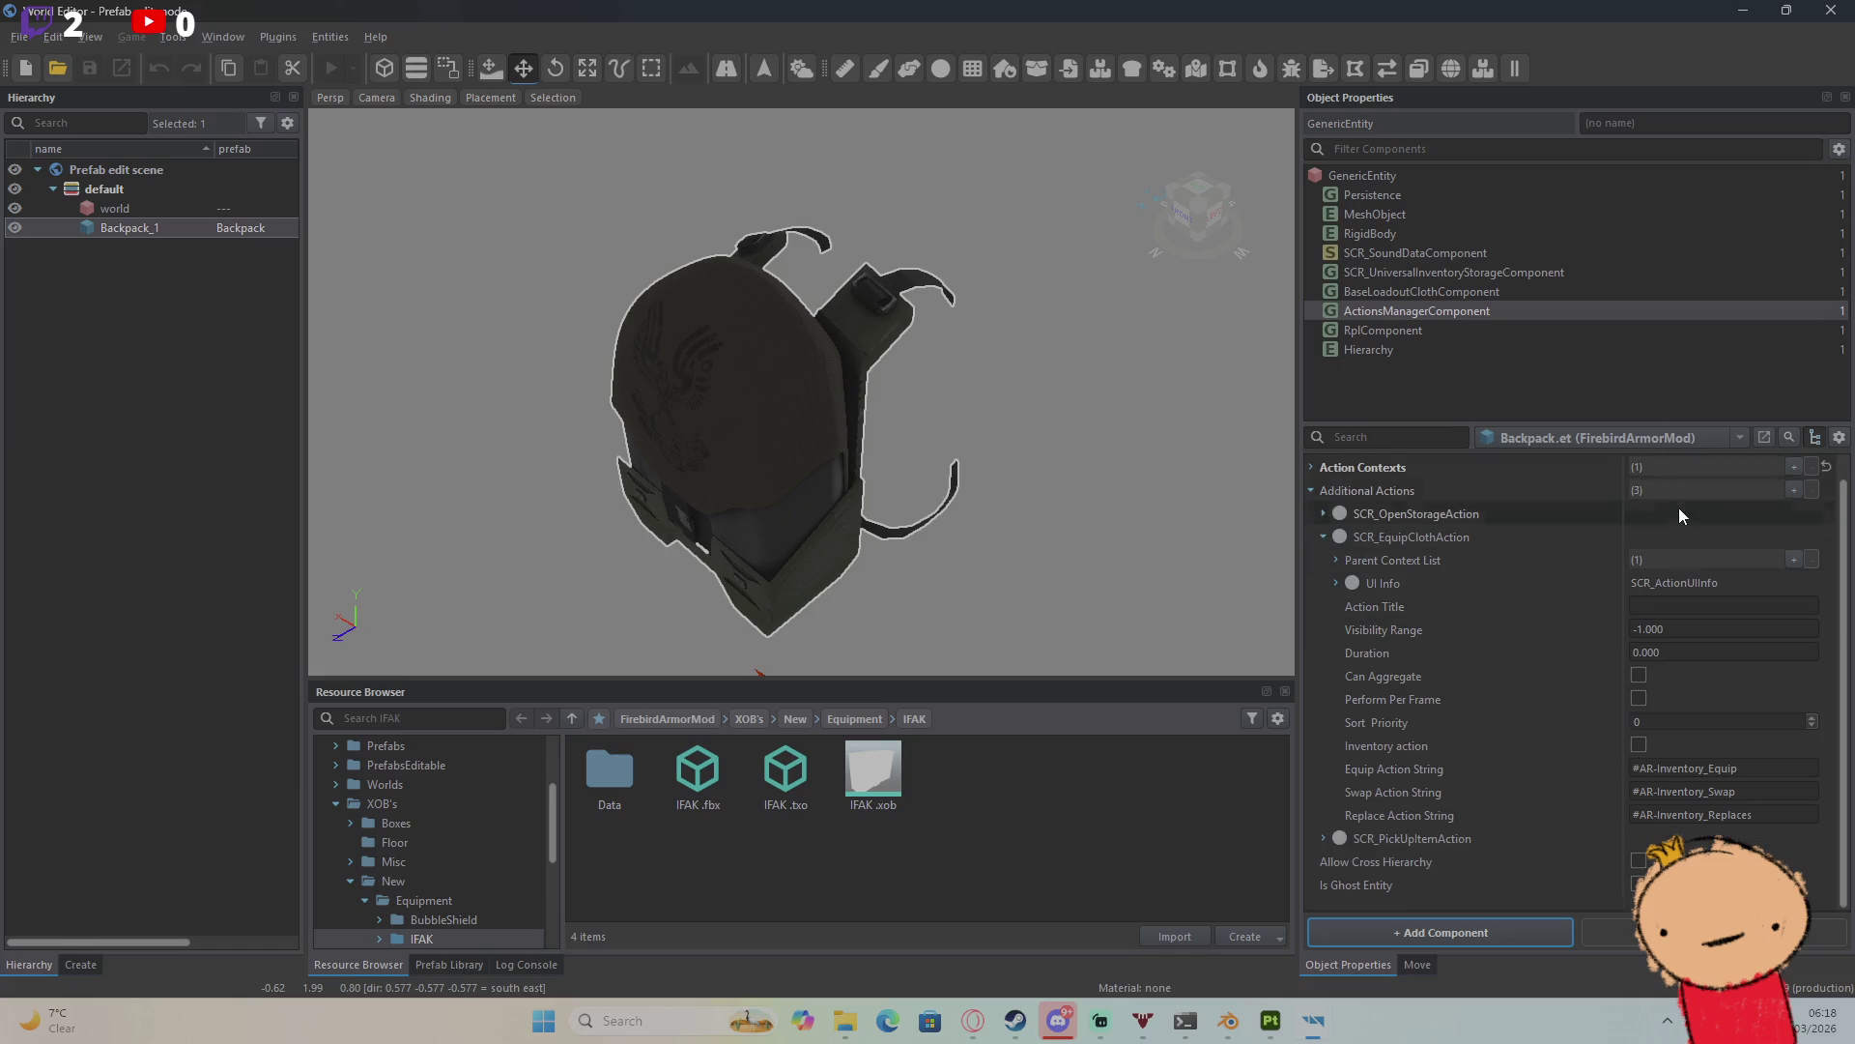
pyautogui.click(1323, 513)
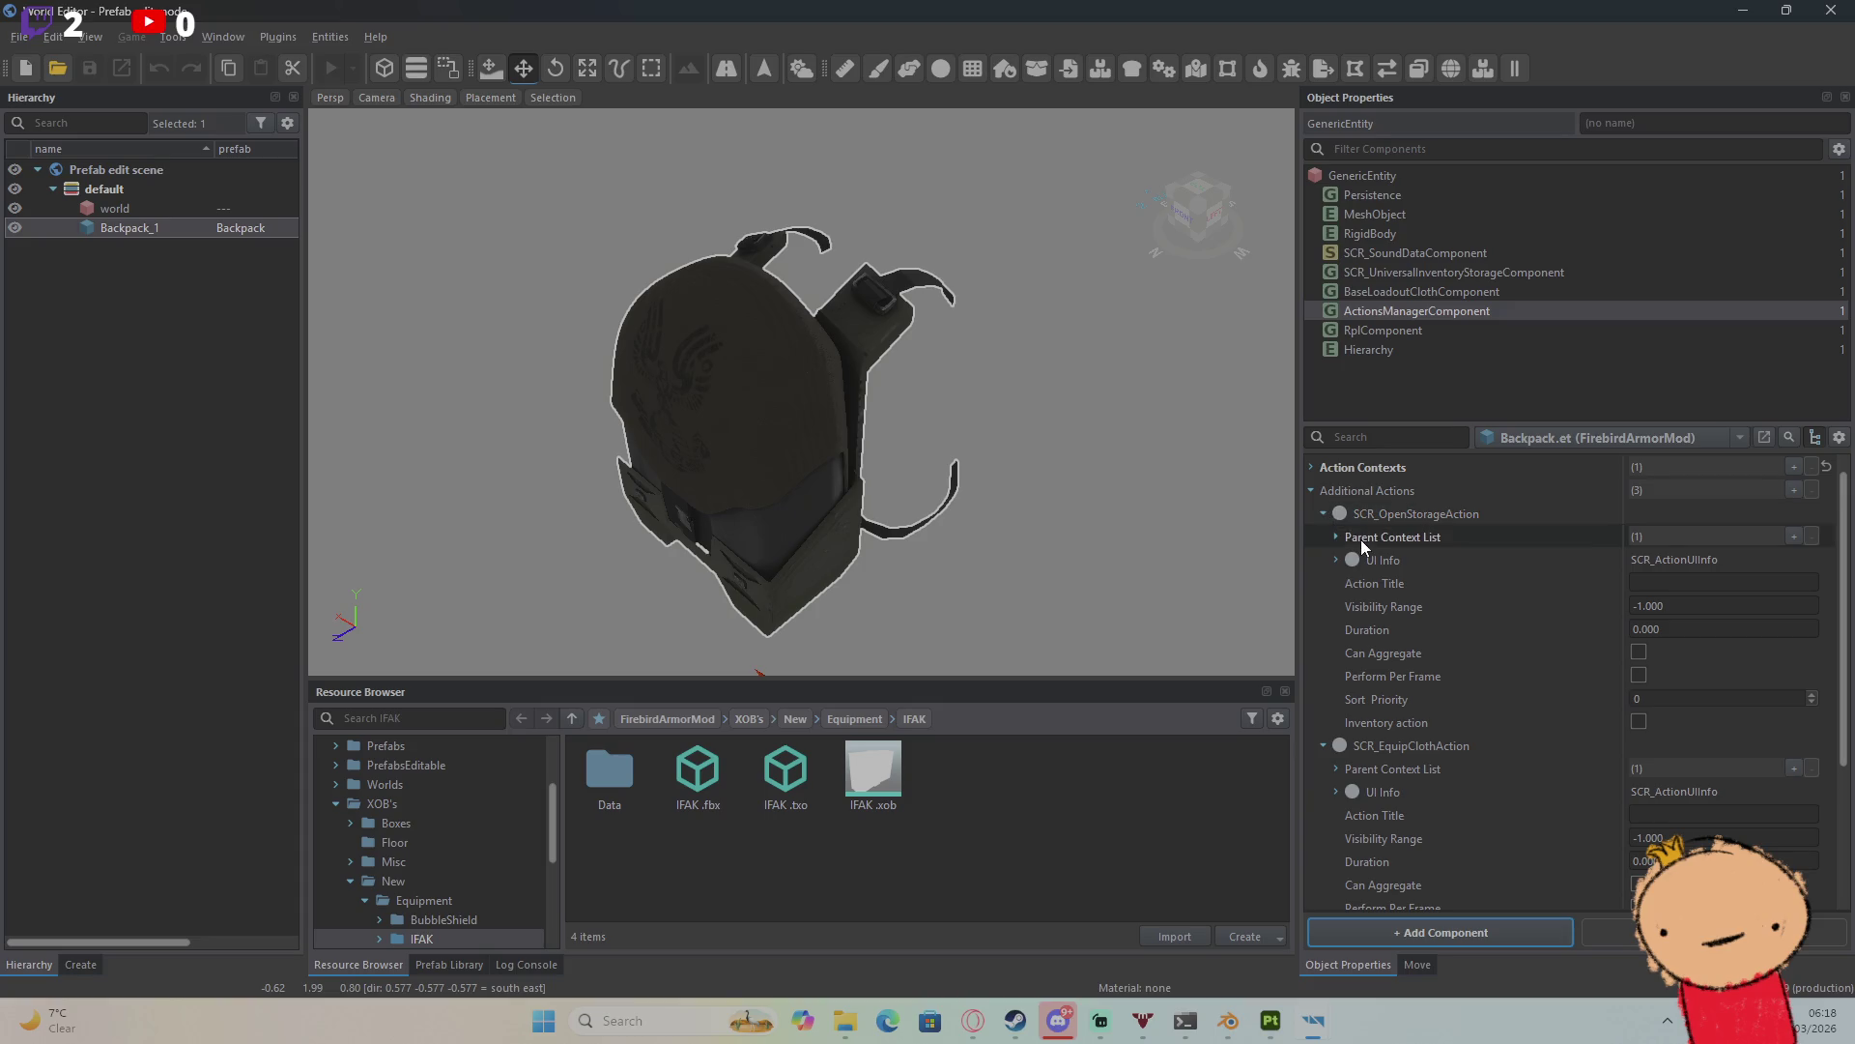
pyautogui.click(1338, 536)
pyautogui.scroll(-3, 1353, 557)
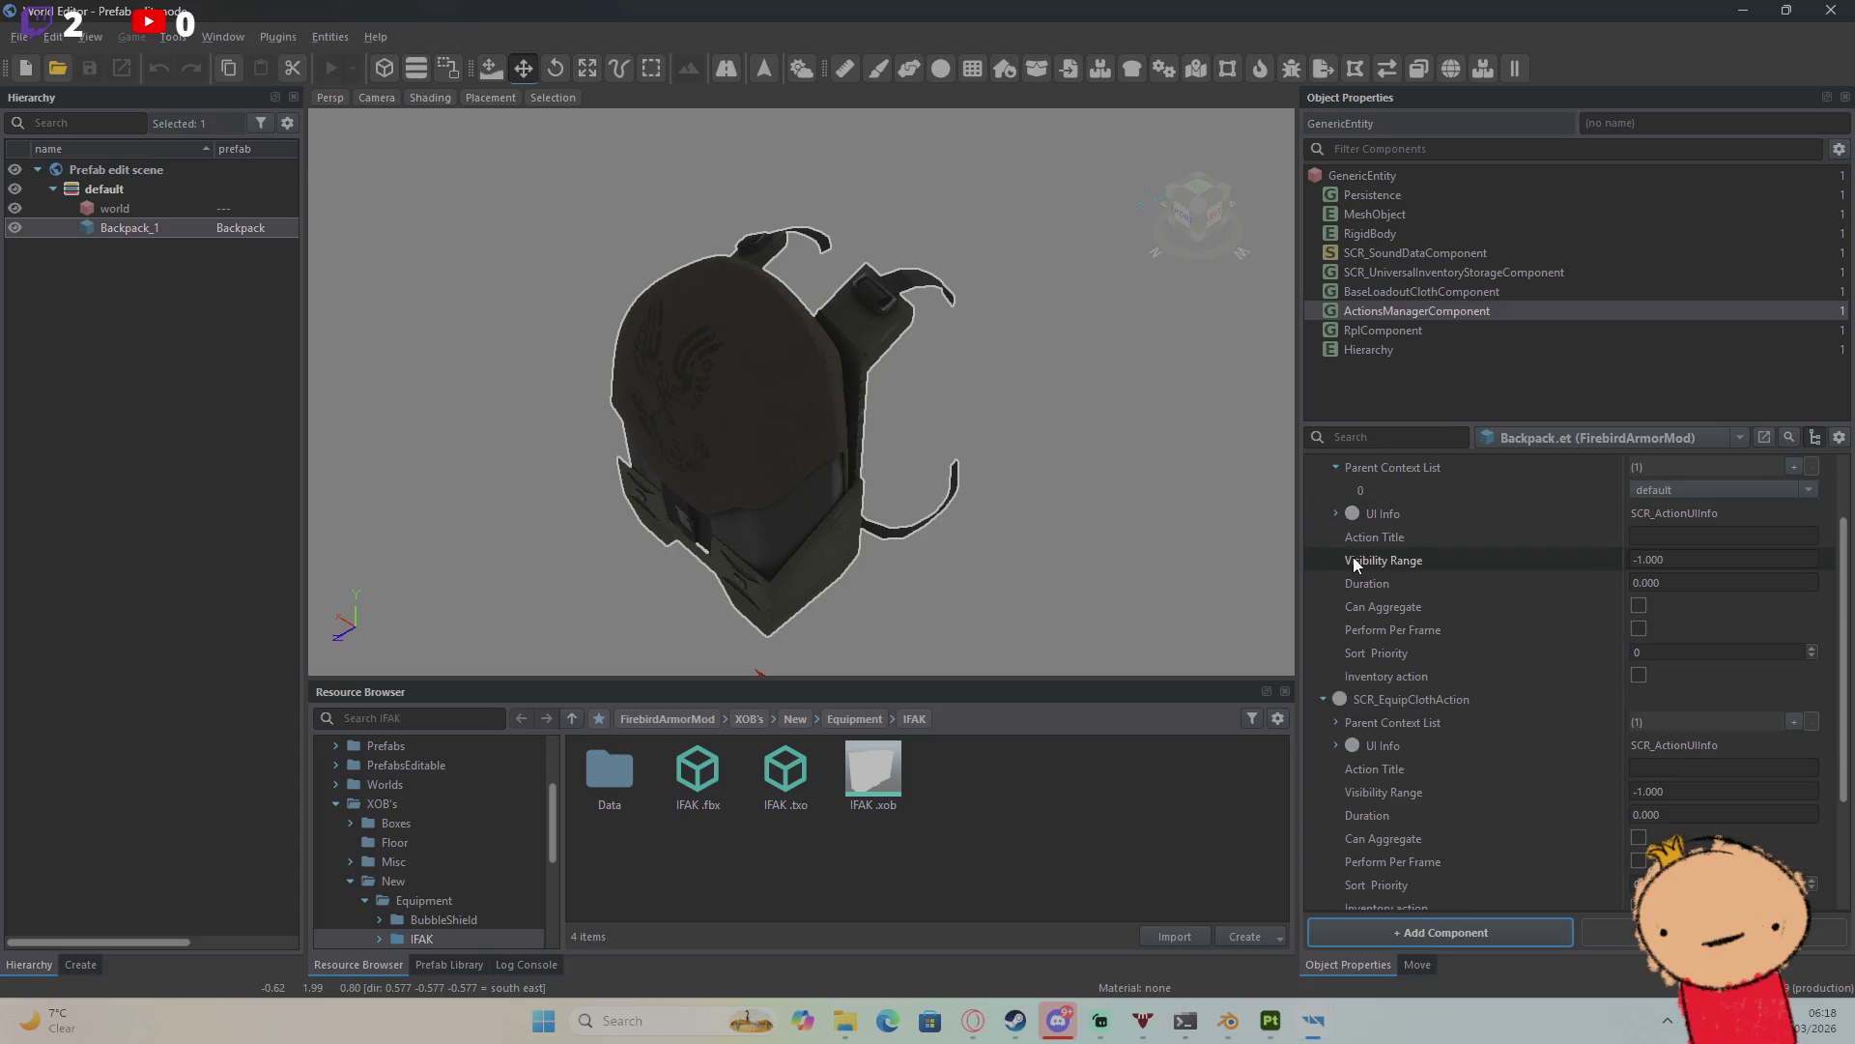
pyautogui.scroll(-7, 1356, 565)
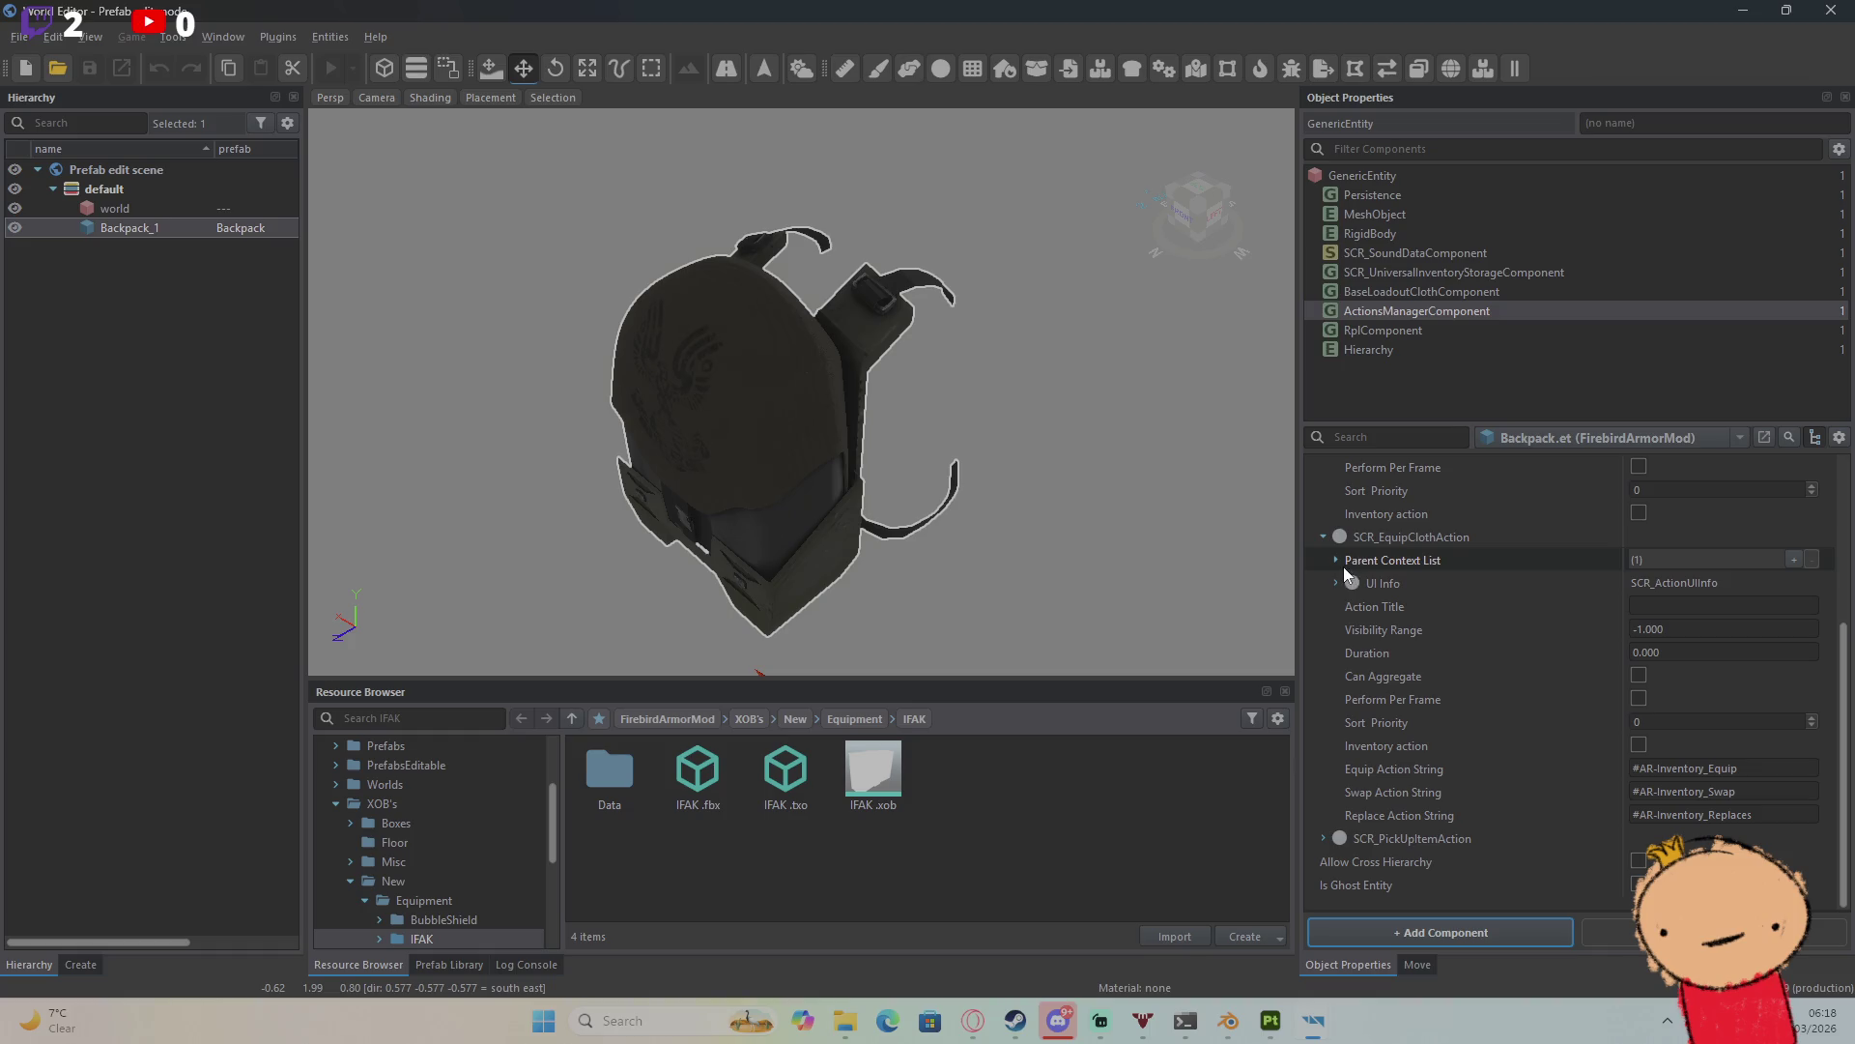
pyautogui.click(1337, 558)
pyautogui.scroll(-1, 1336, 557)
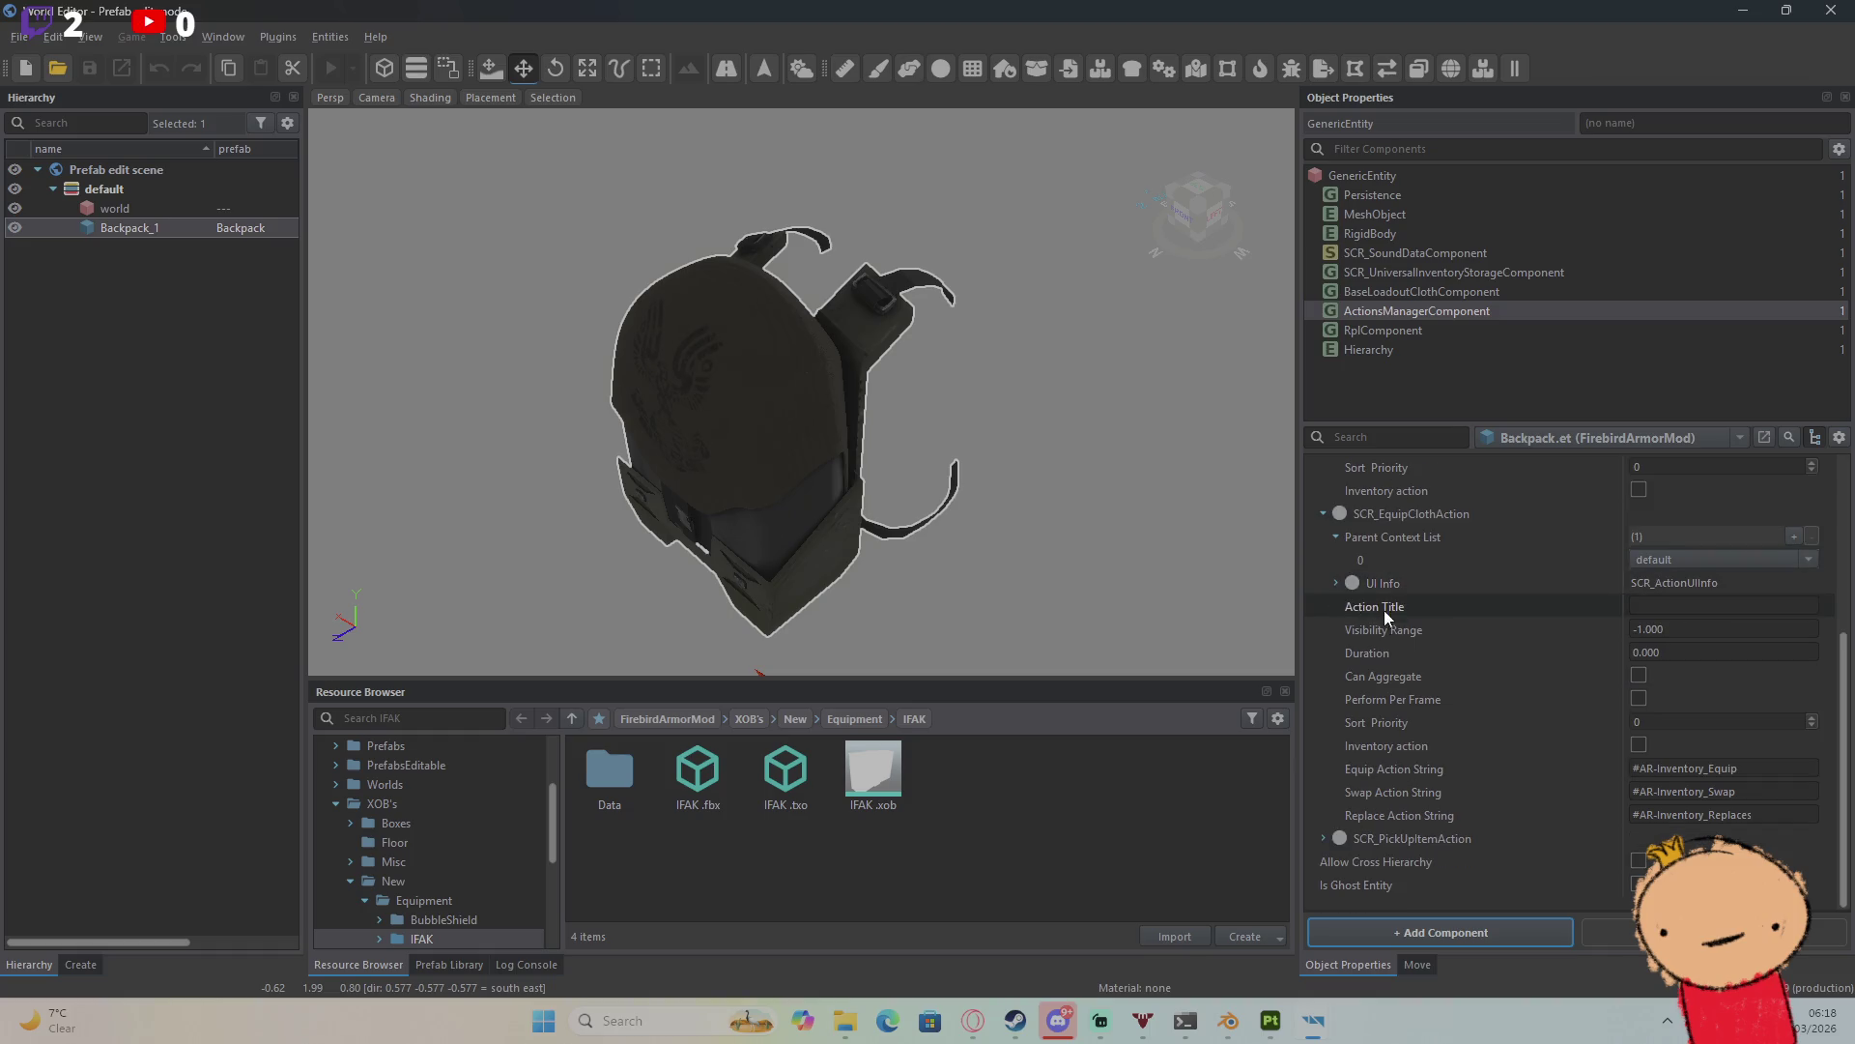
pyautogui.click(1324, 839)
pyautogui.scroll(-3, 1353, 821)
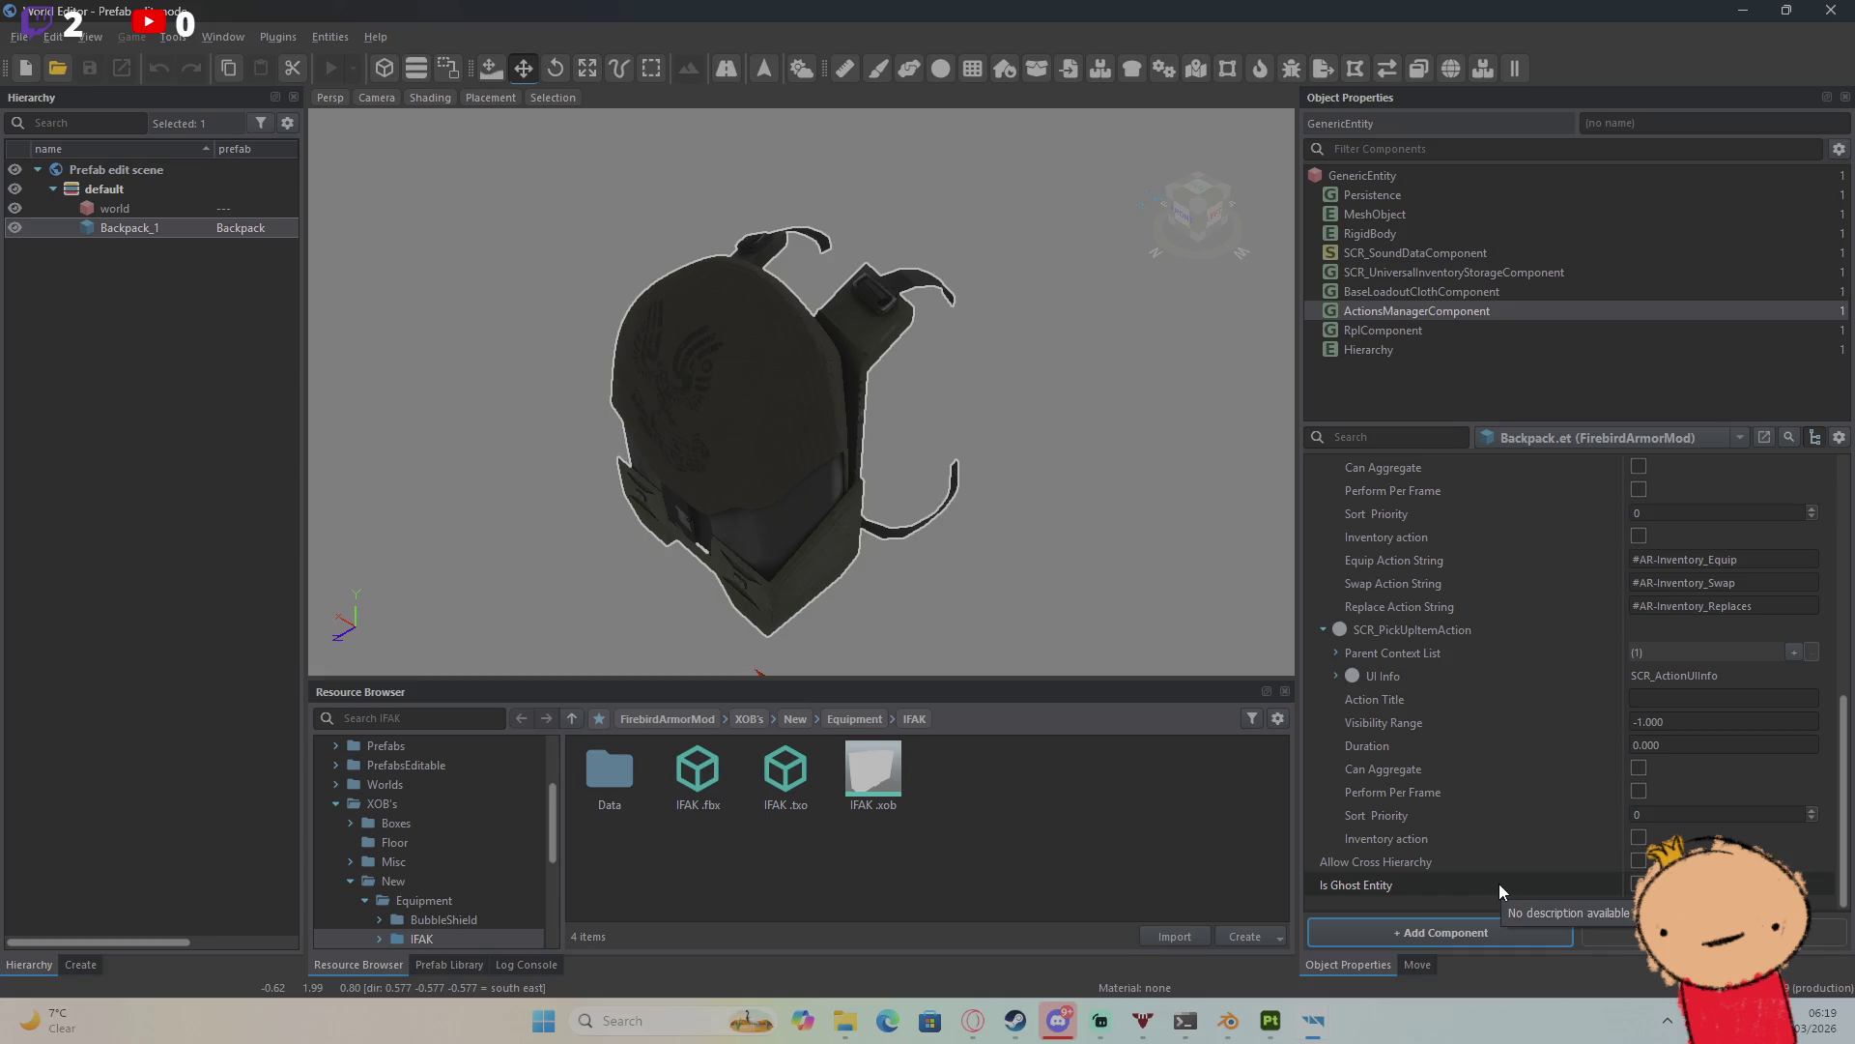
pyautogui.scroll(5, 1573, 907)
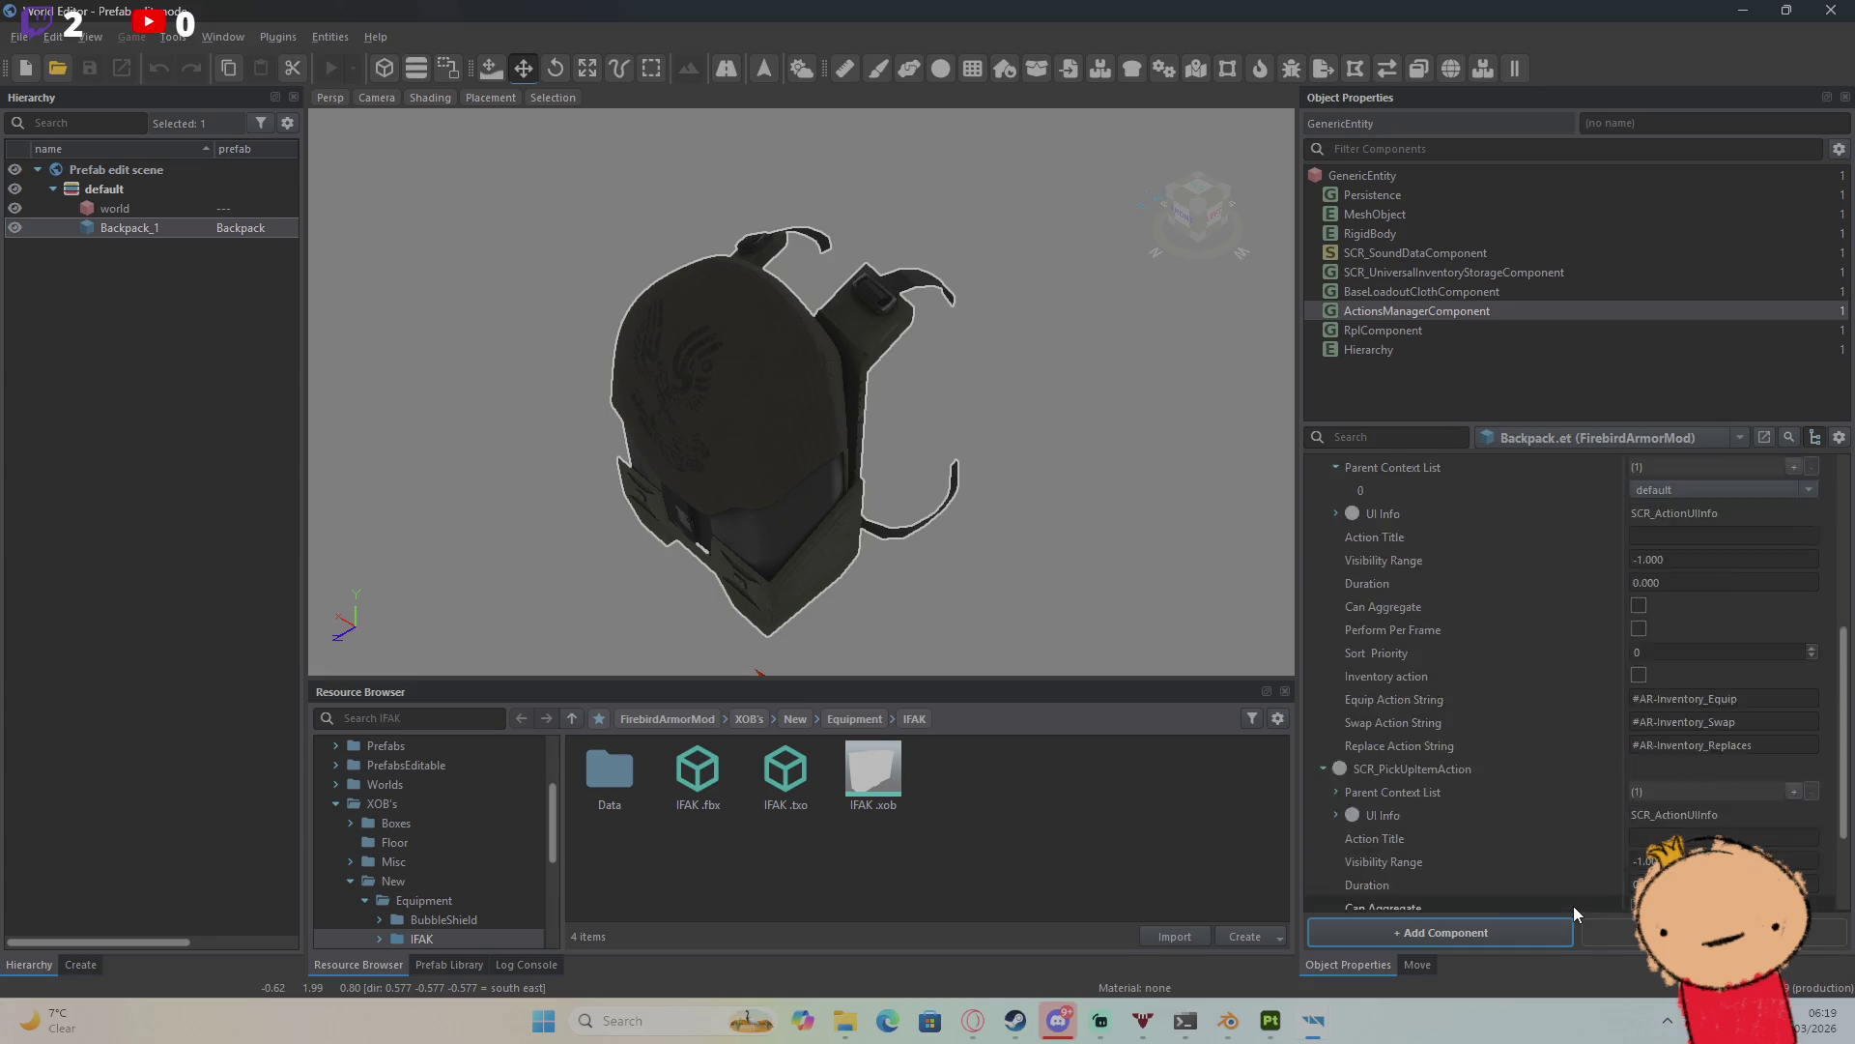
pyautogui.scroll(1, 1602, 907)
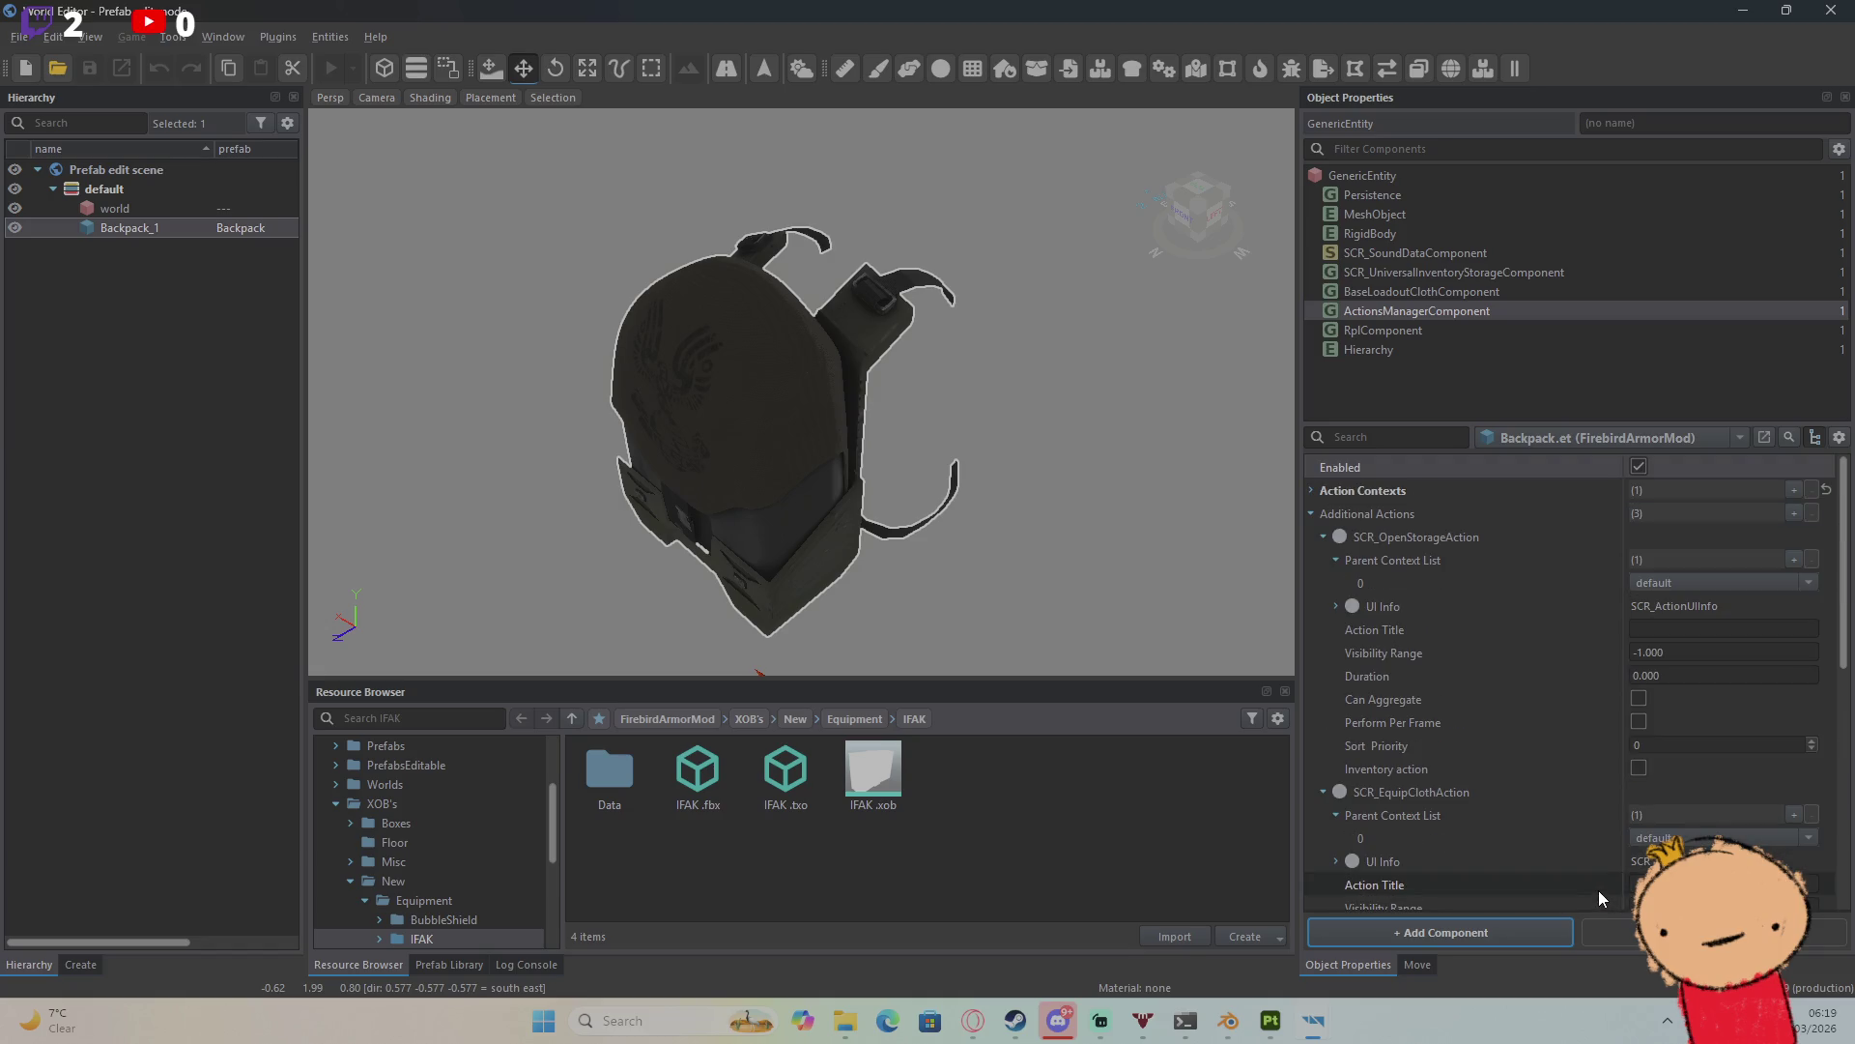
pyautogui.click(1831, 10)
pyautogui.click(1494, 132)
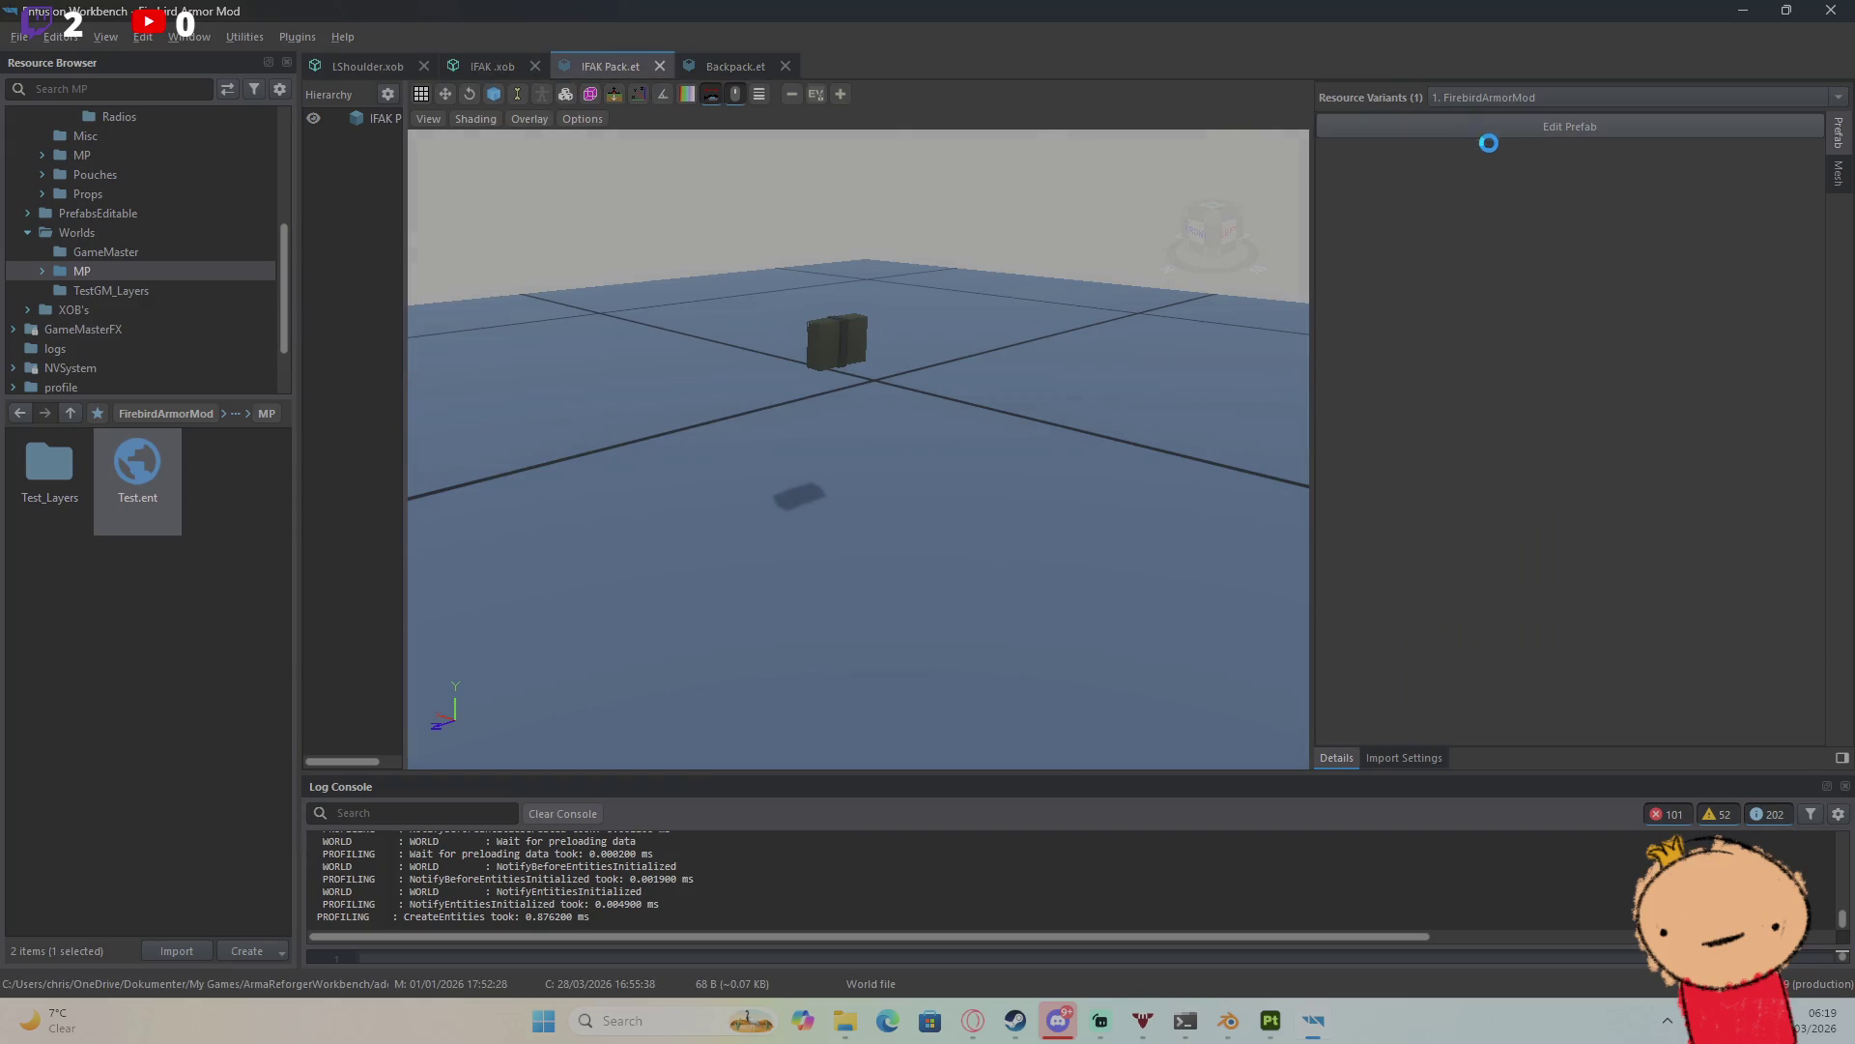
pyautogui.click(1492, 363)
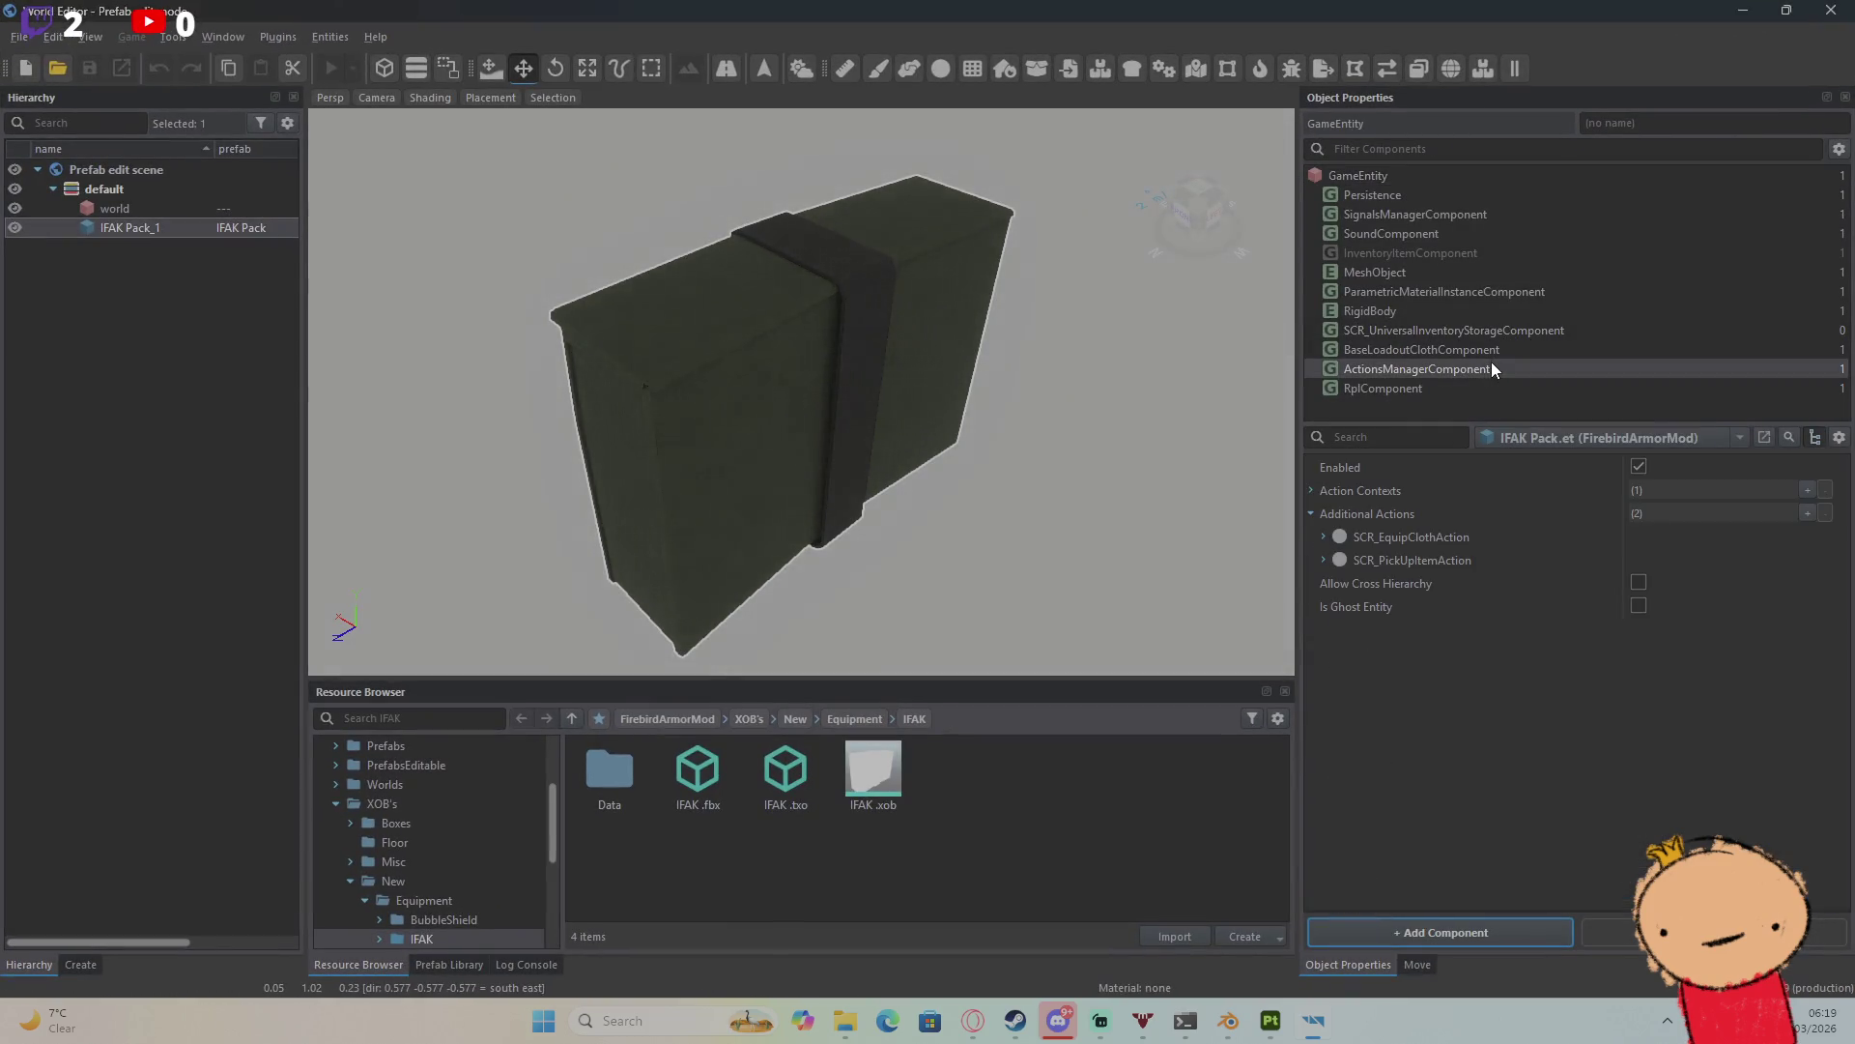
pyautogui.click(1324, 537)
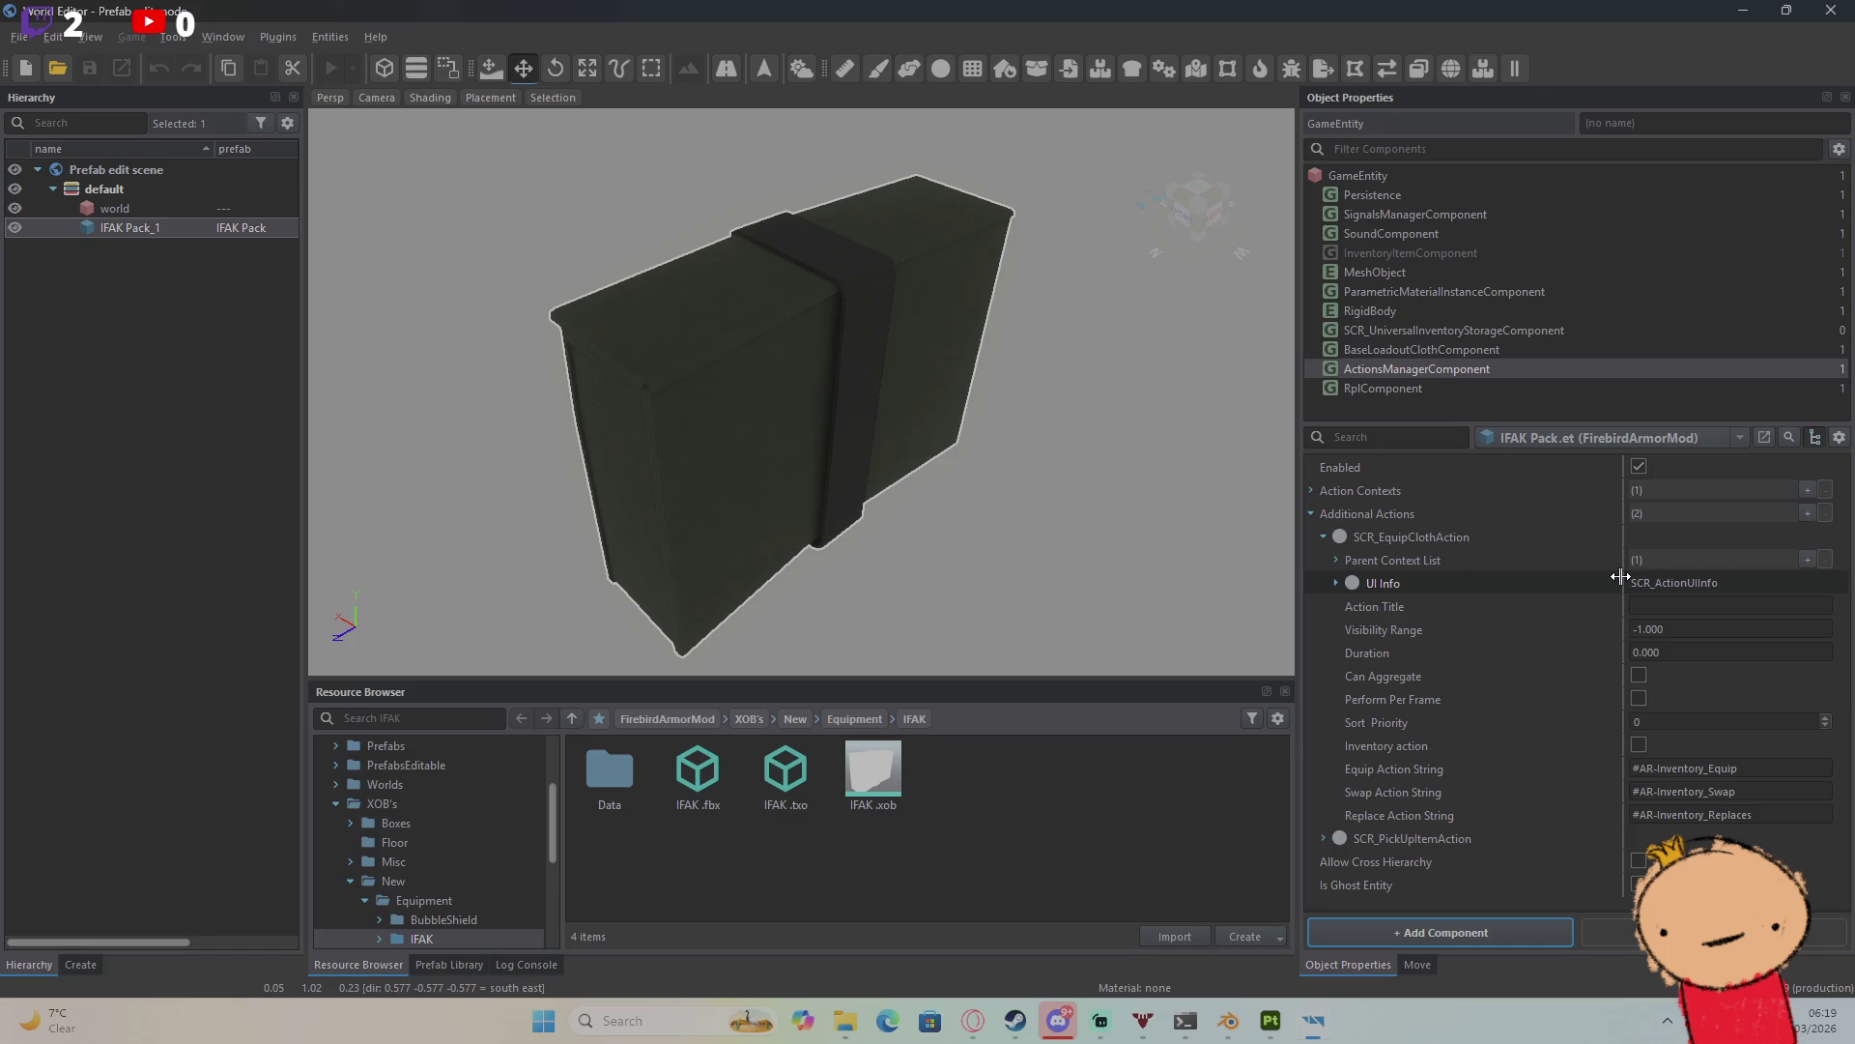
pyautogui.click(1336, 560)
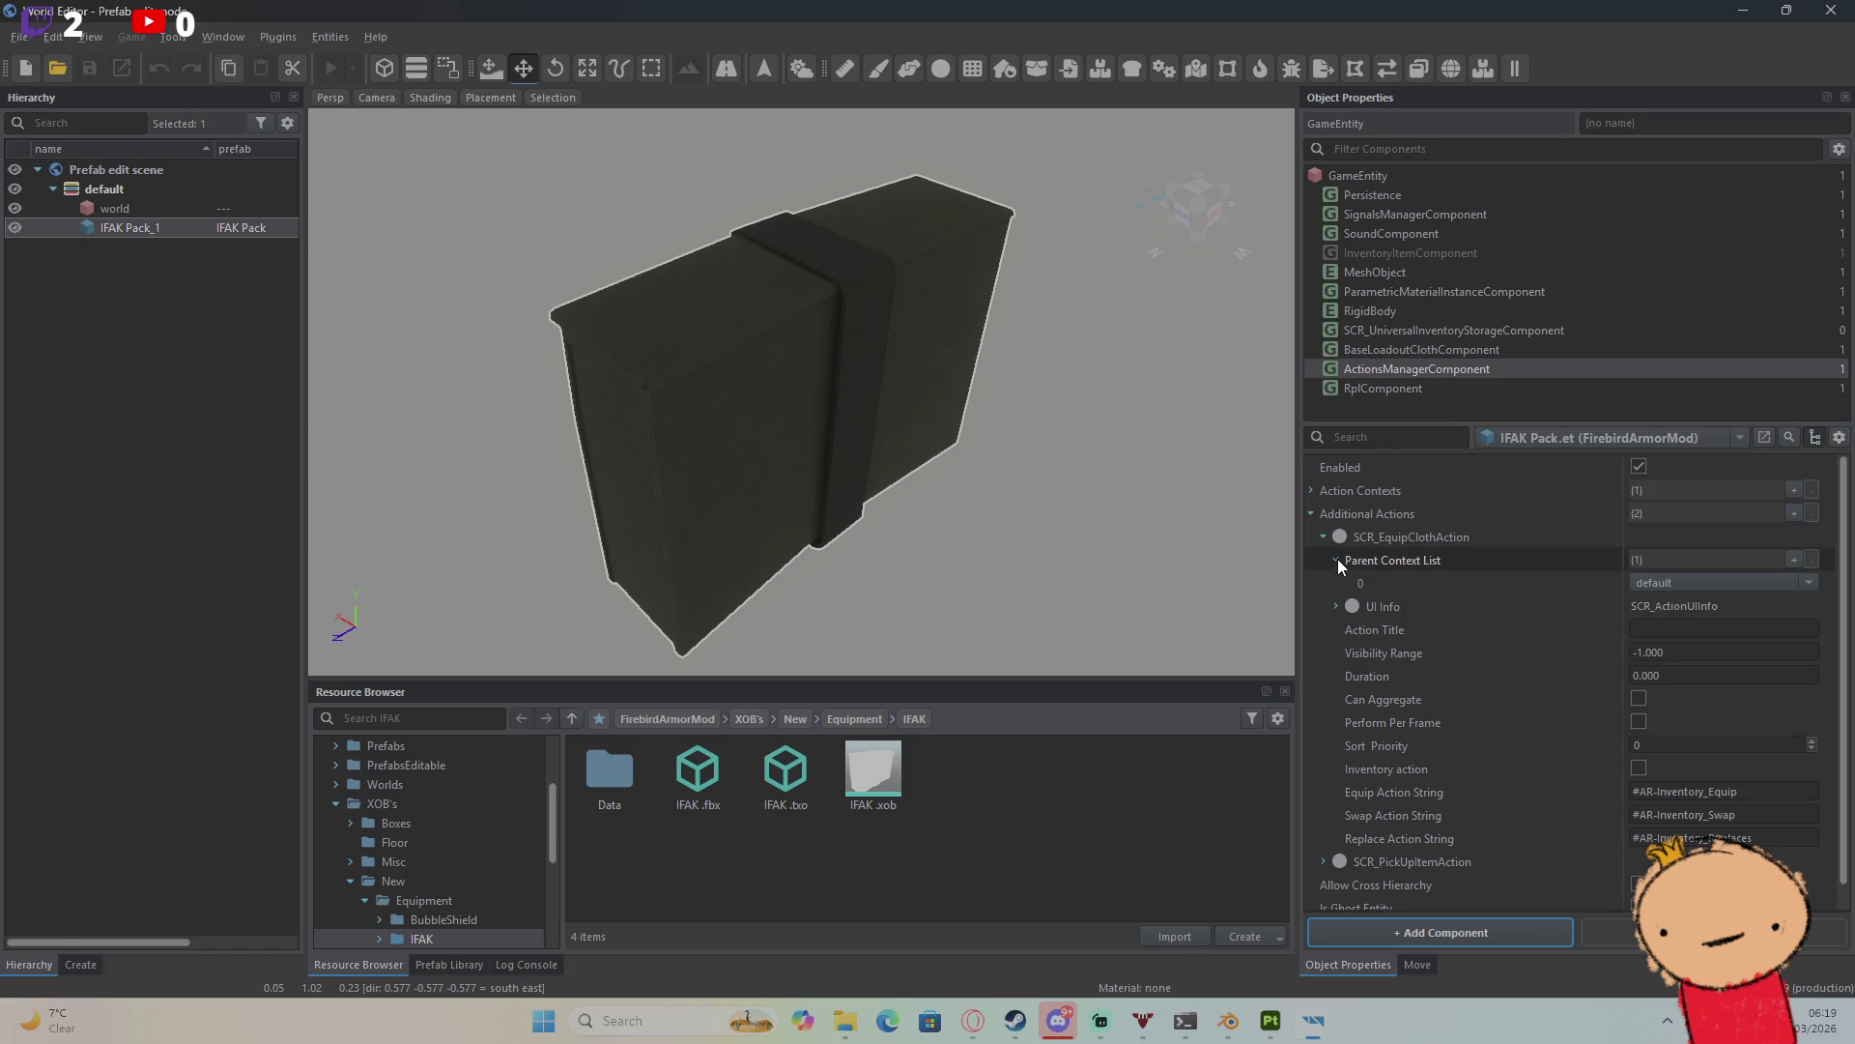
pyautogui.click(1336, 560)
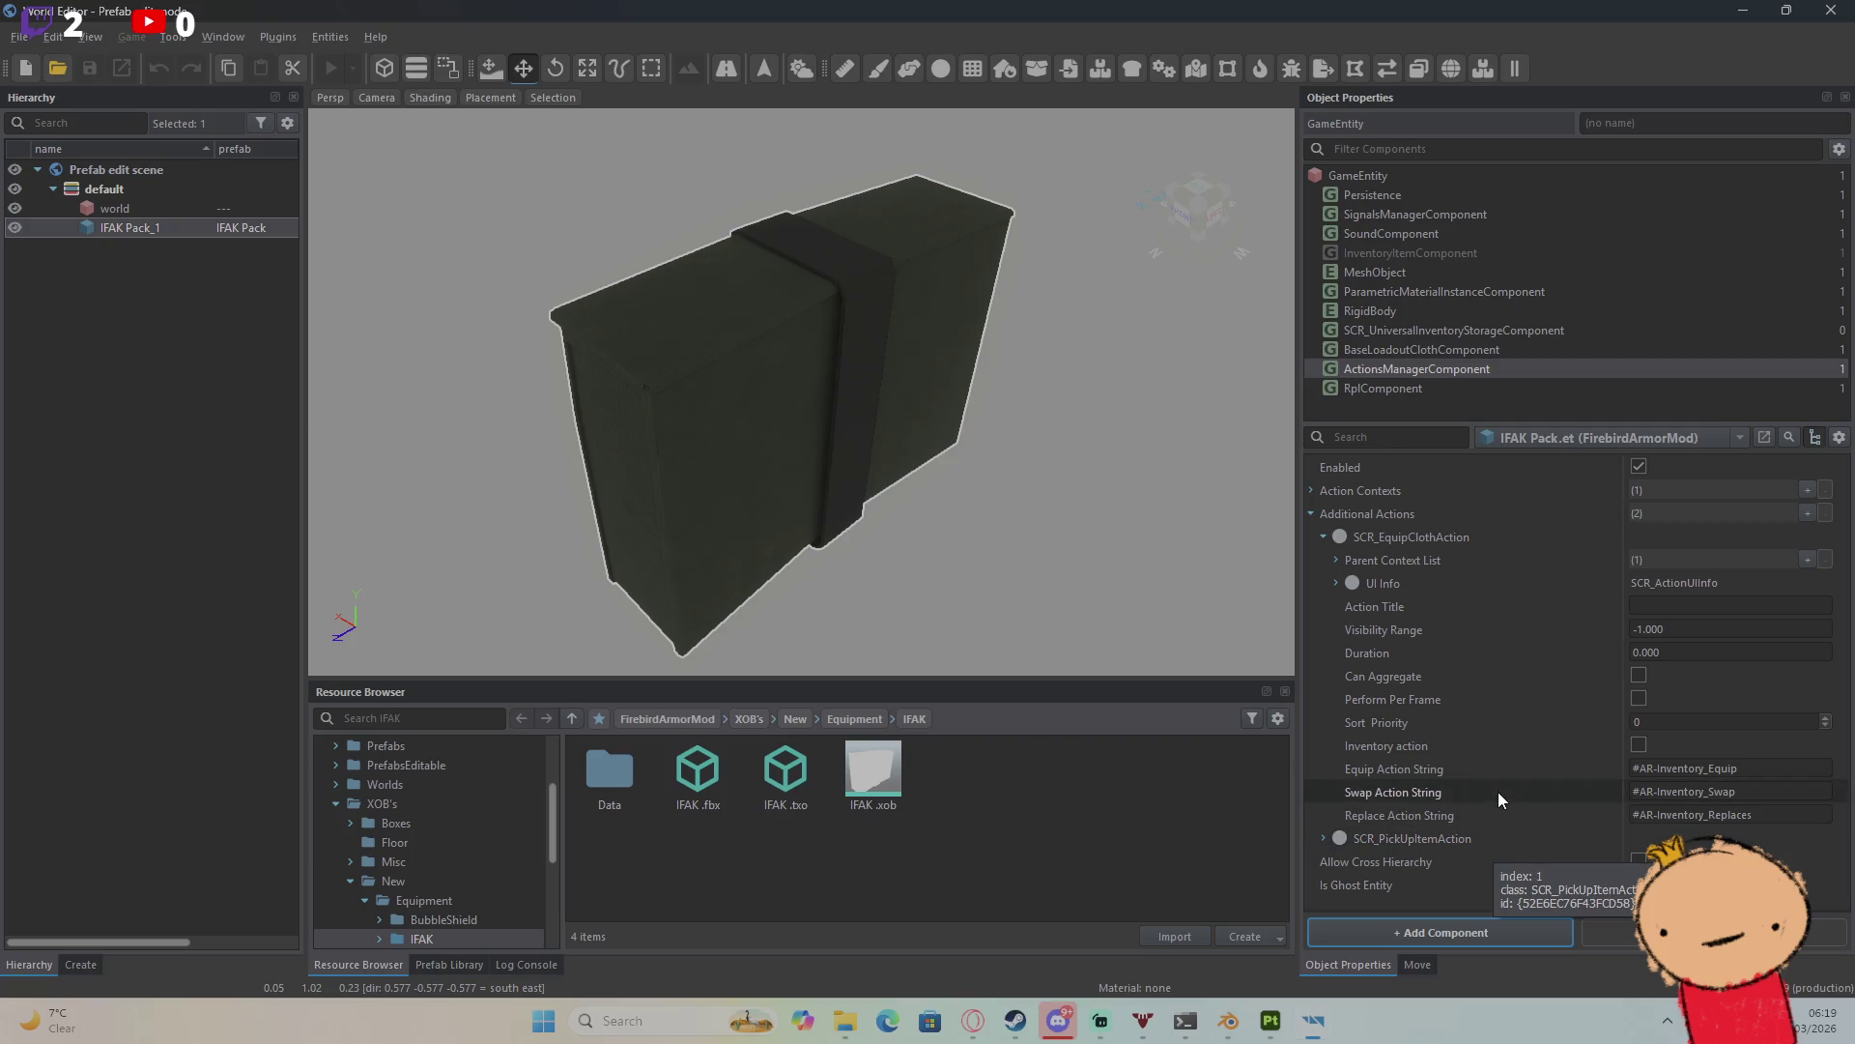
pyautogui.click(1323, 837)
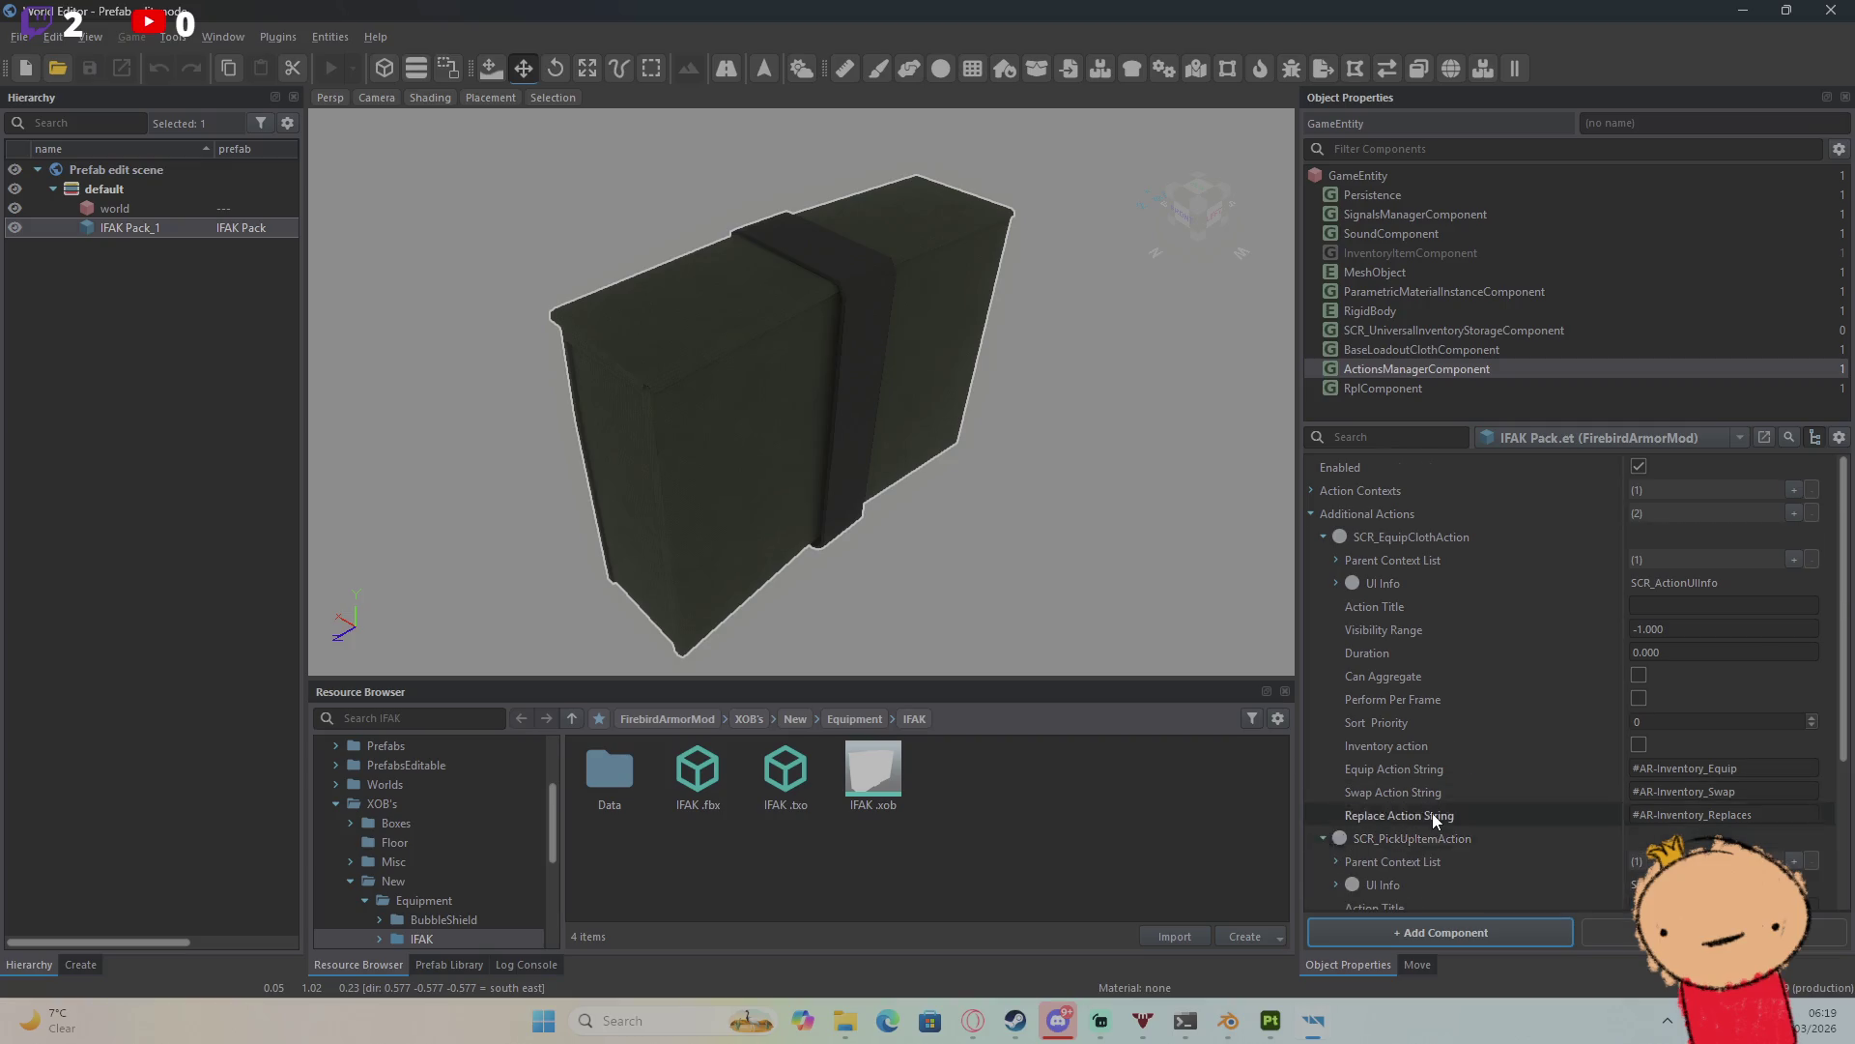
pyautogui.scroll(-3, 1432, 814)
pyautogui.scroll(3, 1459, 822)
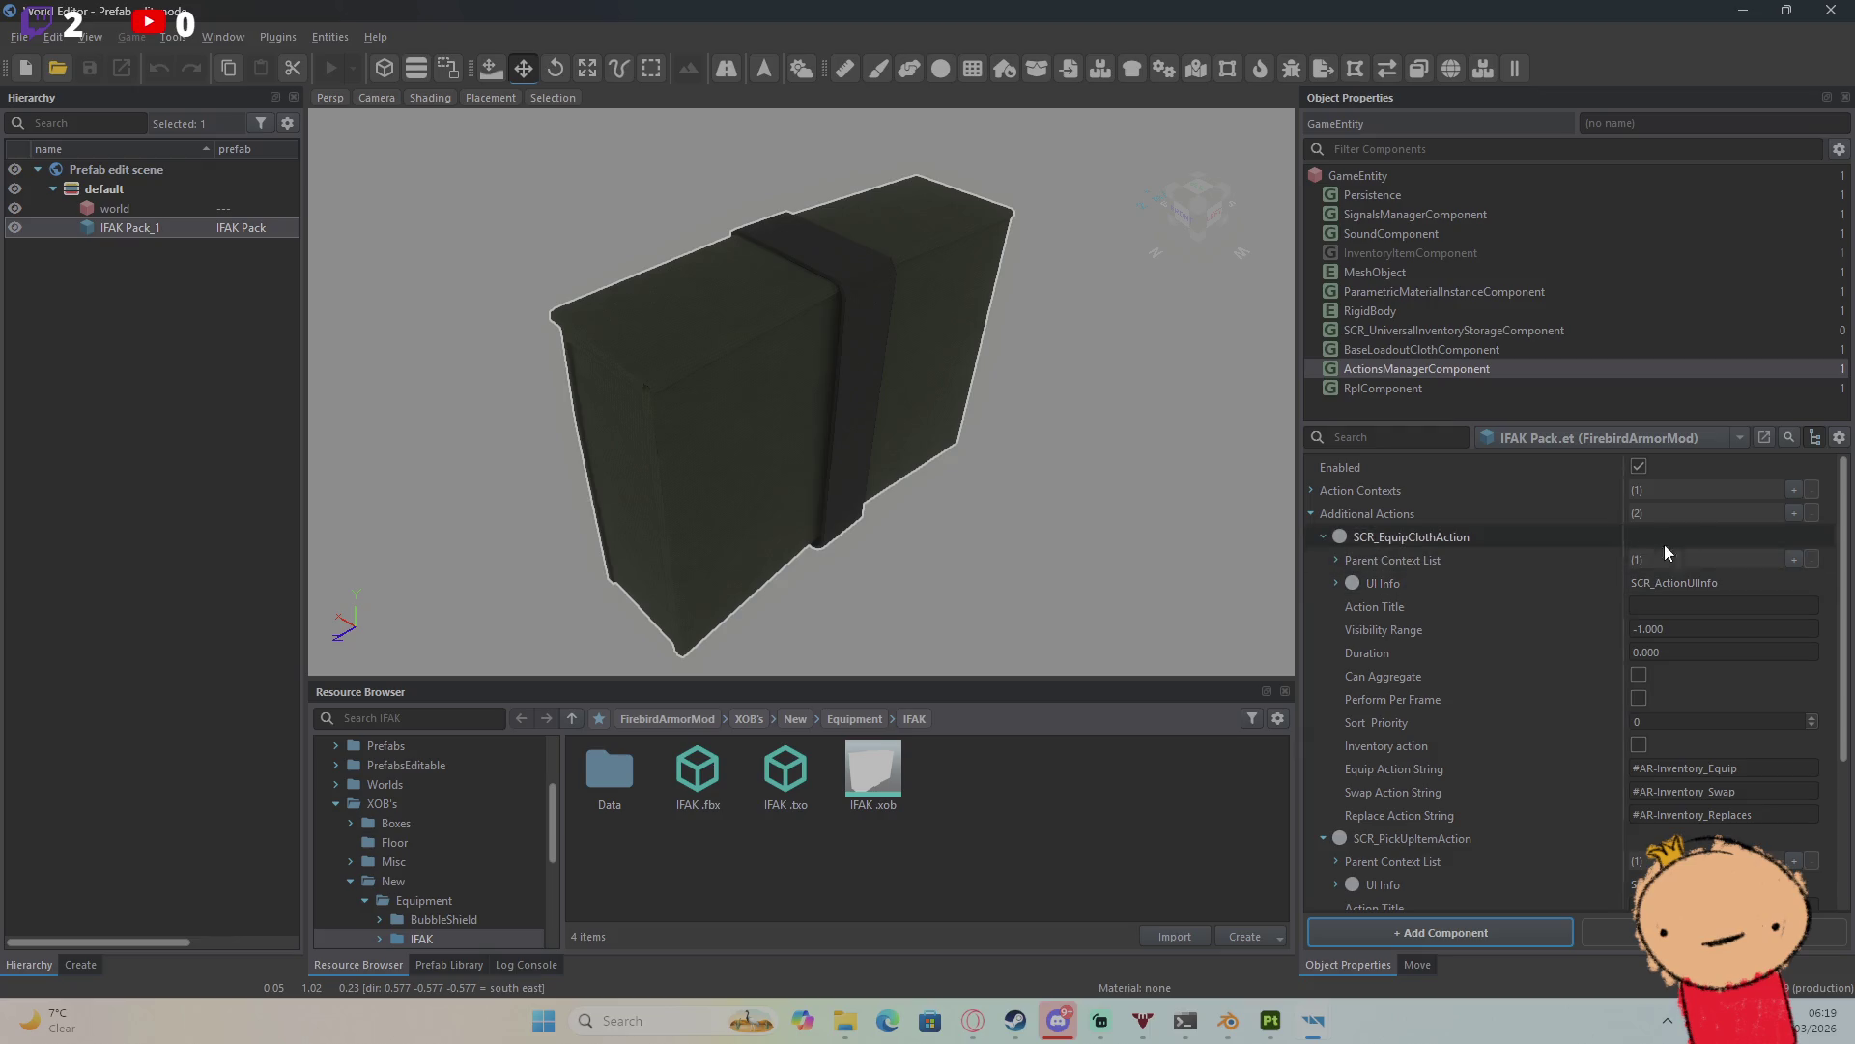
# Step: Add SCR_OpenStorageAction to the IFAK Pack's Additional Actions and expand its settings
pyautogui.click(1788, 515)
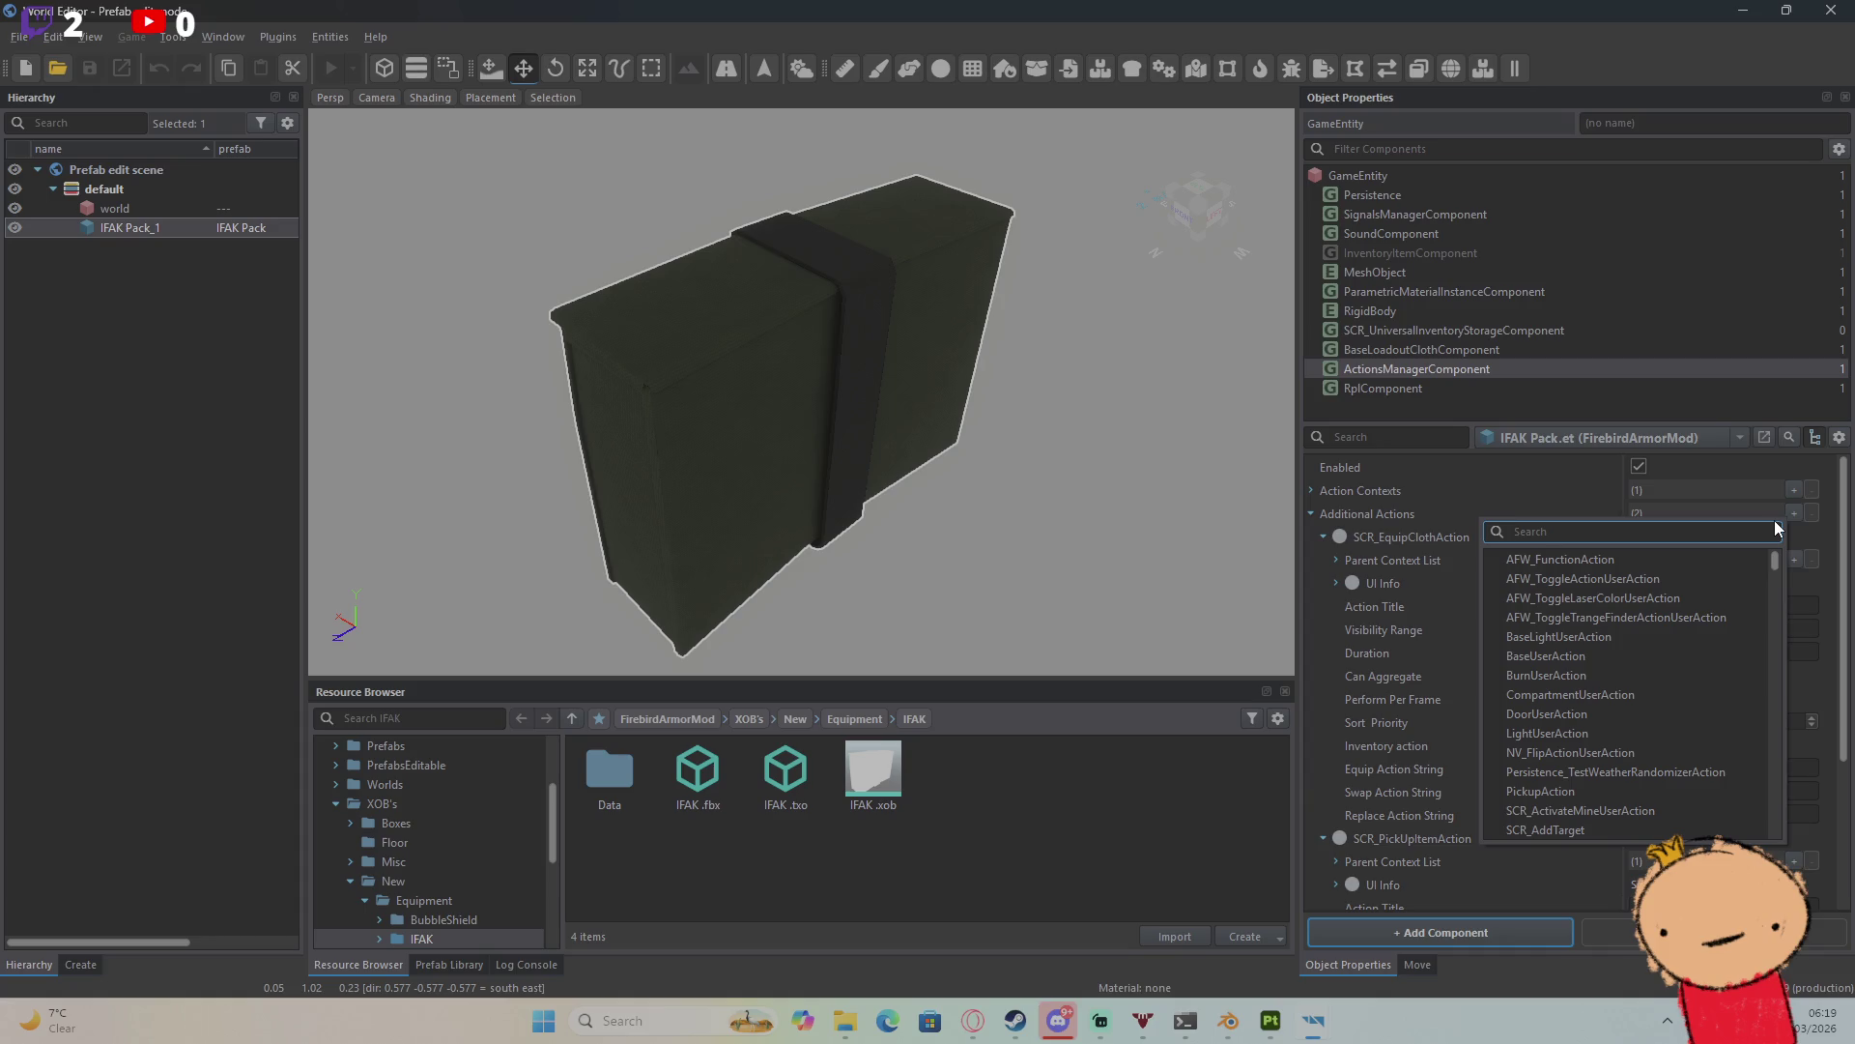
pyautogui.write('op')
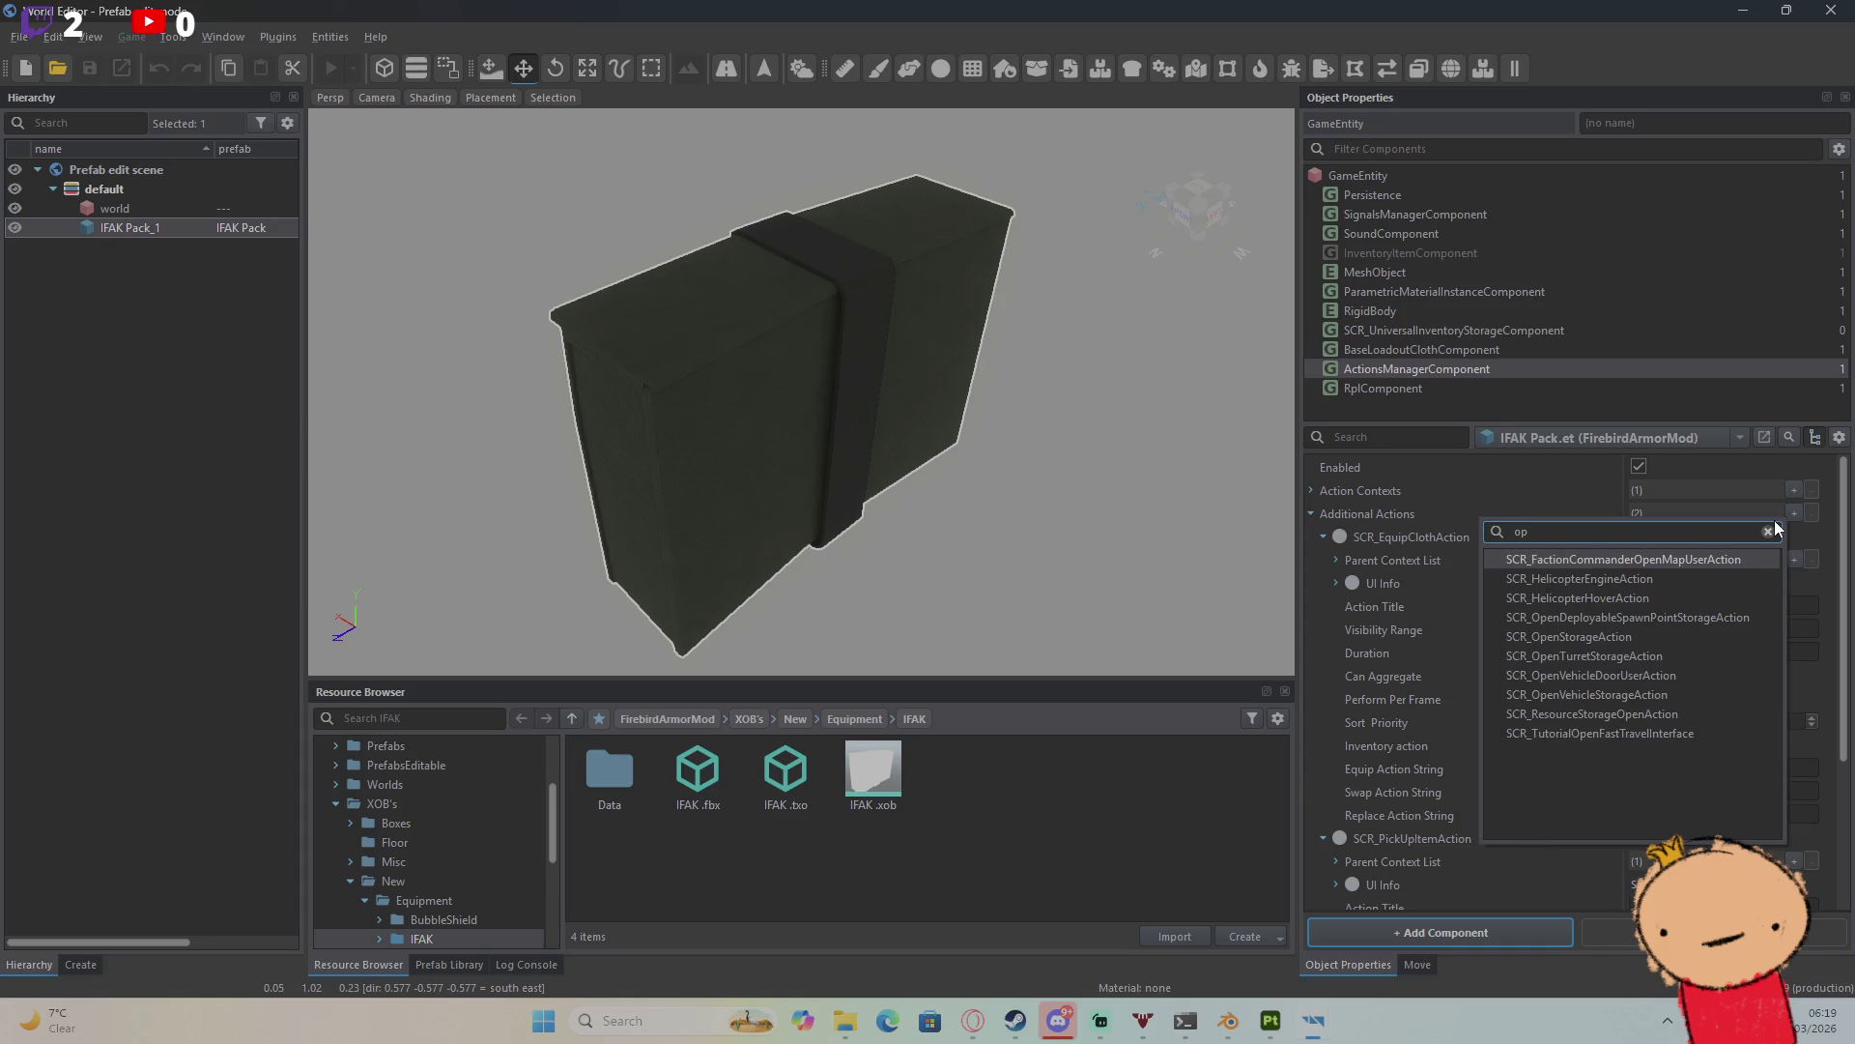
pyautogui.click(1691, 636)
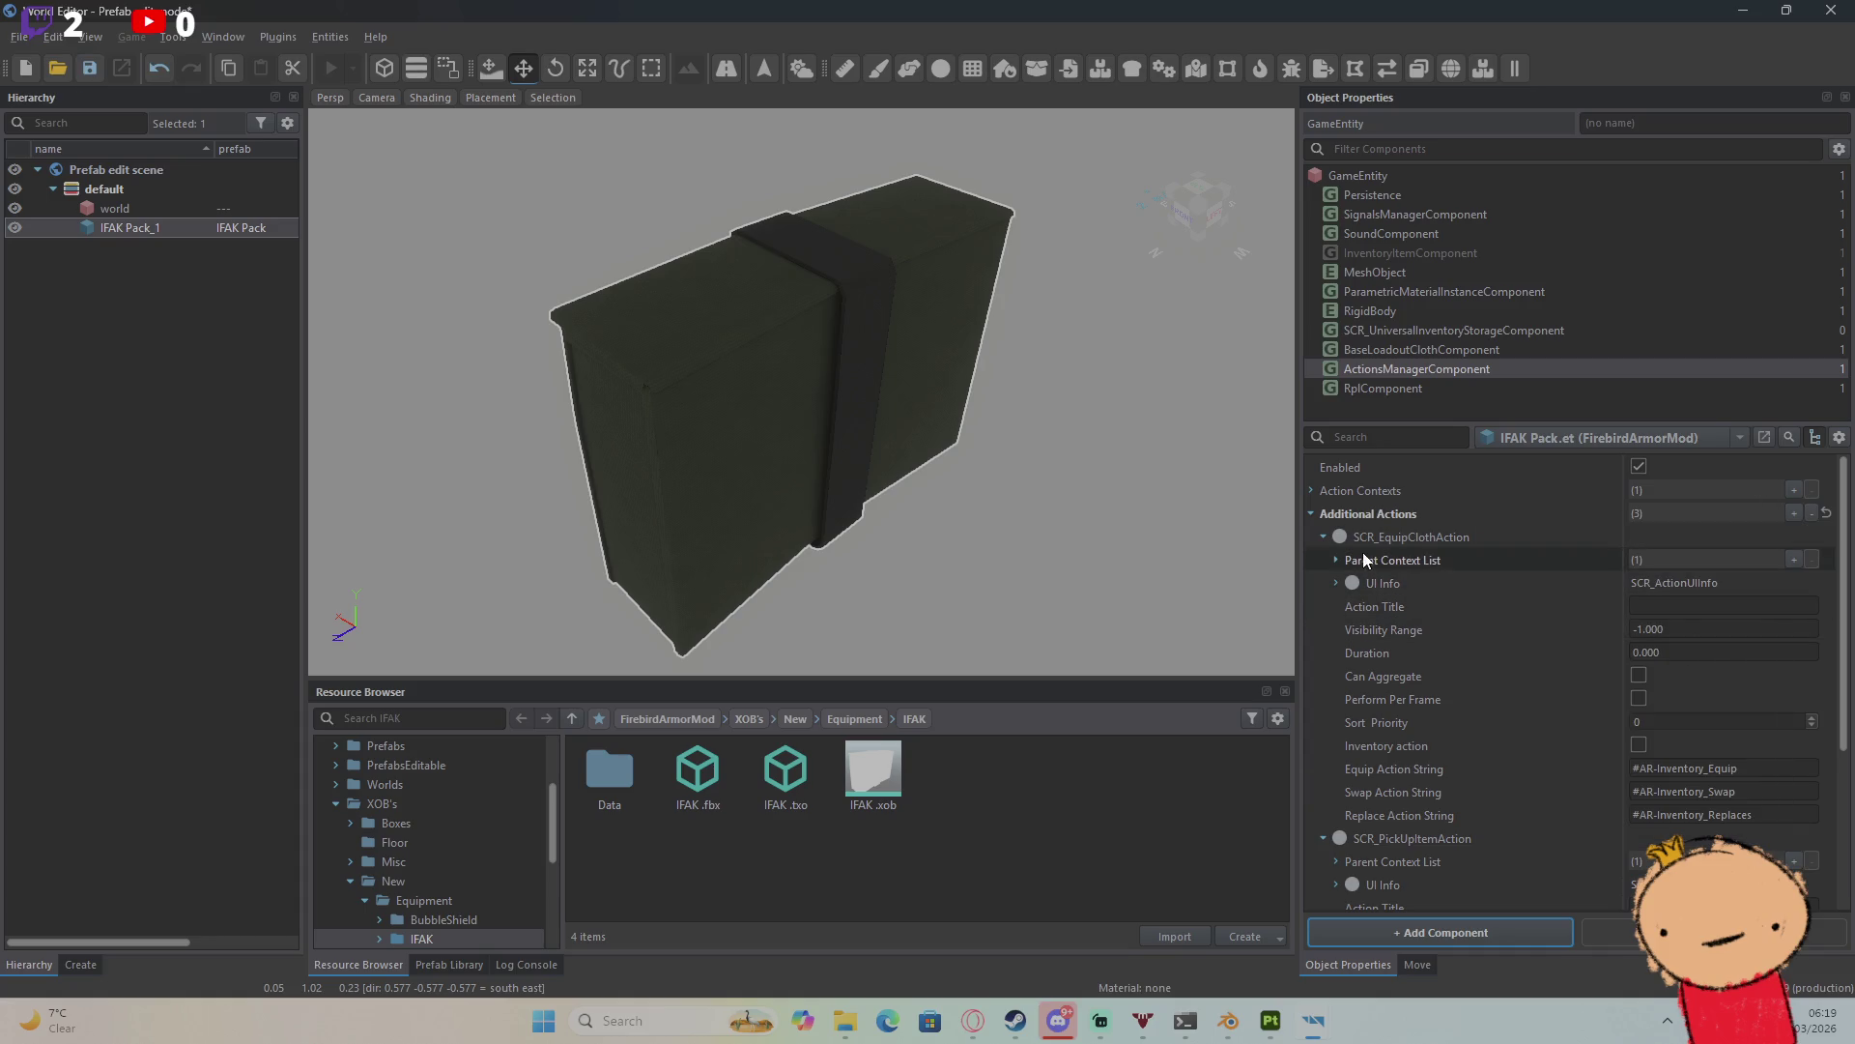
pyautogui.click(1323, 536)
pyautogui.click(1325, 559)
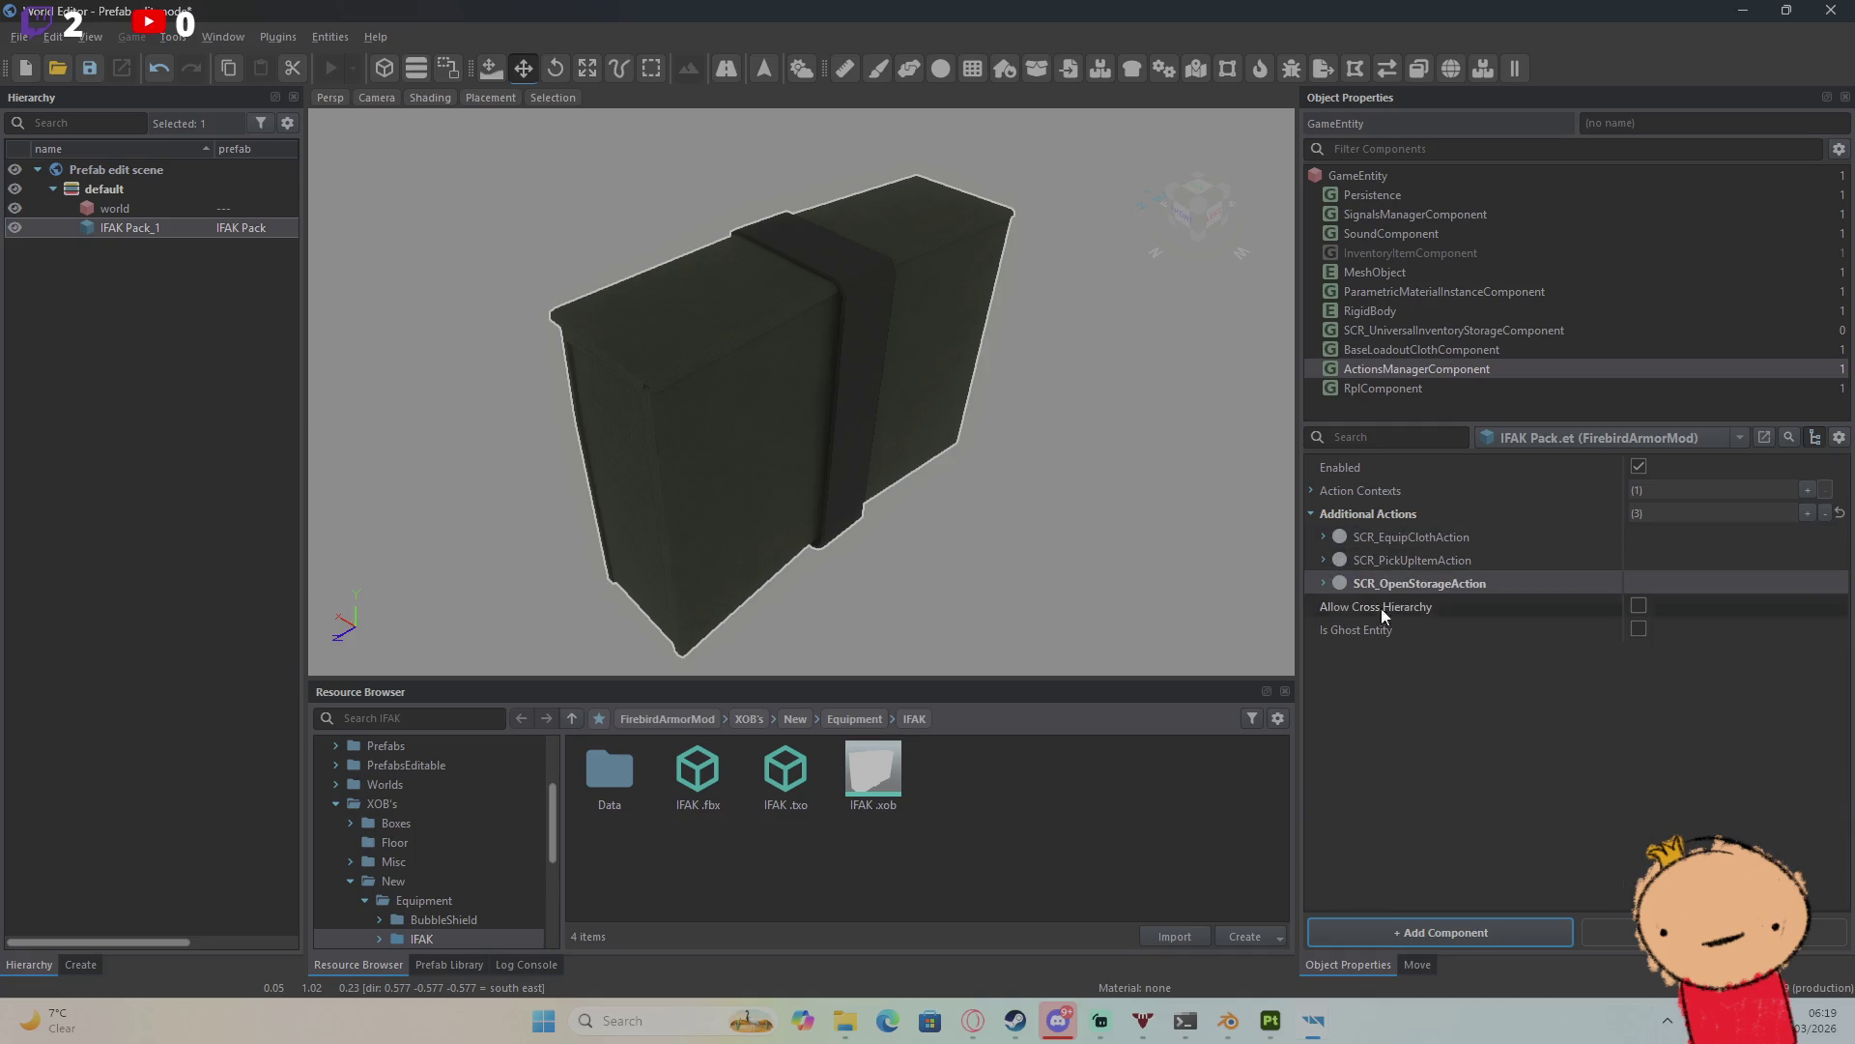
pyautogui.click(1323, 582)
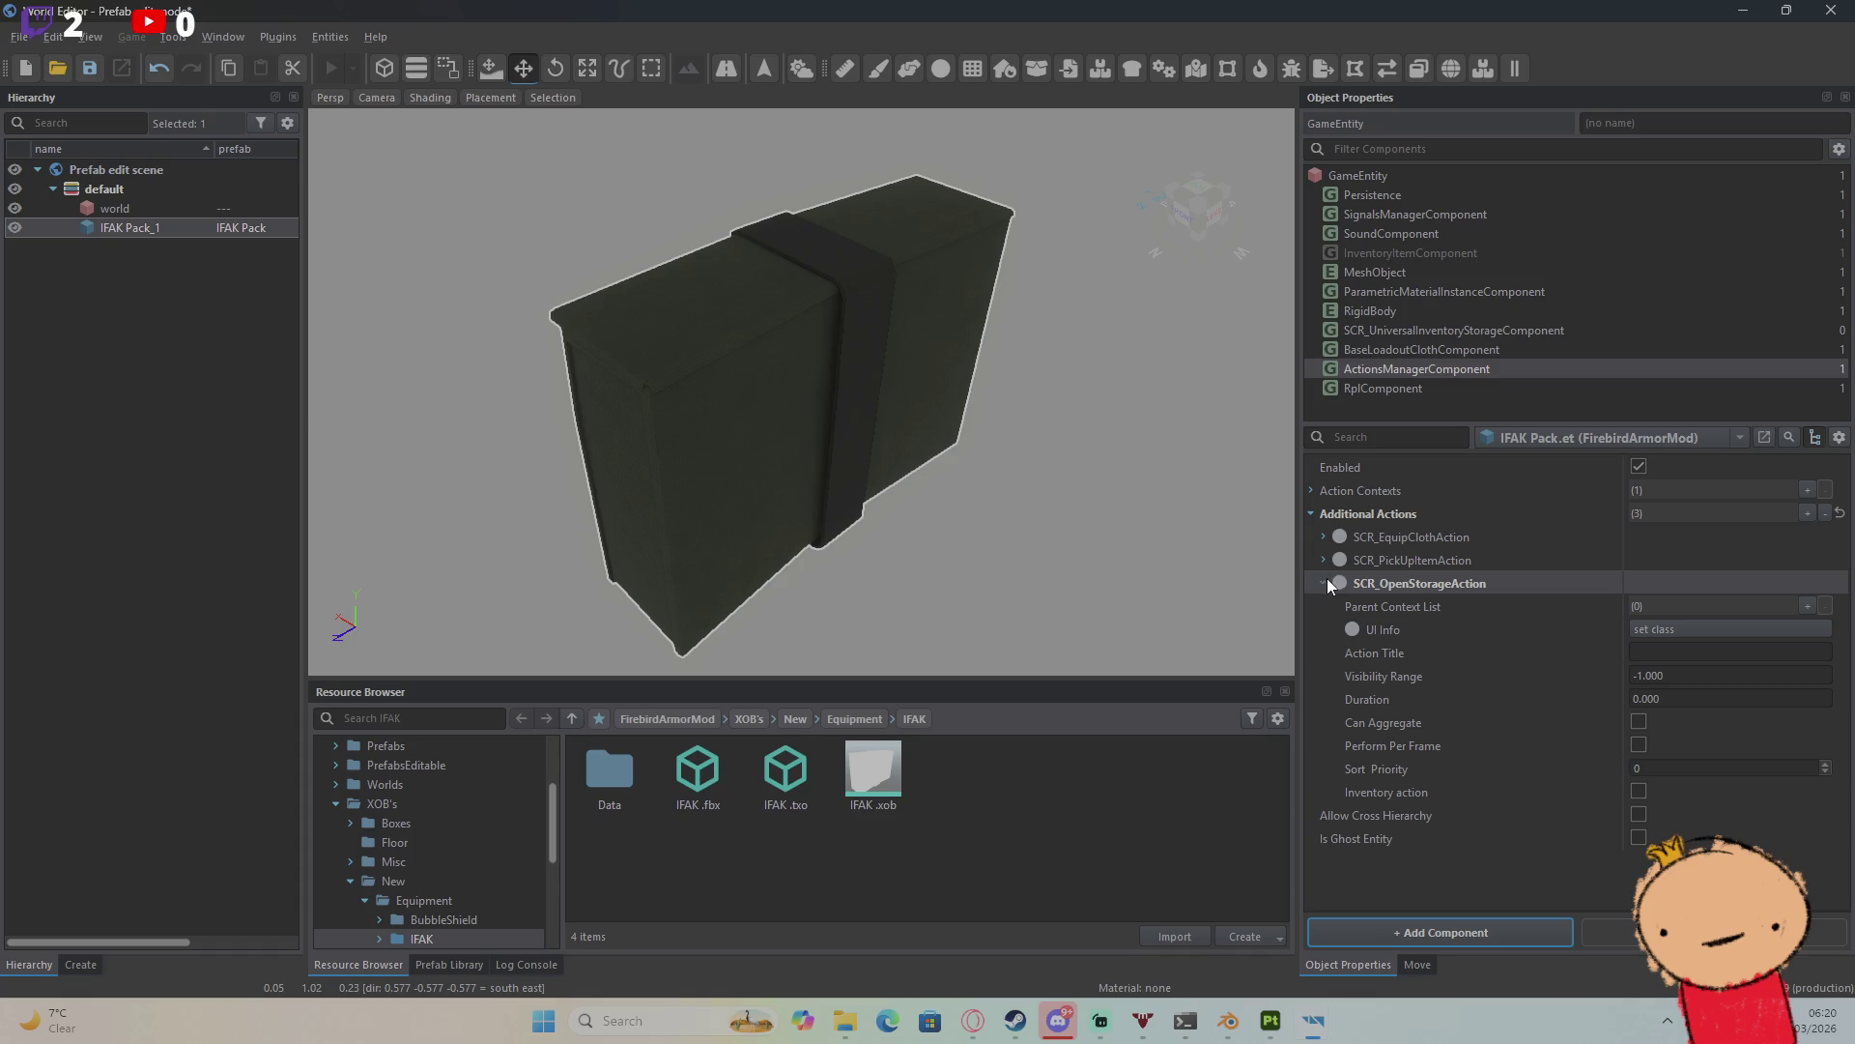
# Step: Give the open-storage action Parent Context 'default' and UI Info SCR_ActionContextUIInfo
pyautogui.click(1805, 606)
pyautogui.click(1784, 630)
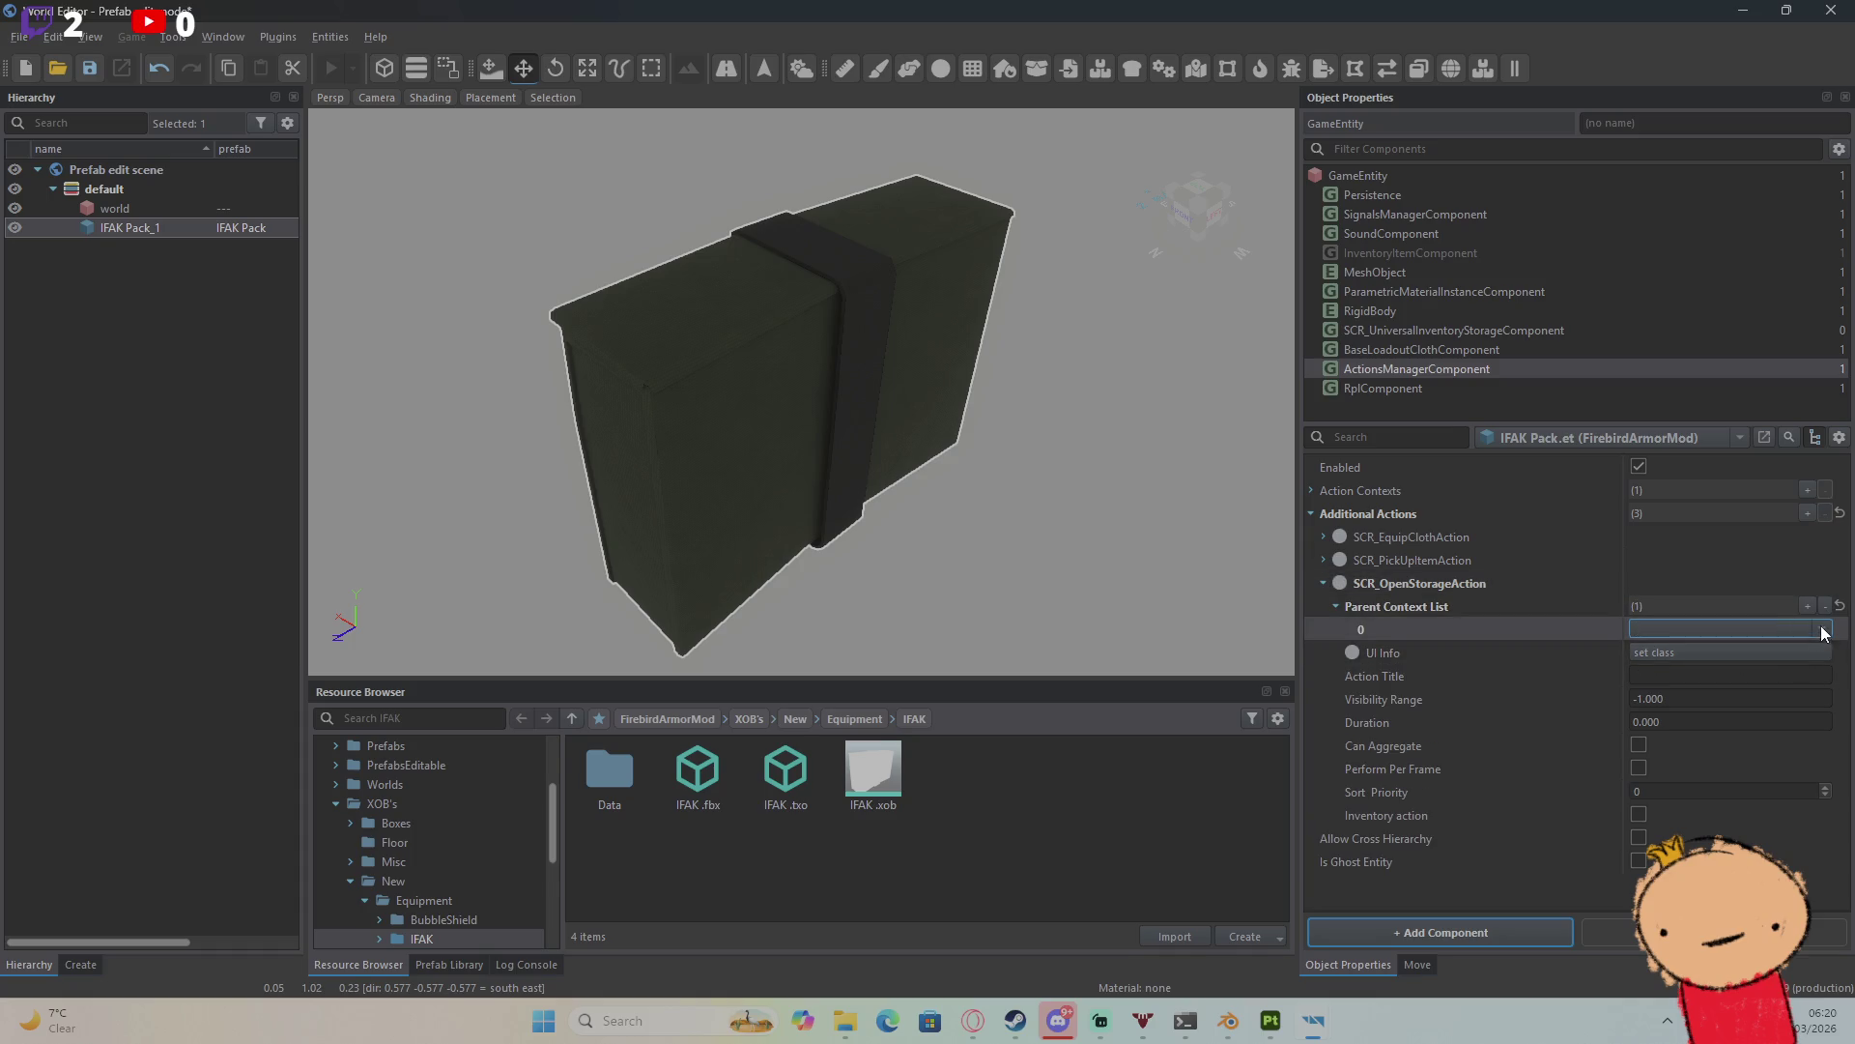
pyautogui.click(1801, 649)
pyautogui.click(1799, 650)
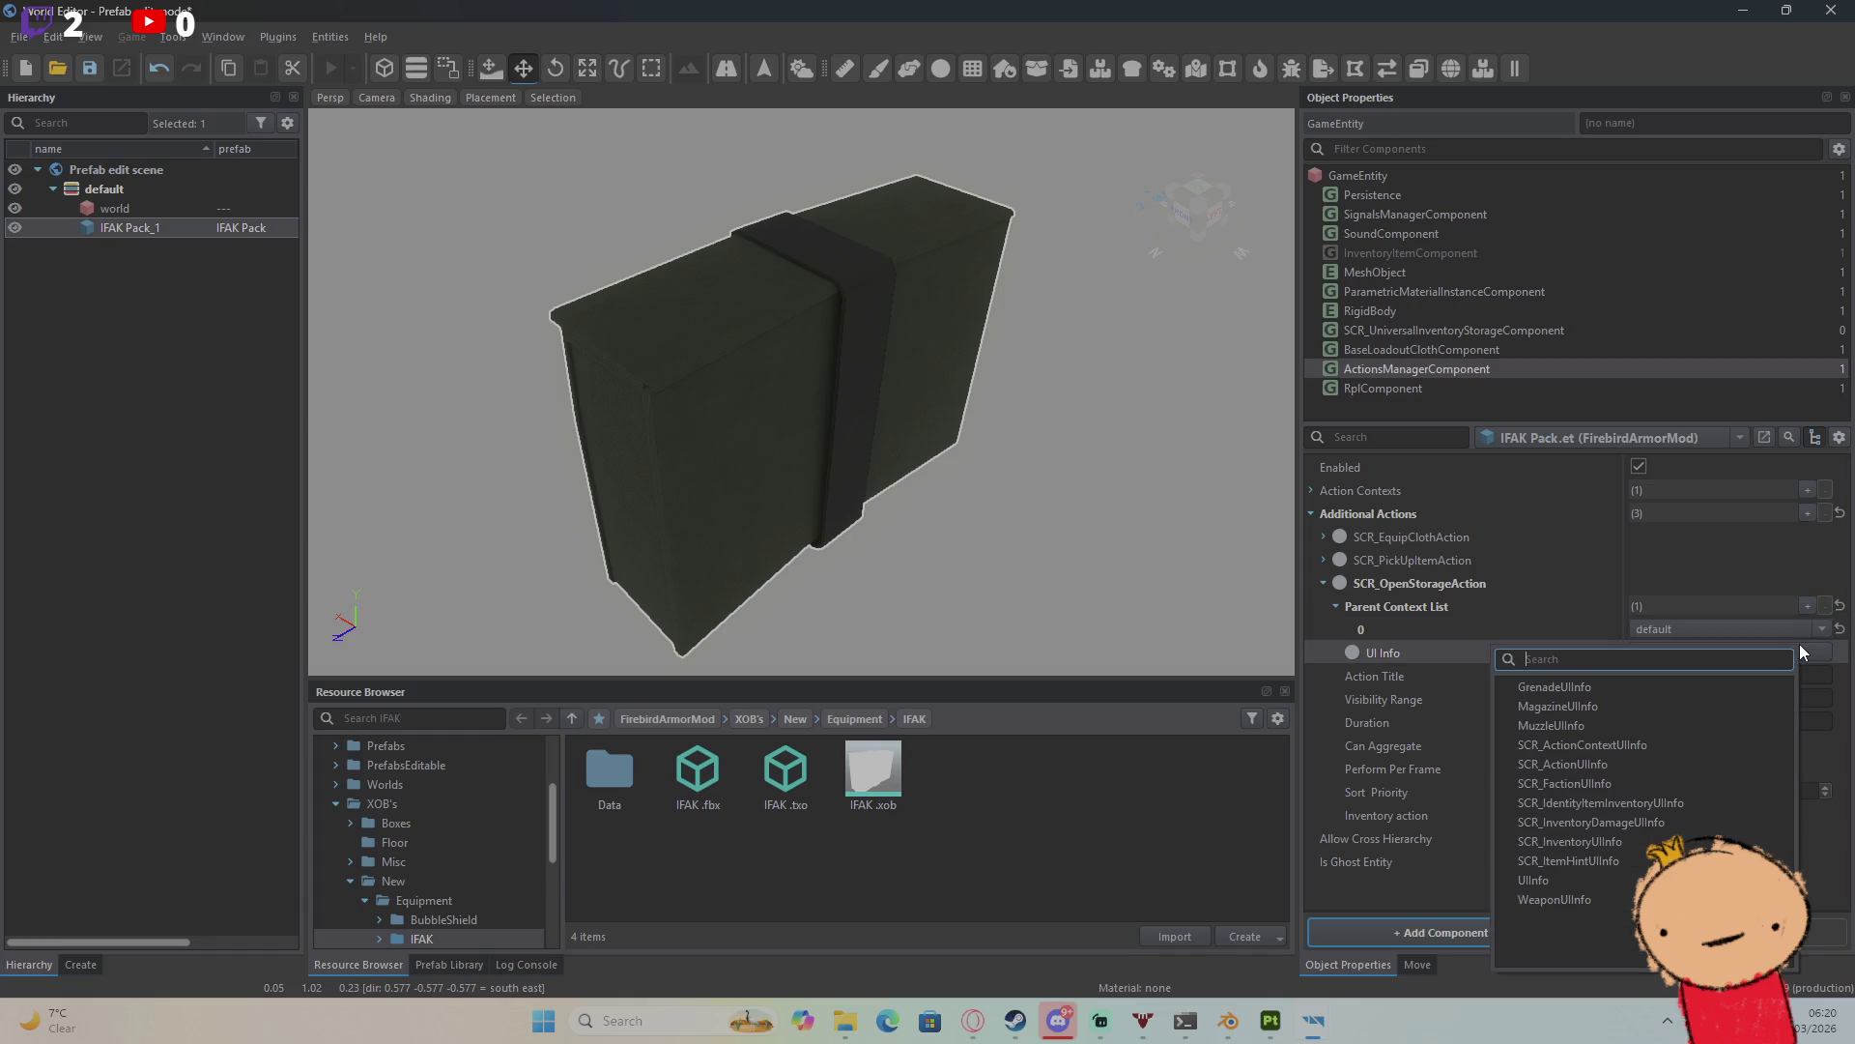
pyautogui.write('scr')
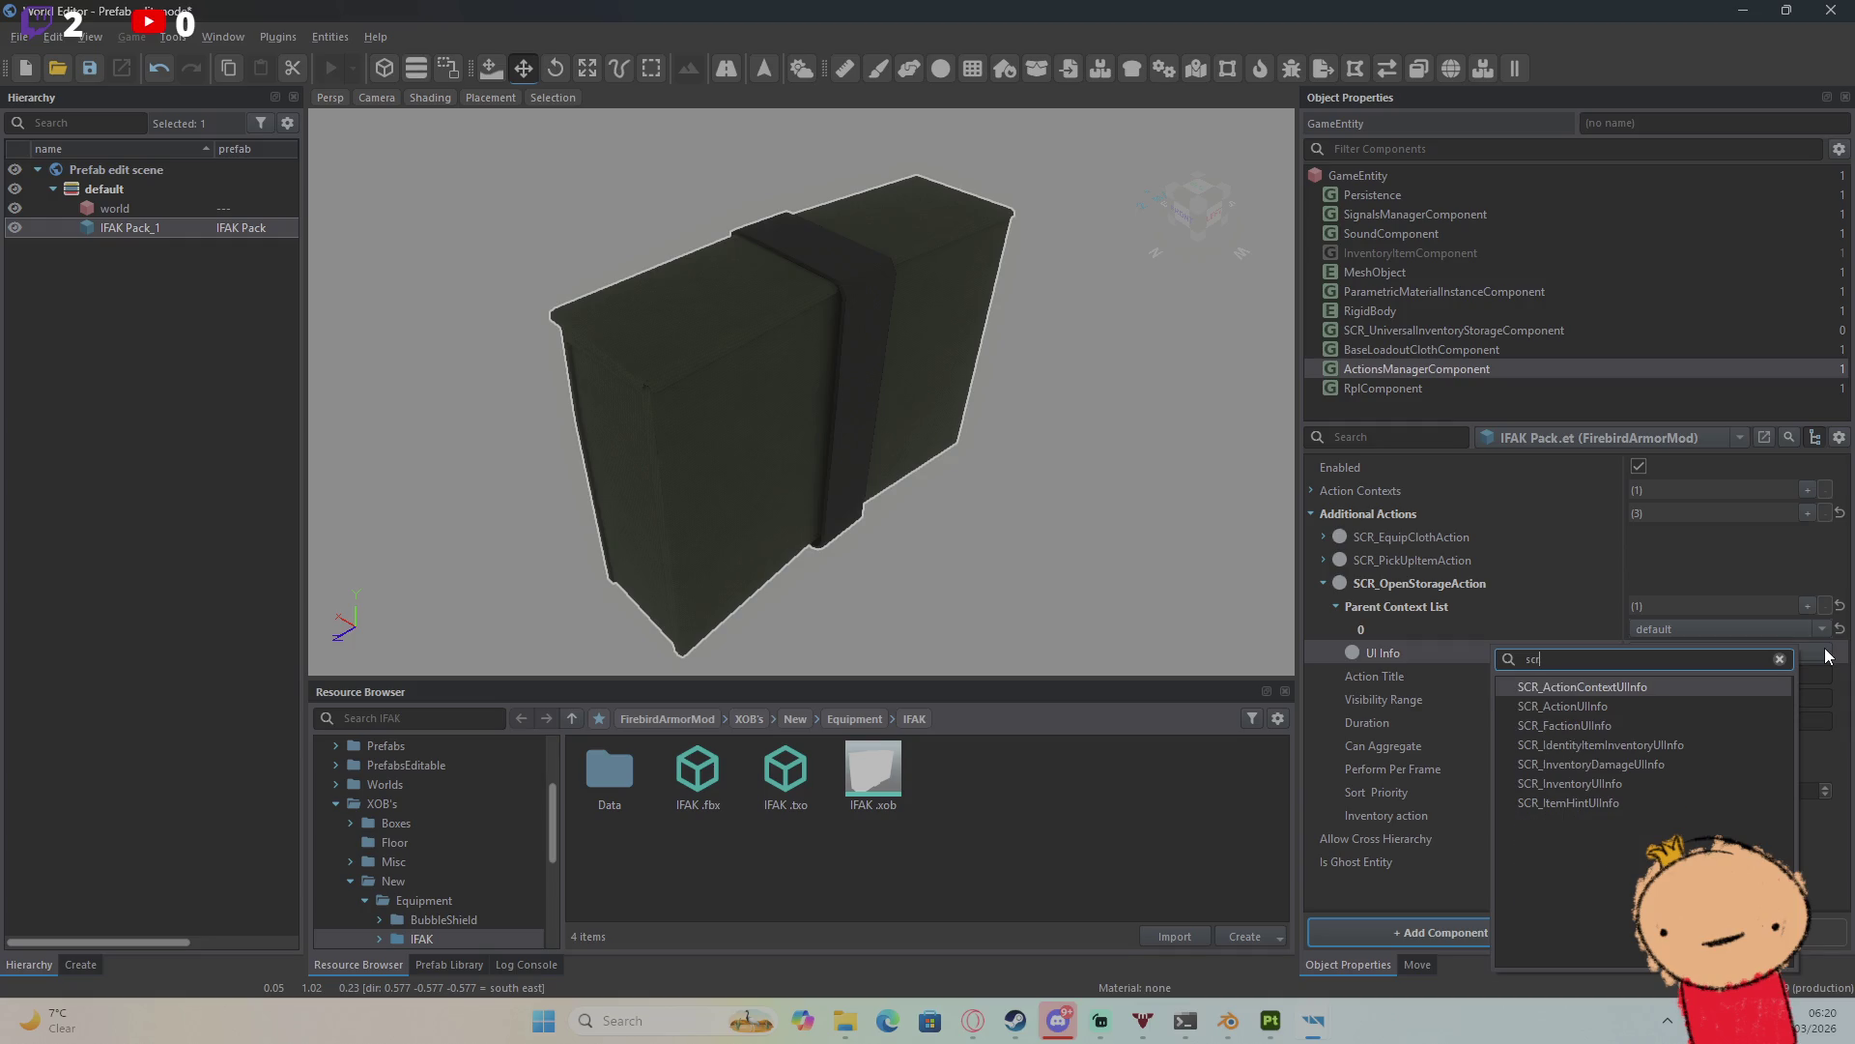
pyautogui.press('Return')
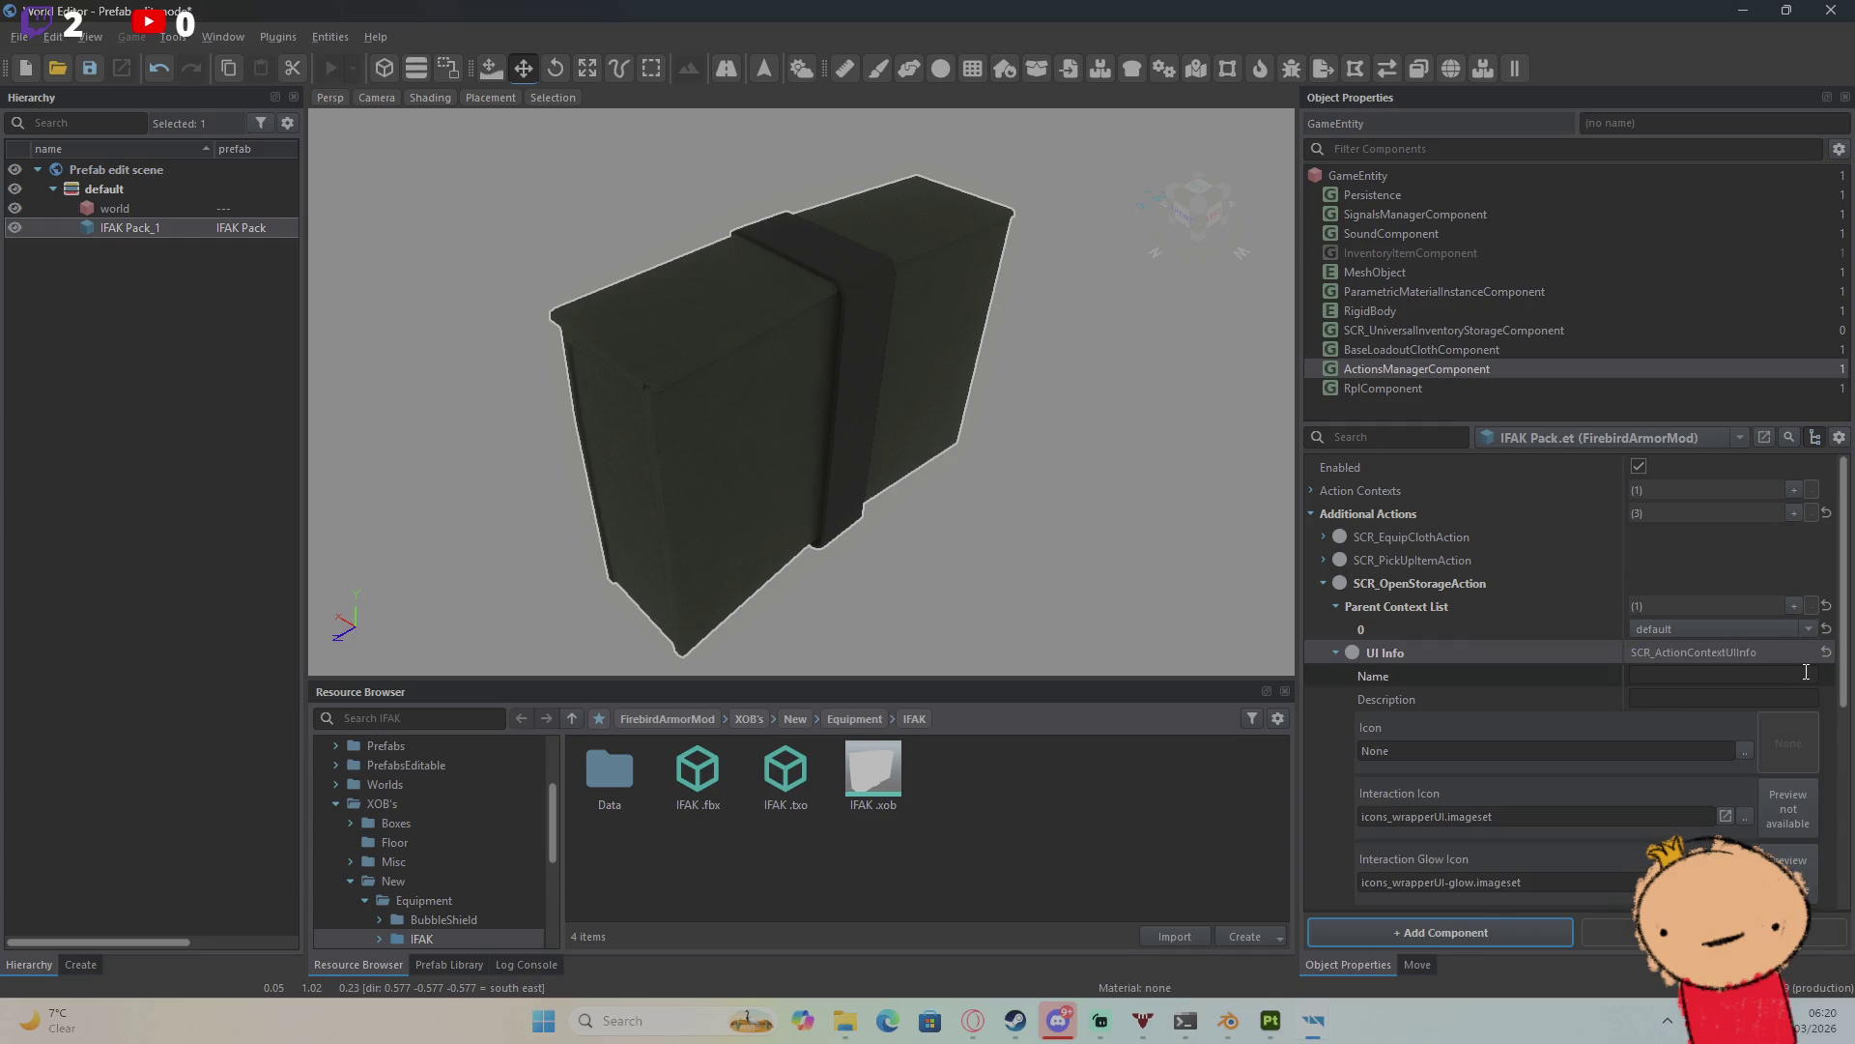
# Step: Copy the PickUp action's UI Info Name, #AR-Inventory_PickUp
pyautogui.click(1324, 561)
pyautogui.click(1336, 605)
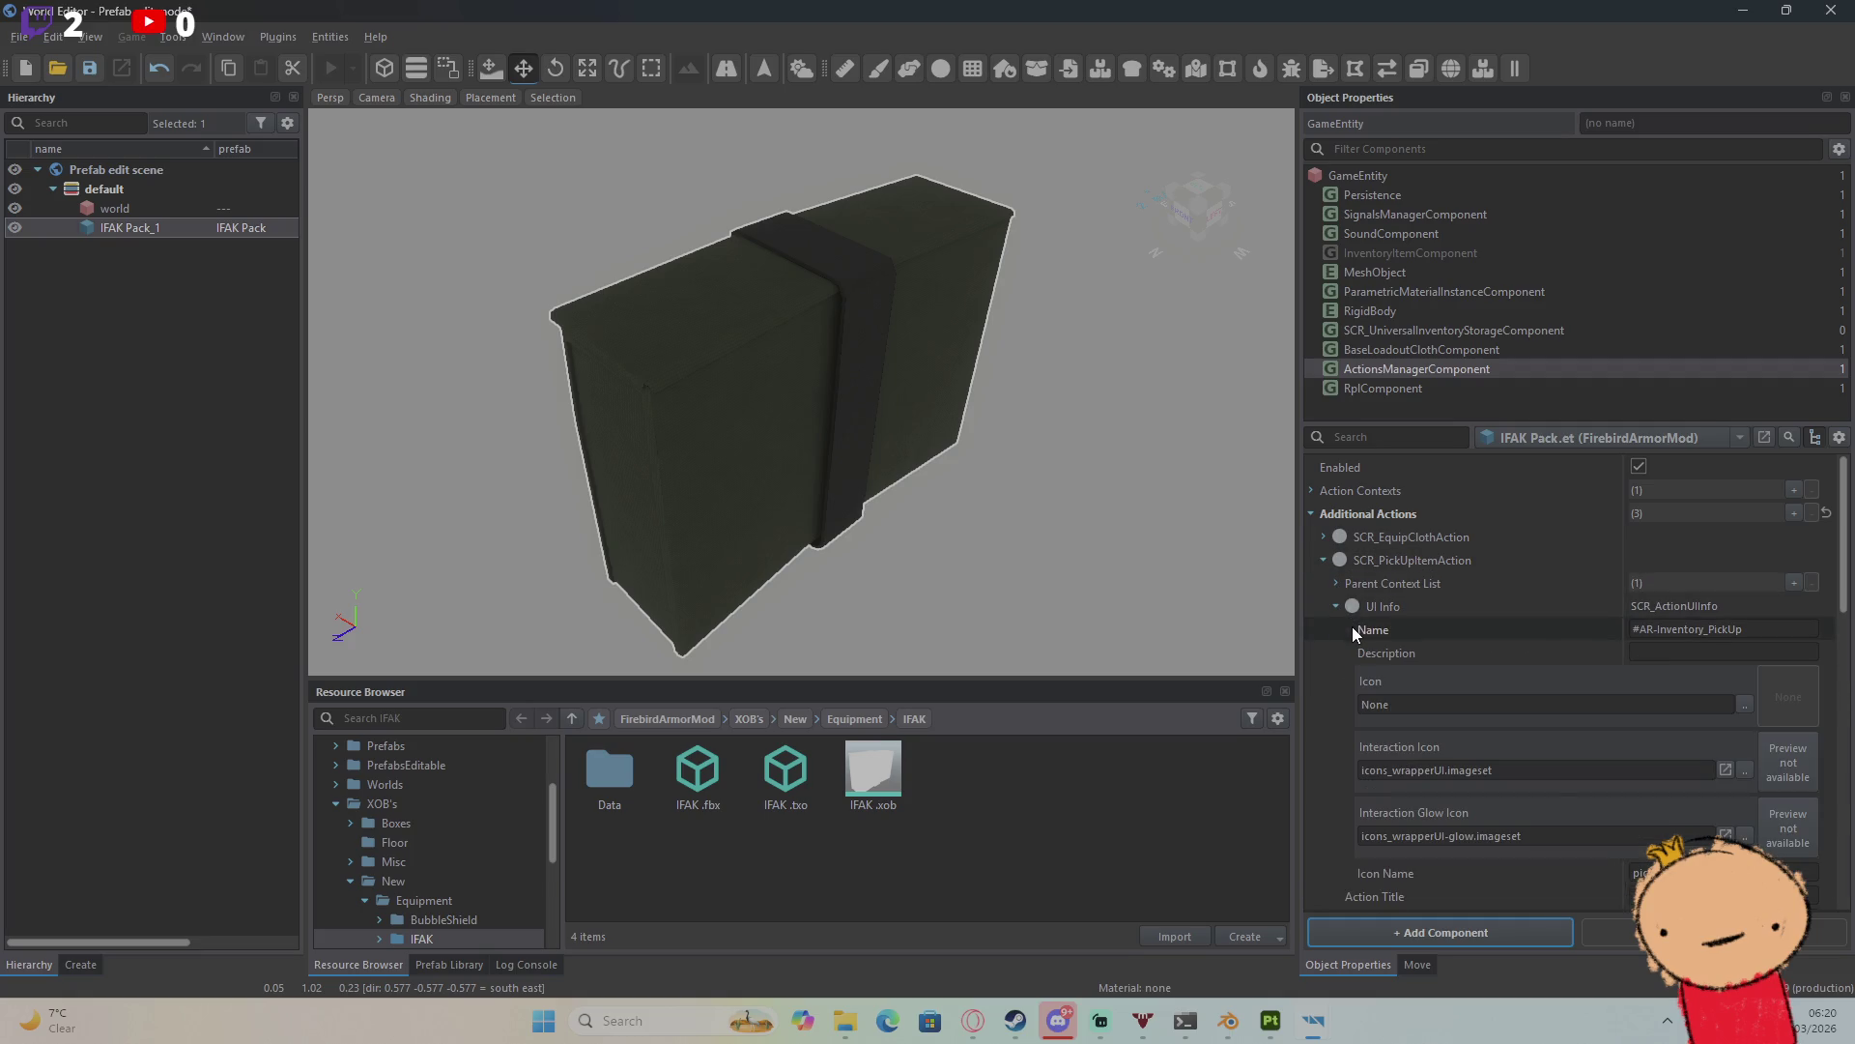
pyautogui.doubleClick(1658, 629)
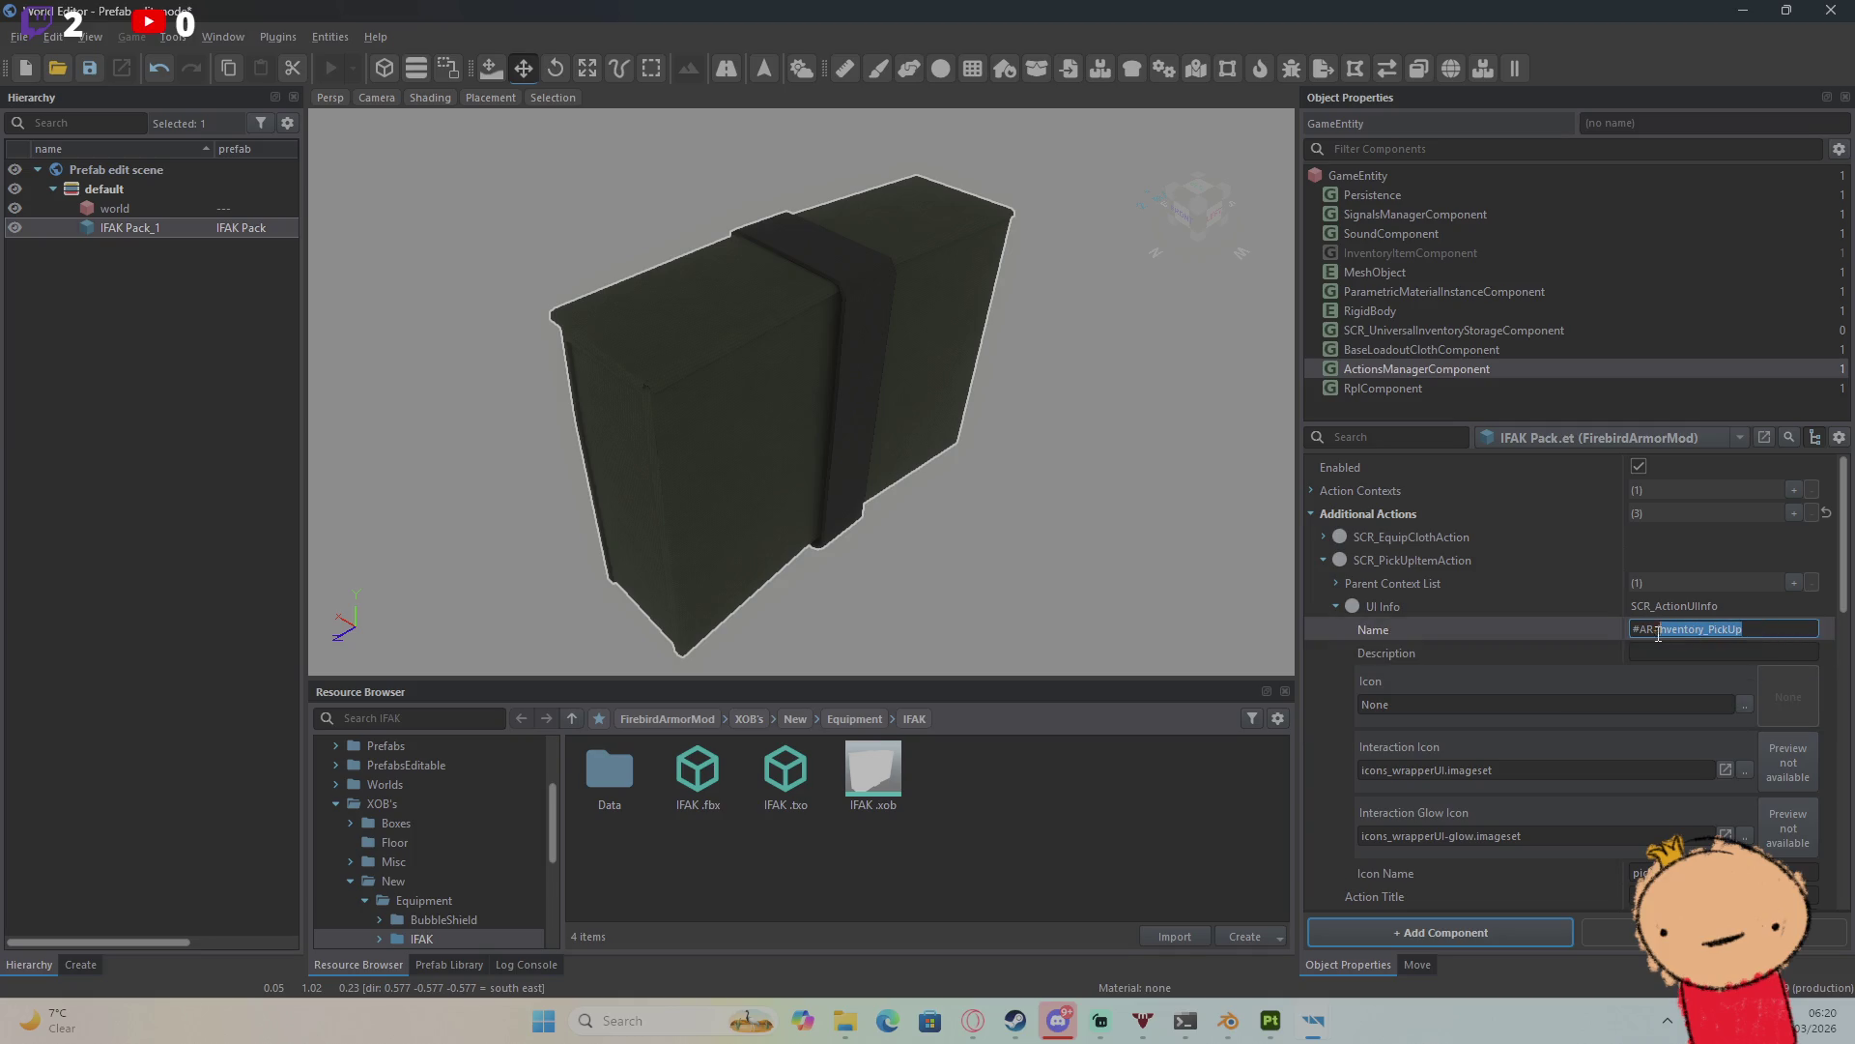
pyautogui.moveTo(1658, 633); pyautogui.dragTo(1628, 634)
pyautogui.hotkey('ctrl', 'c')
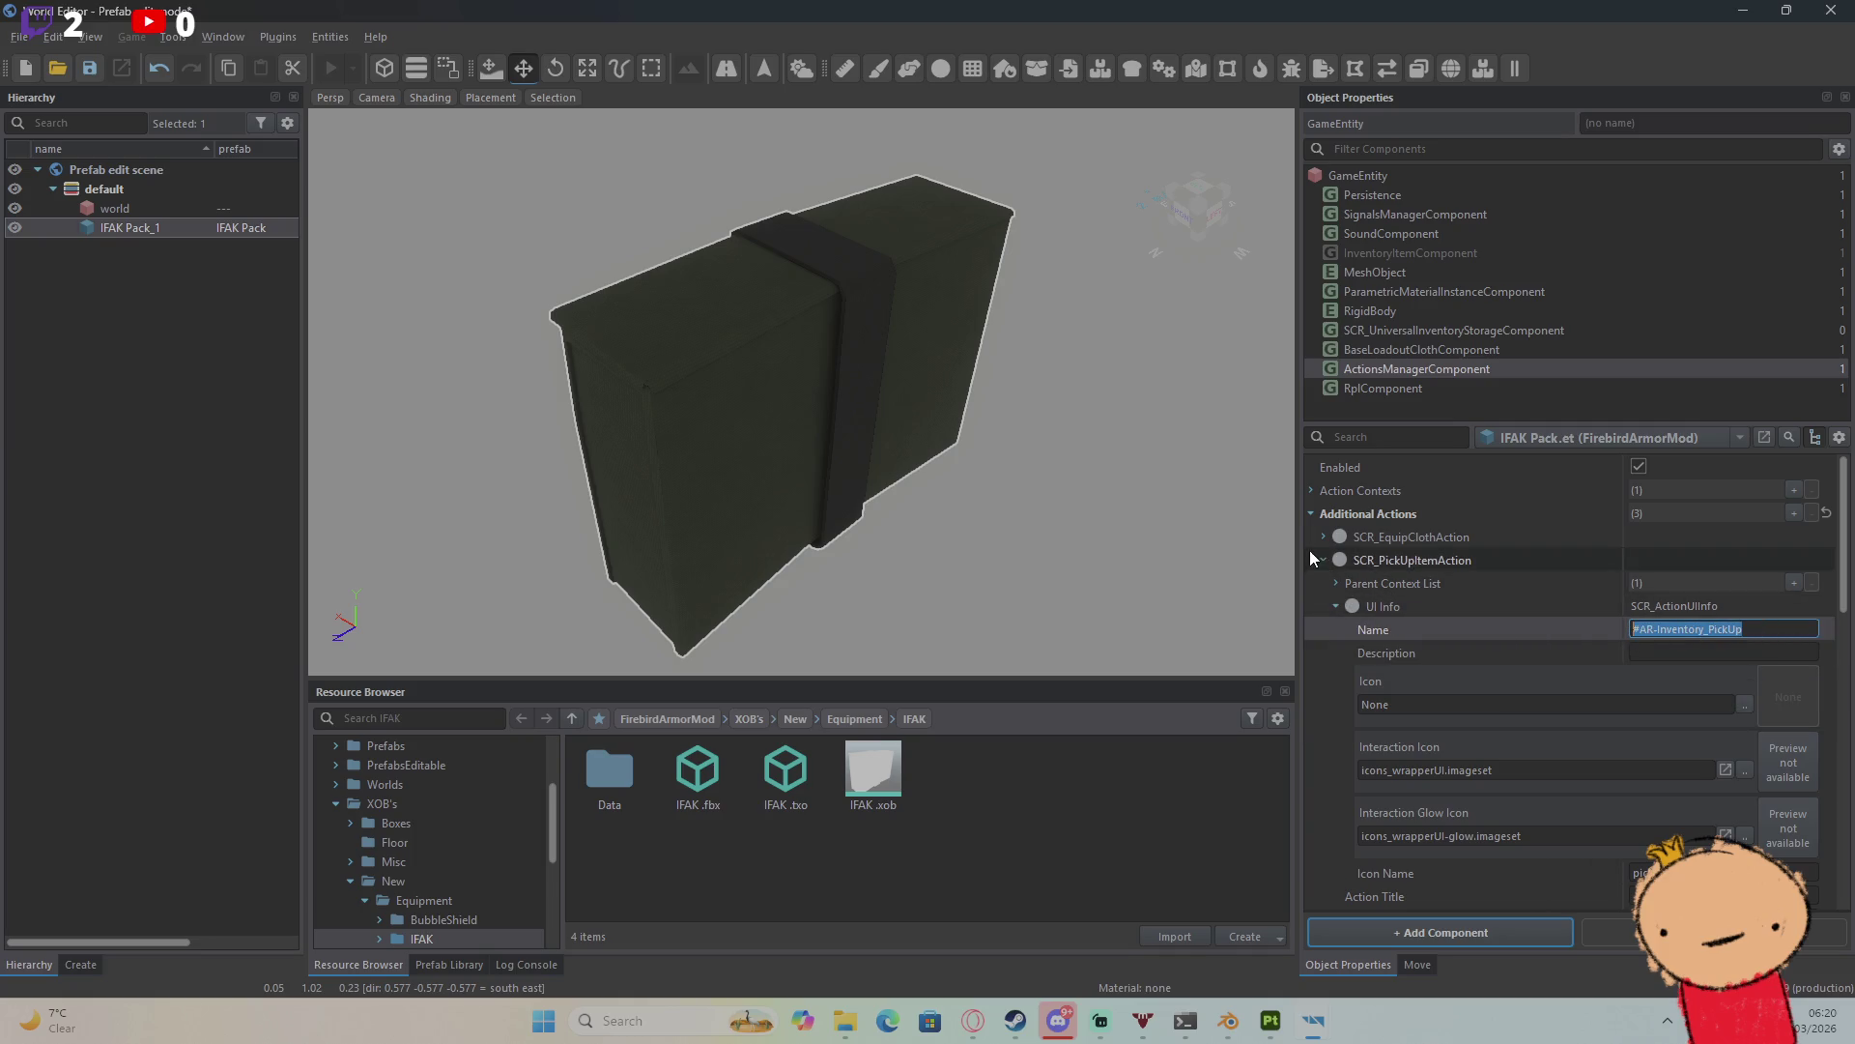
pyautogui.click(1324, 560)
# Step: Paste it into the open-storage action's UI Info Name and change it to #AR-Inventory_Open
pyautogui.click(1692, 676)
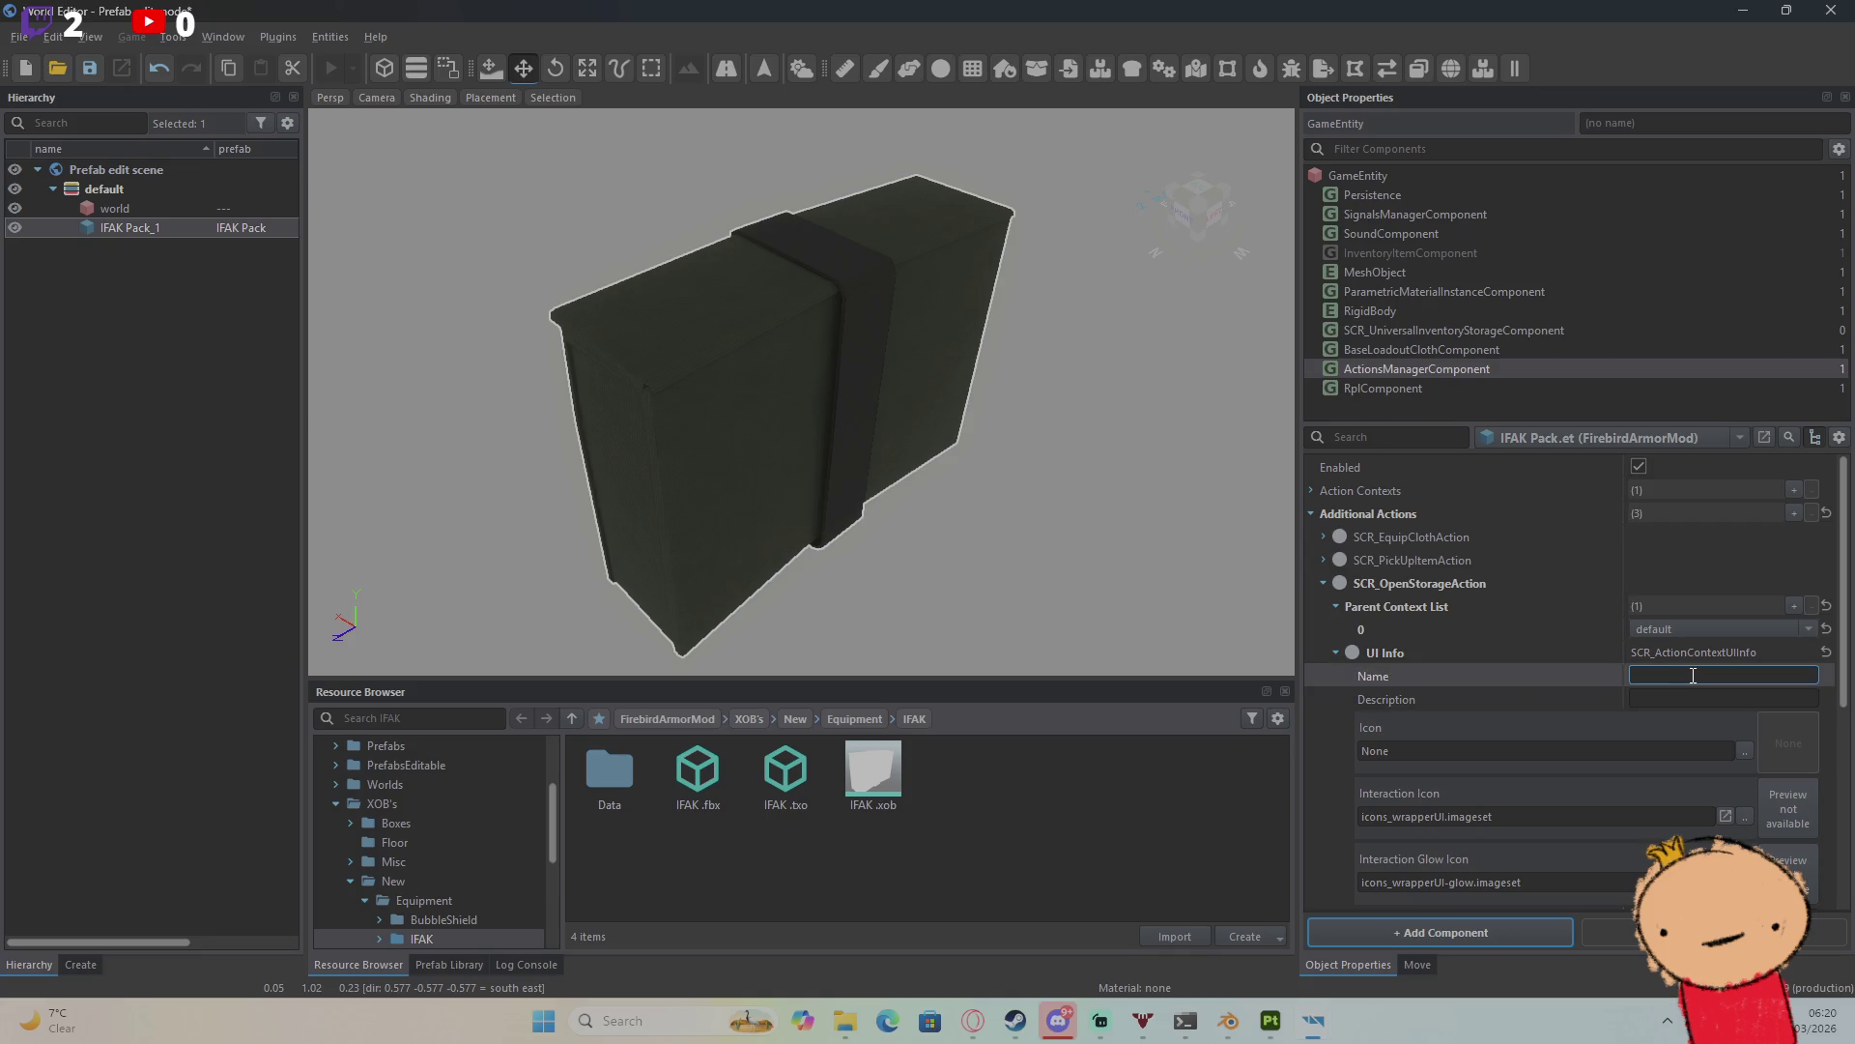
pyautogui.hotkey('ctrl', 'v')
pyautogui.moveTo(1746, 675); pyautogui.dragTo(1716, 679)
pyautogui.write('O')
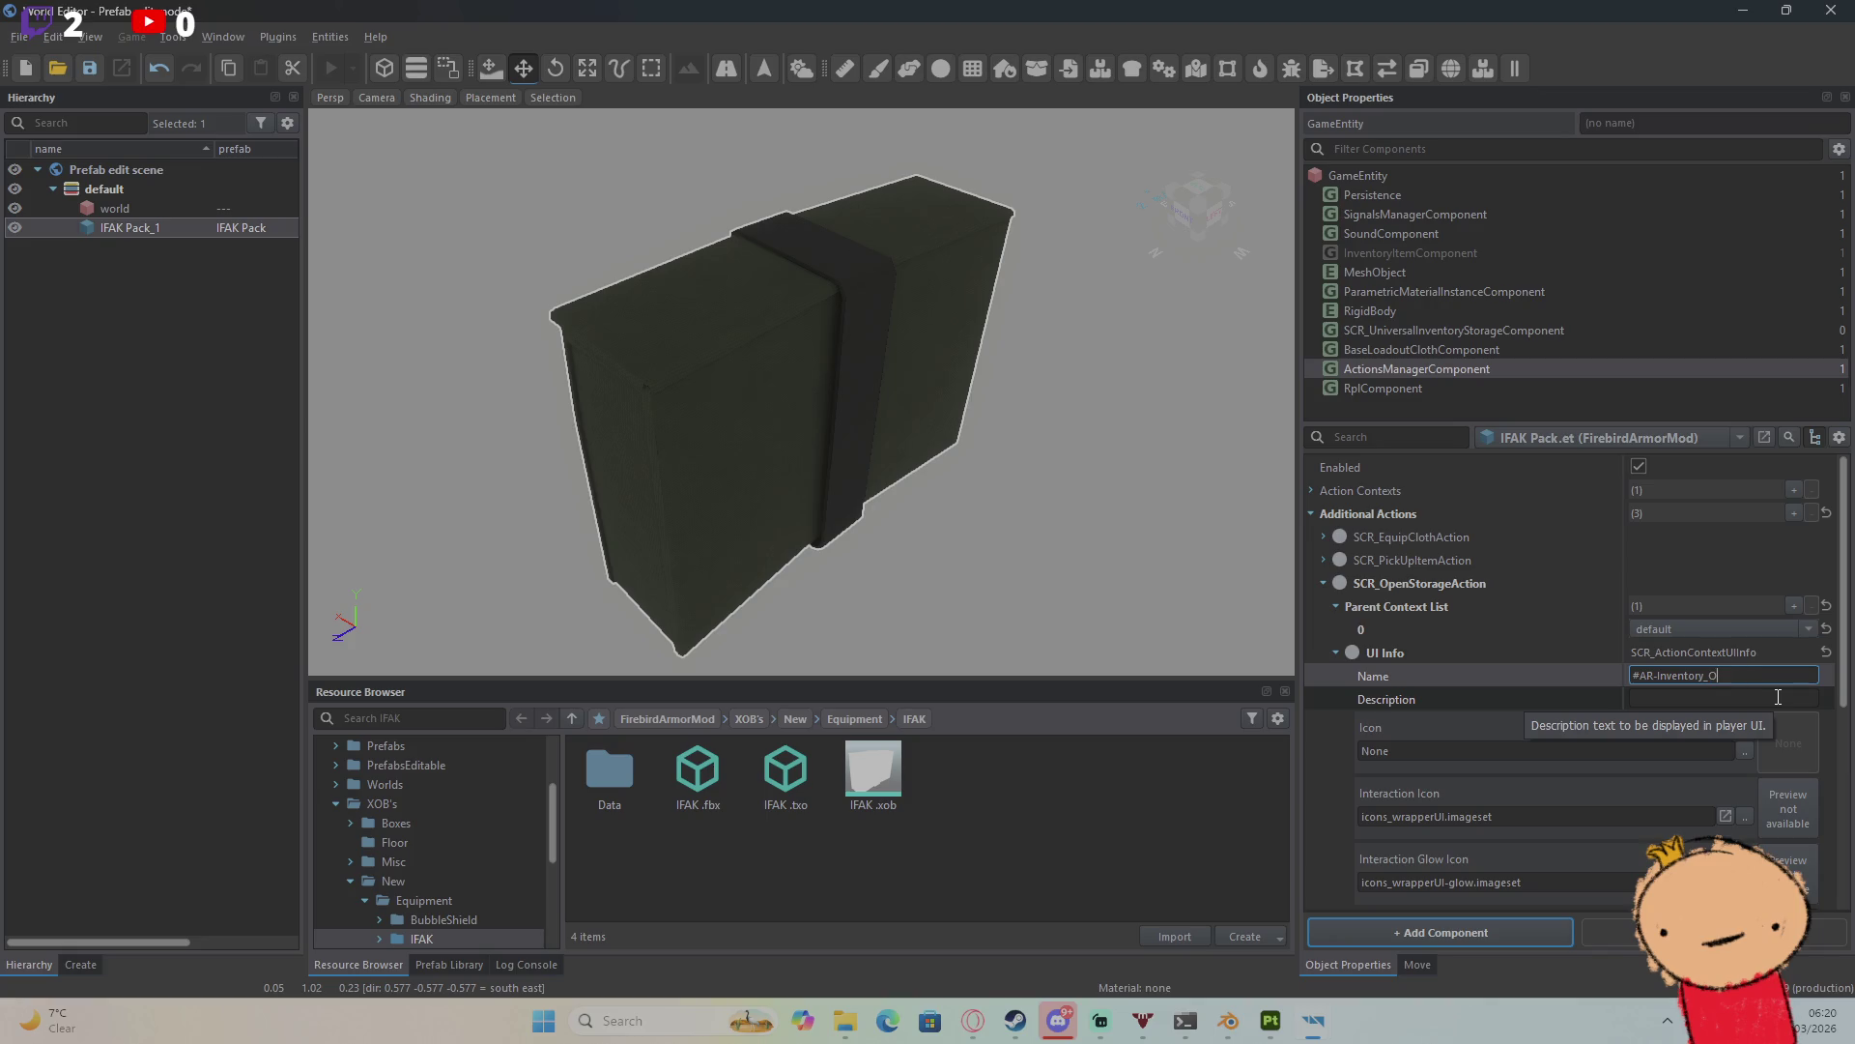
pyautogui.press('Return')
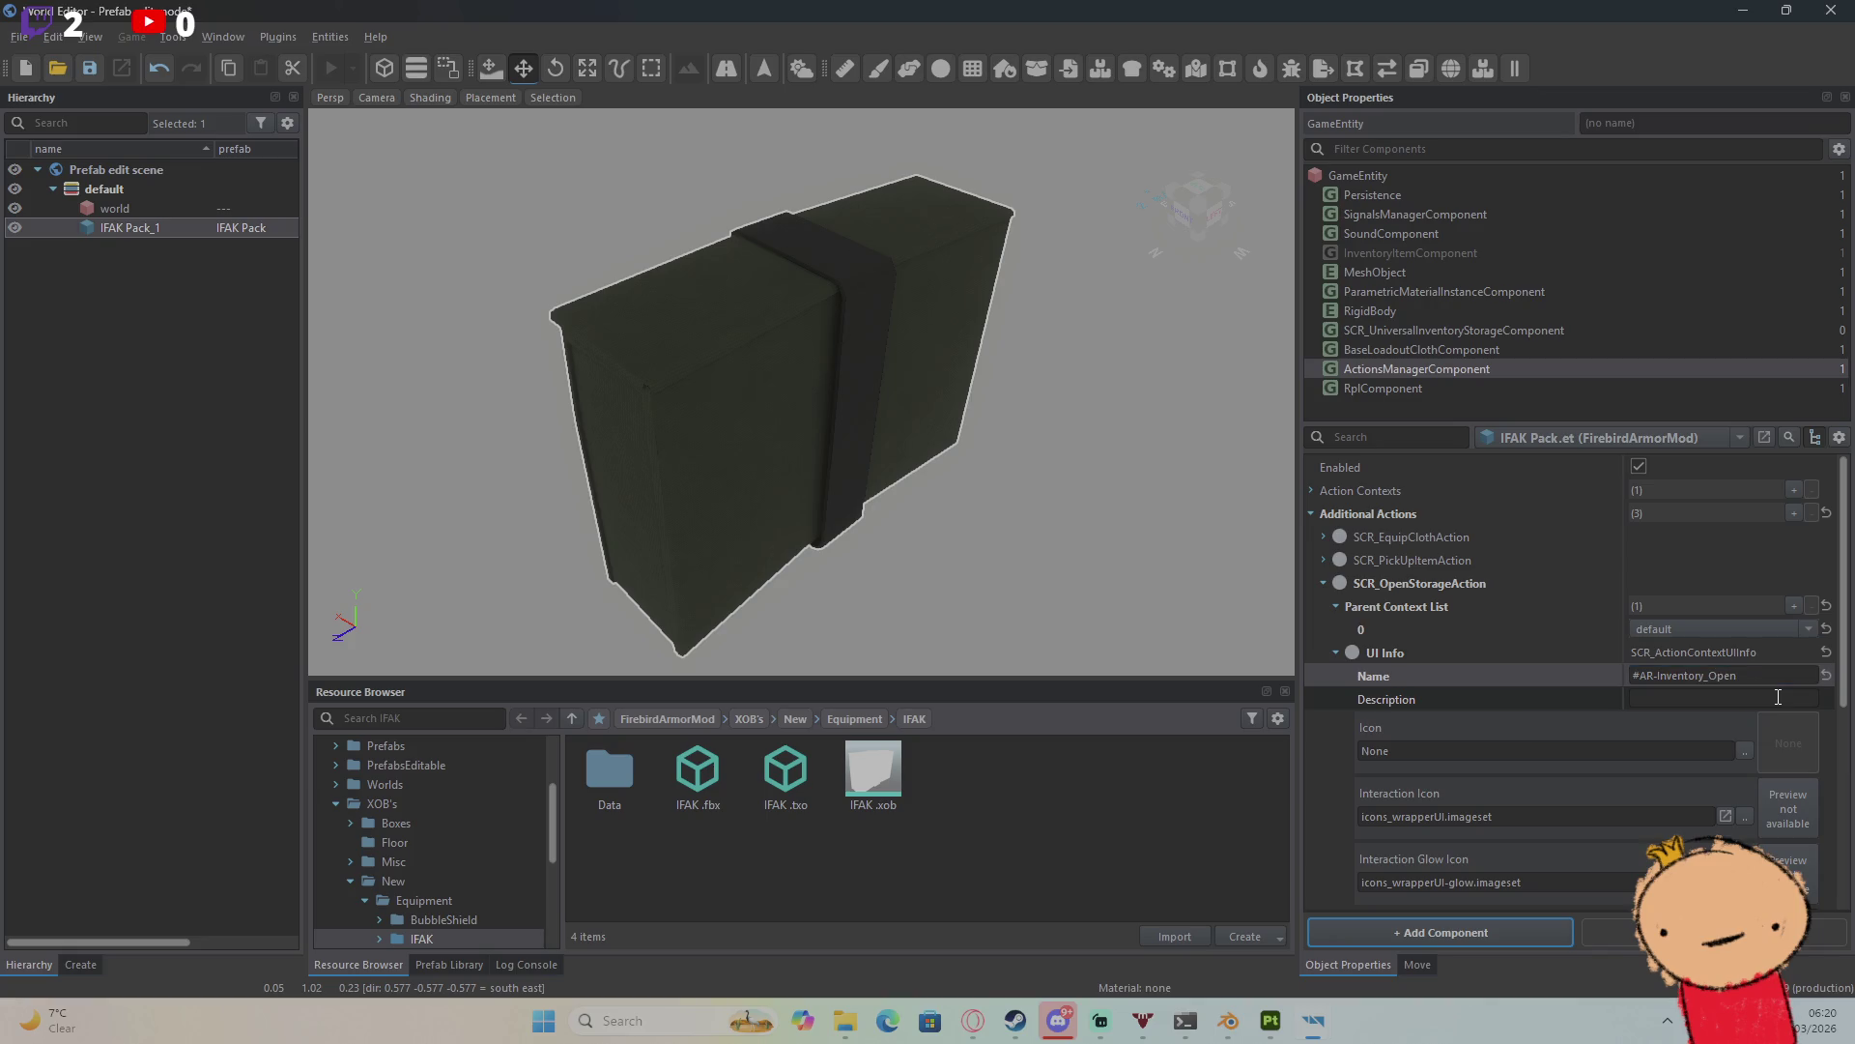
pyautogui.scroll(-4, 1811, 652)
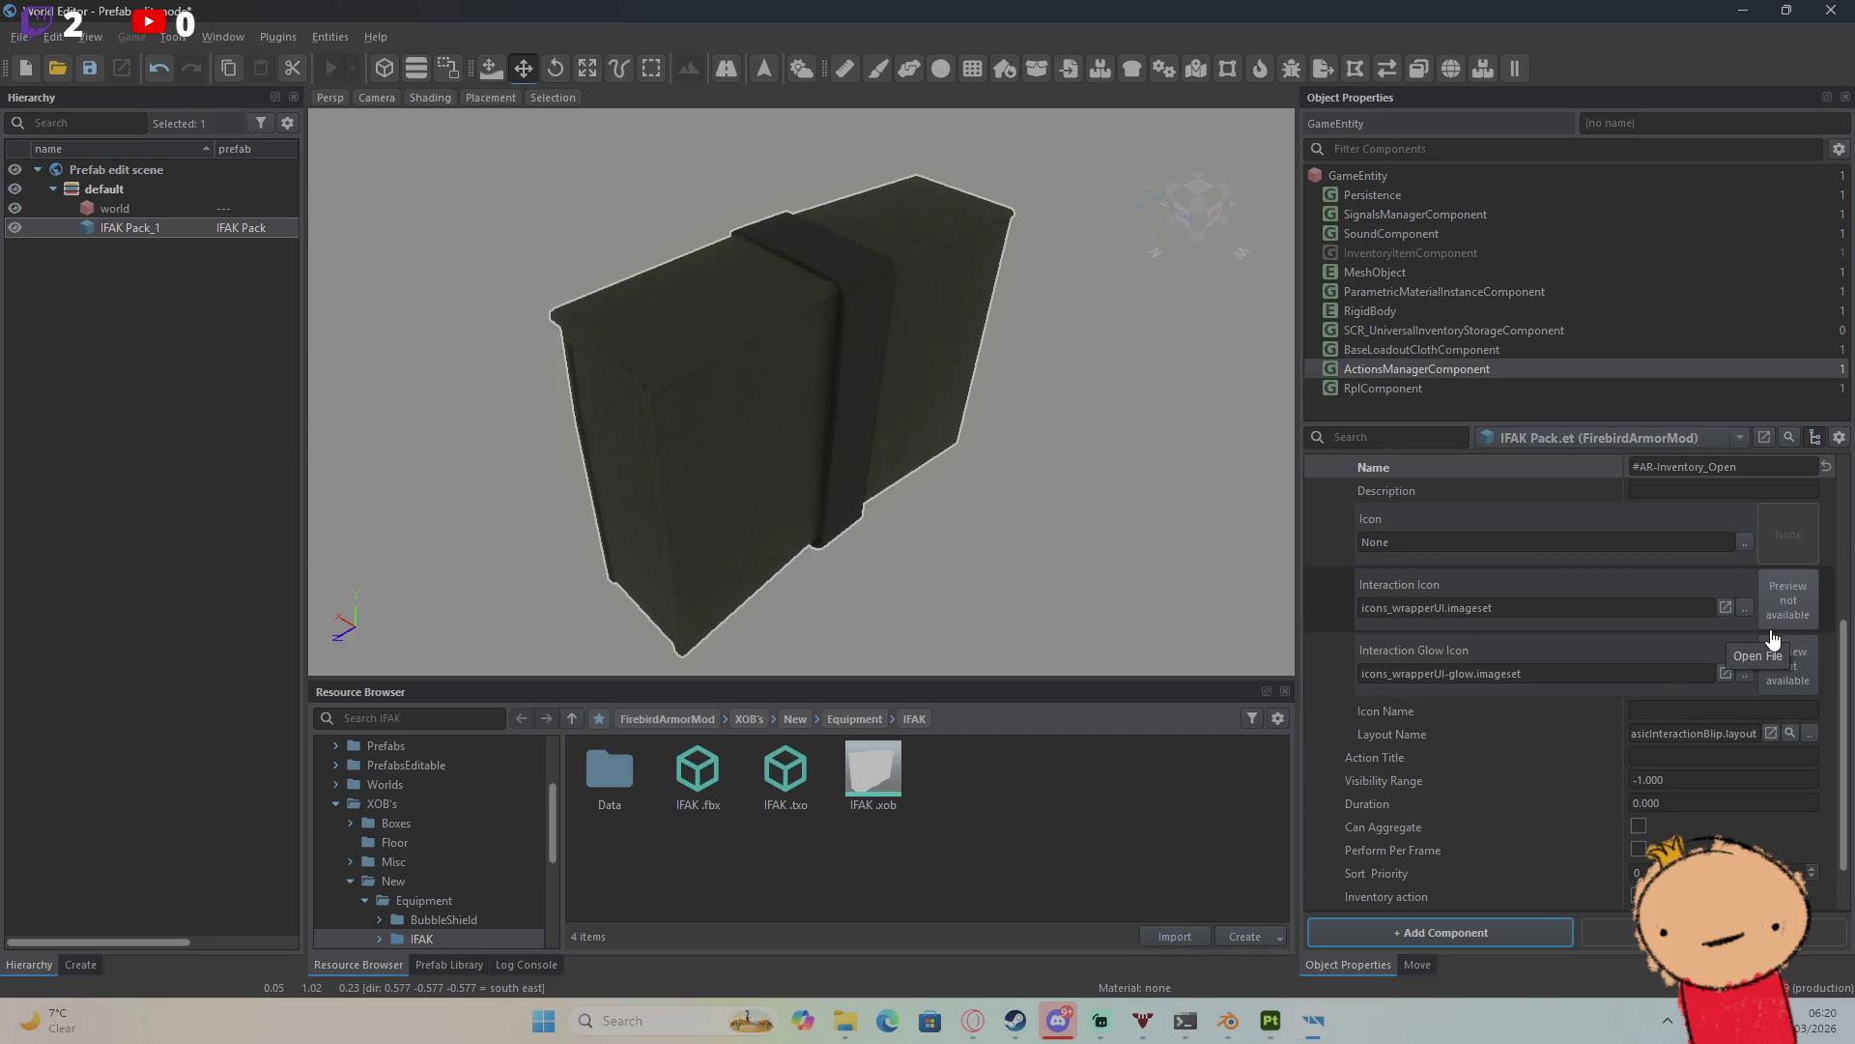
pyautogui.scroll(-1, 1778, 643)
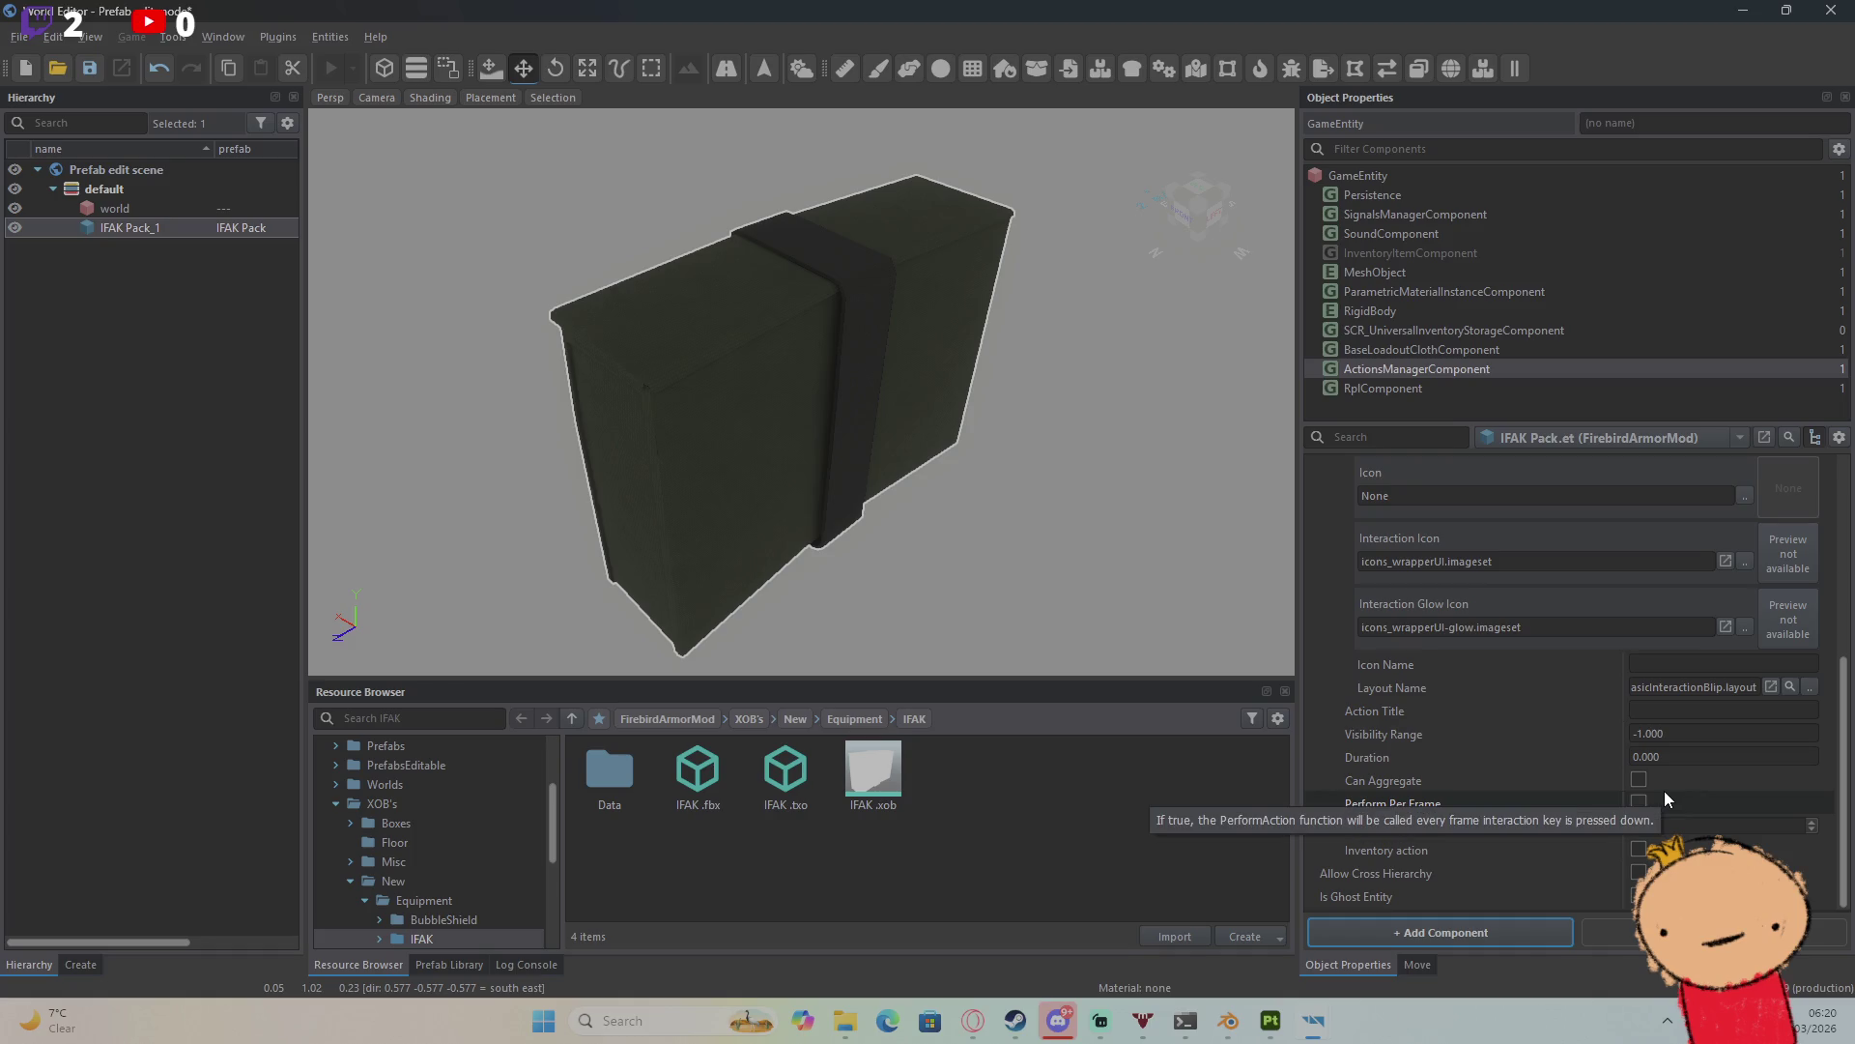
pyautogui.scroll(3, 1700, 638)
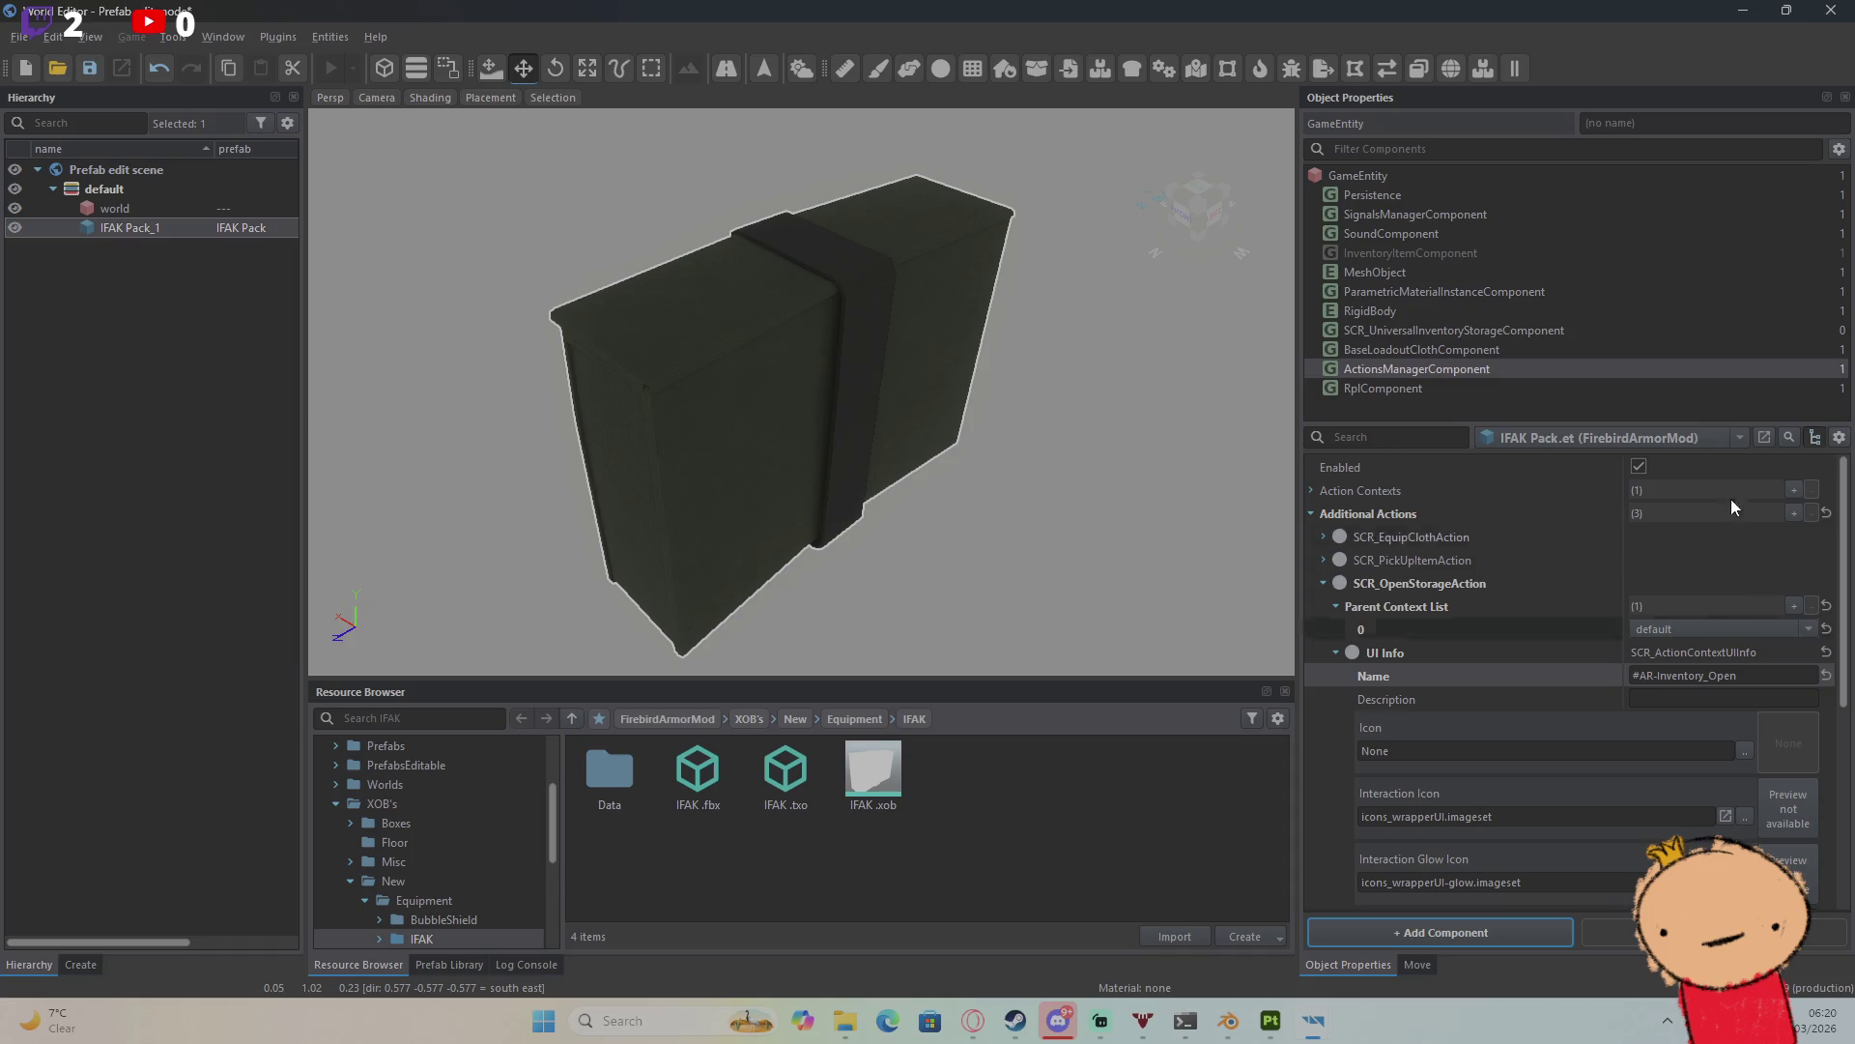
# Step: Close the prefab editor, open the Test world, and delete the old GenericEntity_2
pyautogui.click(1831, 10)
pyautogui.click(628, 652)
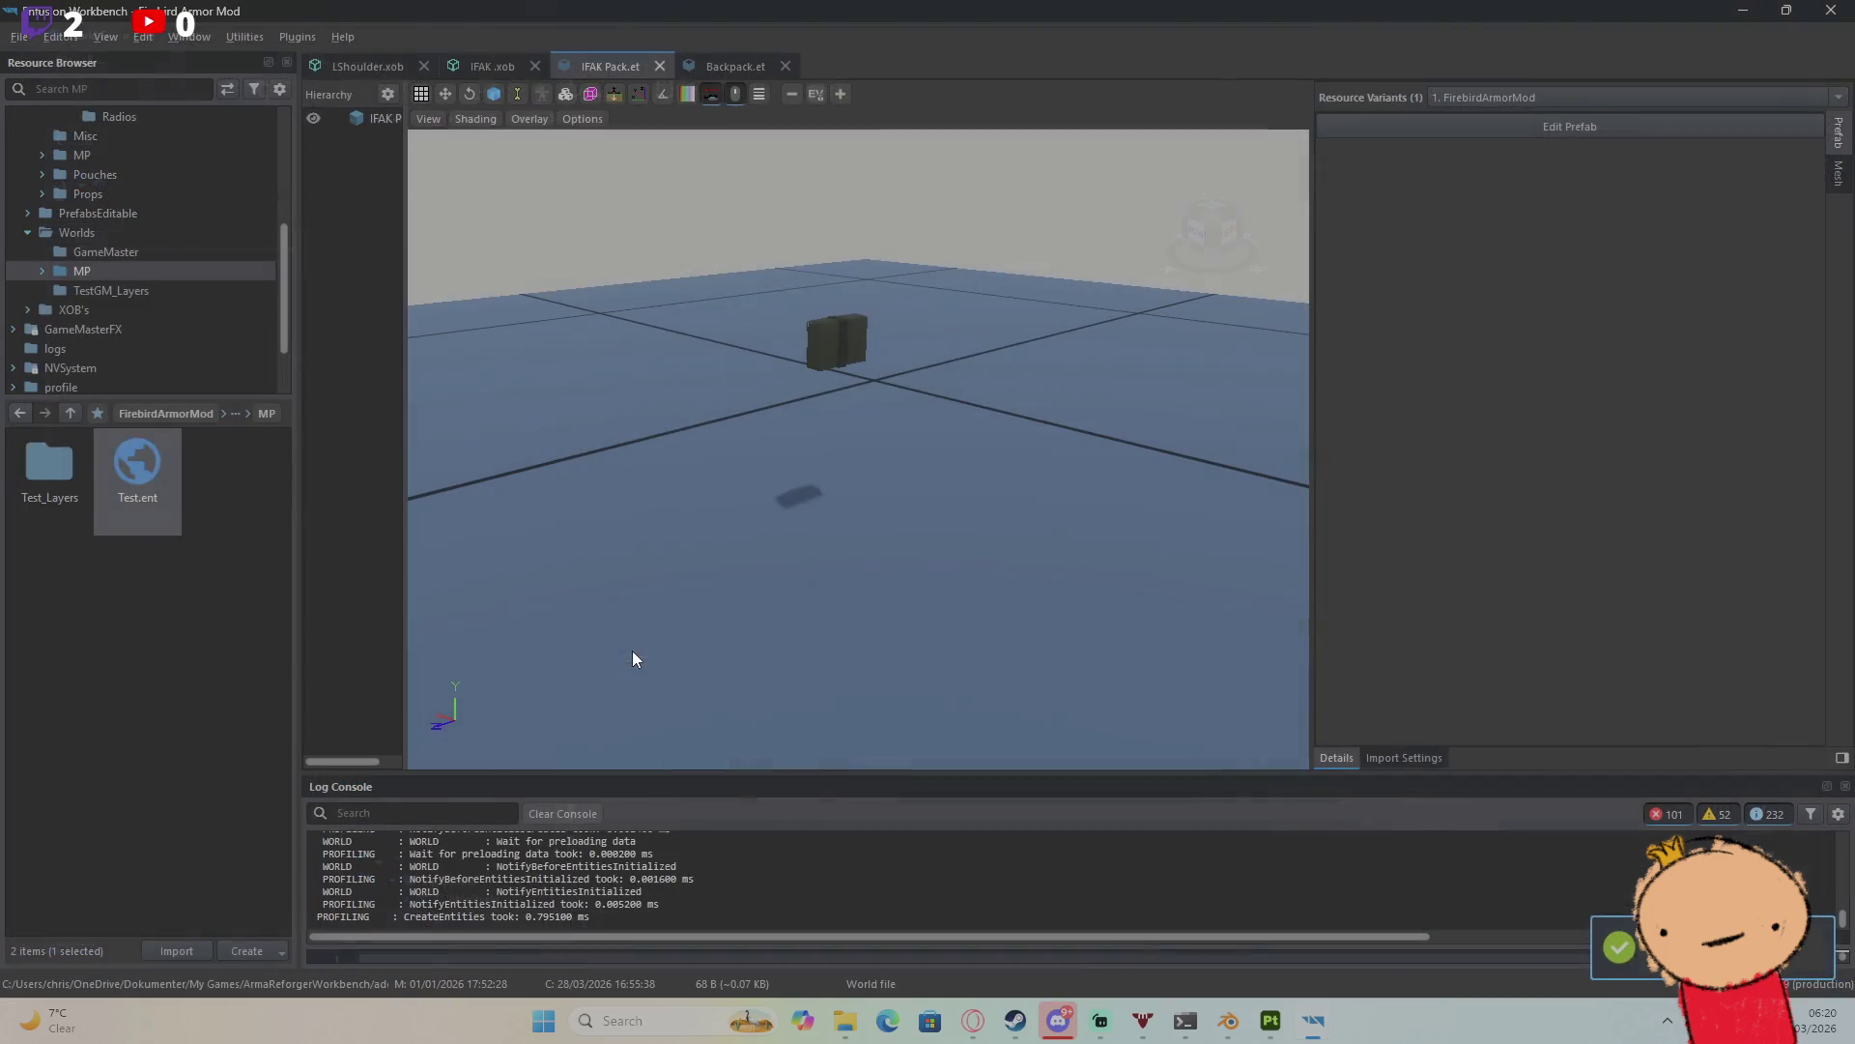
pyautogui.doubleClick(177, 480)
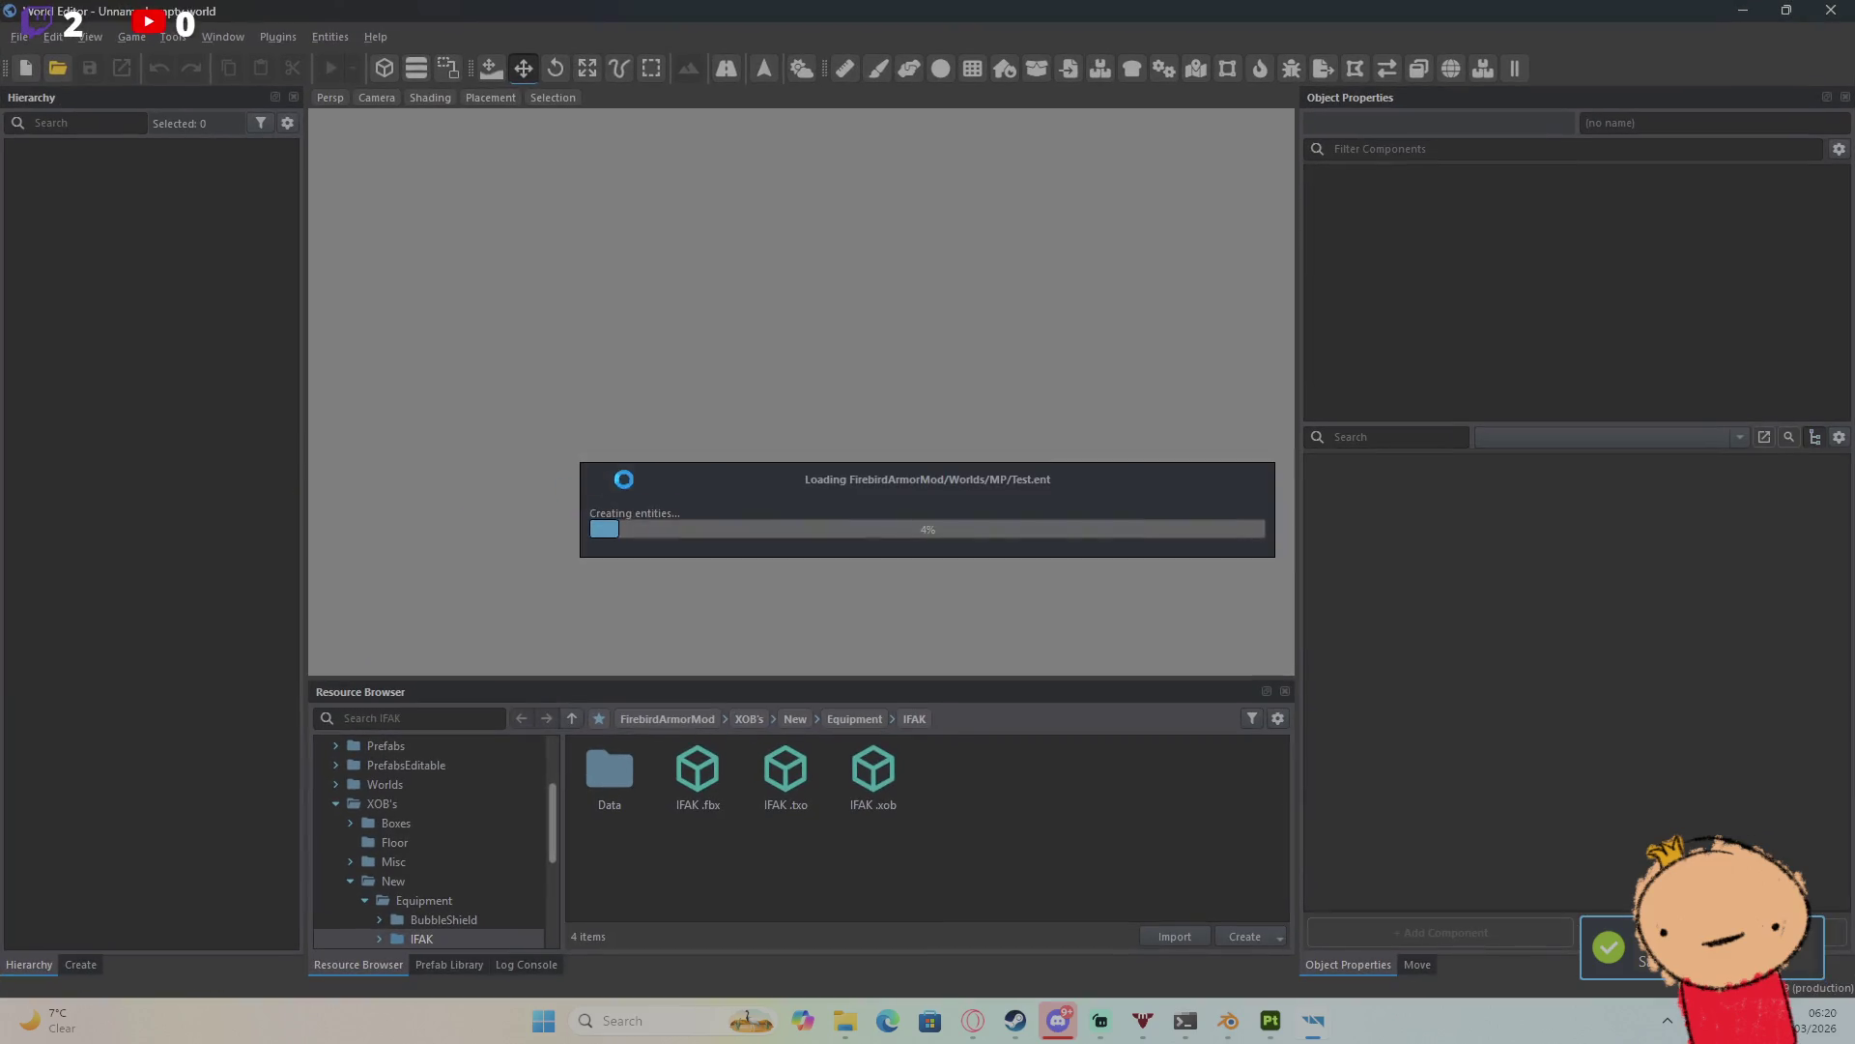
pyautogui.click(354, 68)
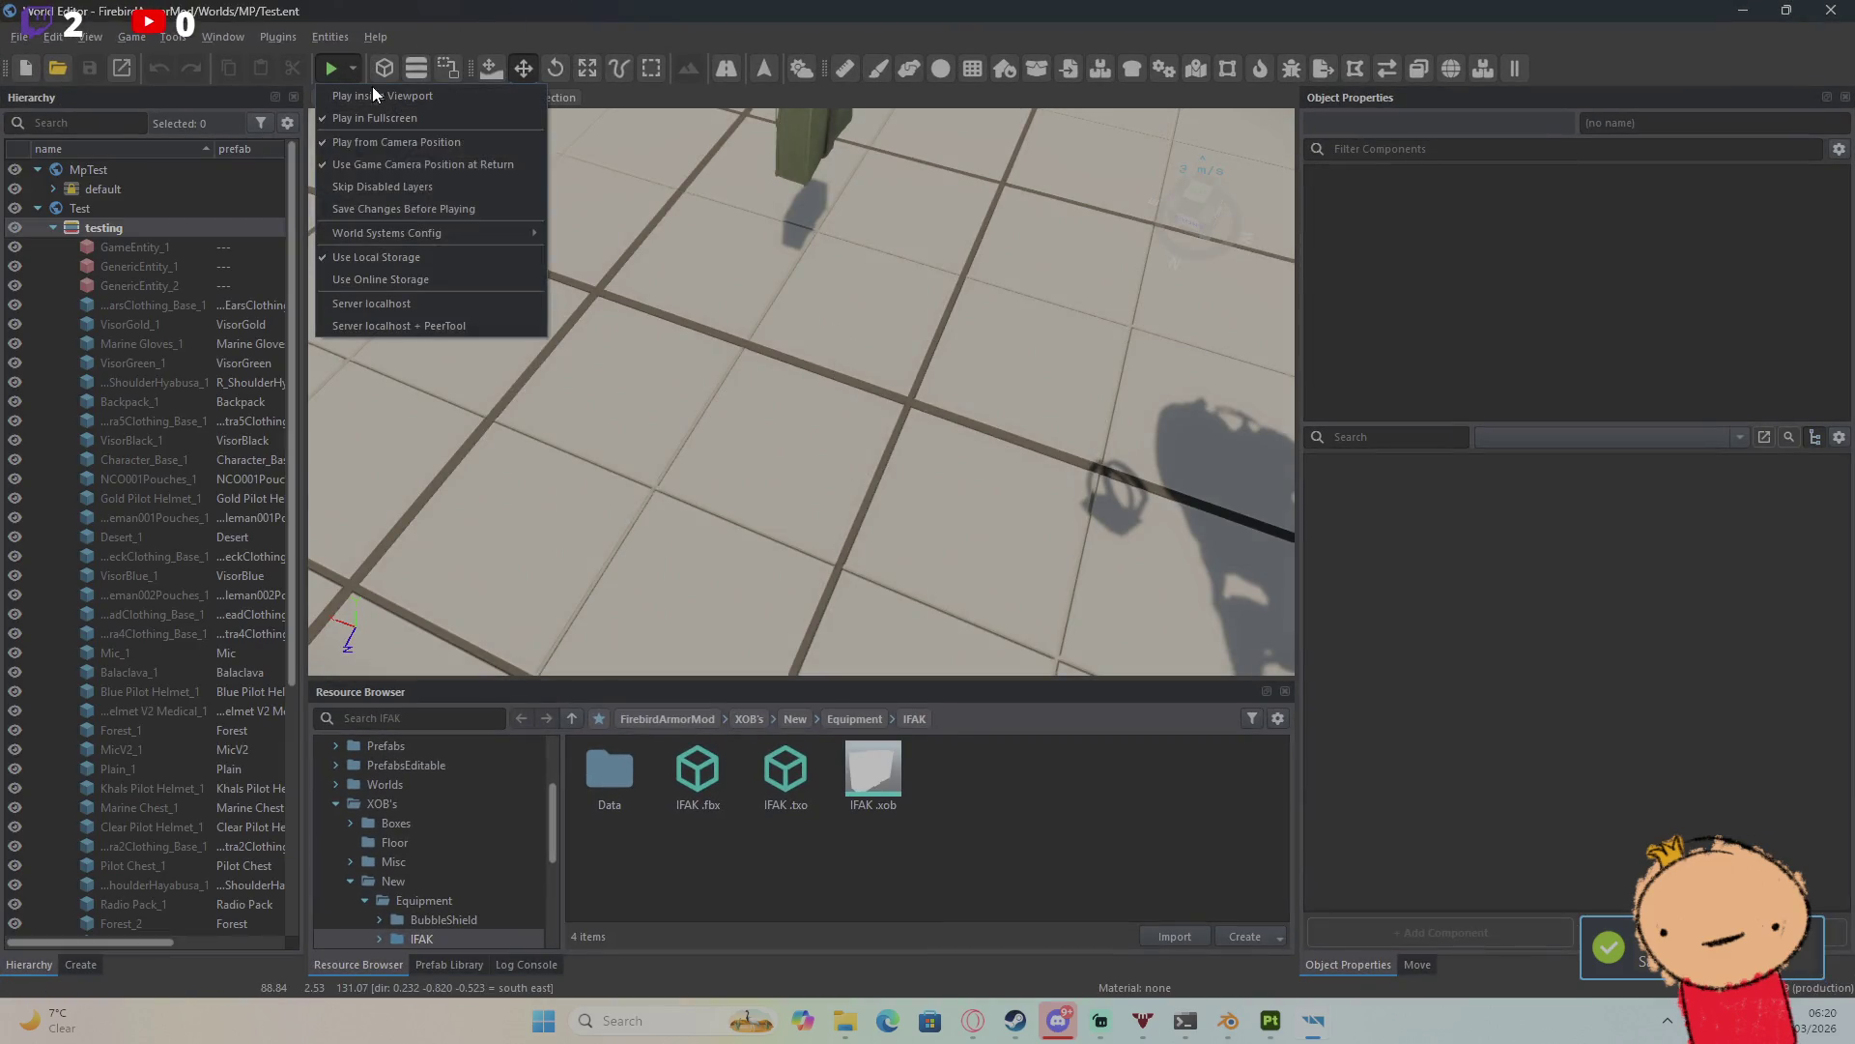
pyautogui.click(803, 141)
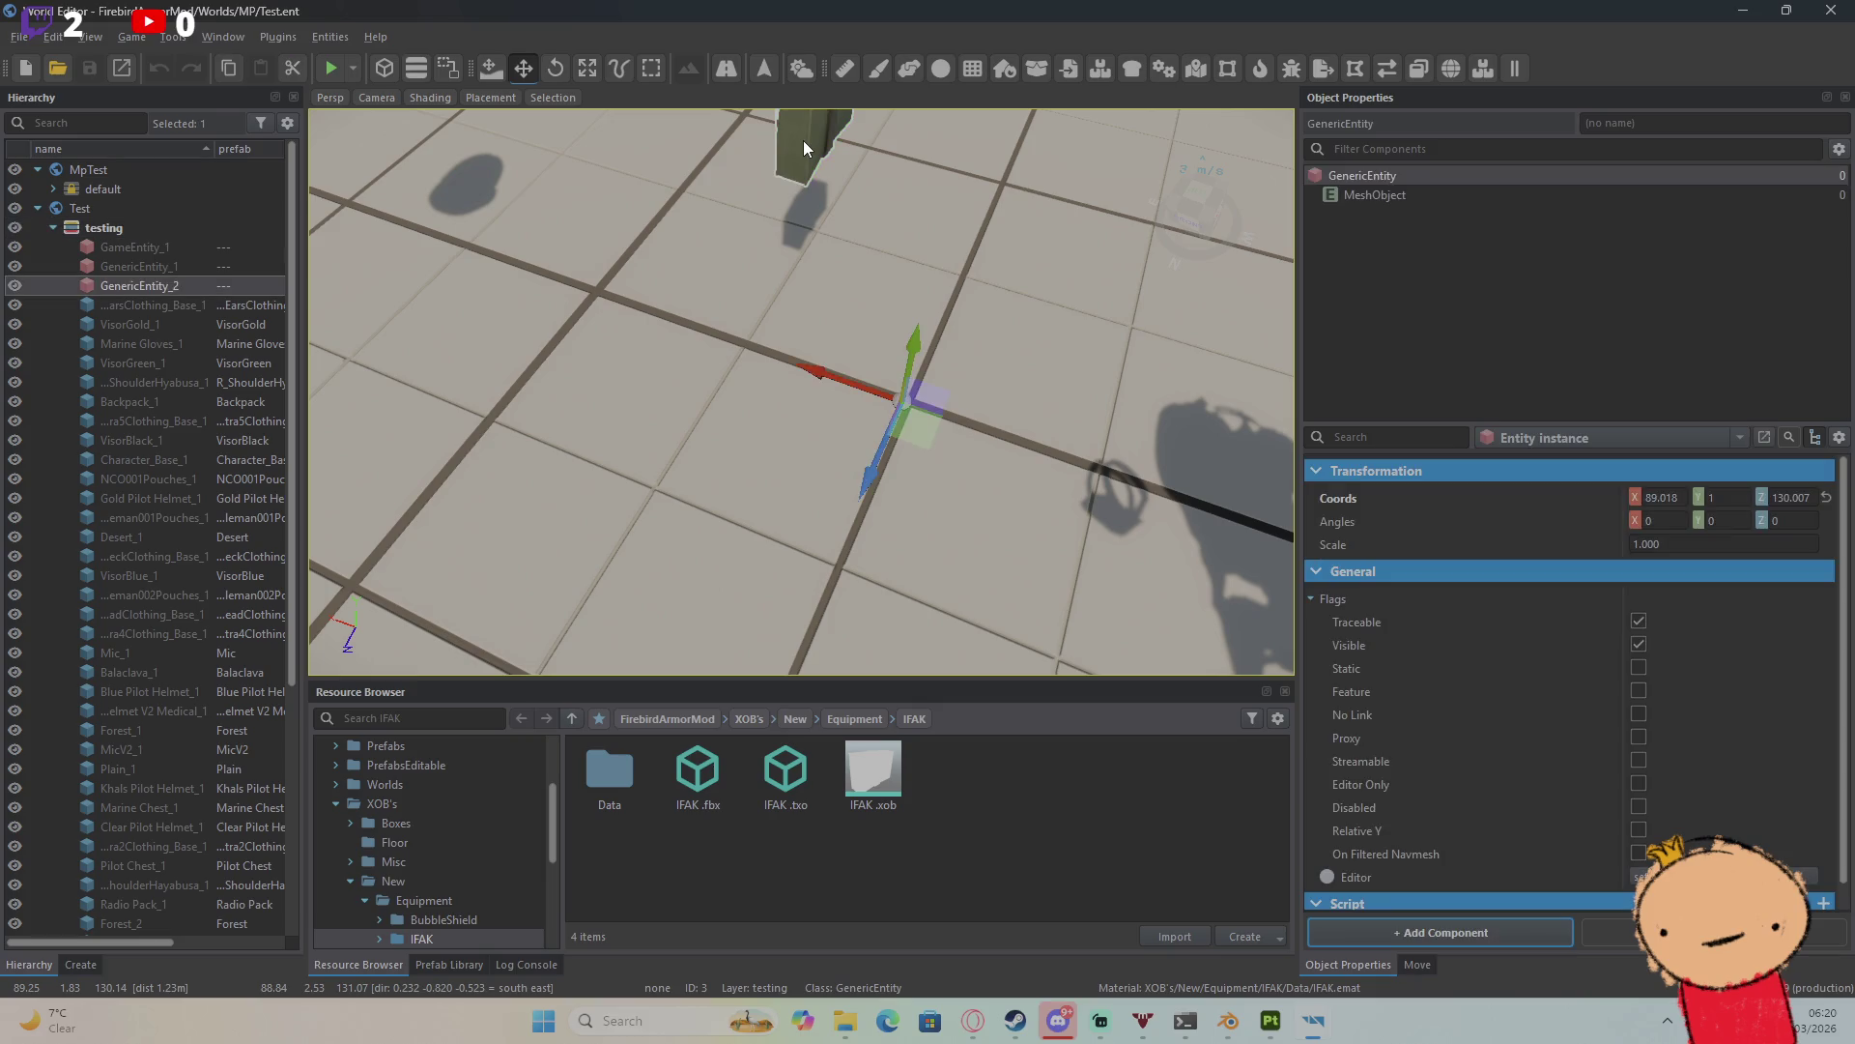
pyautogui.press('Delete')
# Step: Drag IFAK Pack.et from Prefabs > Items > Equipment > Backpacks into the viewport
pyautogui.click(680, 719)
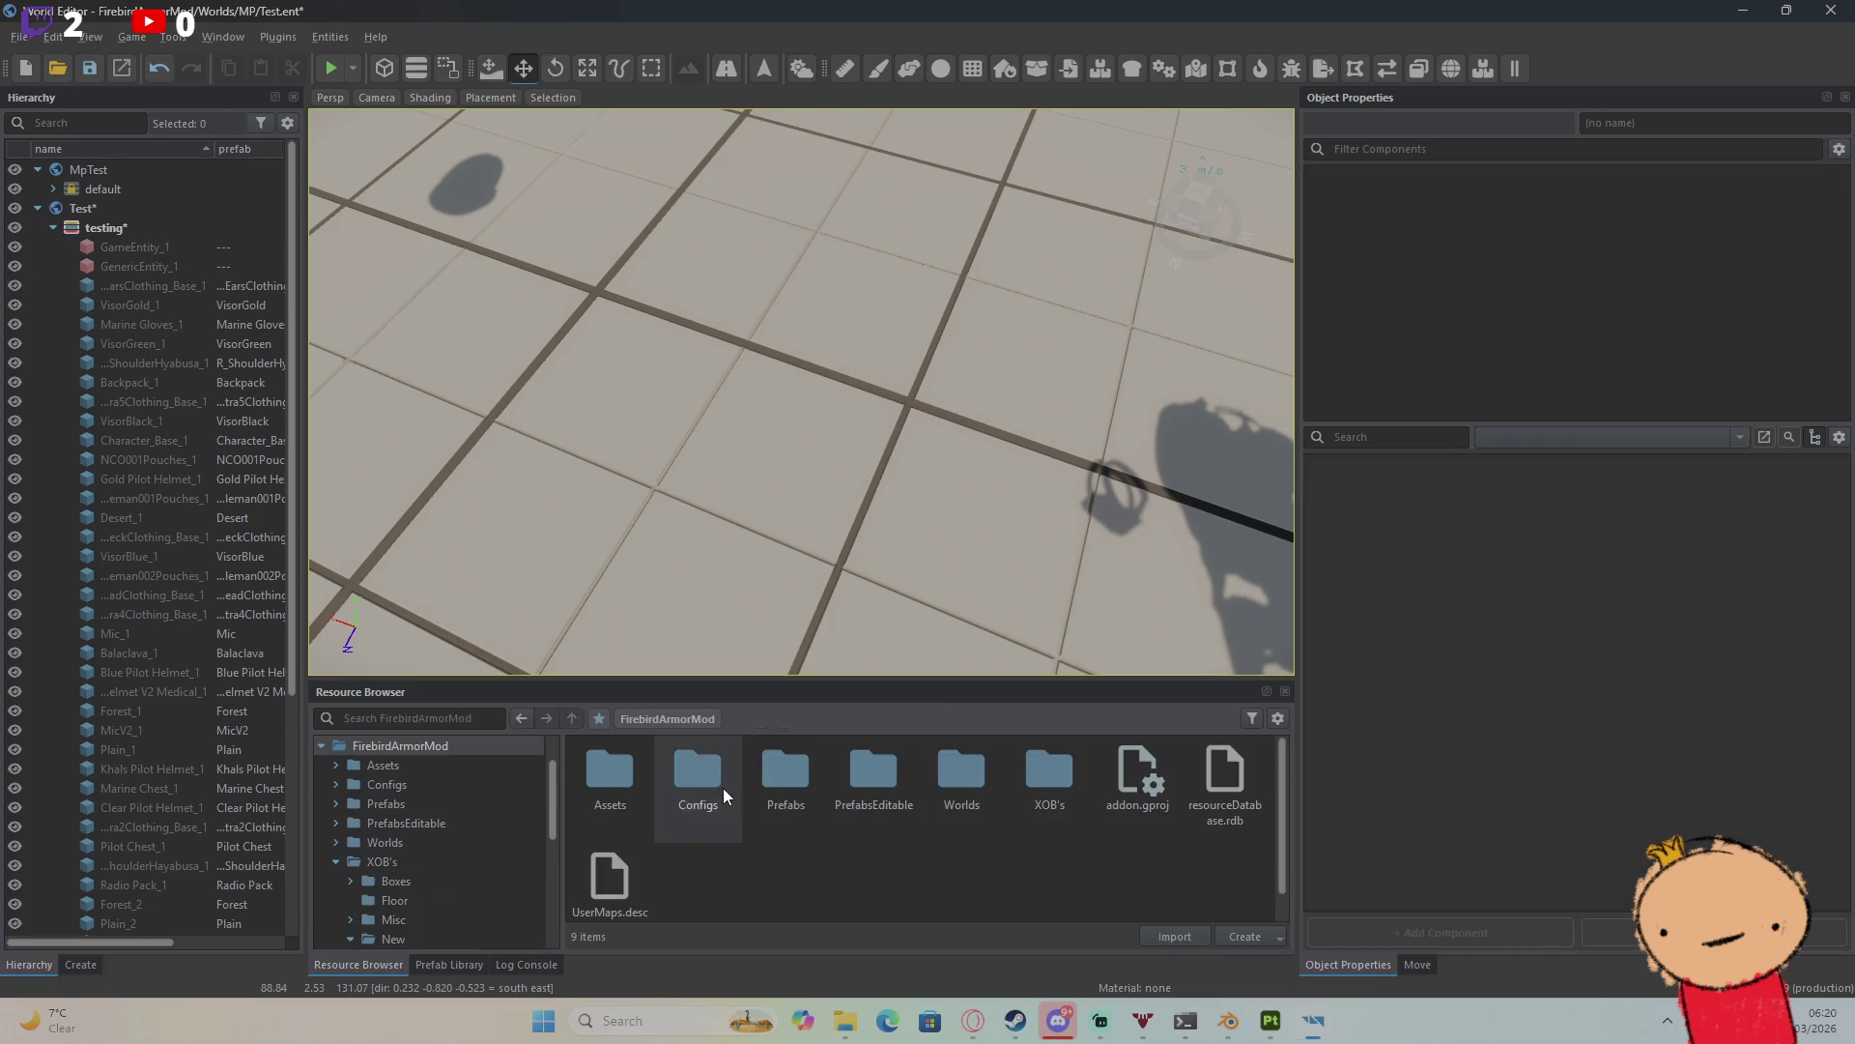
pyautogui.doubleClick(775, 779)
pyautogui.click(771, 801)
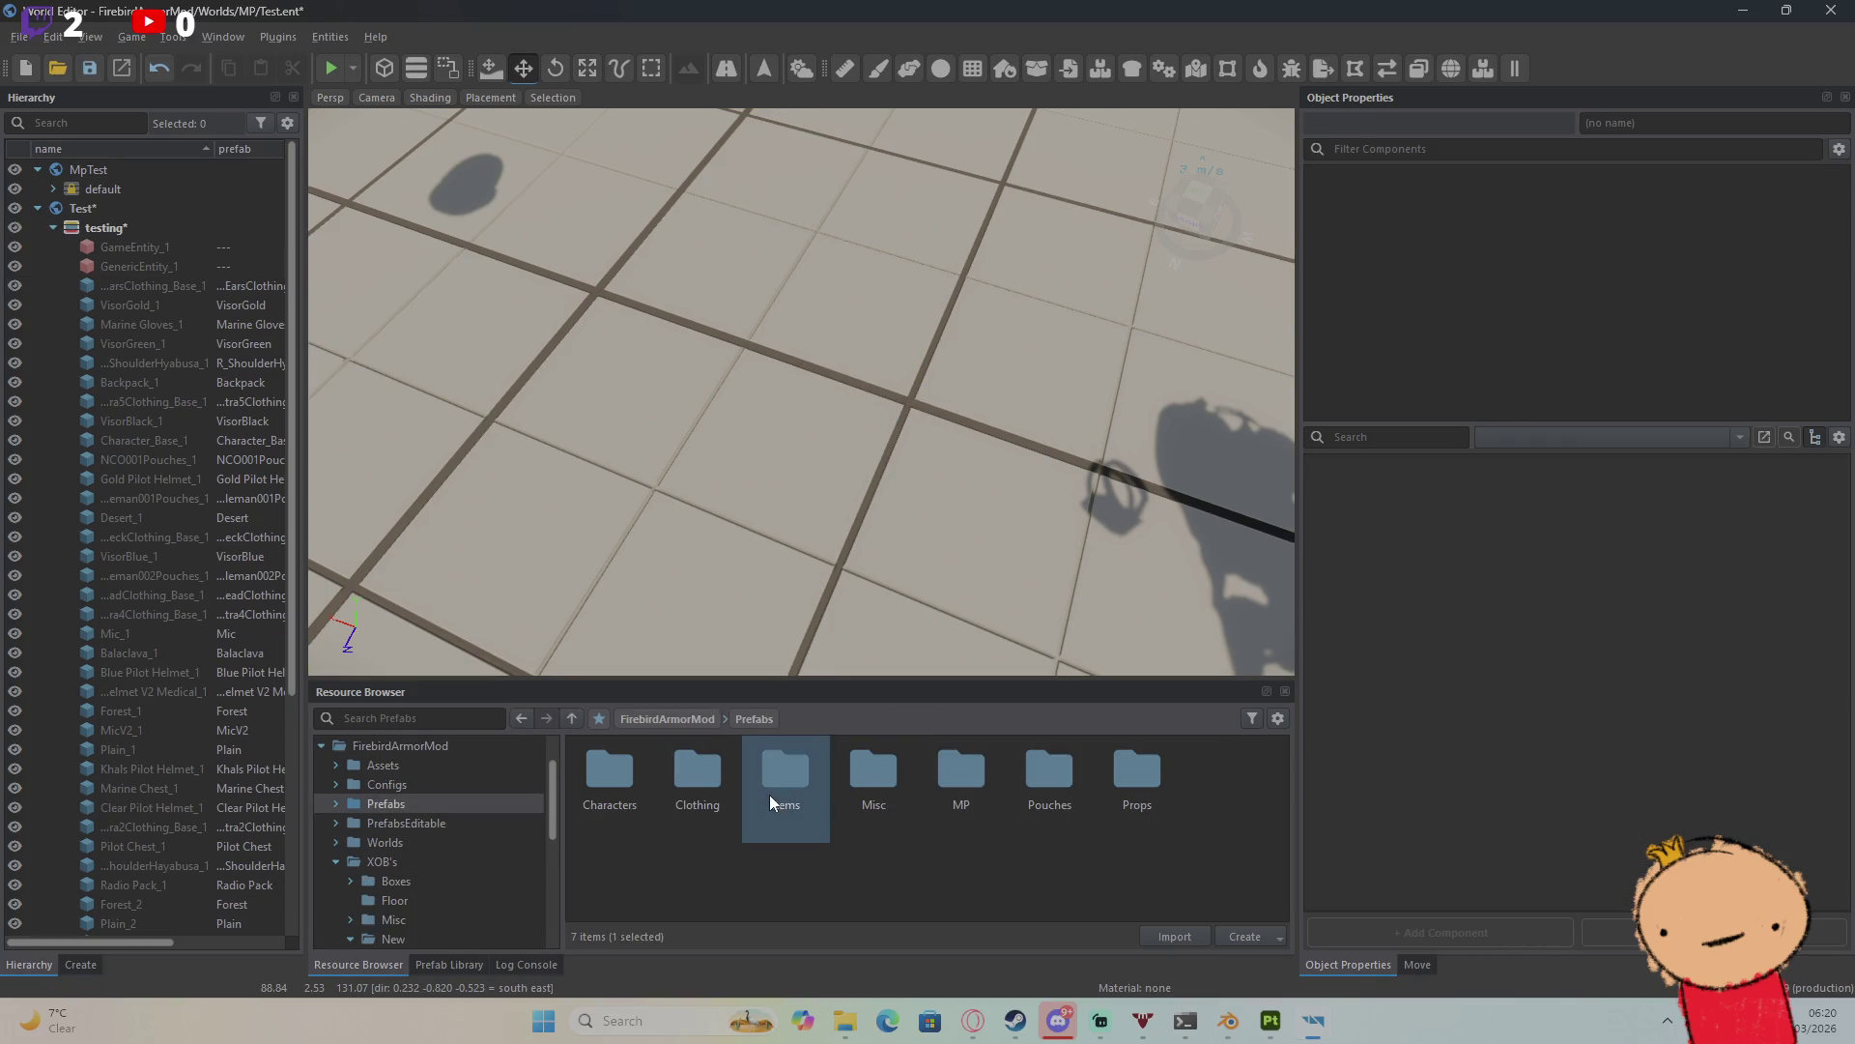
pyautogui.doubleClick(769, 794)
pyautogui.doubleClick(643, 806)
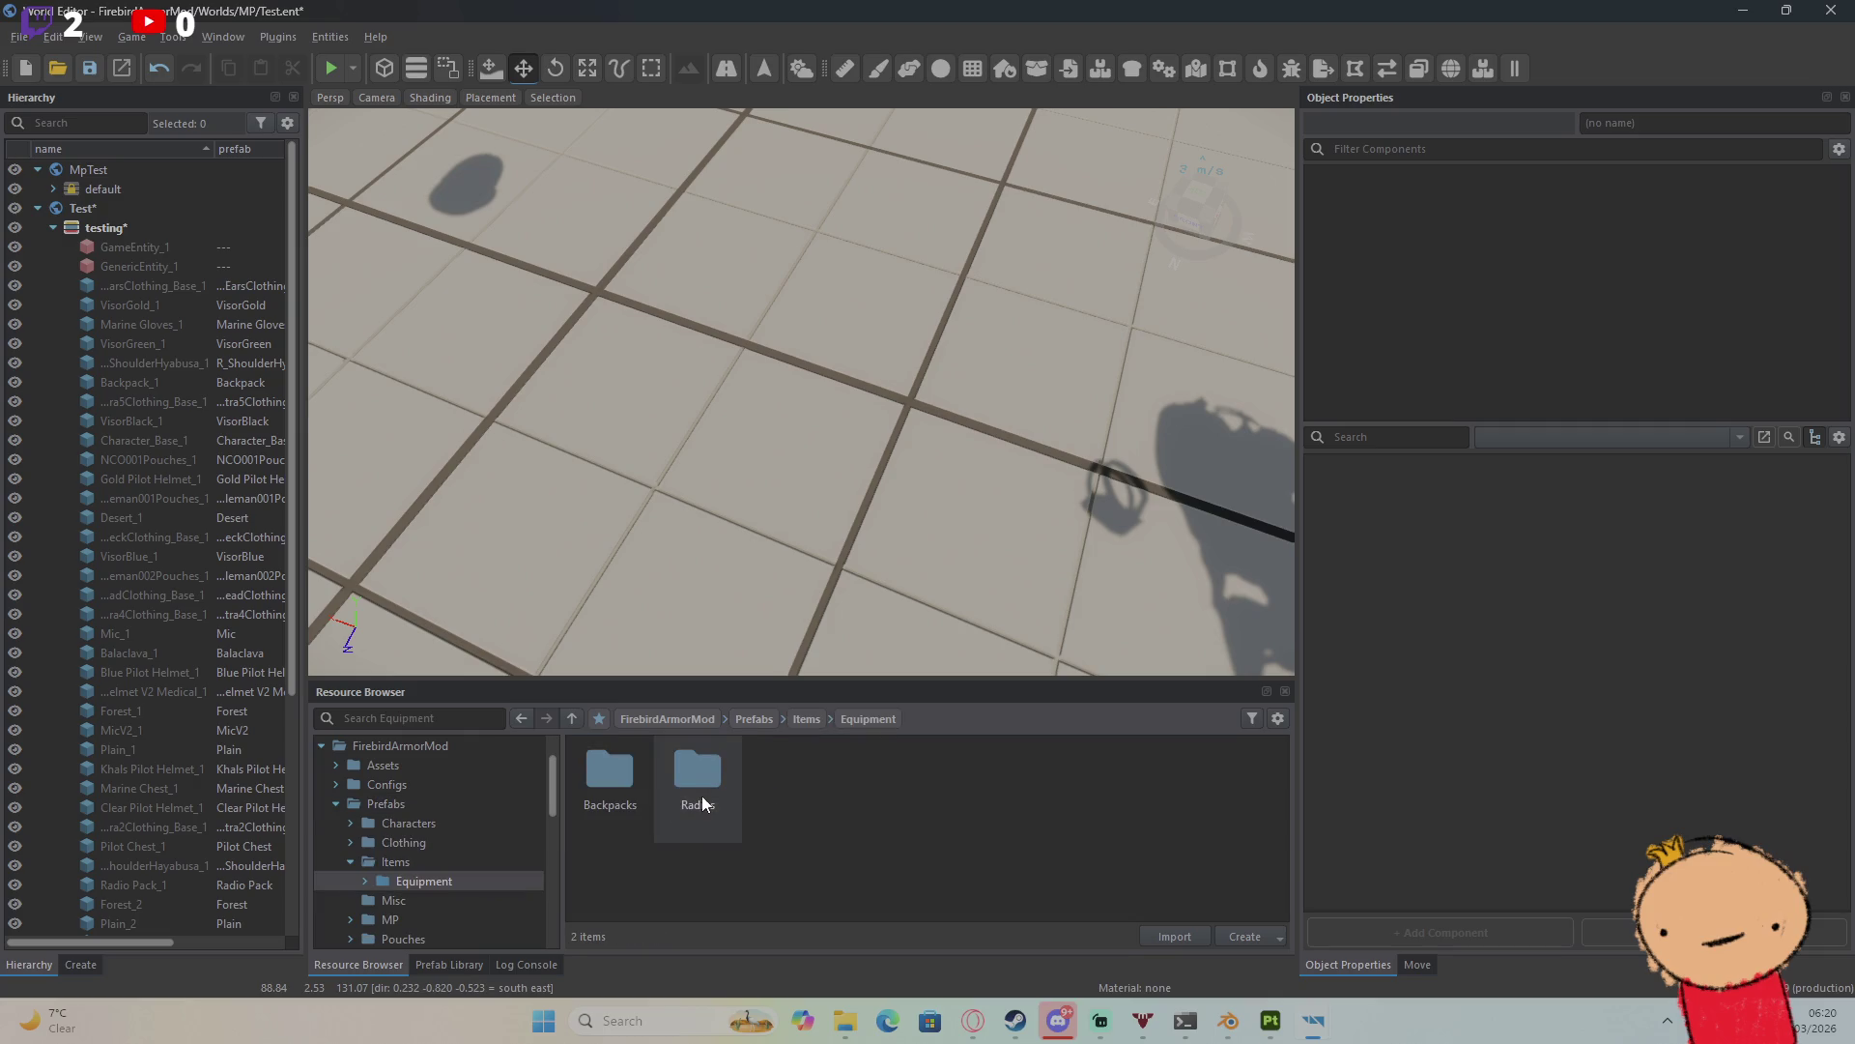
pyautogui.click(635, 781)
pyautogui.doubleClick(636, 781)
pyautogui.moveTo(721, 800); pyautogui.dragTo(912, 403)
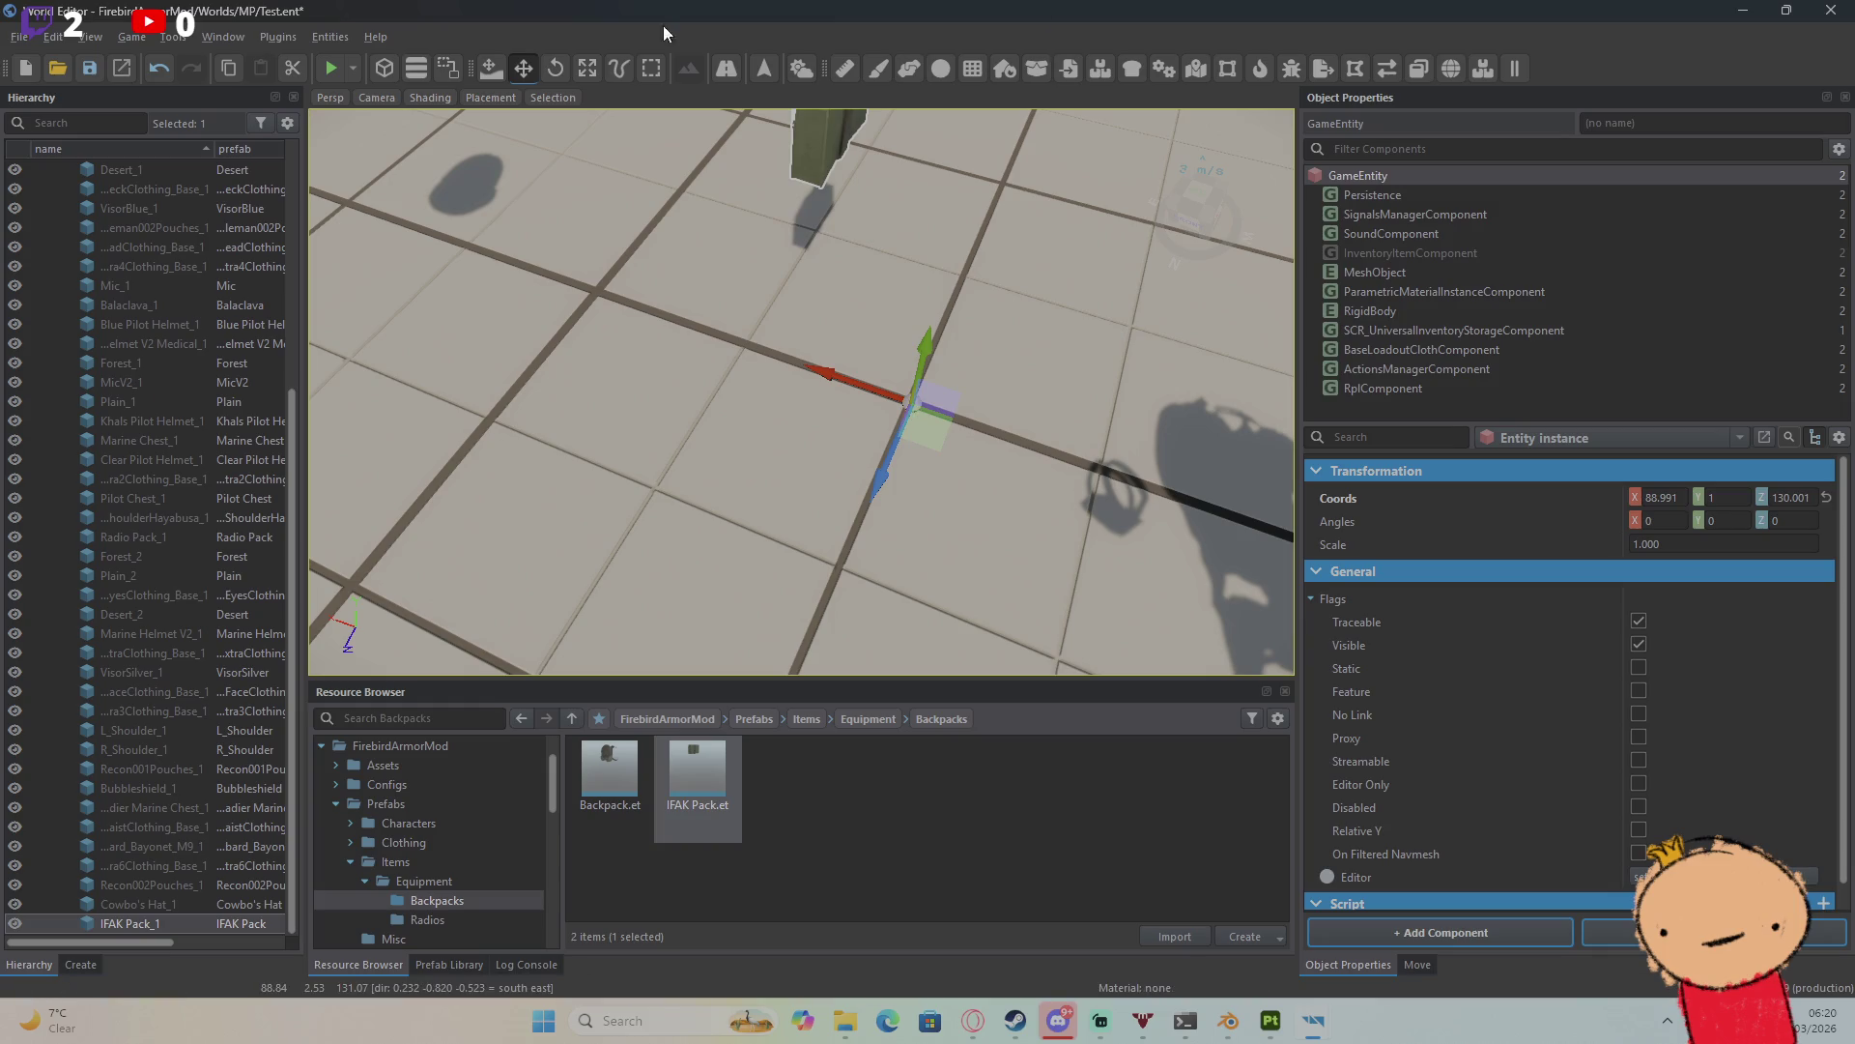
# Step: Play the Test world, pick up the IFAK pack, and check it in the inventory
pyautogui.click(333, 68)
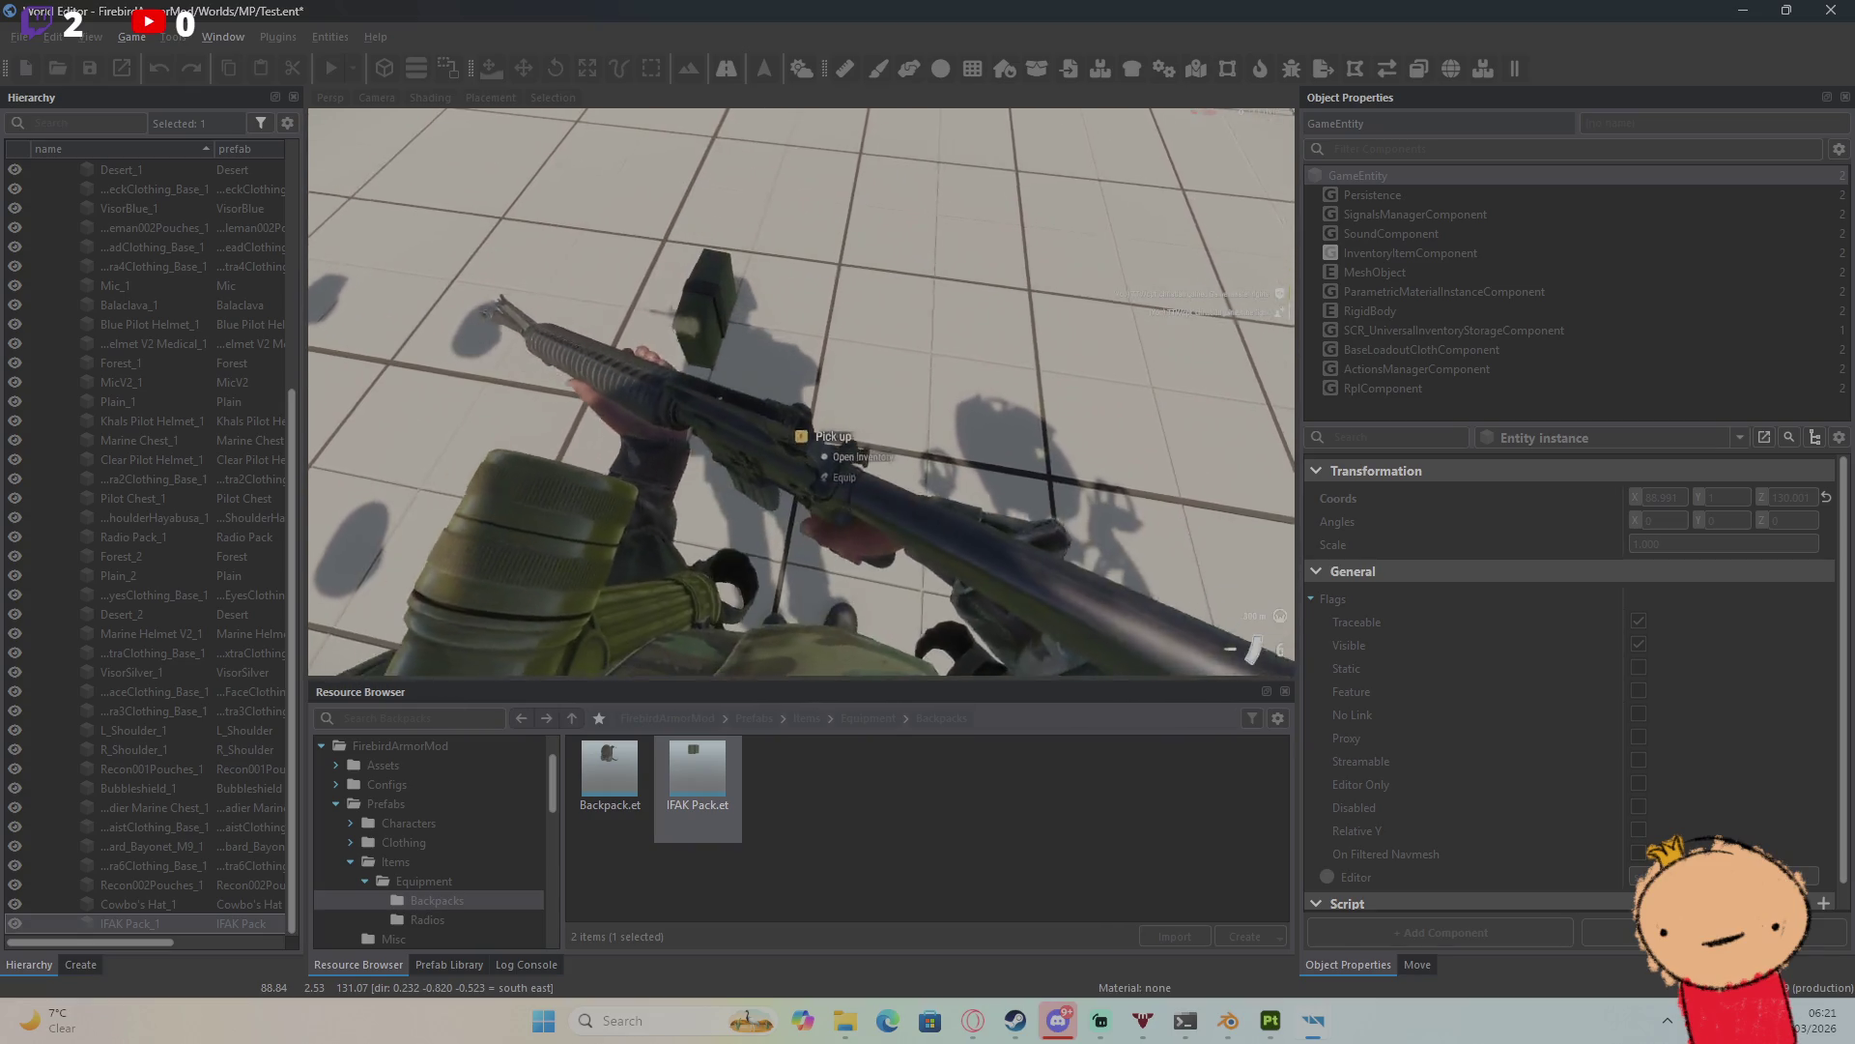
pyautogui.press('Tab')
pyautogui.press('Tab')
pyautogui.scroll(-2, 802, 391)
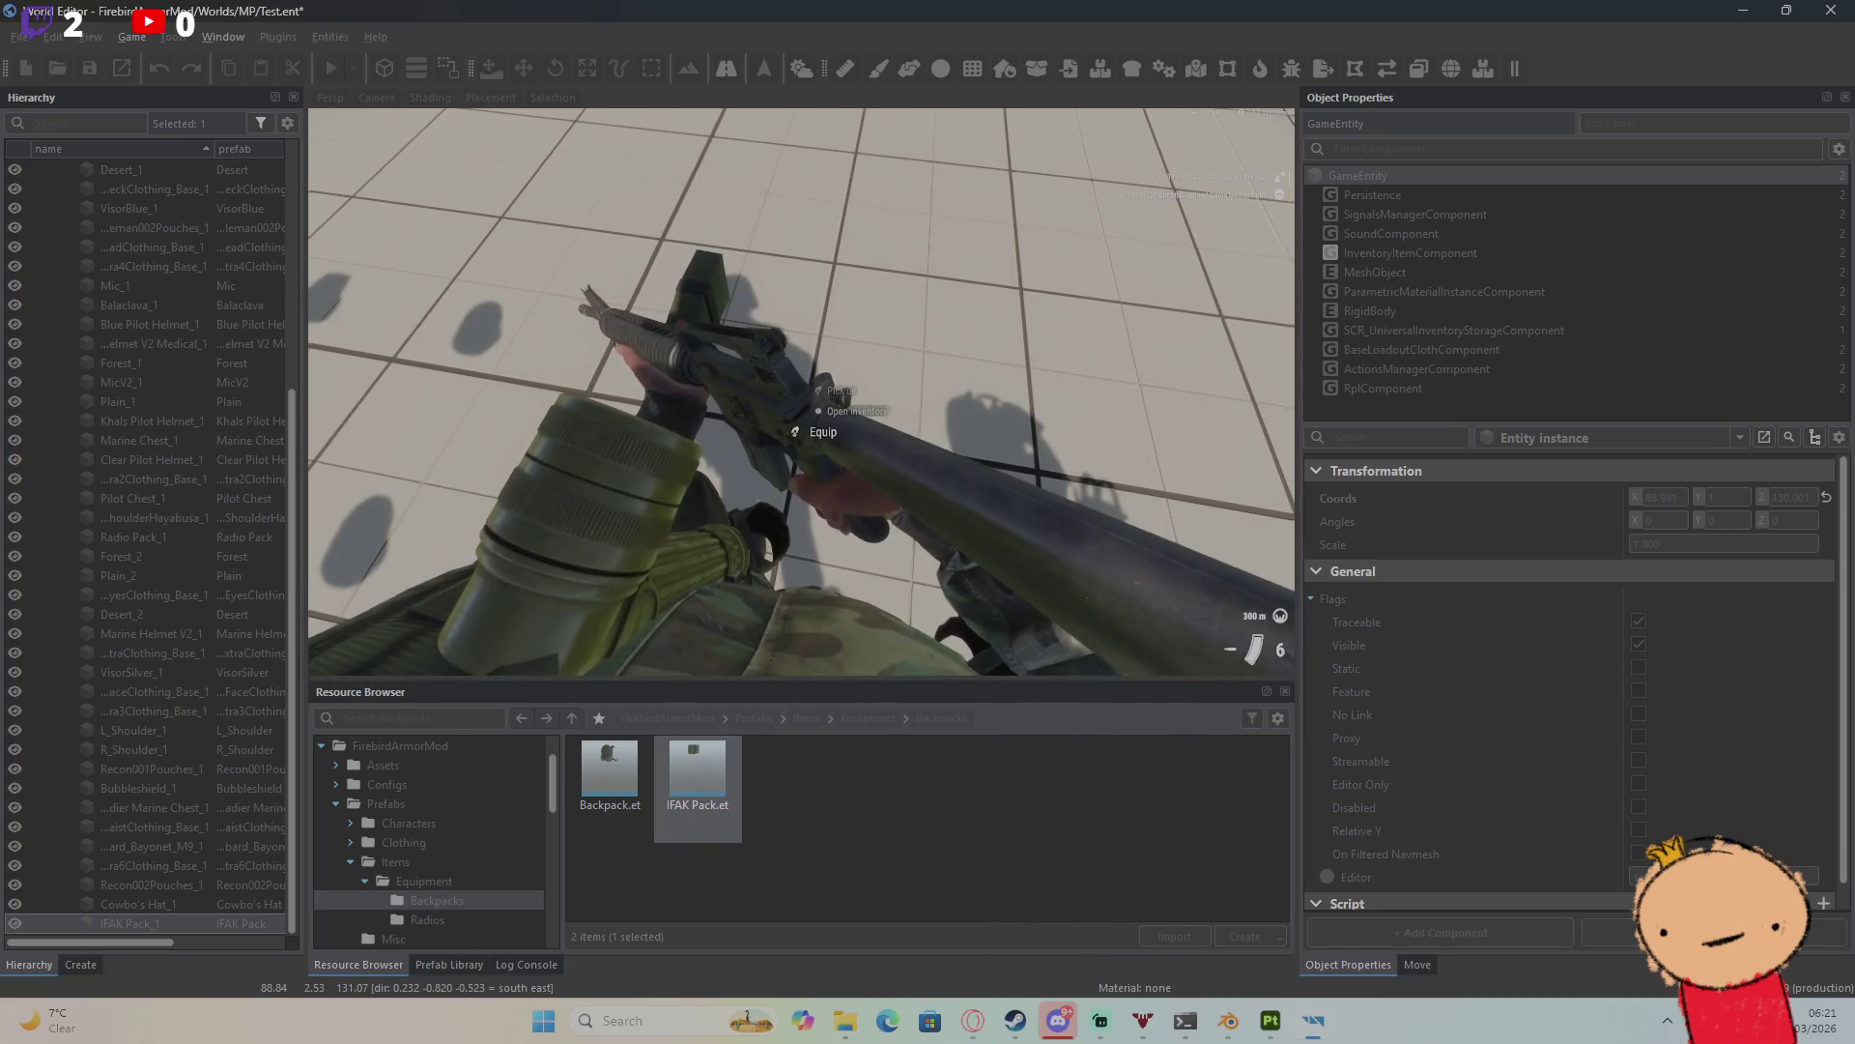
pyautogui.press('Tab')
pyautogui.press('Tab')
pyautogui.scroll(2, 802, 430)
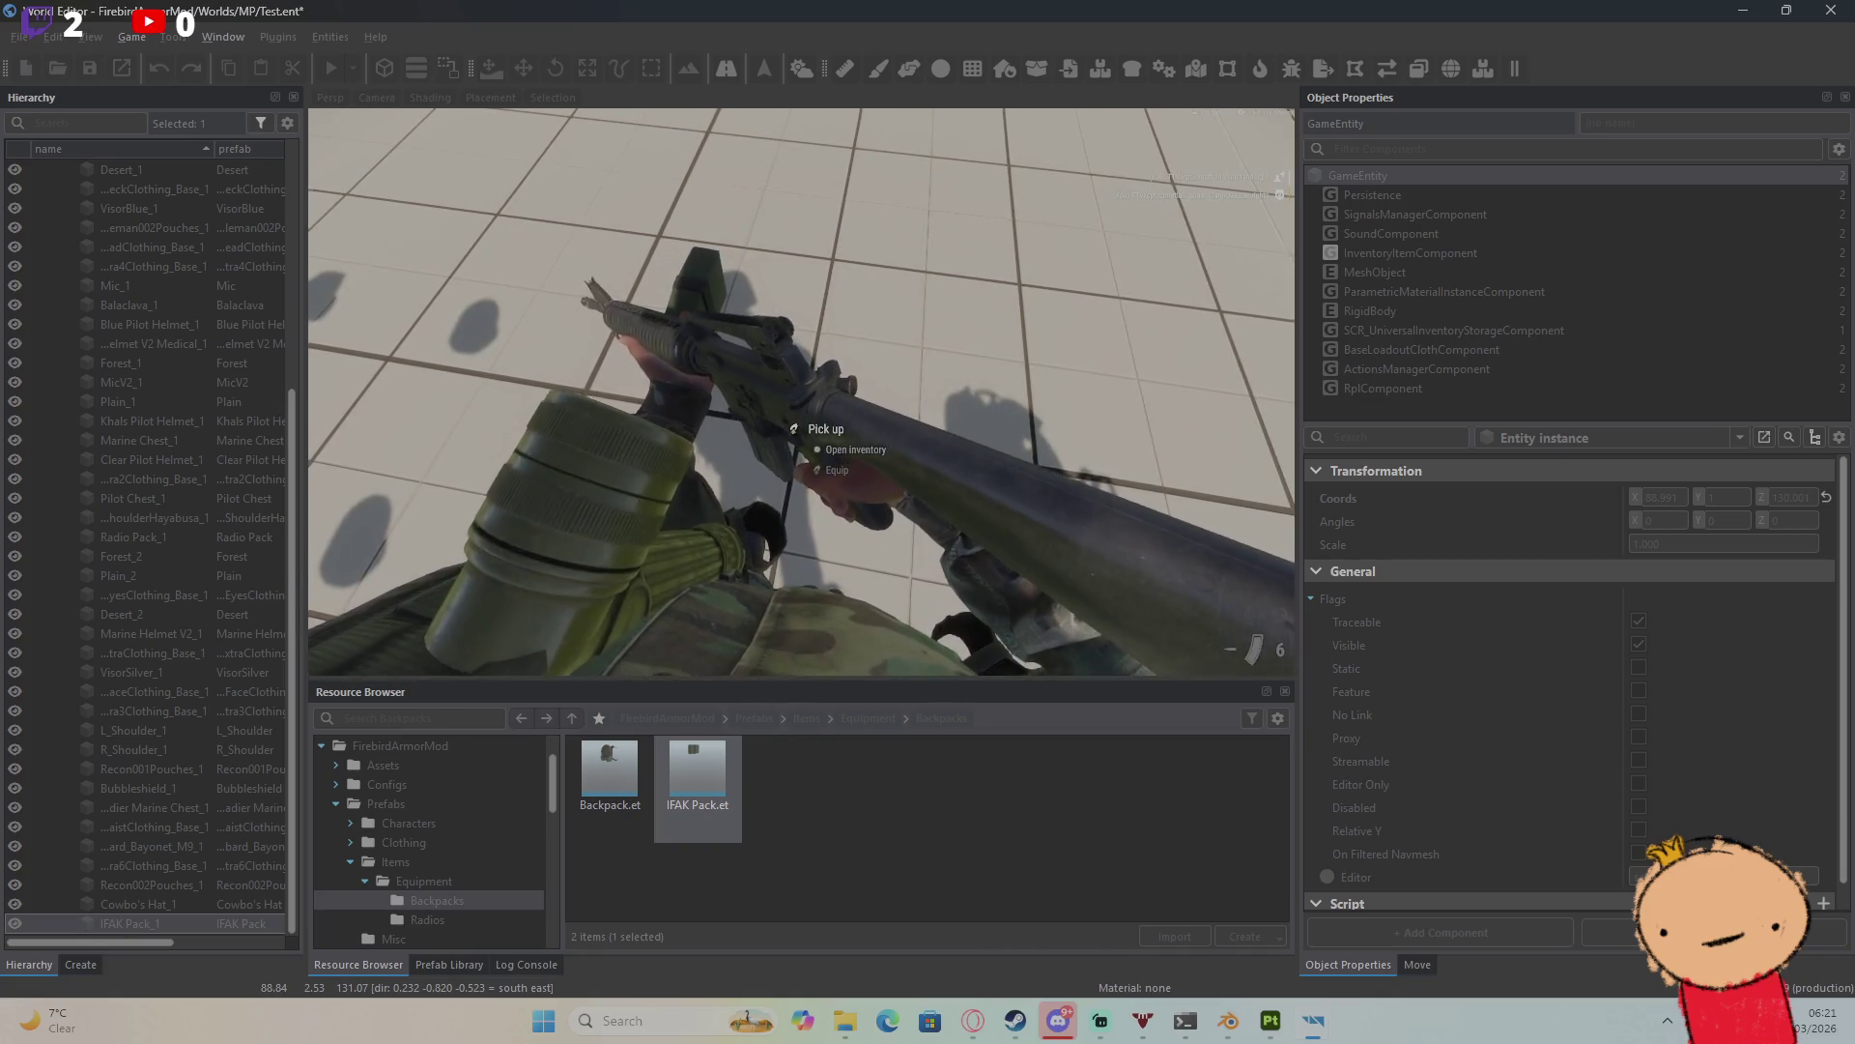
pyautogui.press('f')
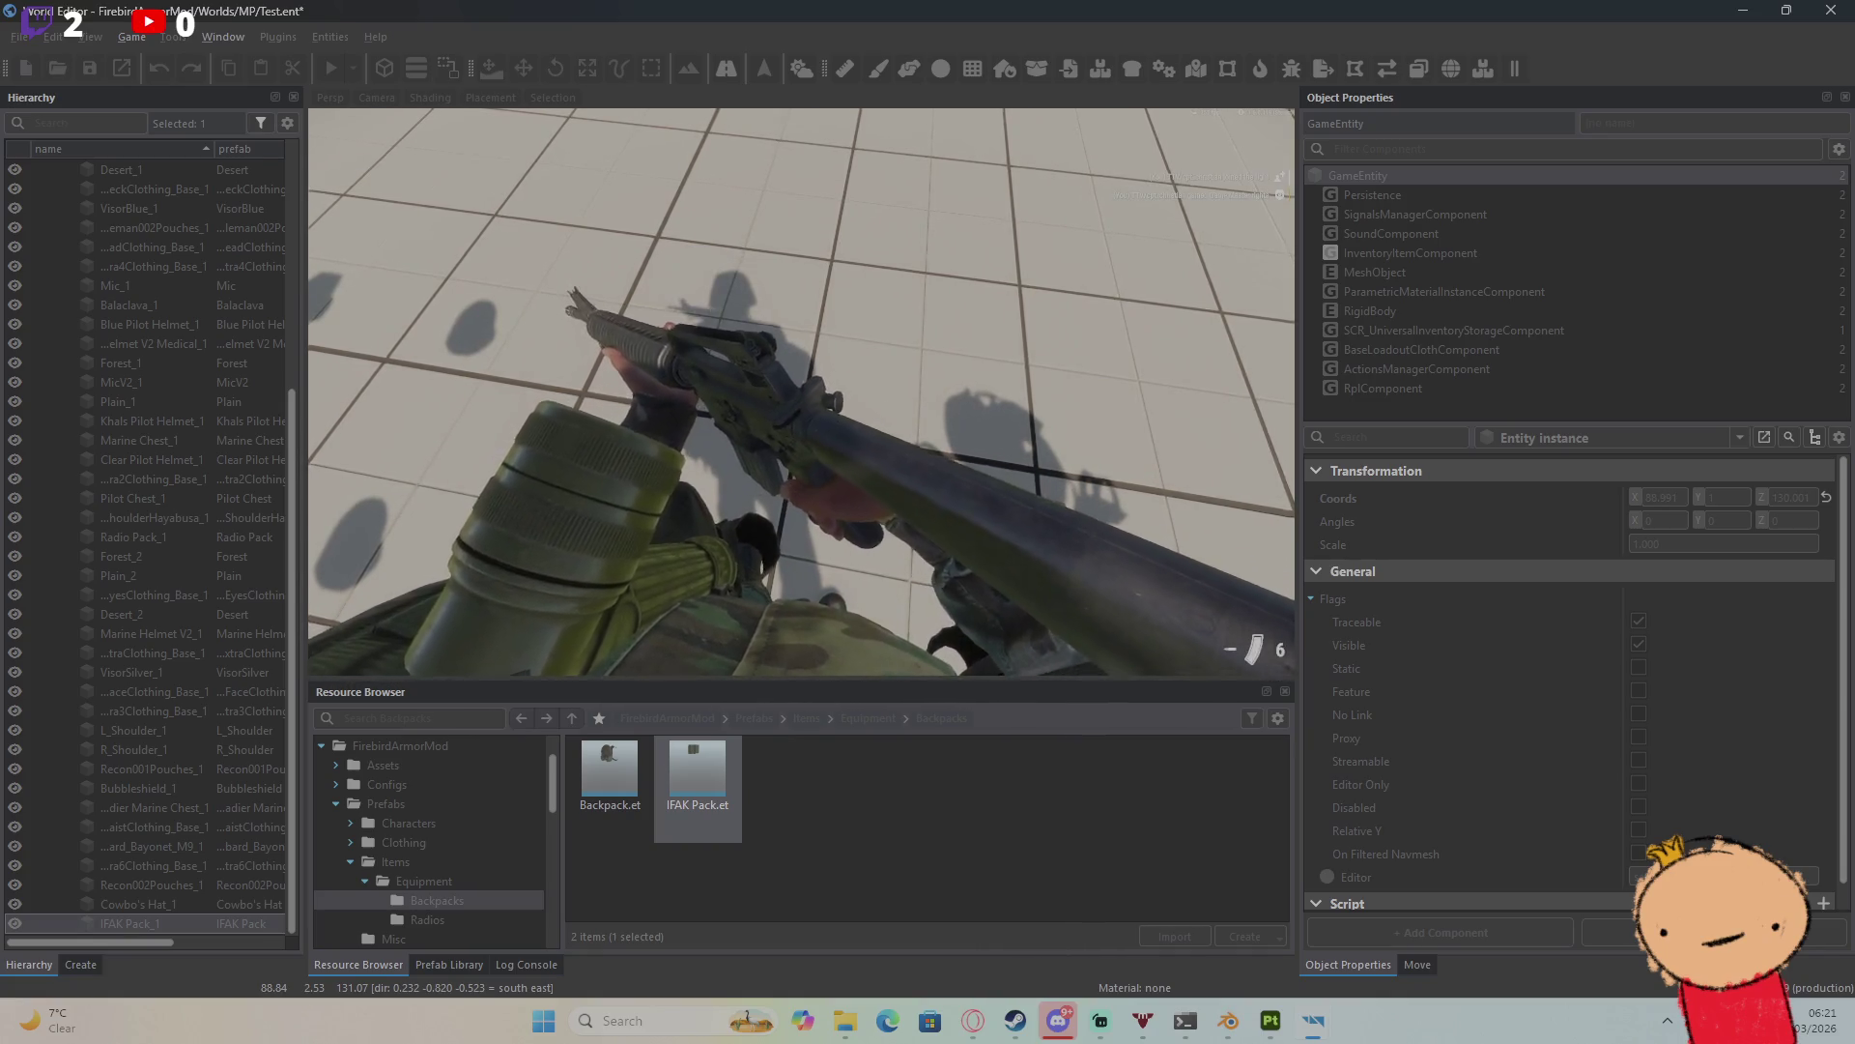
pyautogui.press('KP_Enter')
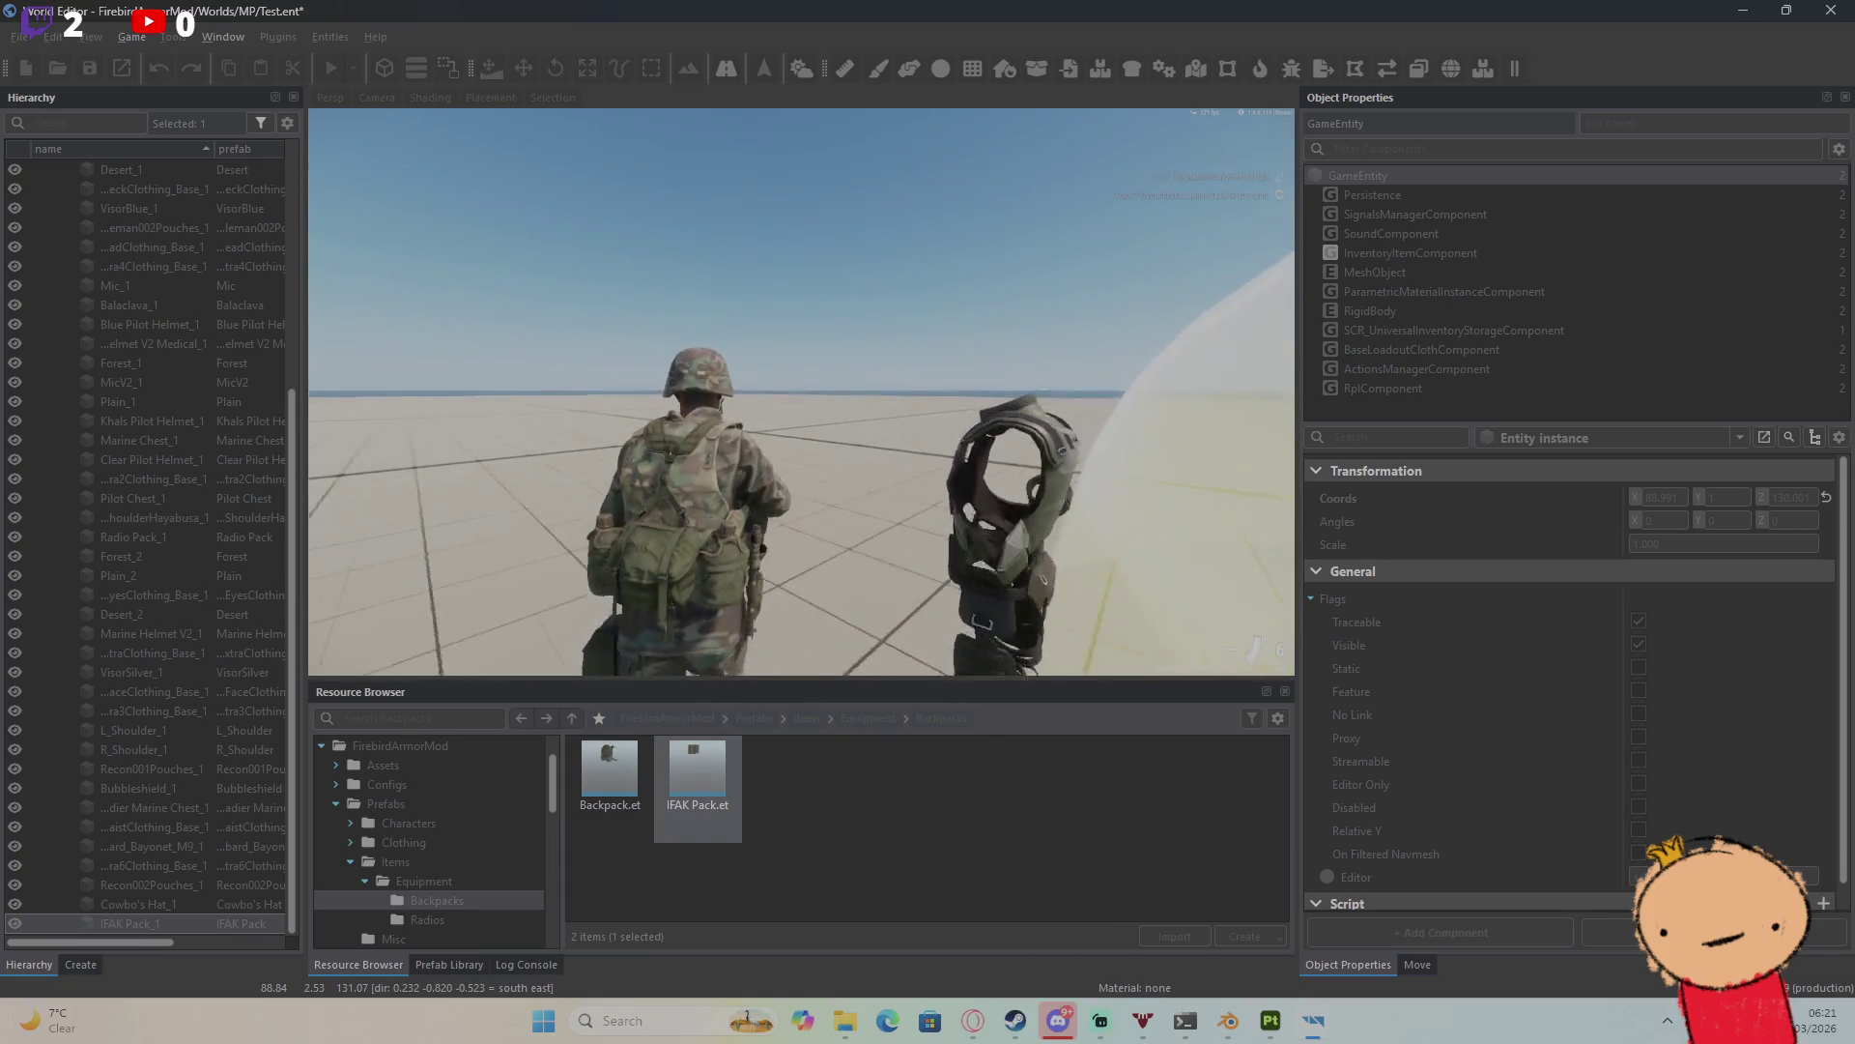
pyautogui.press('Tab')
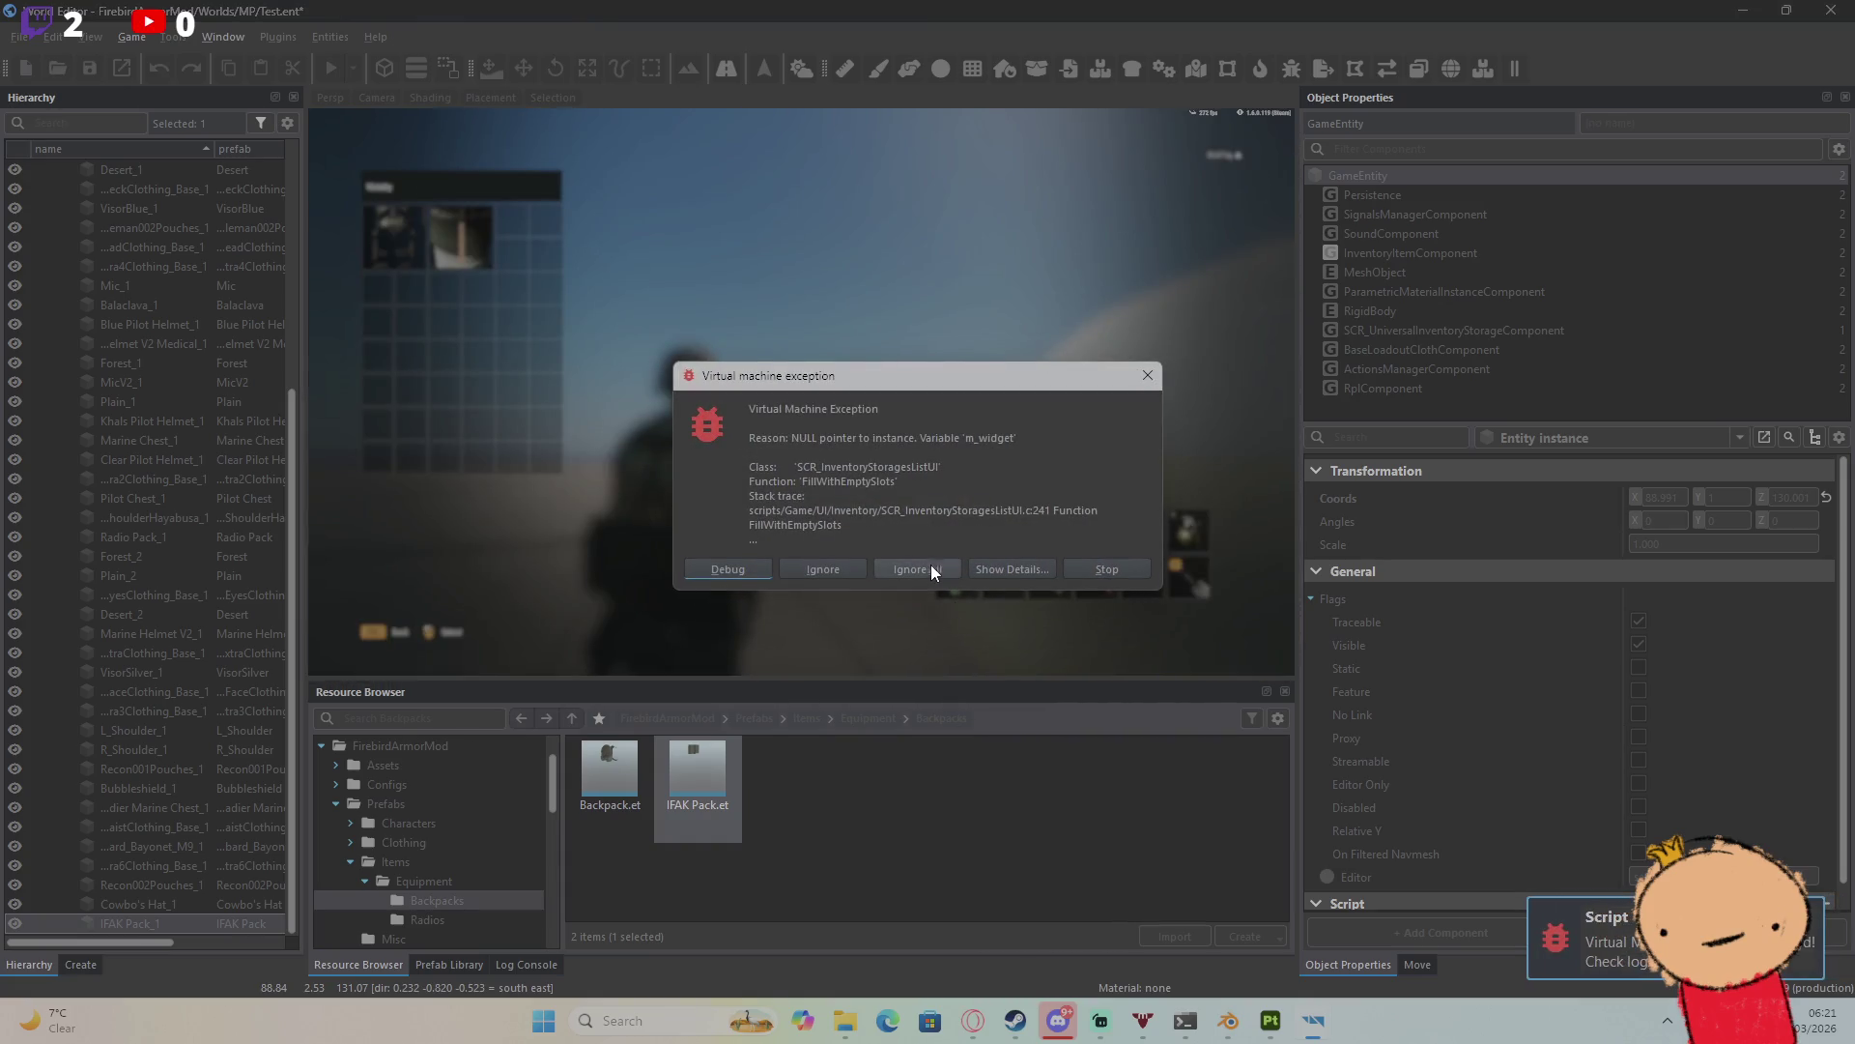
pyautogui.click(931, 569)
pyautogui.press('Tab')
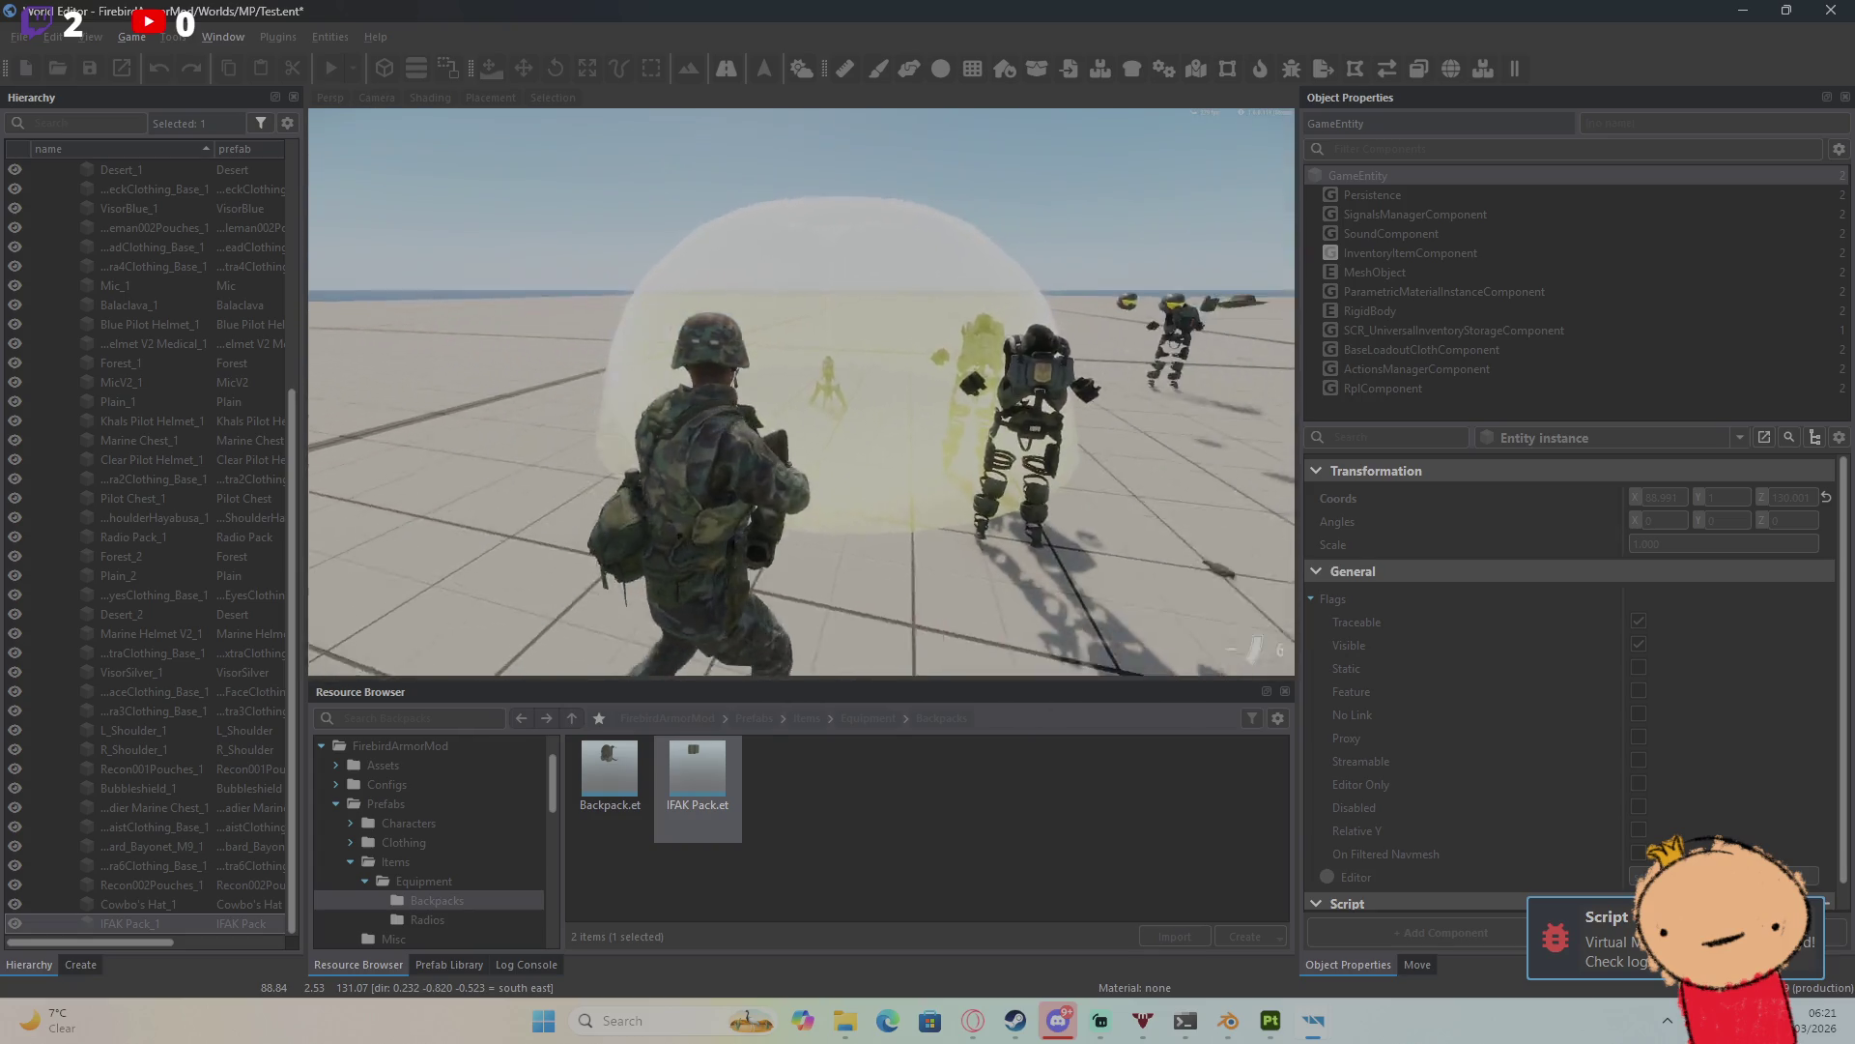
pyautogui.press('Tab')
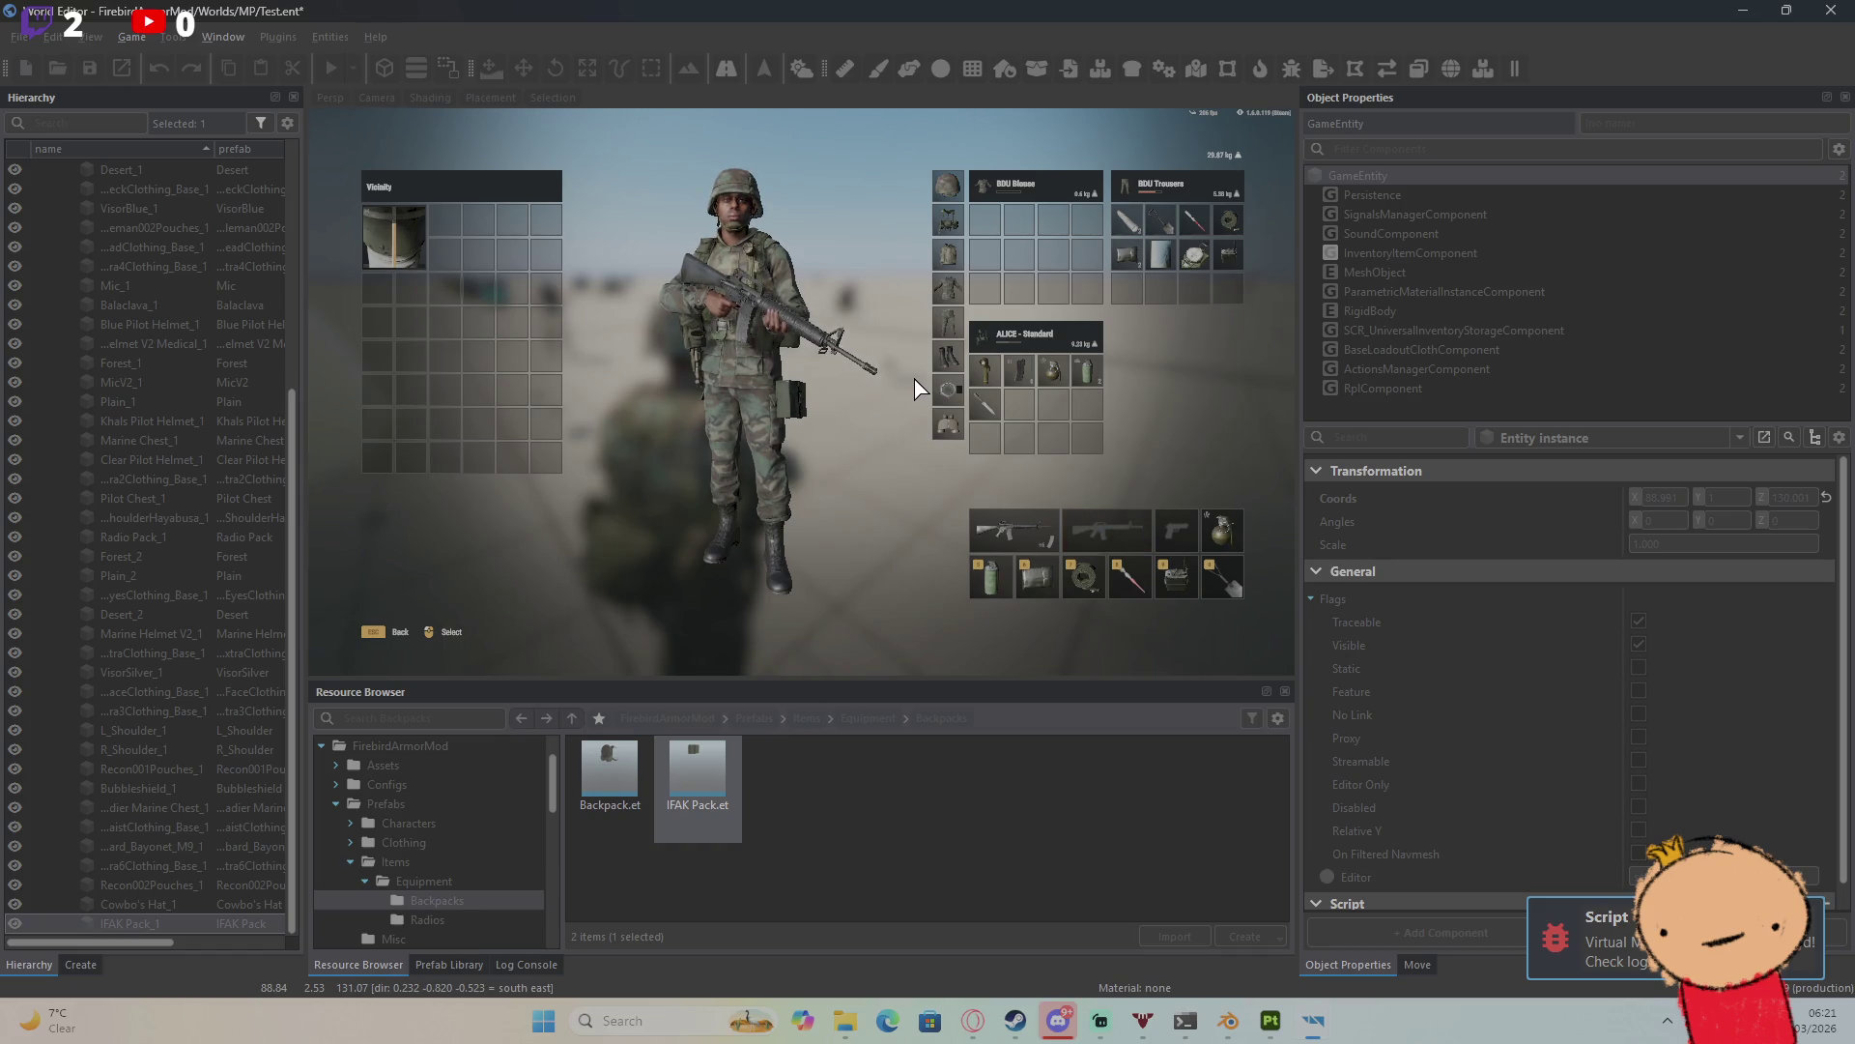
pyautogui.press('Tab')
pyautogui.press('w')
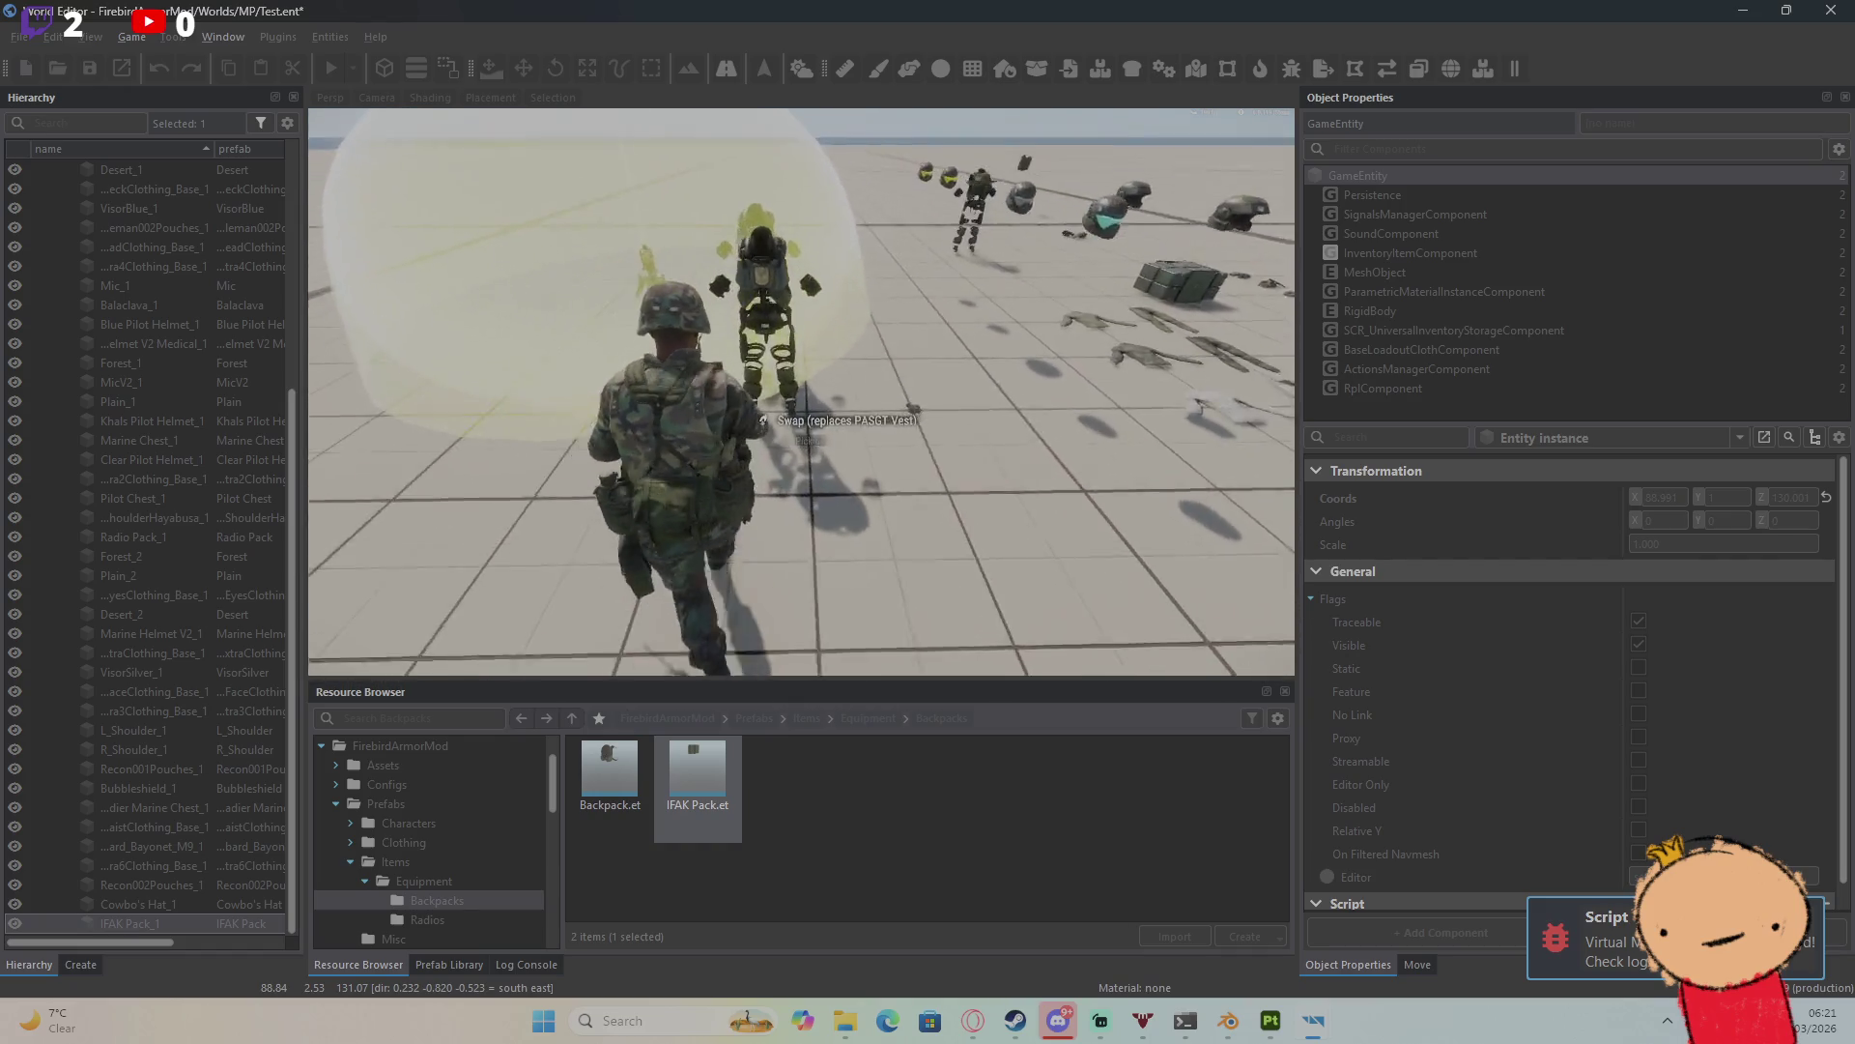
pyautogui.press('Tab')
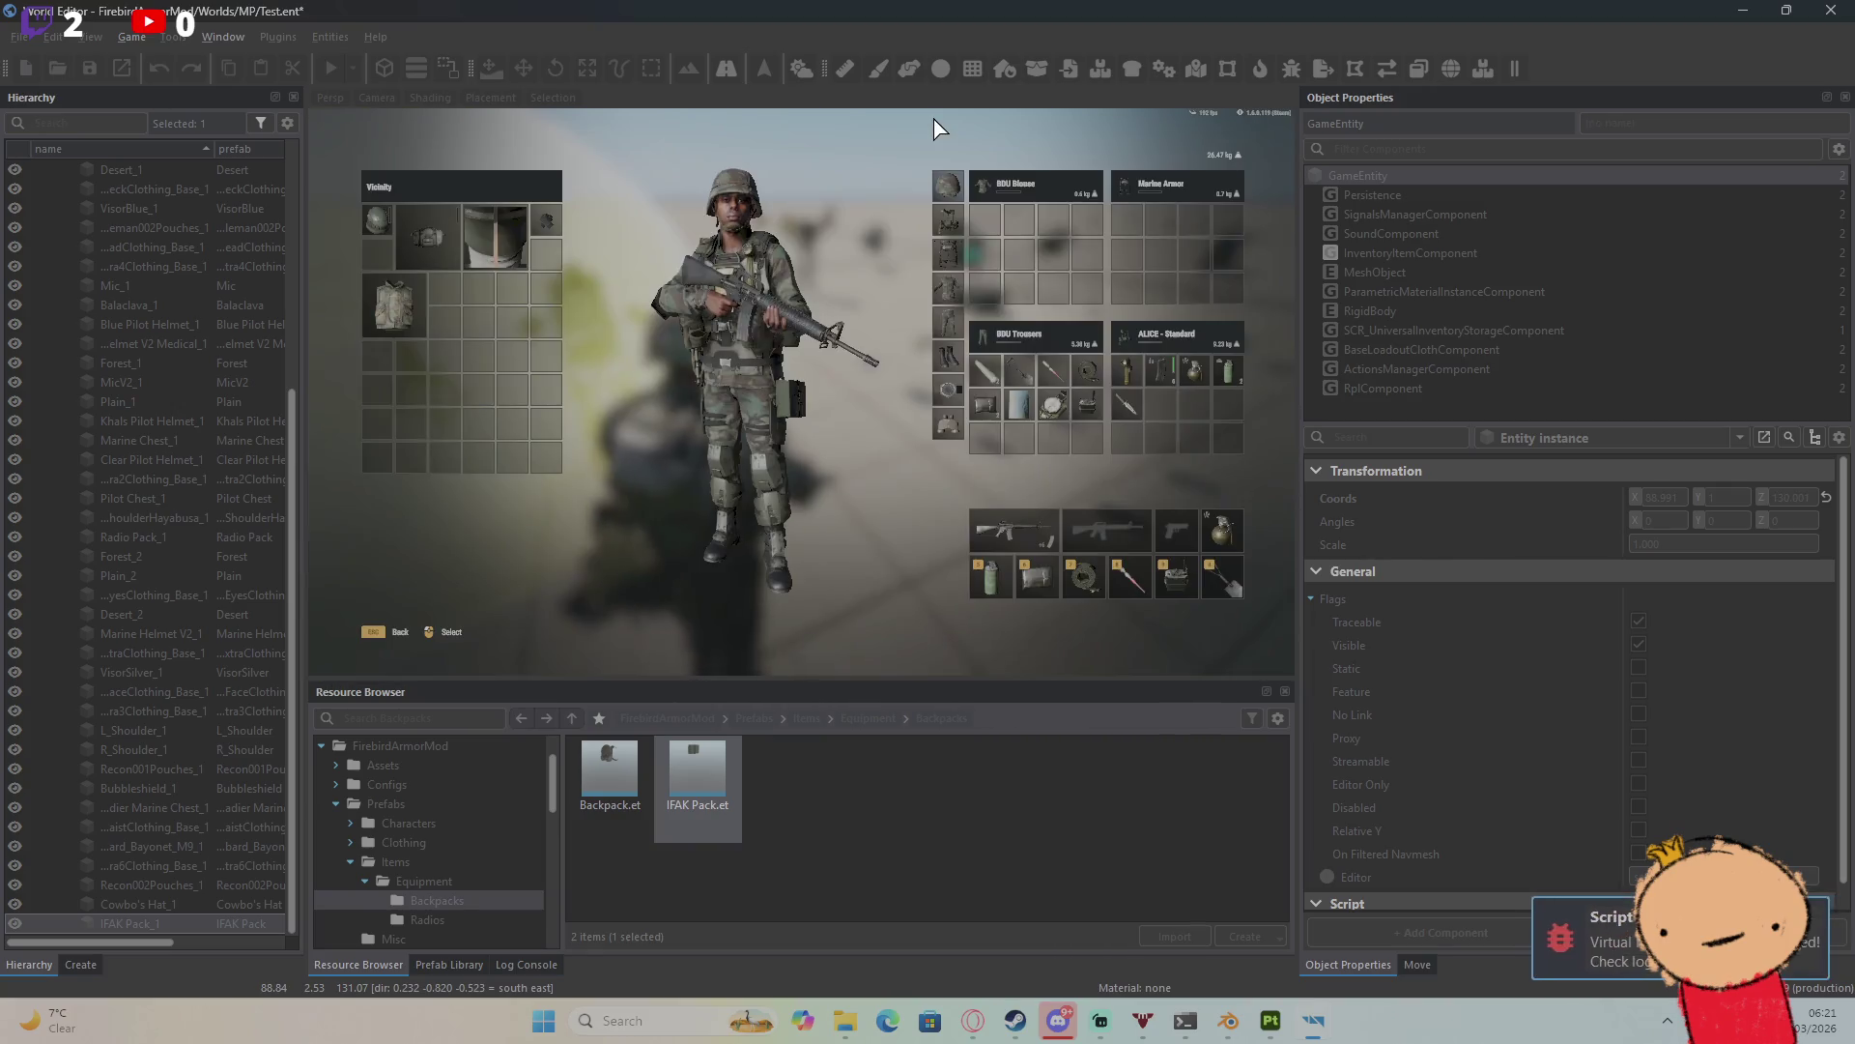
pyautogui.press('Tab')
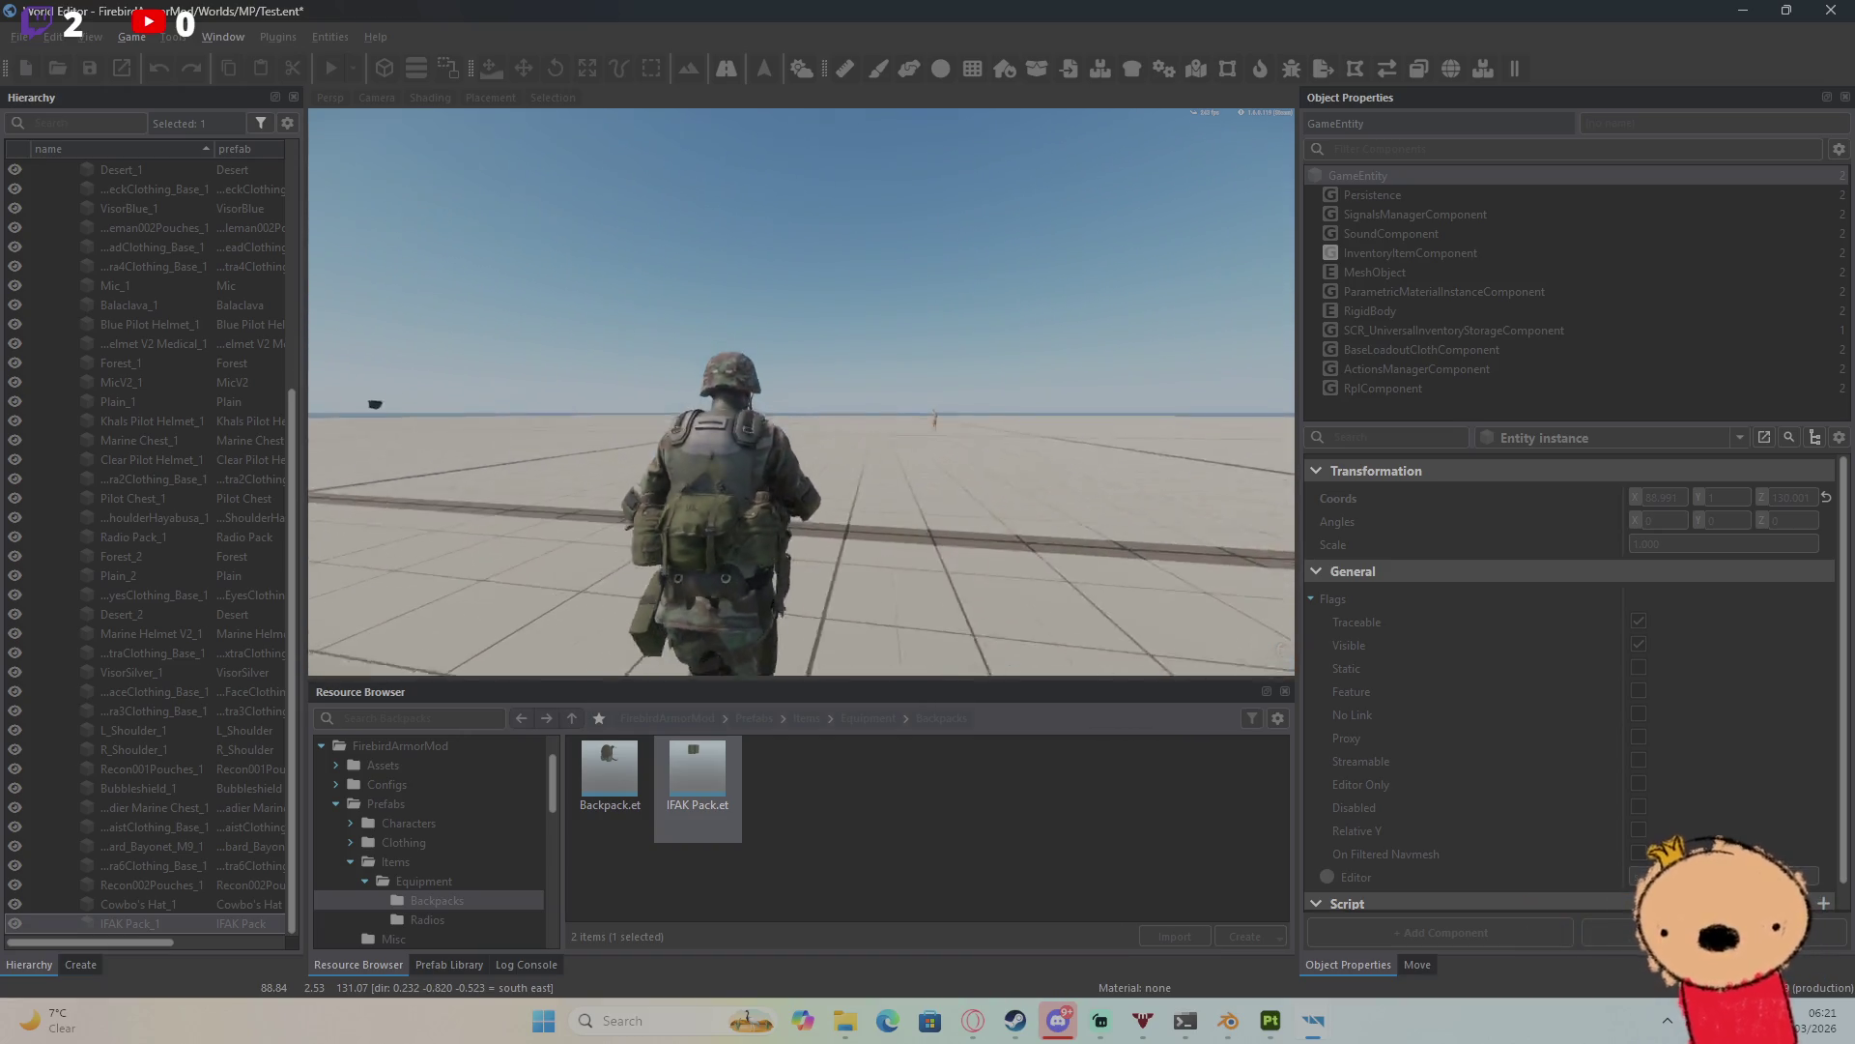
pyautogui.press('Tab')
pyautogui.press('Tab')
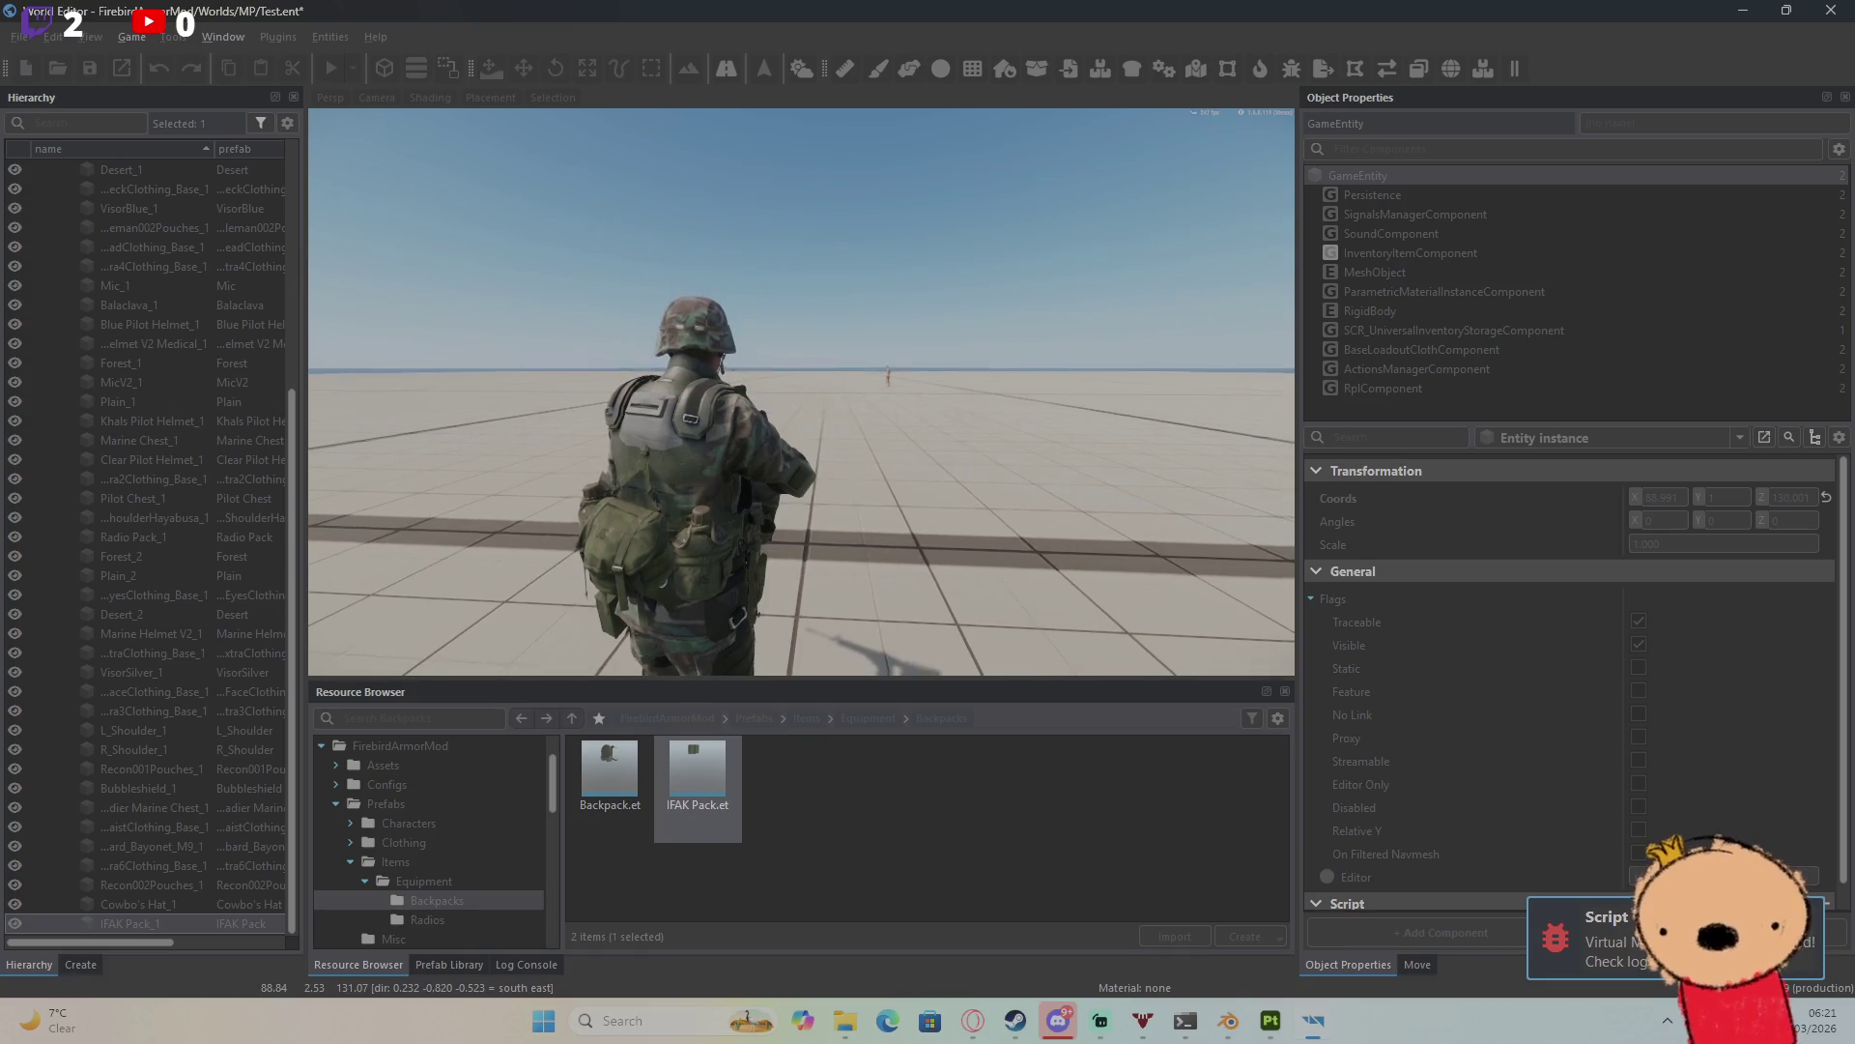
# Step: Stop play mode, save and close the Test world, and reopen IFAK Pack.et for editing
pyautogui.press('Escape')
pyautogui.click(1831, 9)
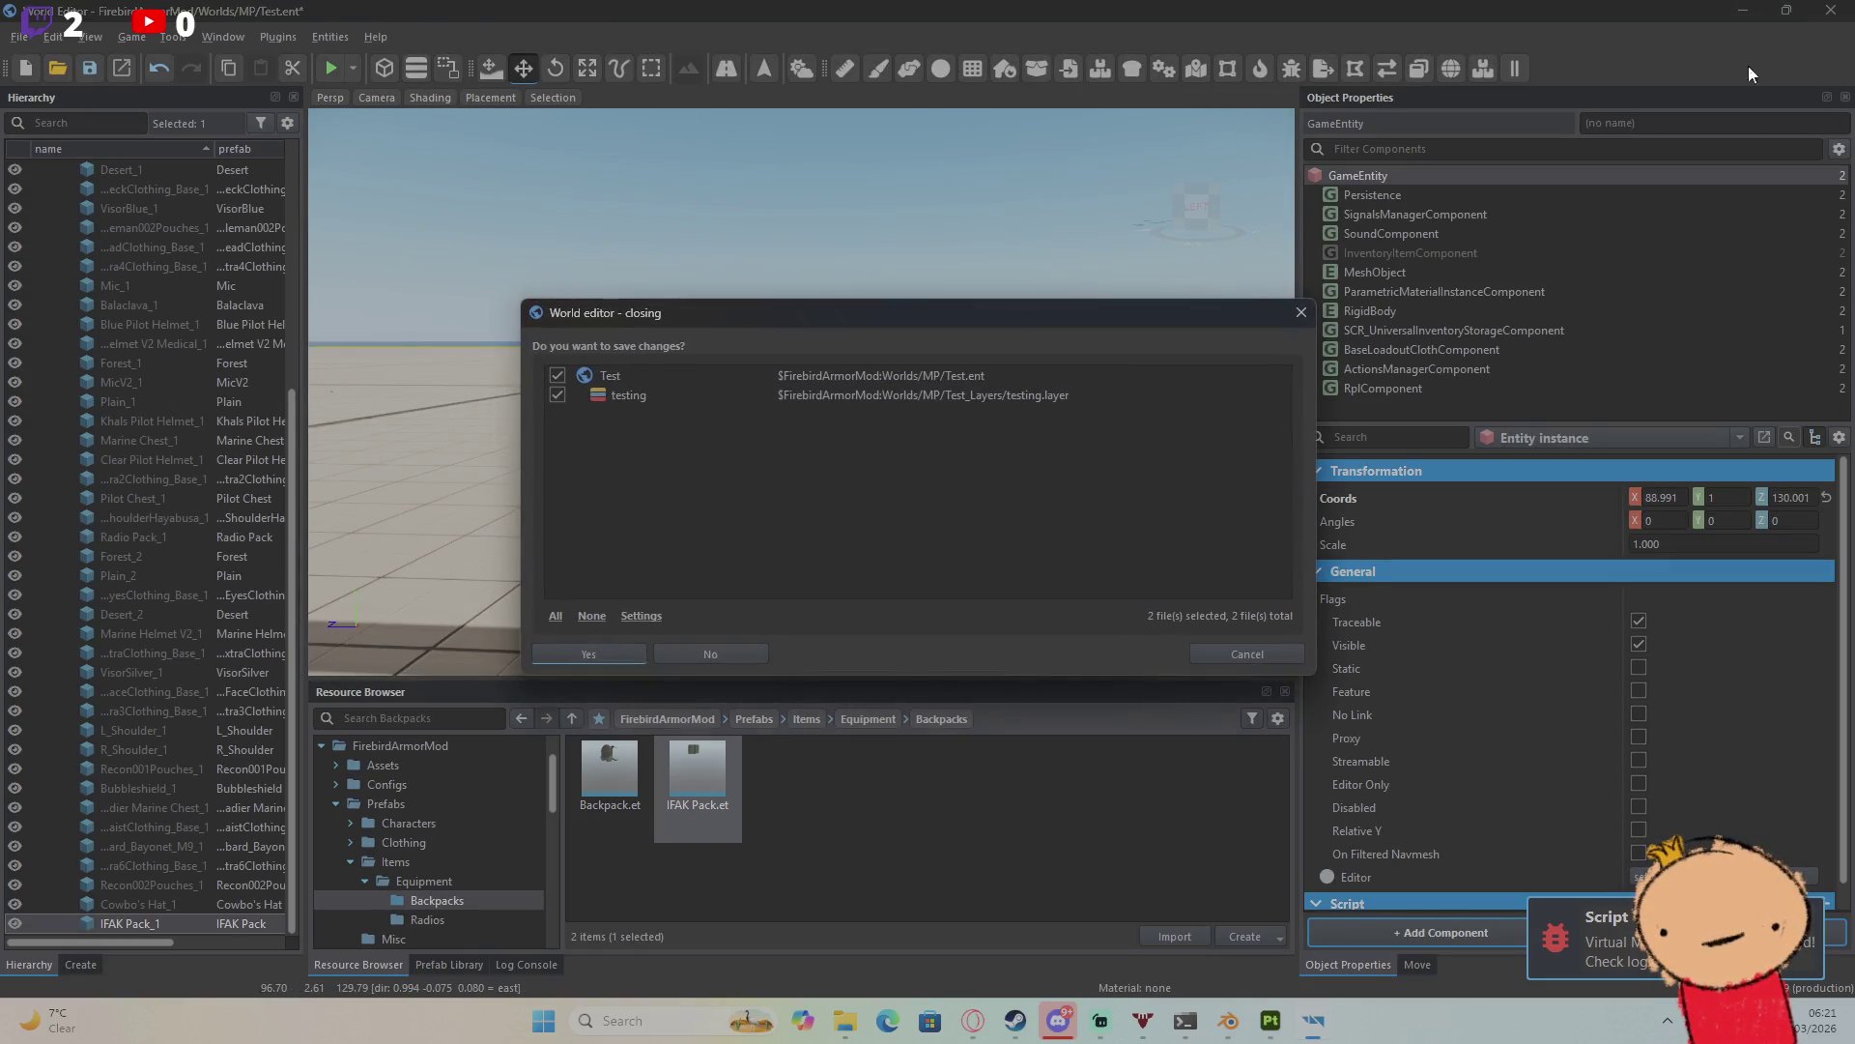
pyautogui.click(601, 658)
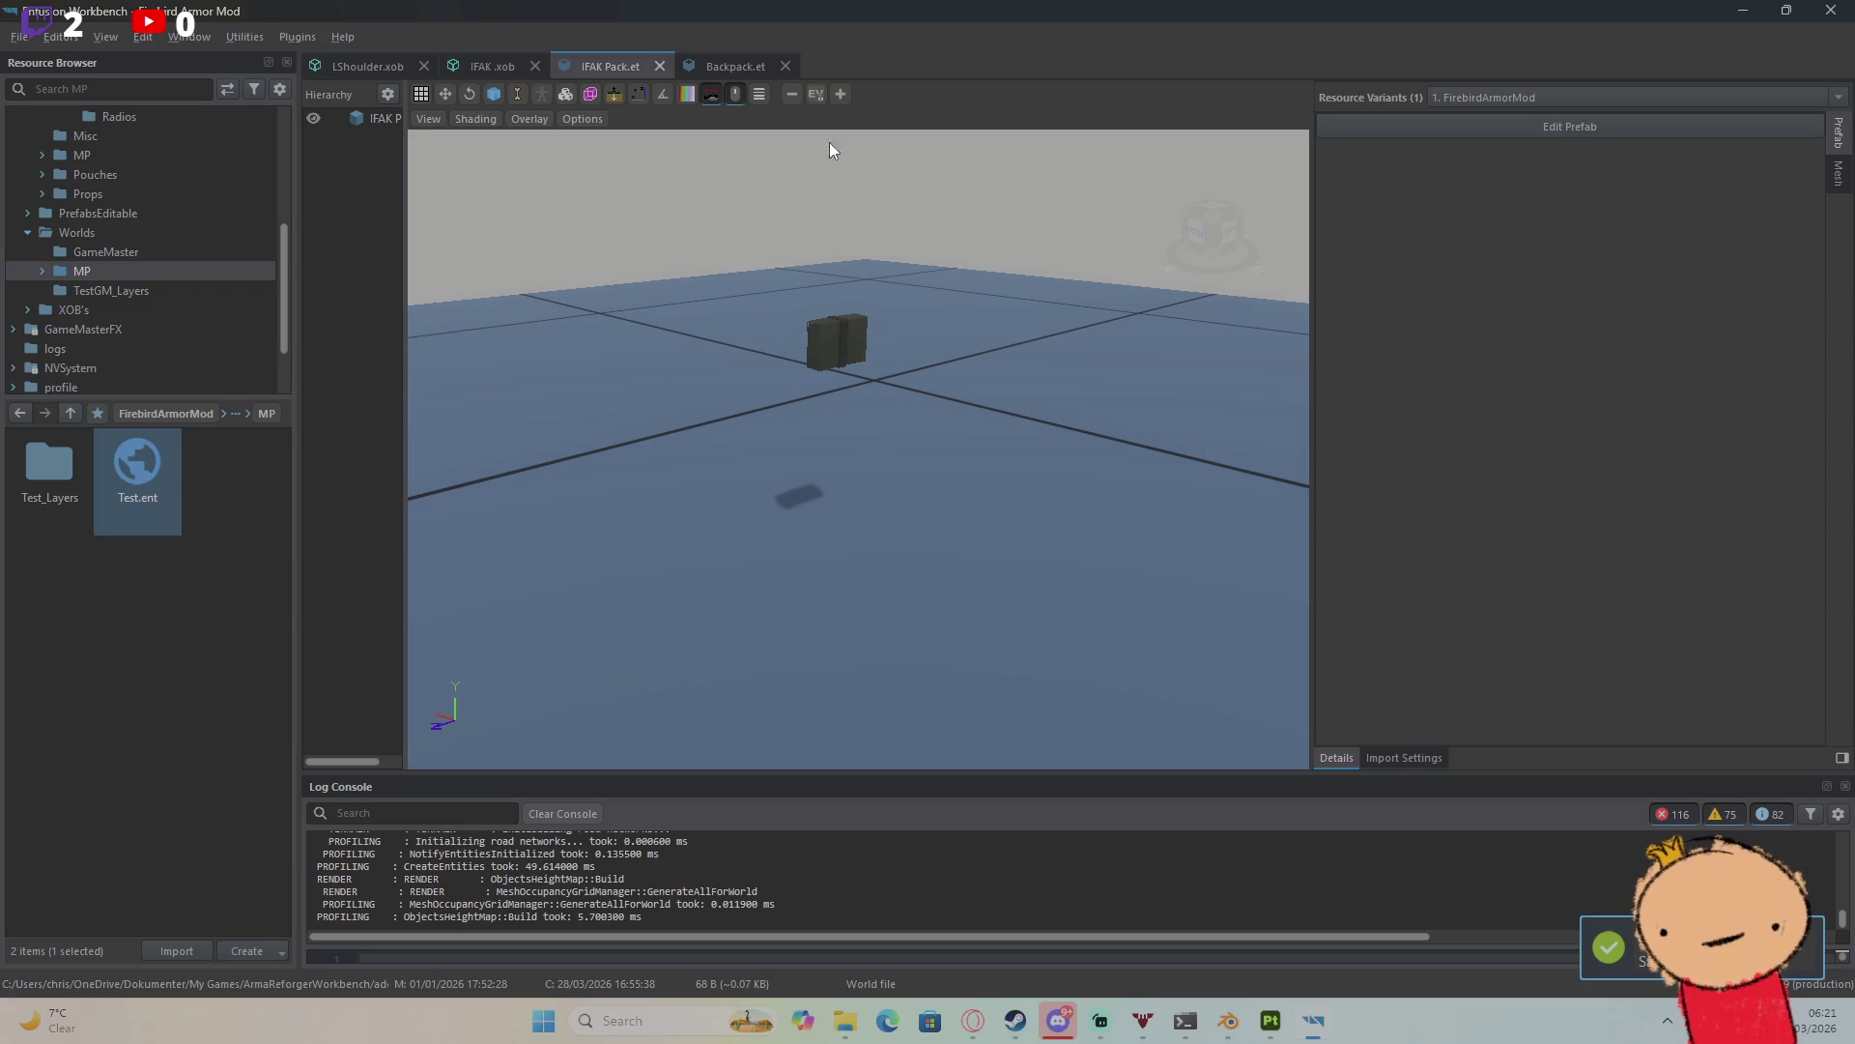
pyautogui.click(1367, 124)
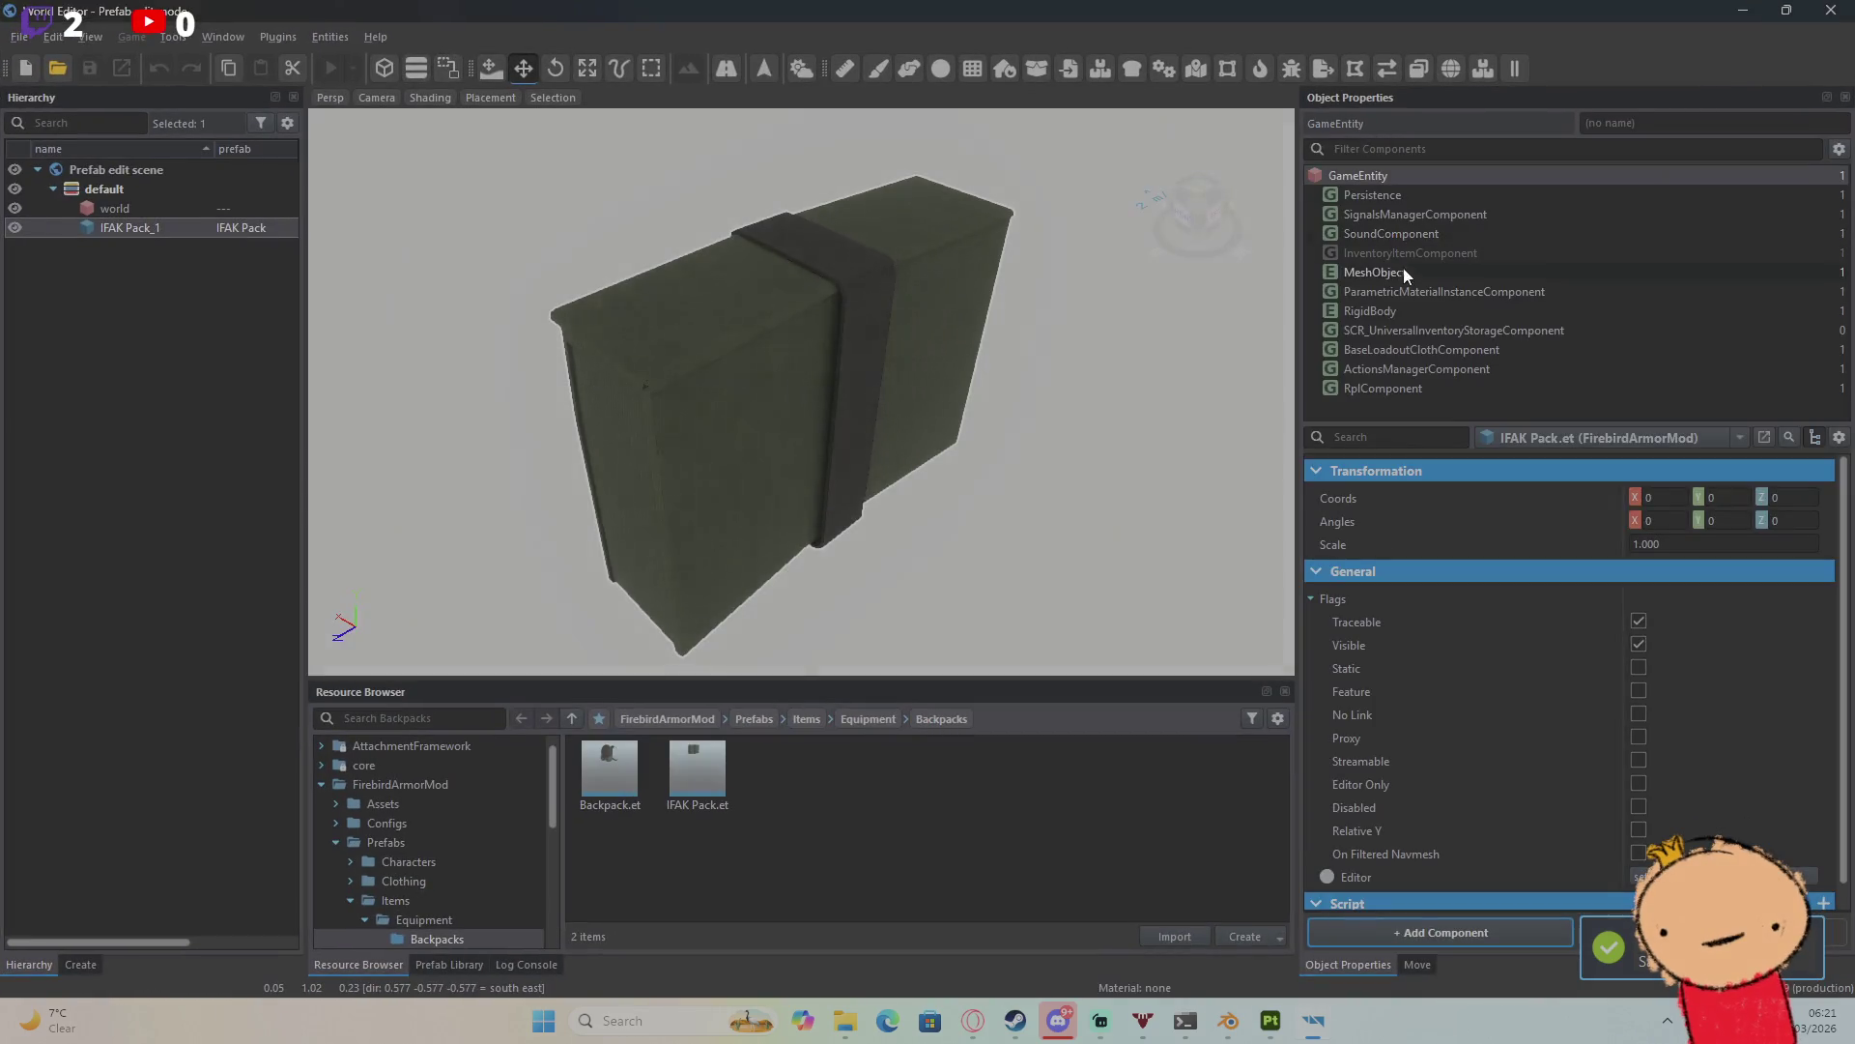
# Step: Enable the IFAK Pack's InventoryItemComponent
pyautogui.click(1451, 330)
pyautogui.click(1461, 259)
pyautogui.click(1639, 465)
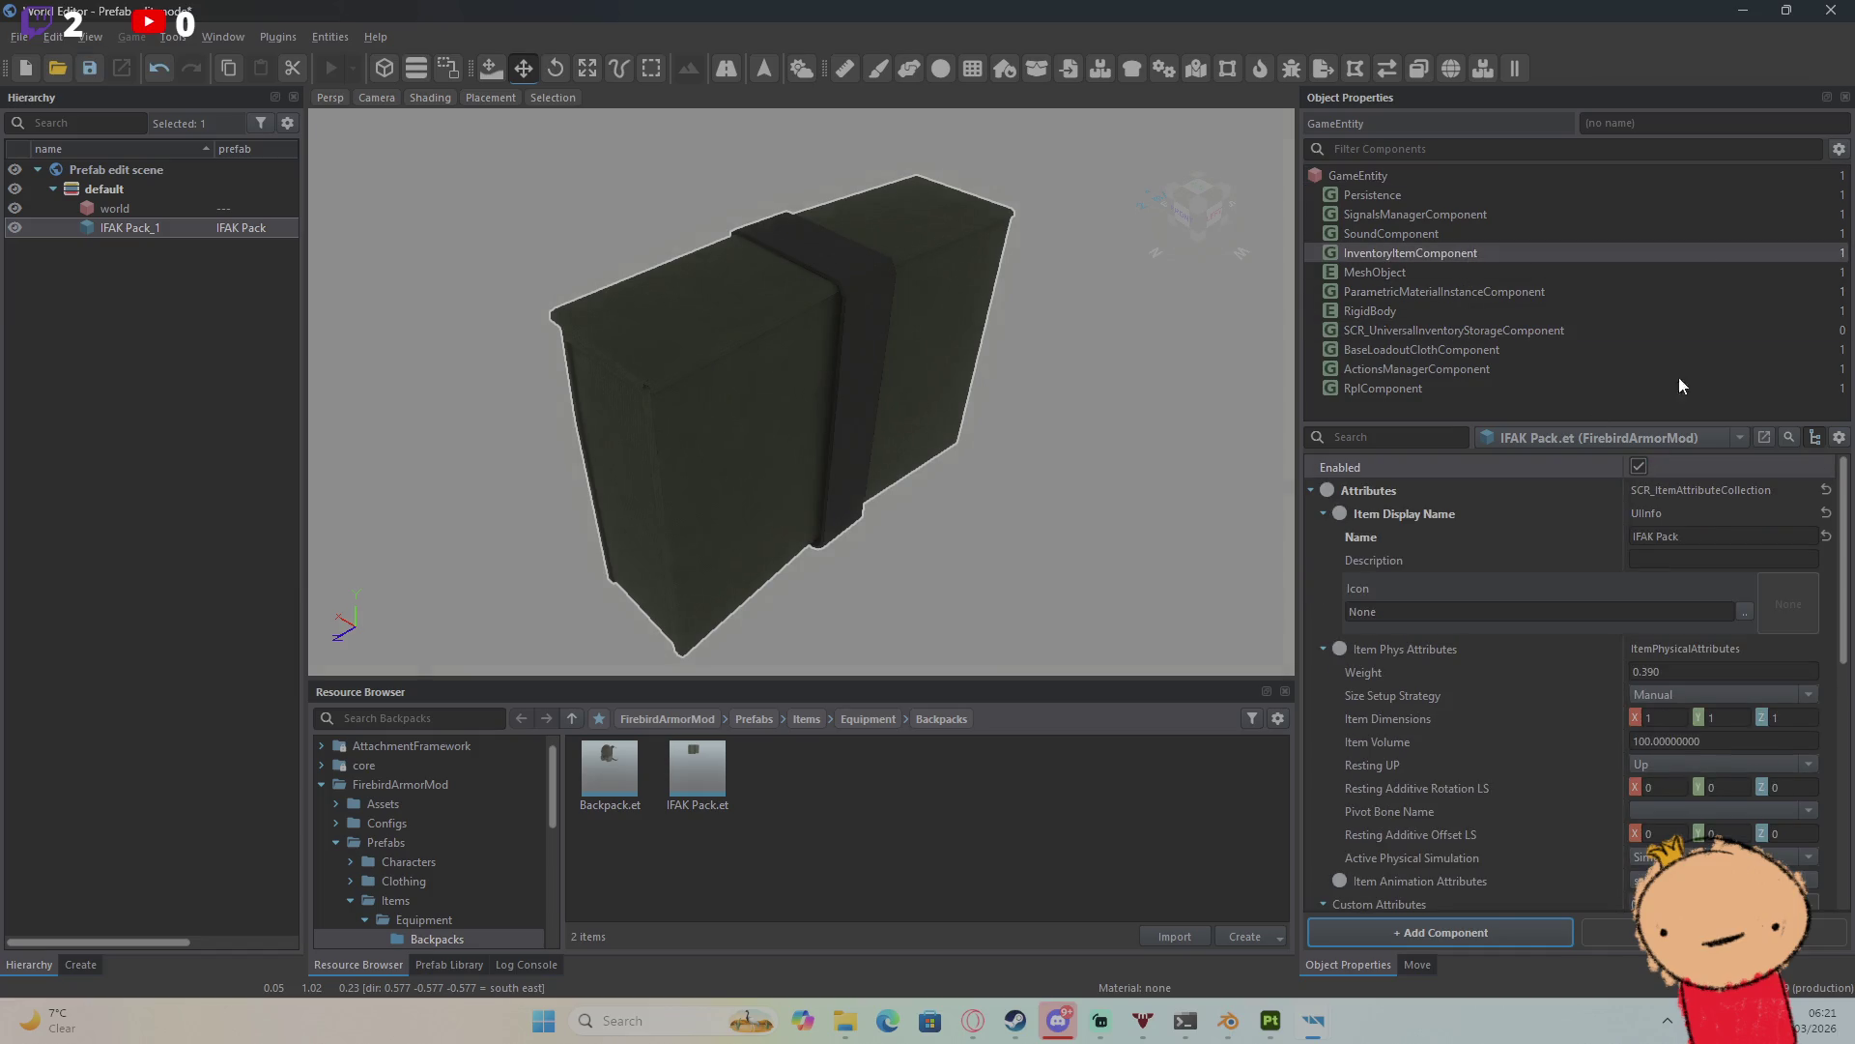
# Step: Reset the storage component's Attributes to unset and close the prefab editor
pyautogui.click(1684, 323)
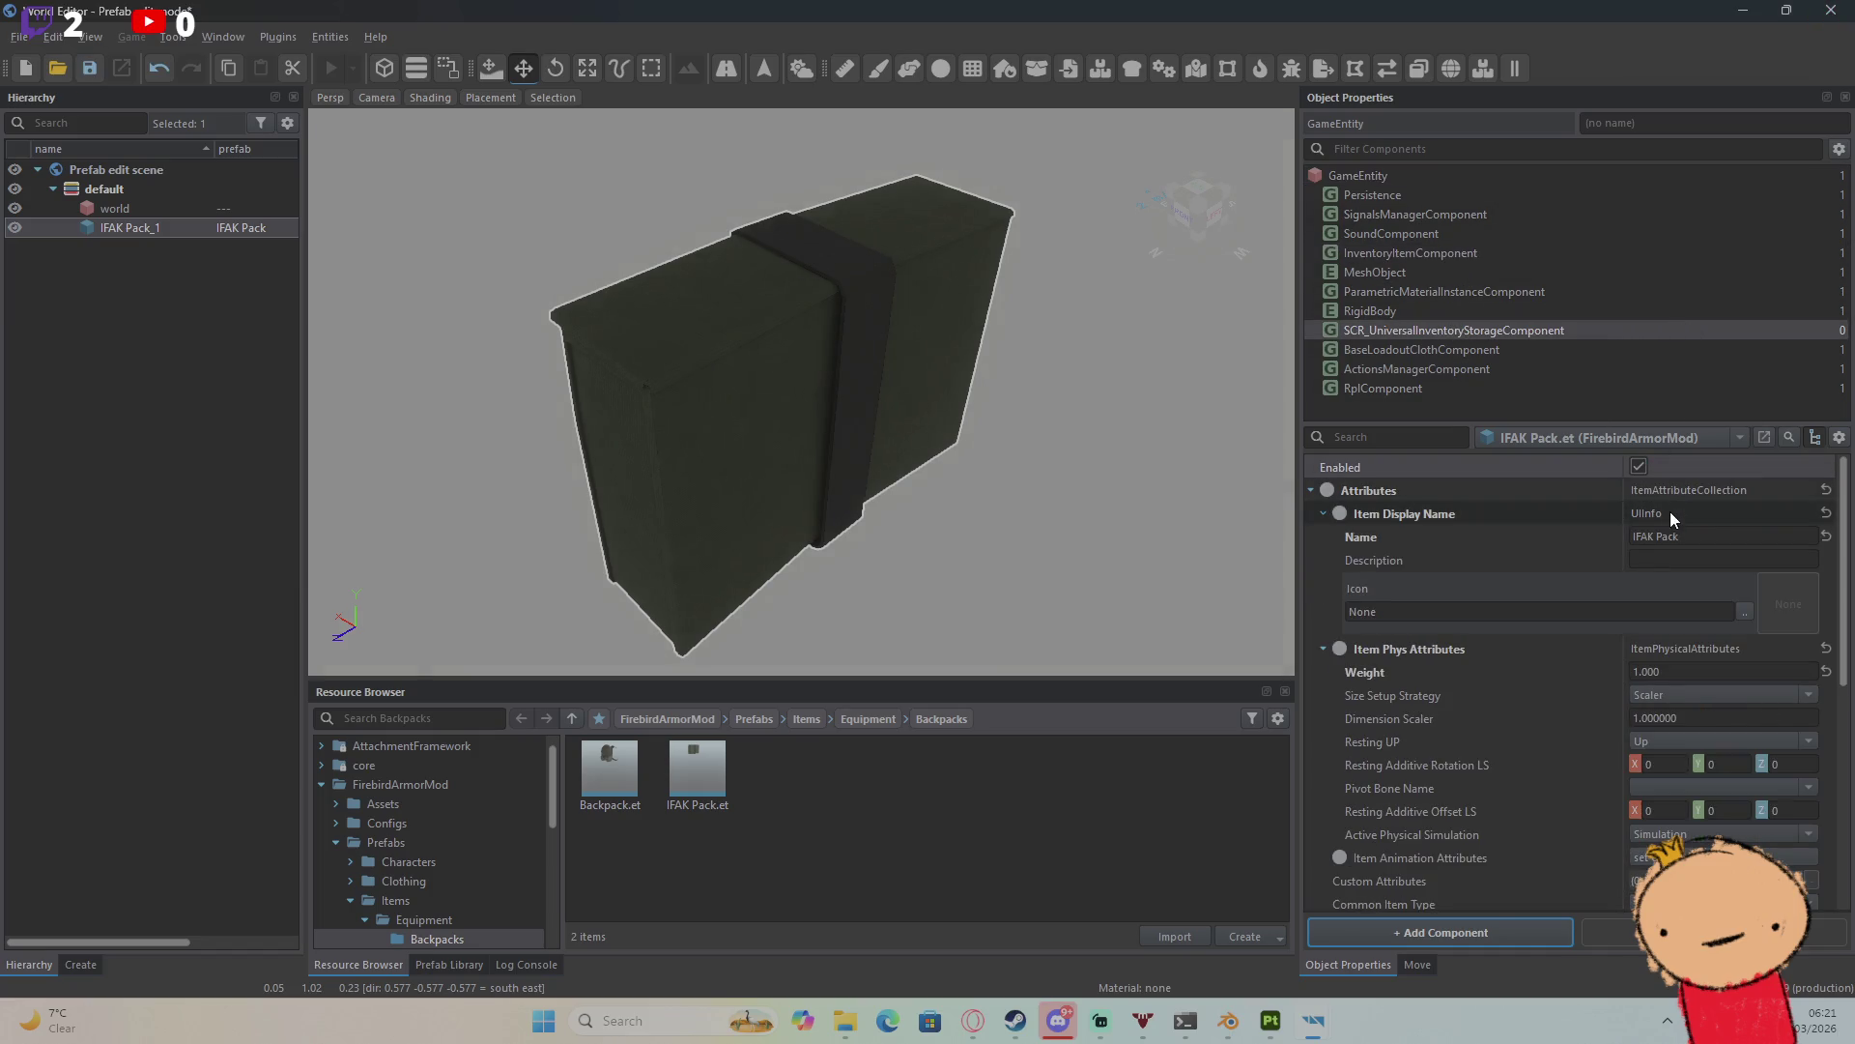
pyautogui.click(1826, 491)
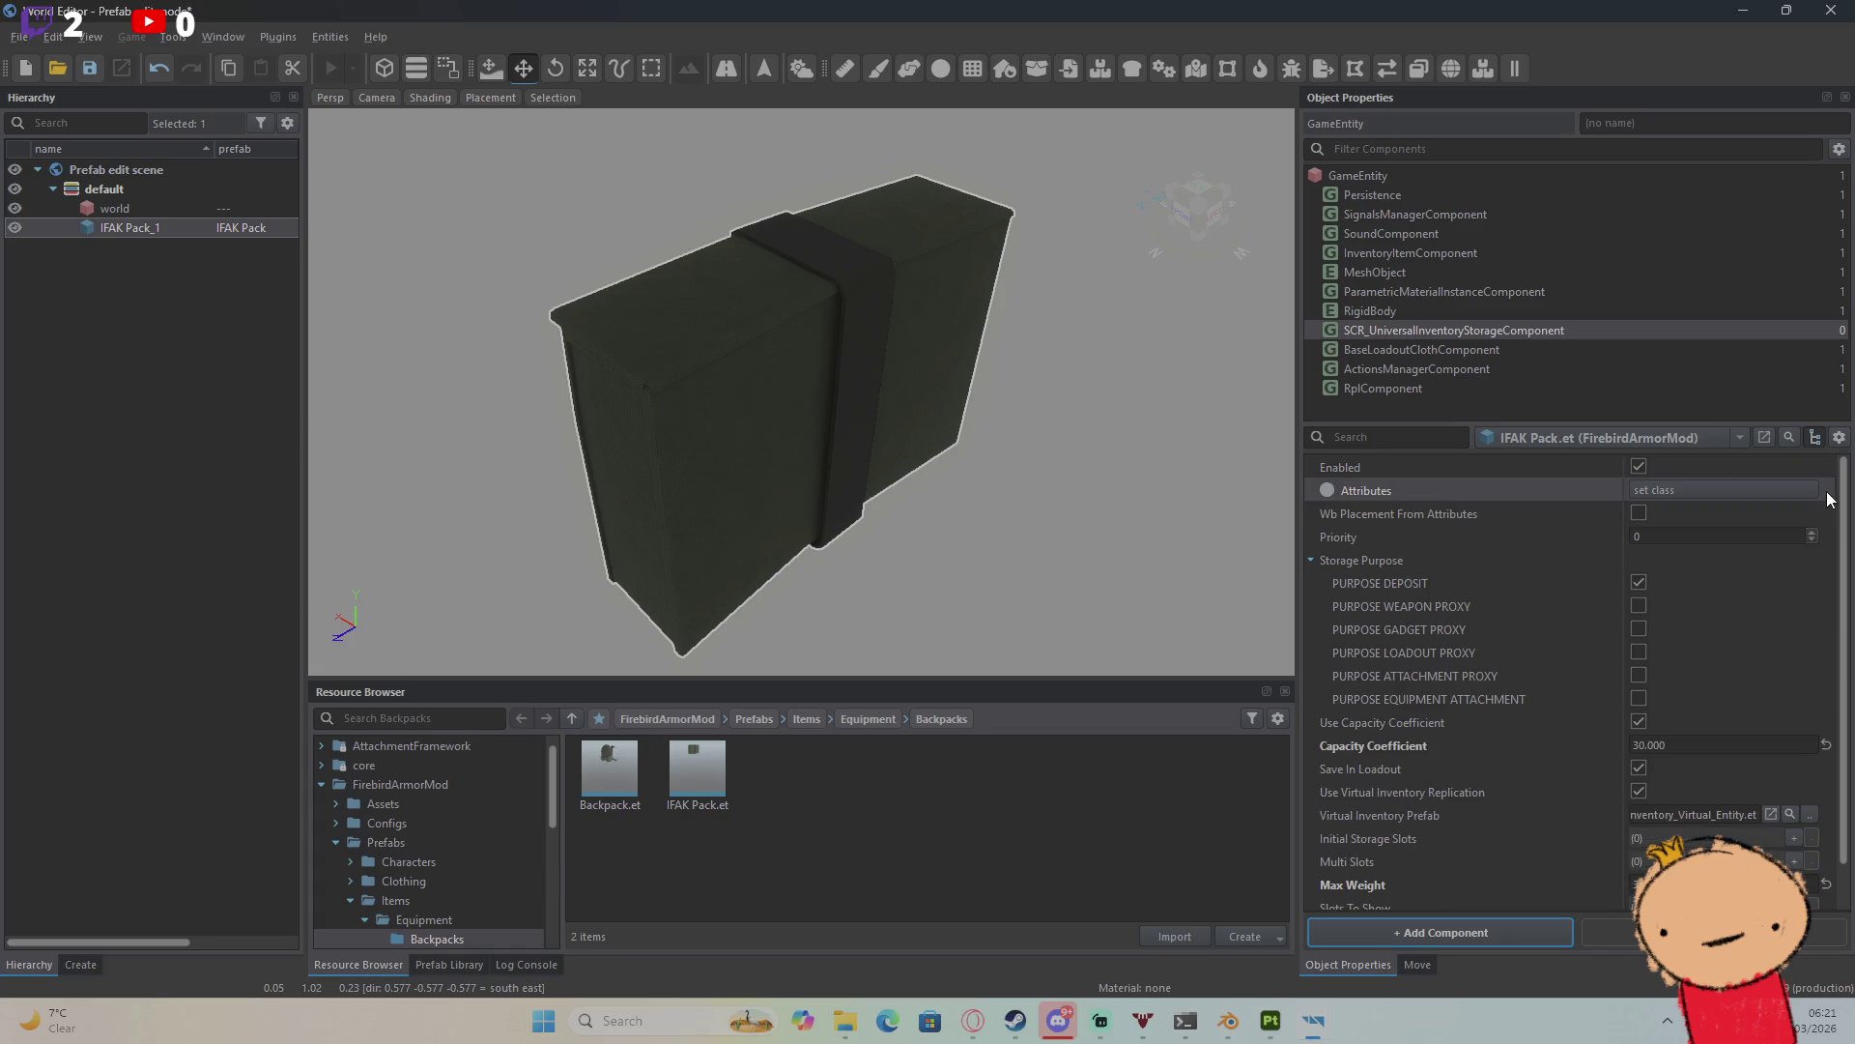
pyautogui.scroll(-2, 1778, 595)
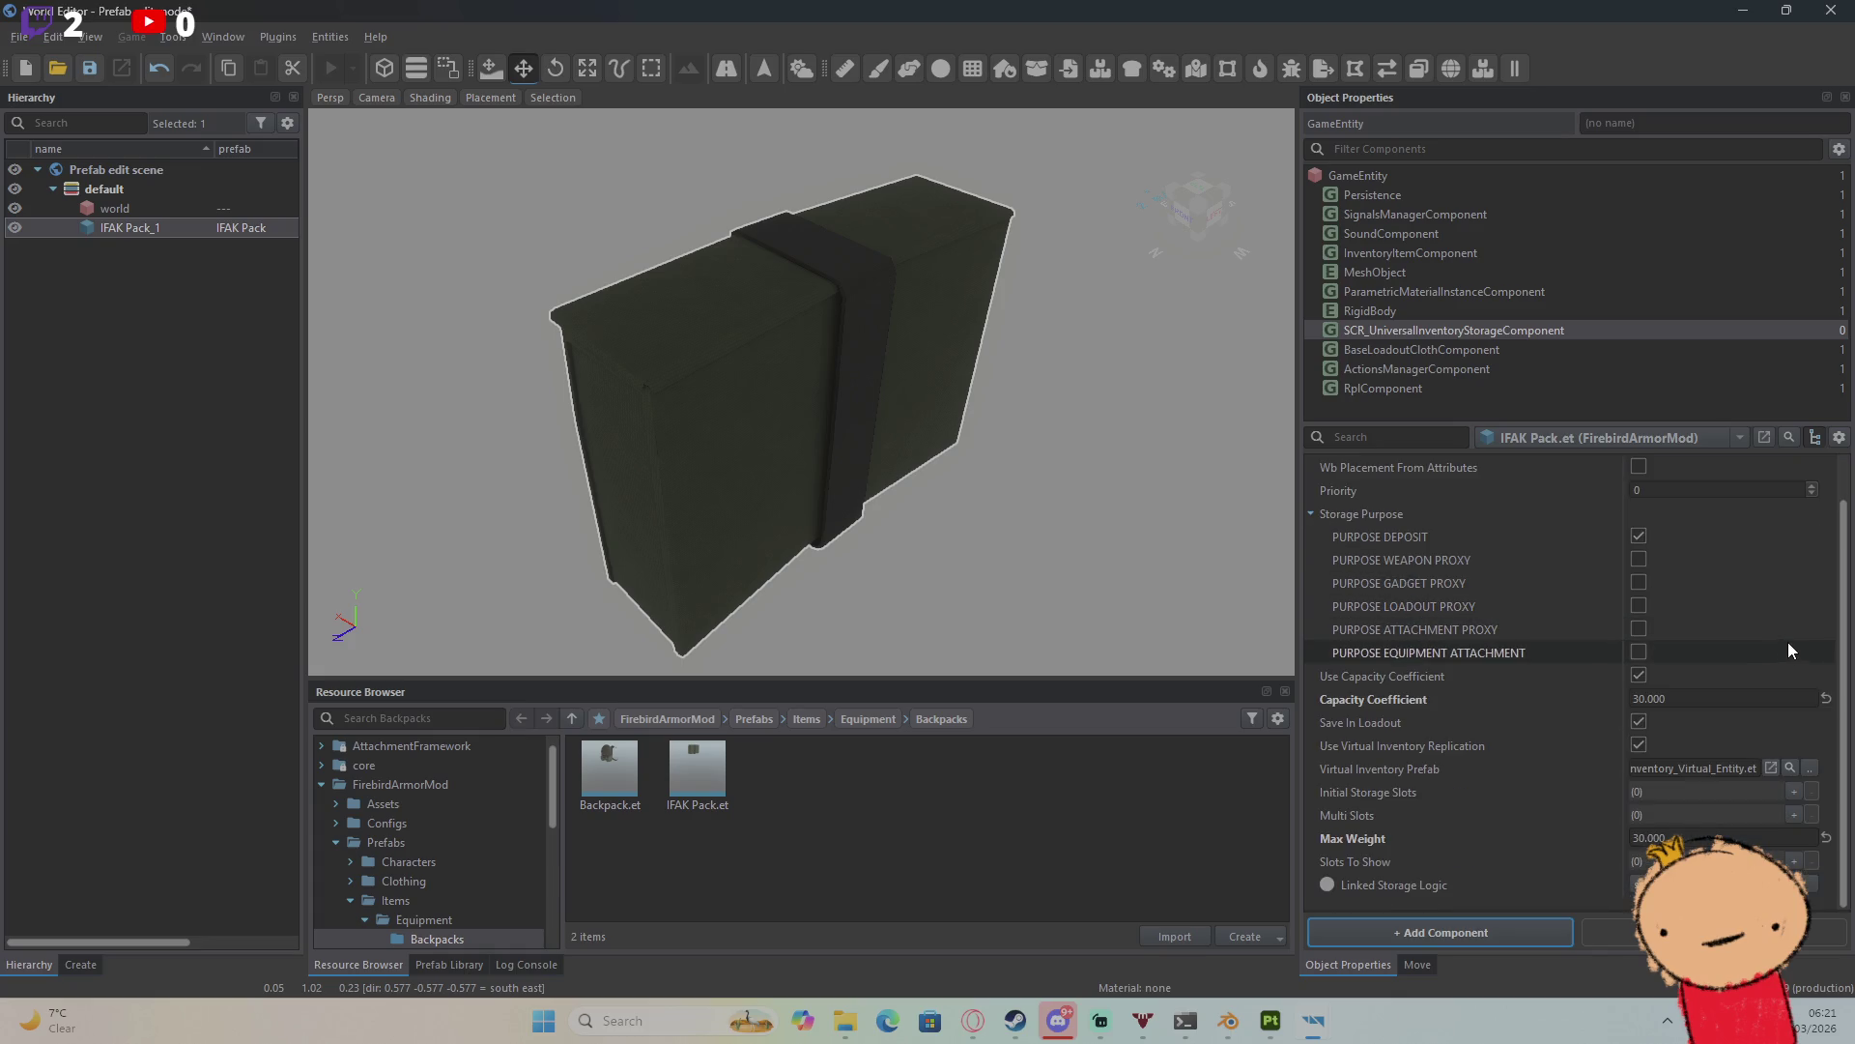
pyautogui.click(1830, 10)
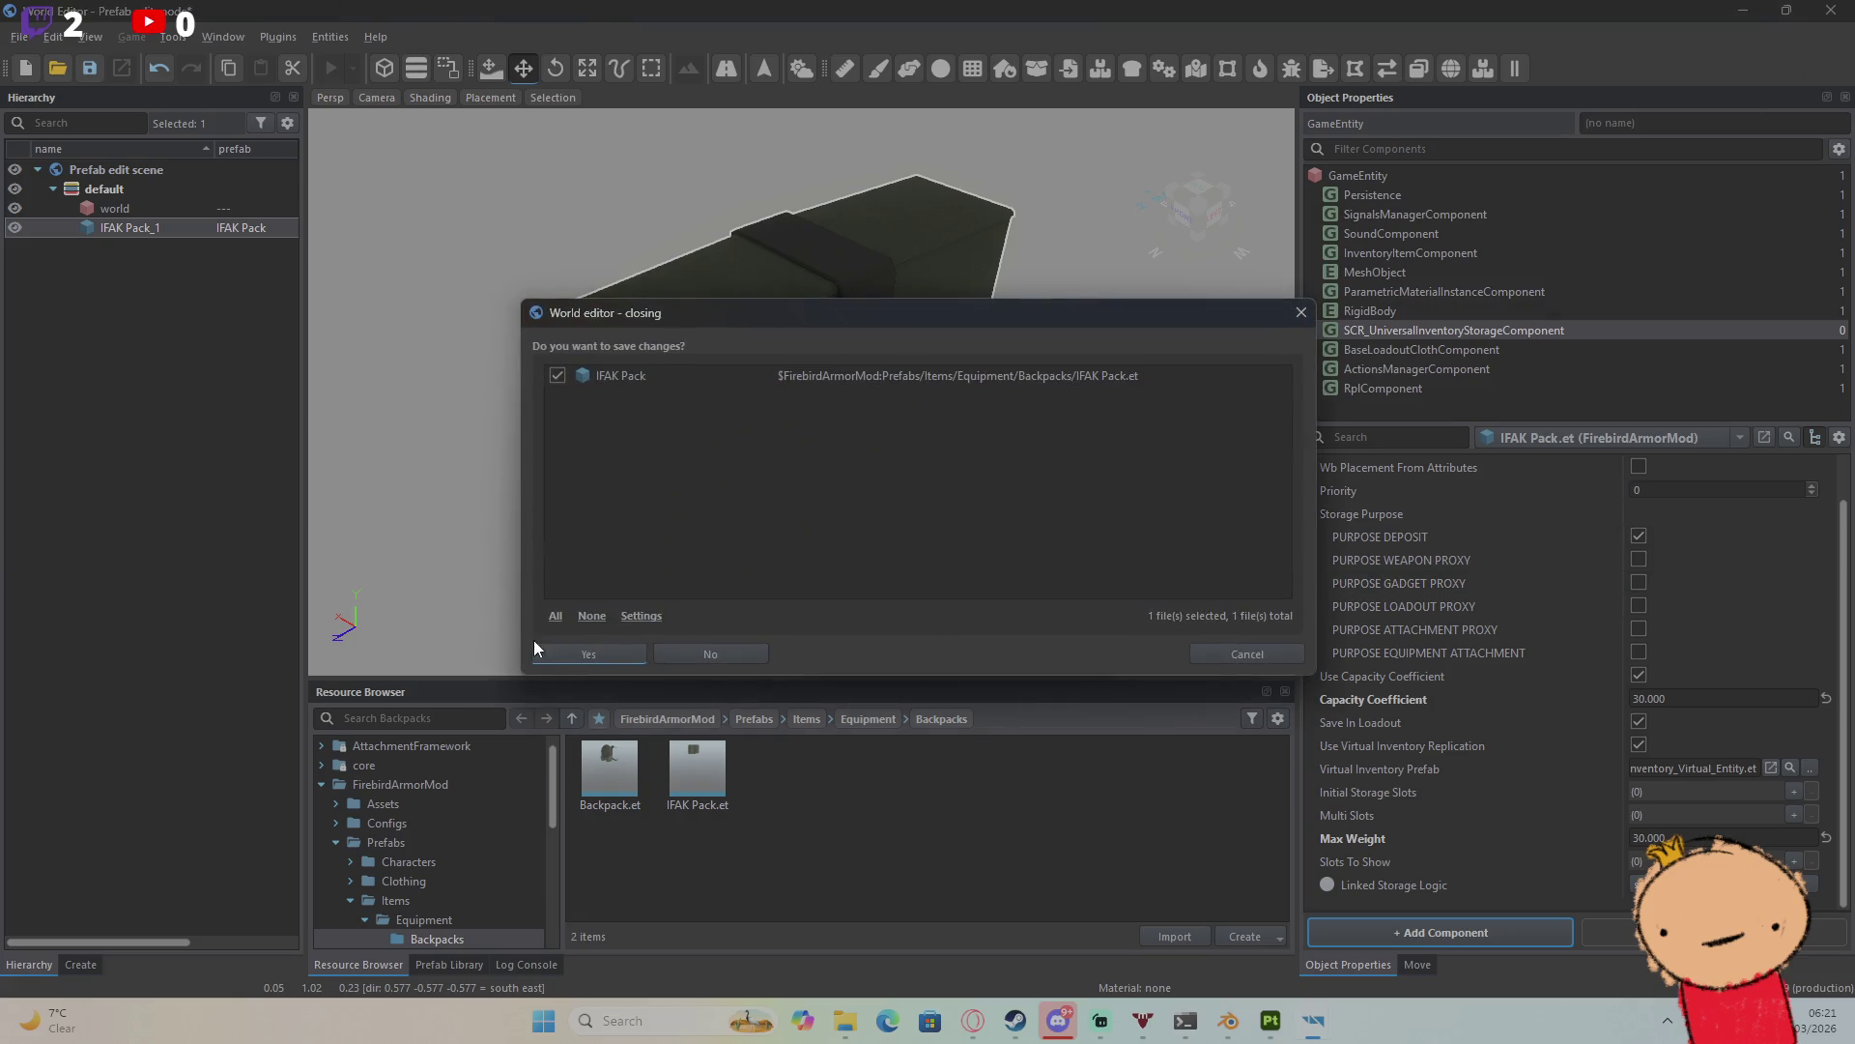
# Step: Save the IFAK Pack prefab, open the Test world, and start play mode
pyautogui.click(565, 650)
pyautogui.doubleClick(157, 478)
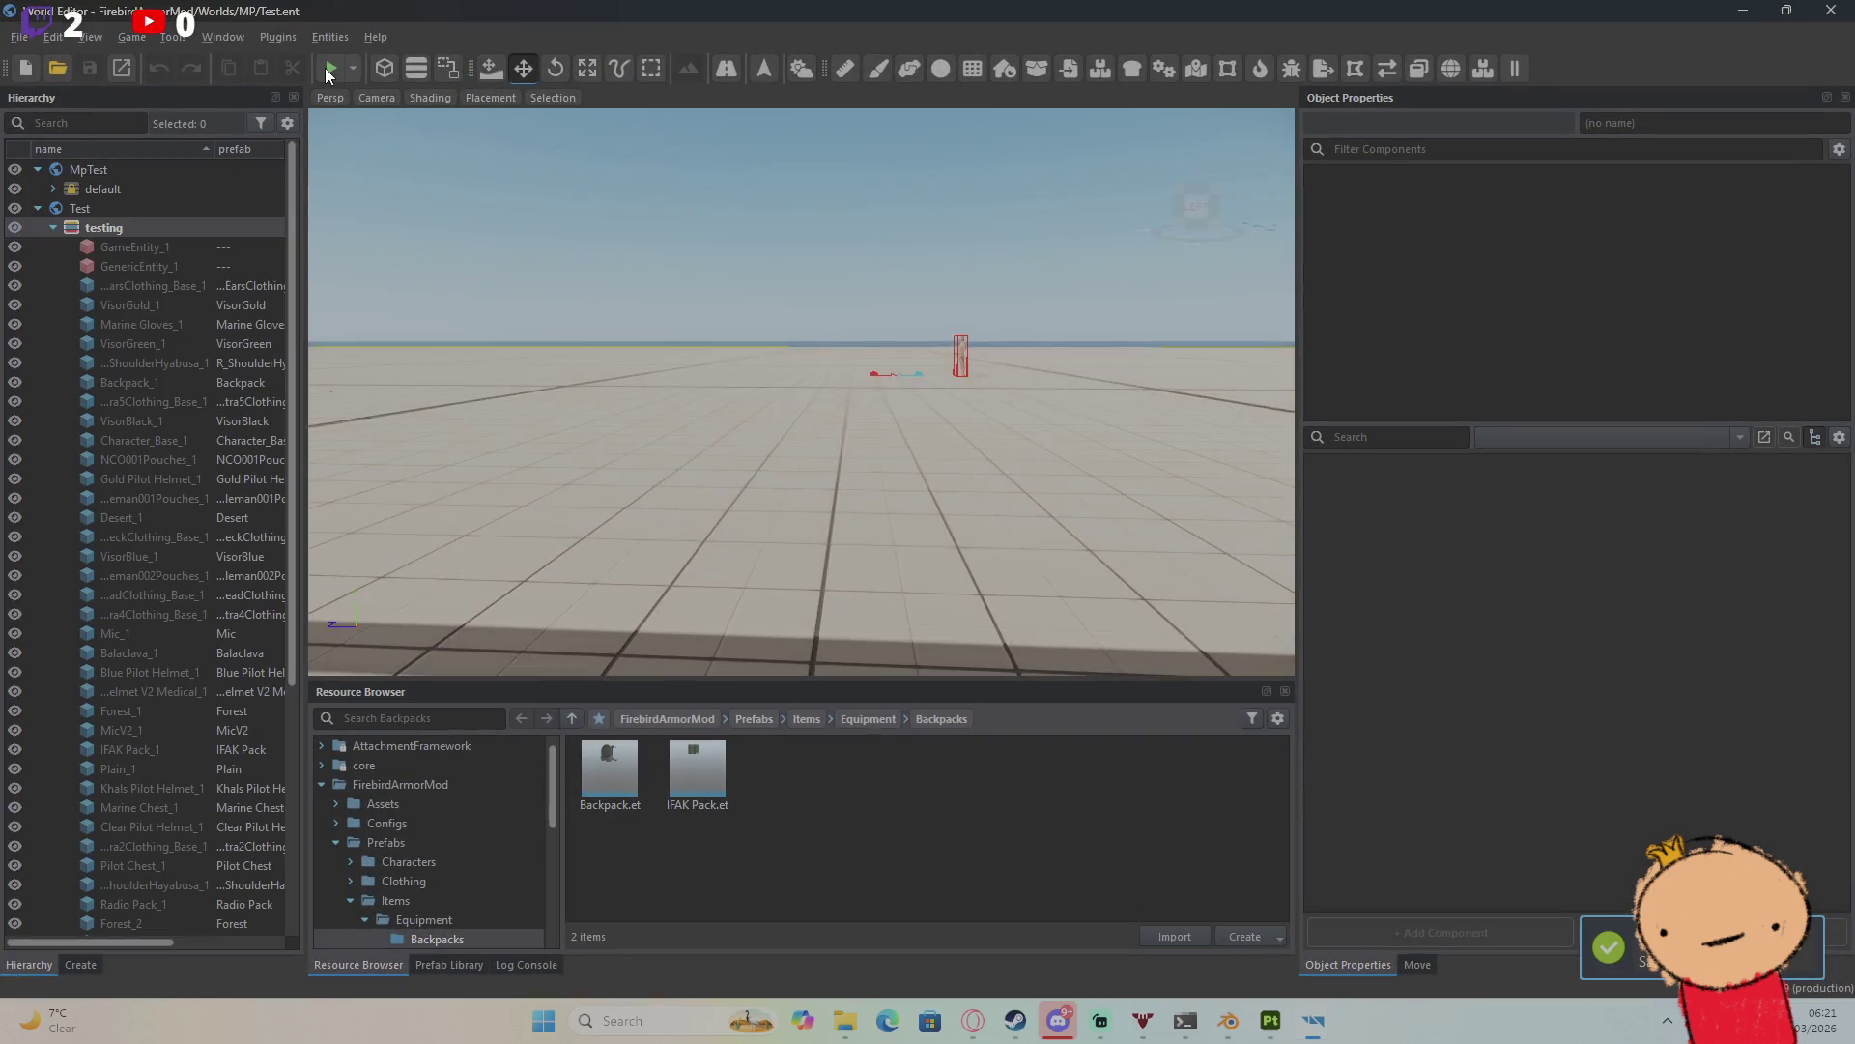
pyautogui.click(325, 67)
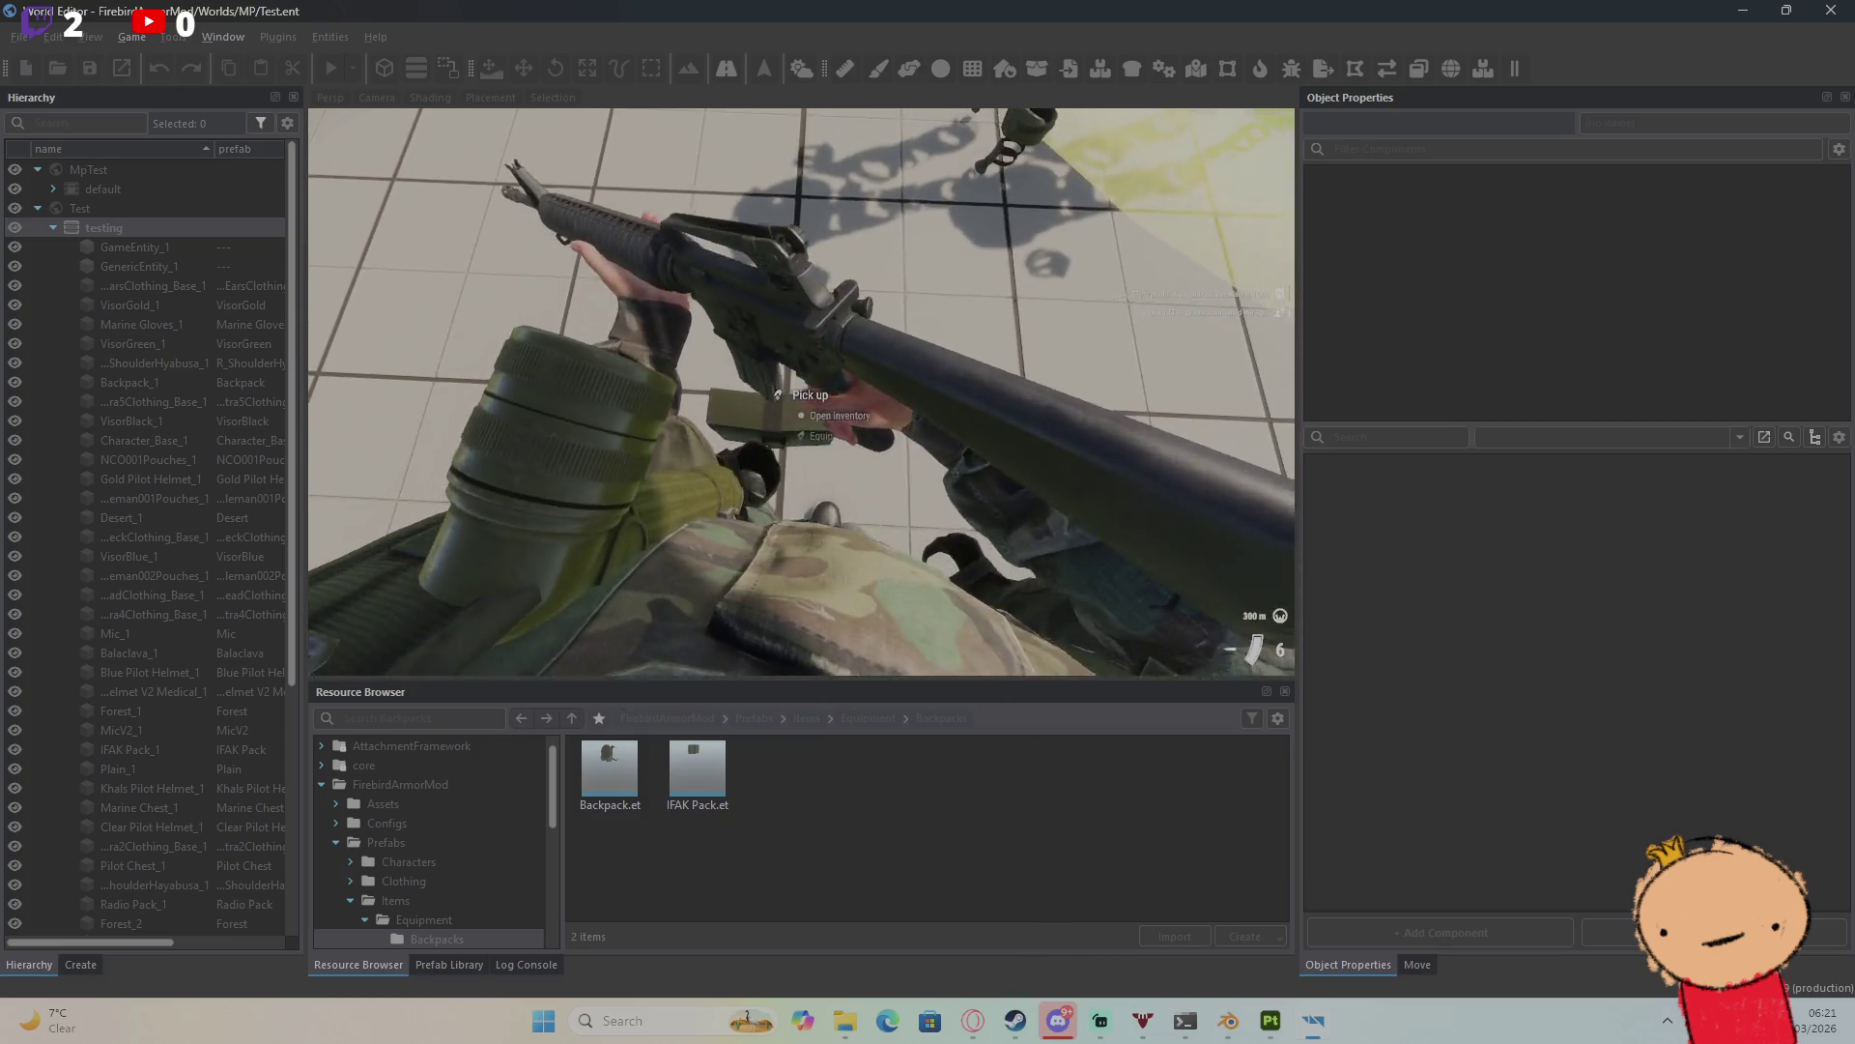
pyautogui.press('i')
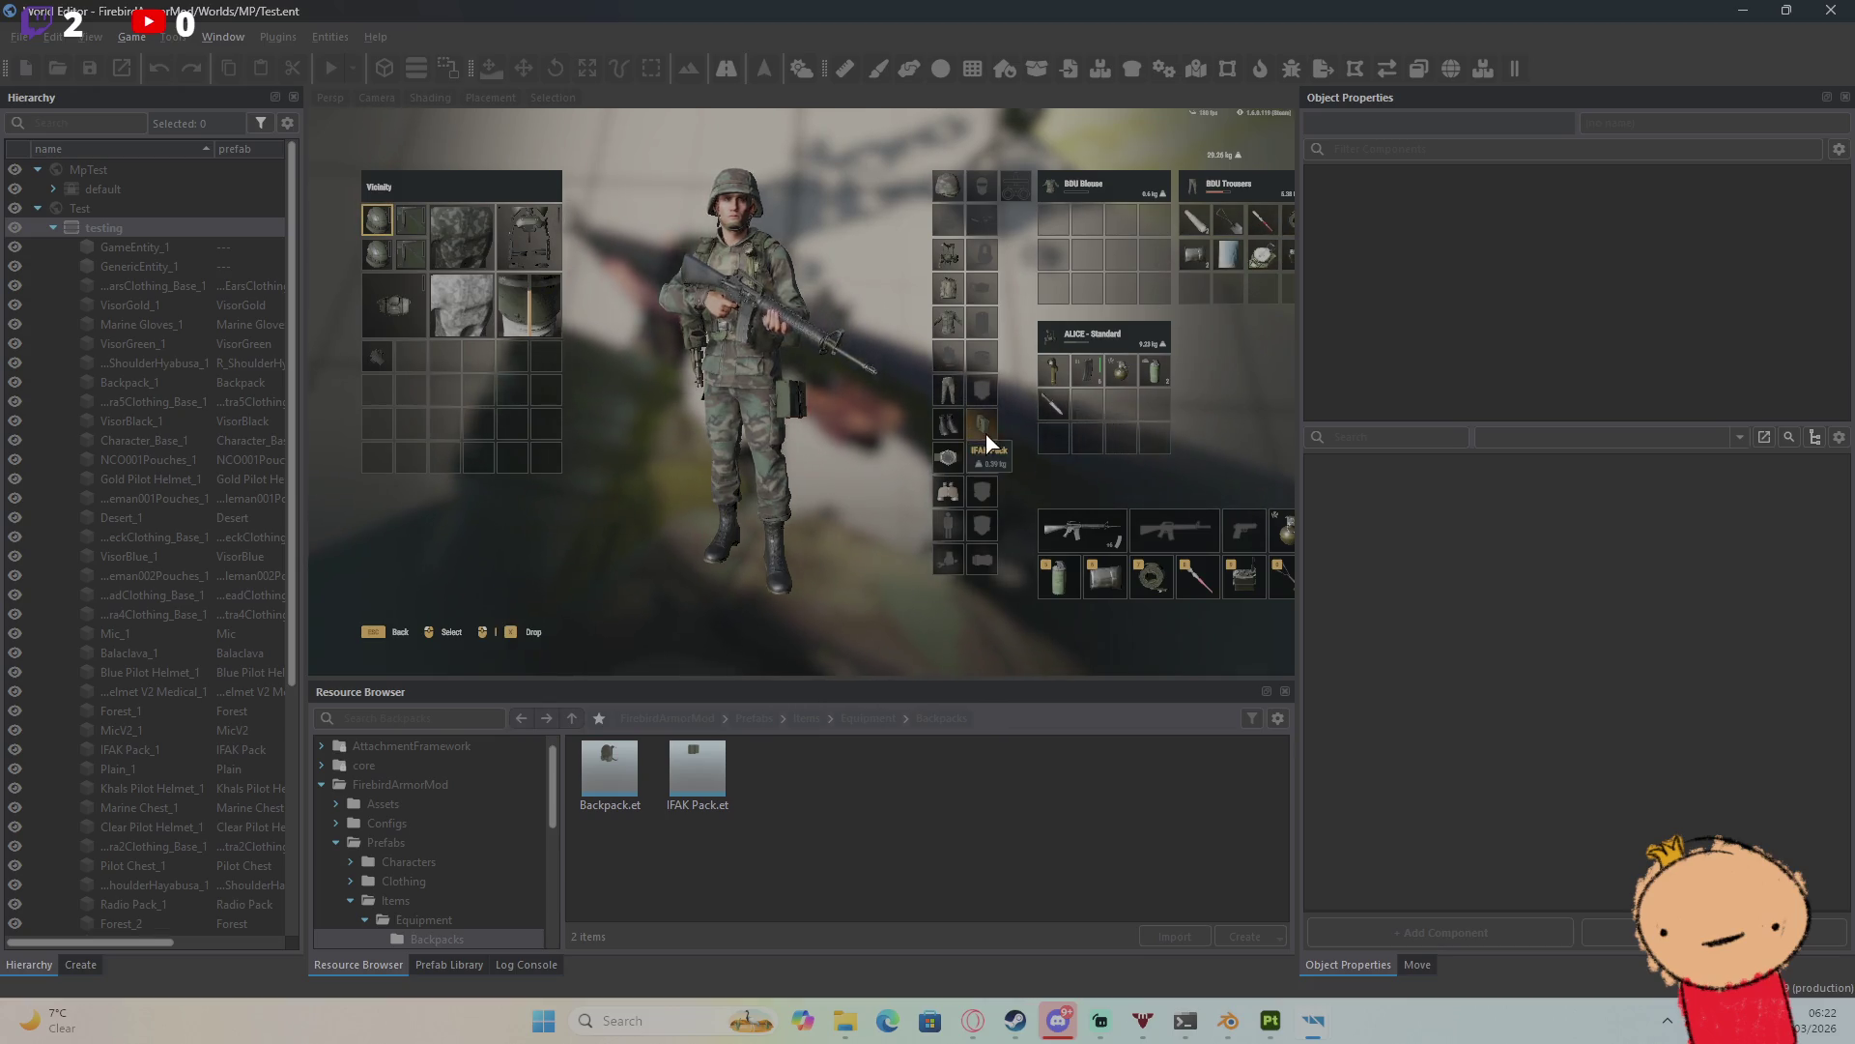
pyautogui.press('Escape')
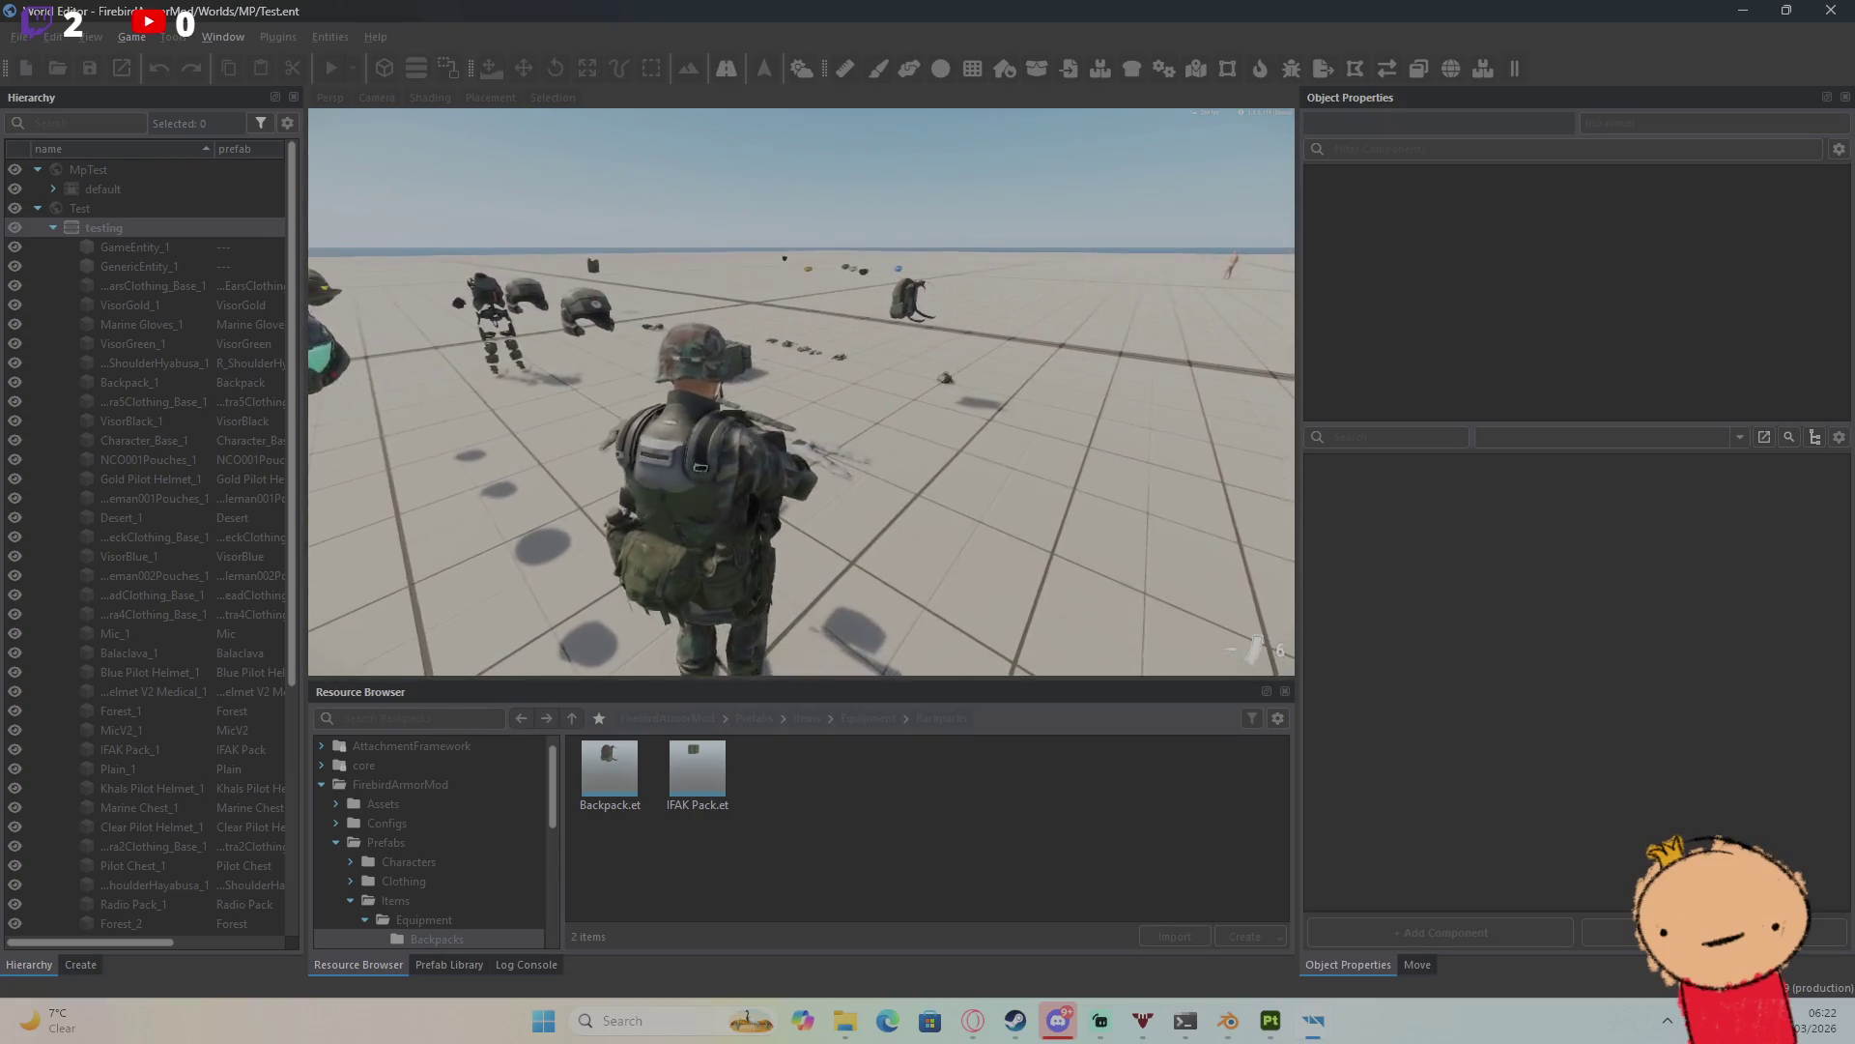
# Step: Drop the ALICE pack, BDU Blouse and BDU Trousers from the inventory to the ground
pyautogui.press('i')
pyautogui.middleClick(953, 259)
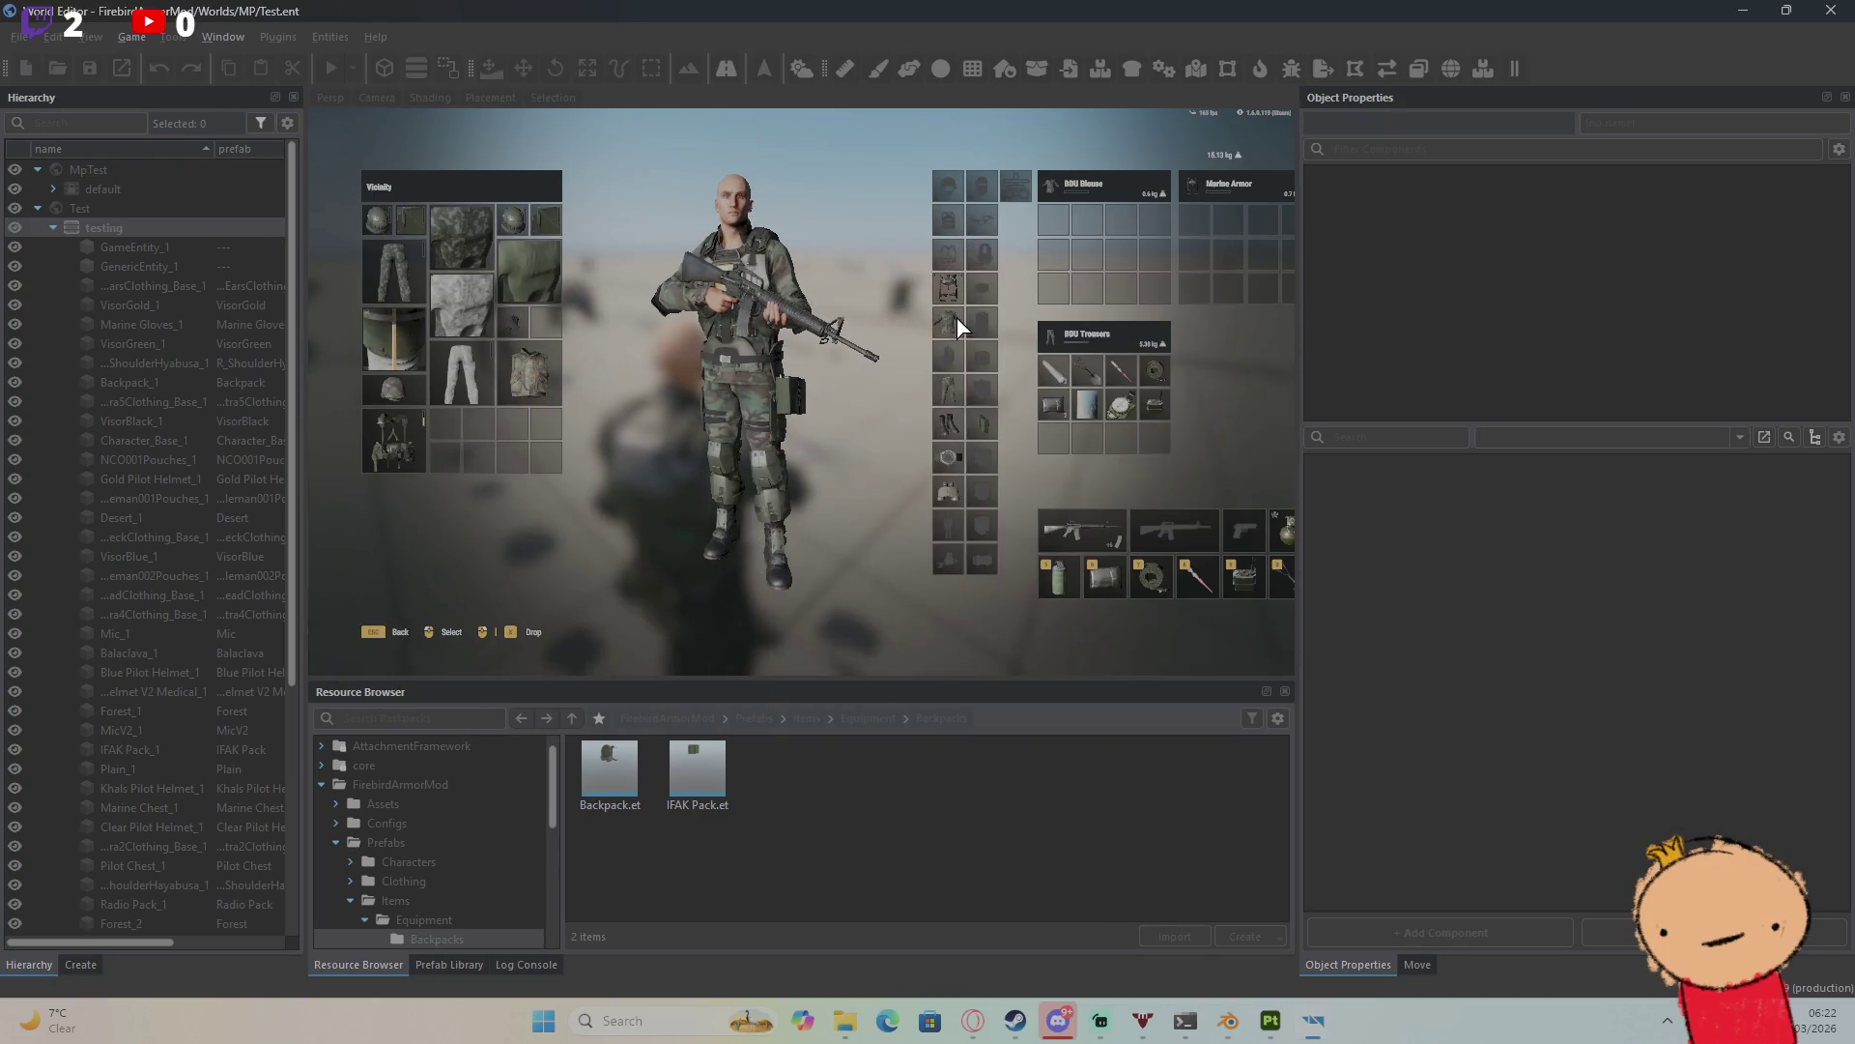
pyautogui.middleClick(957, 318)
pyautogui.middleClick(950, 392)
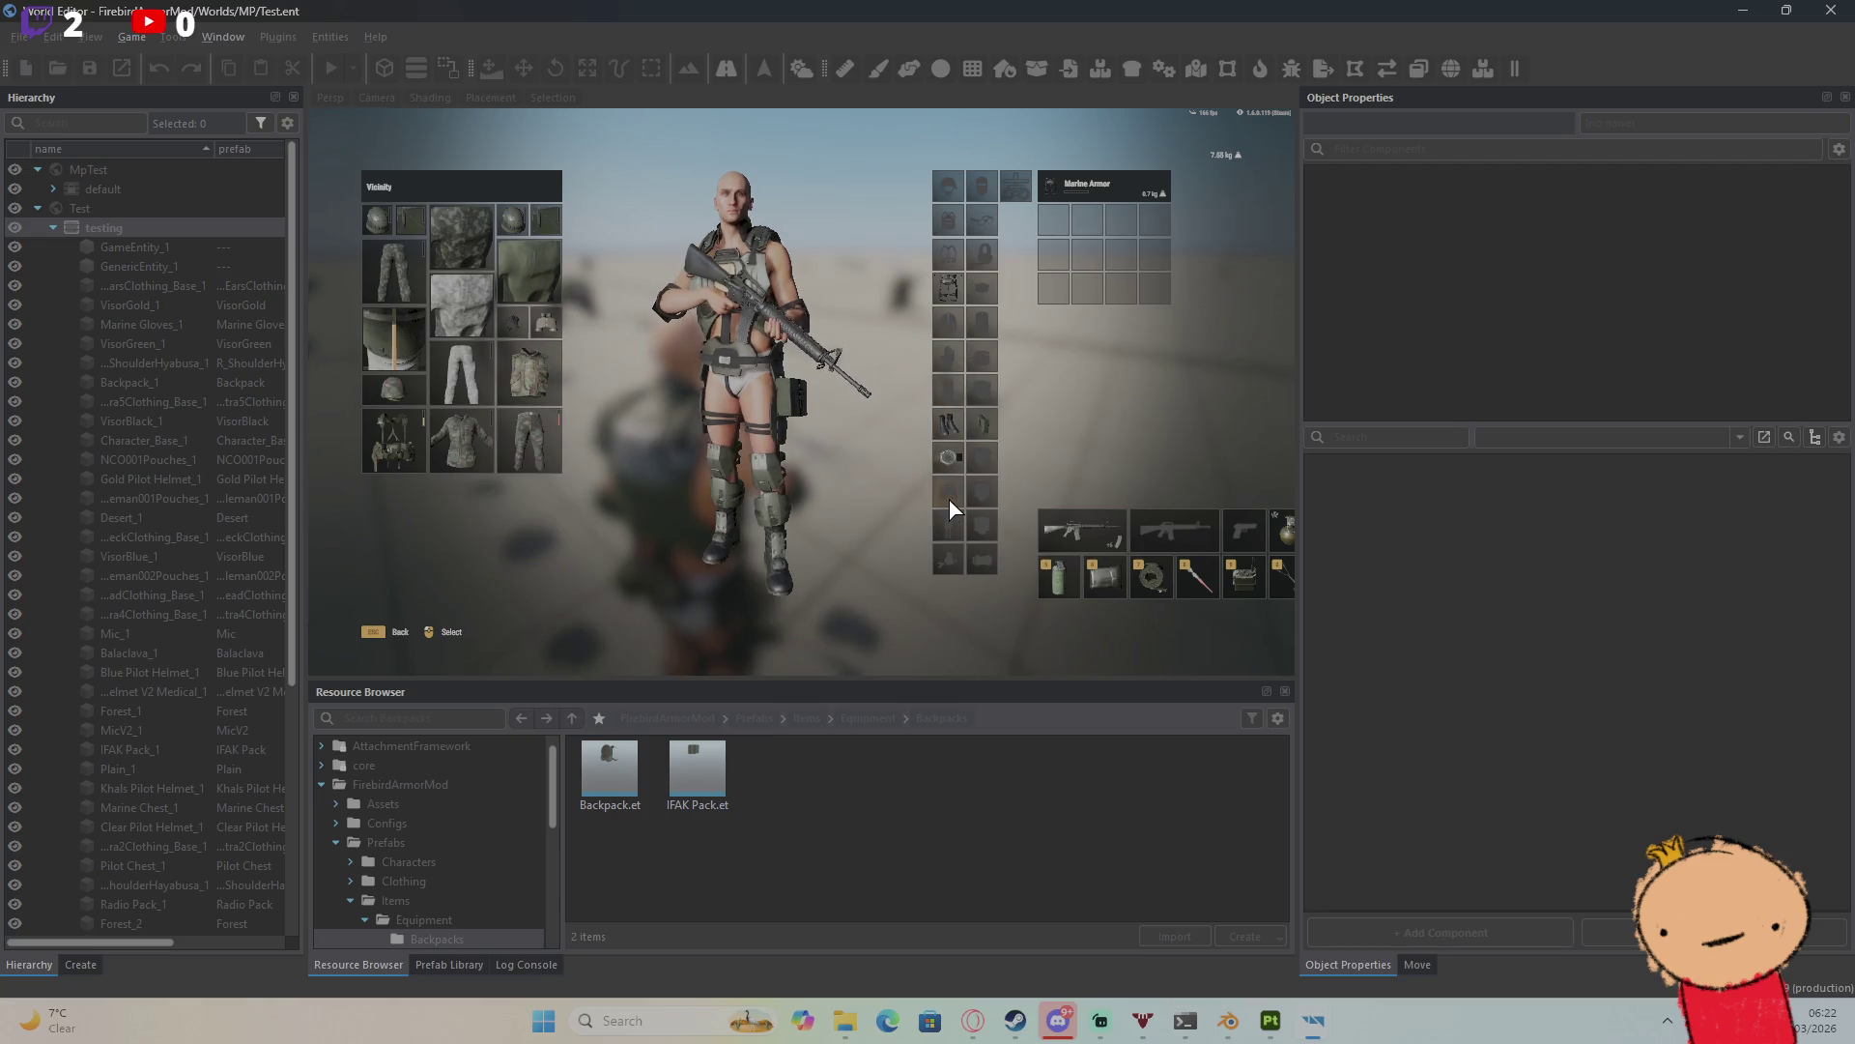
pyautogui.press('Escape')
# Step: Unequip the IFAK Pack into the vicinity from the inventory
pyautogui.press('w')
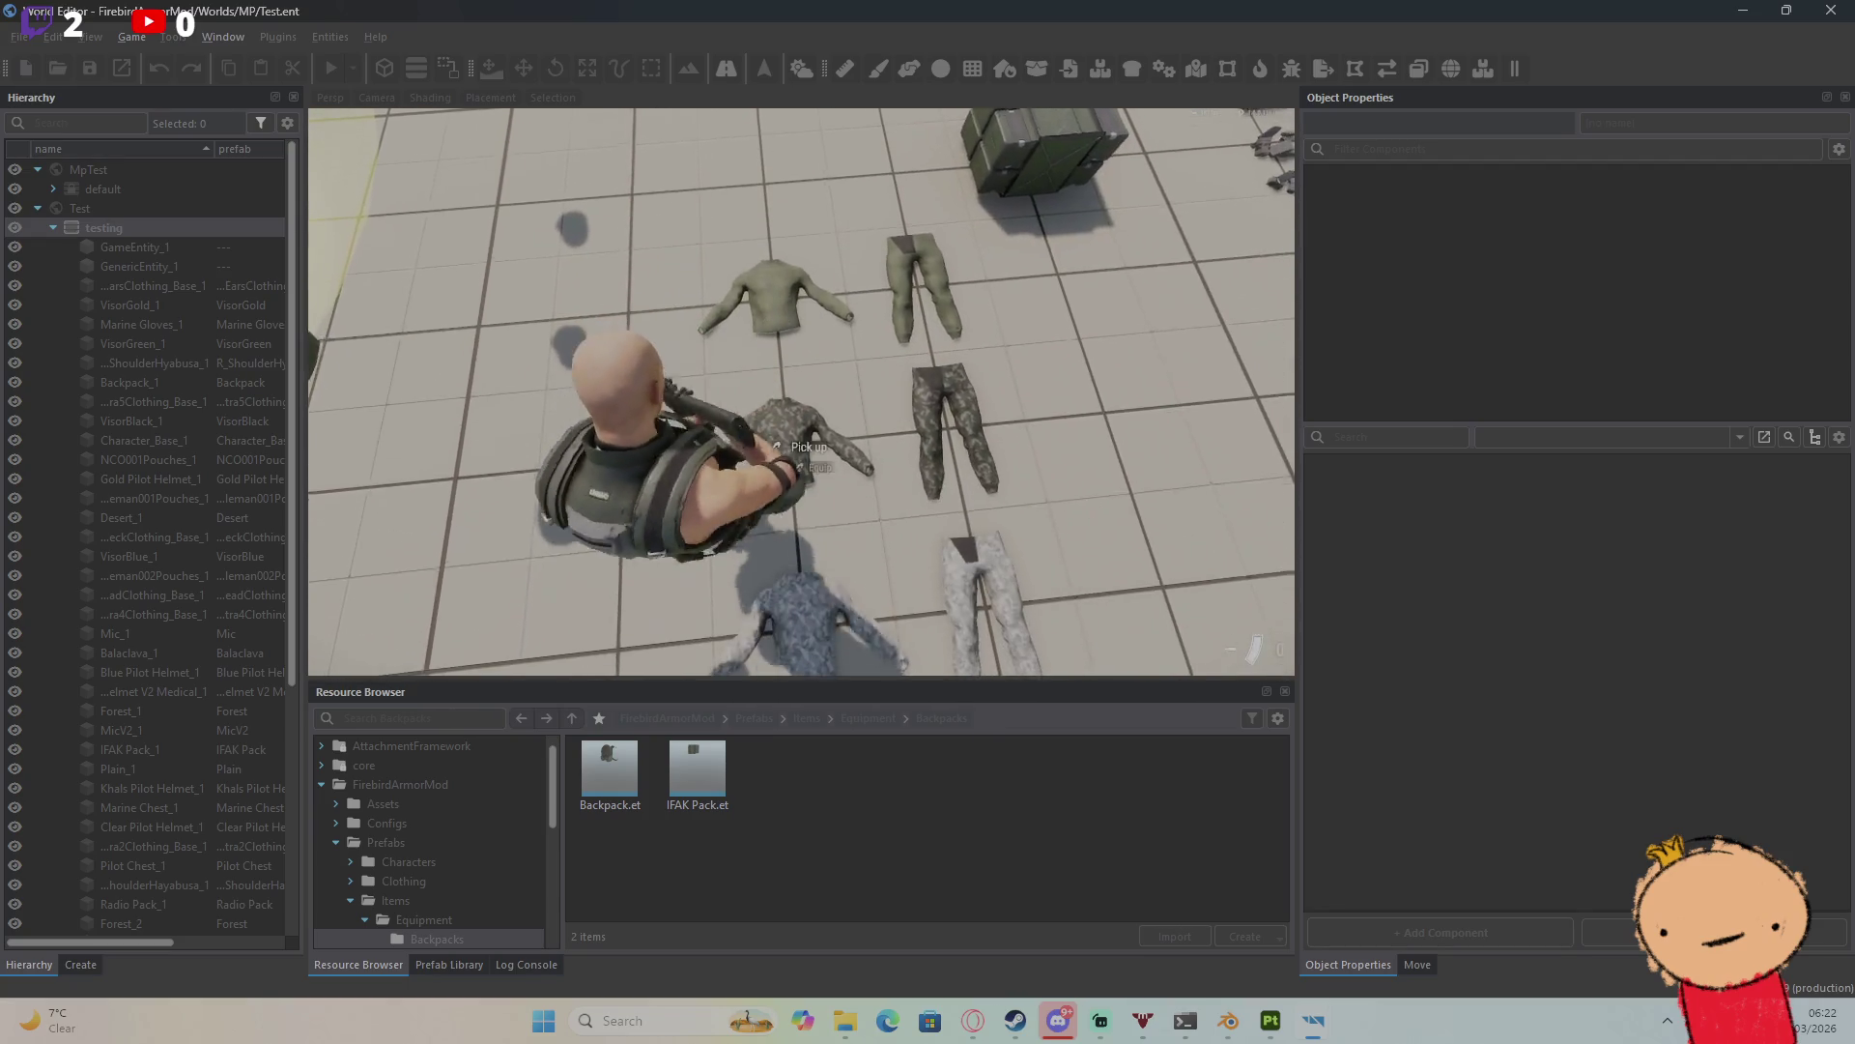
pyautogui.press('w')
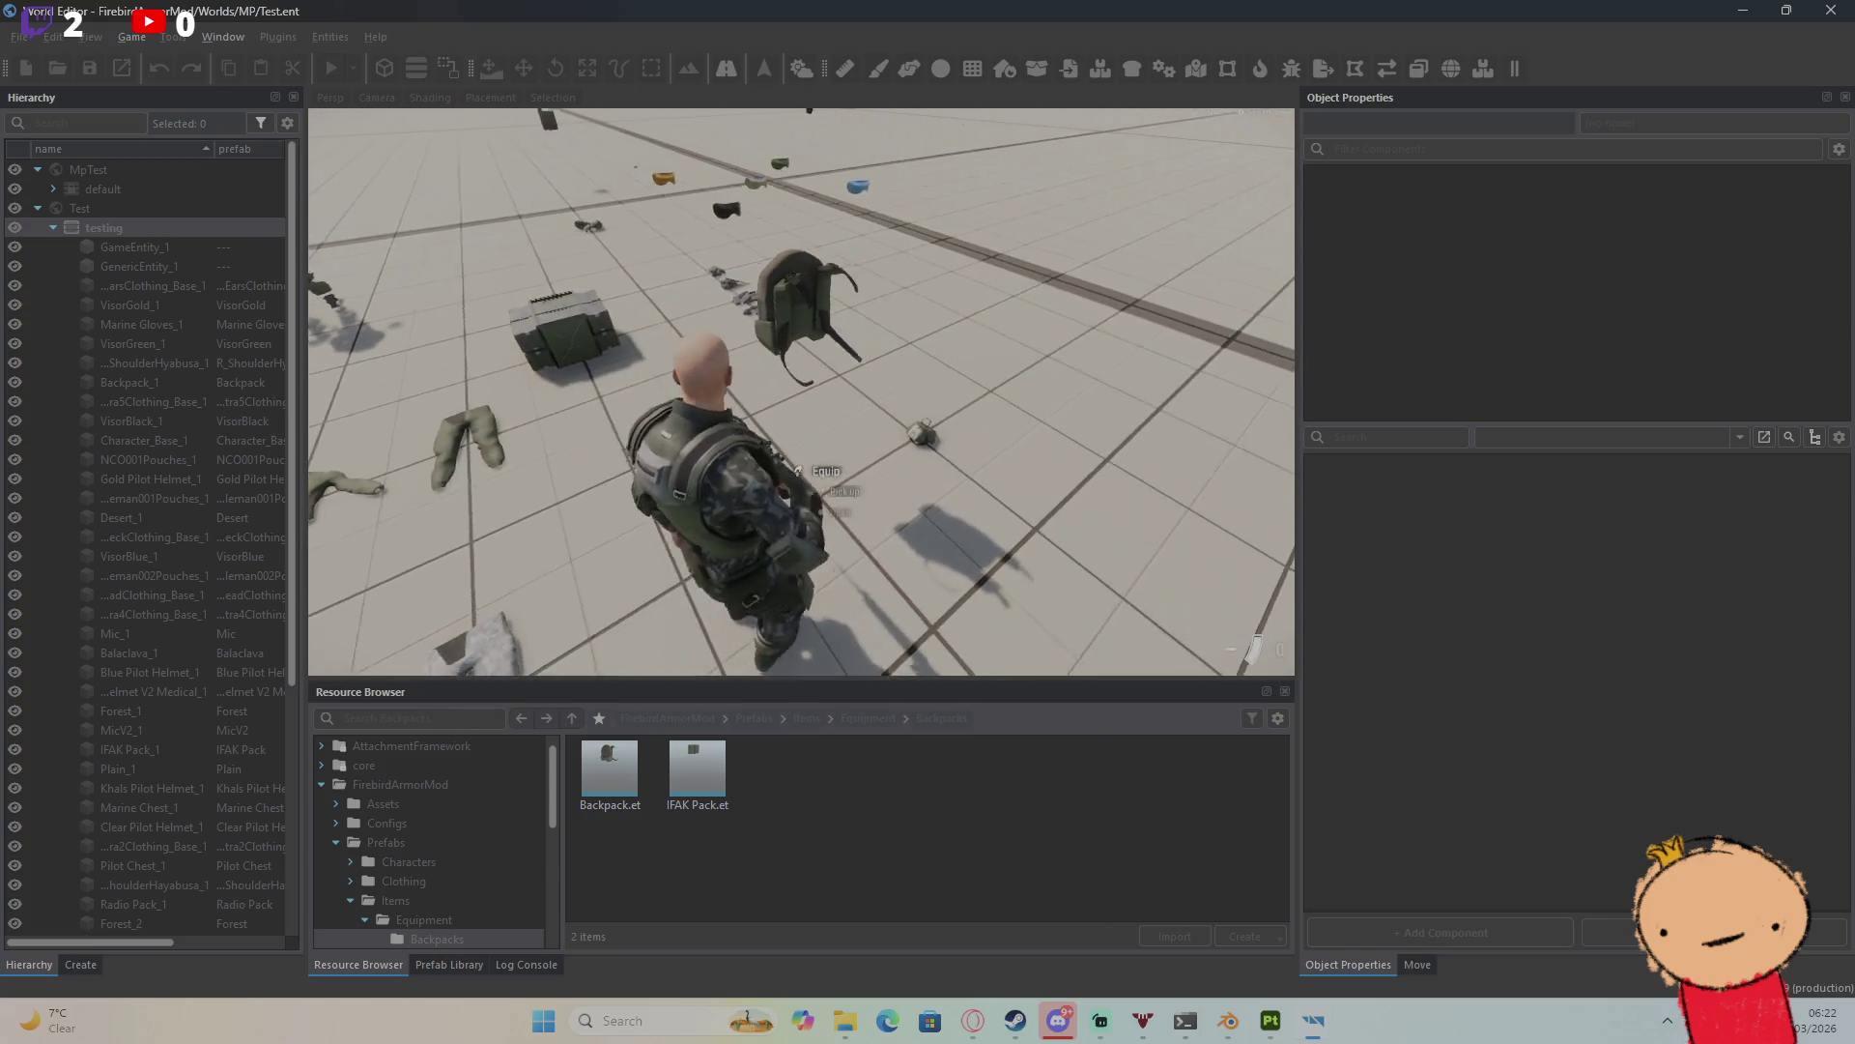
pyautogui.press('w')
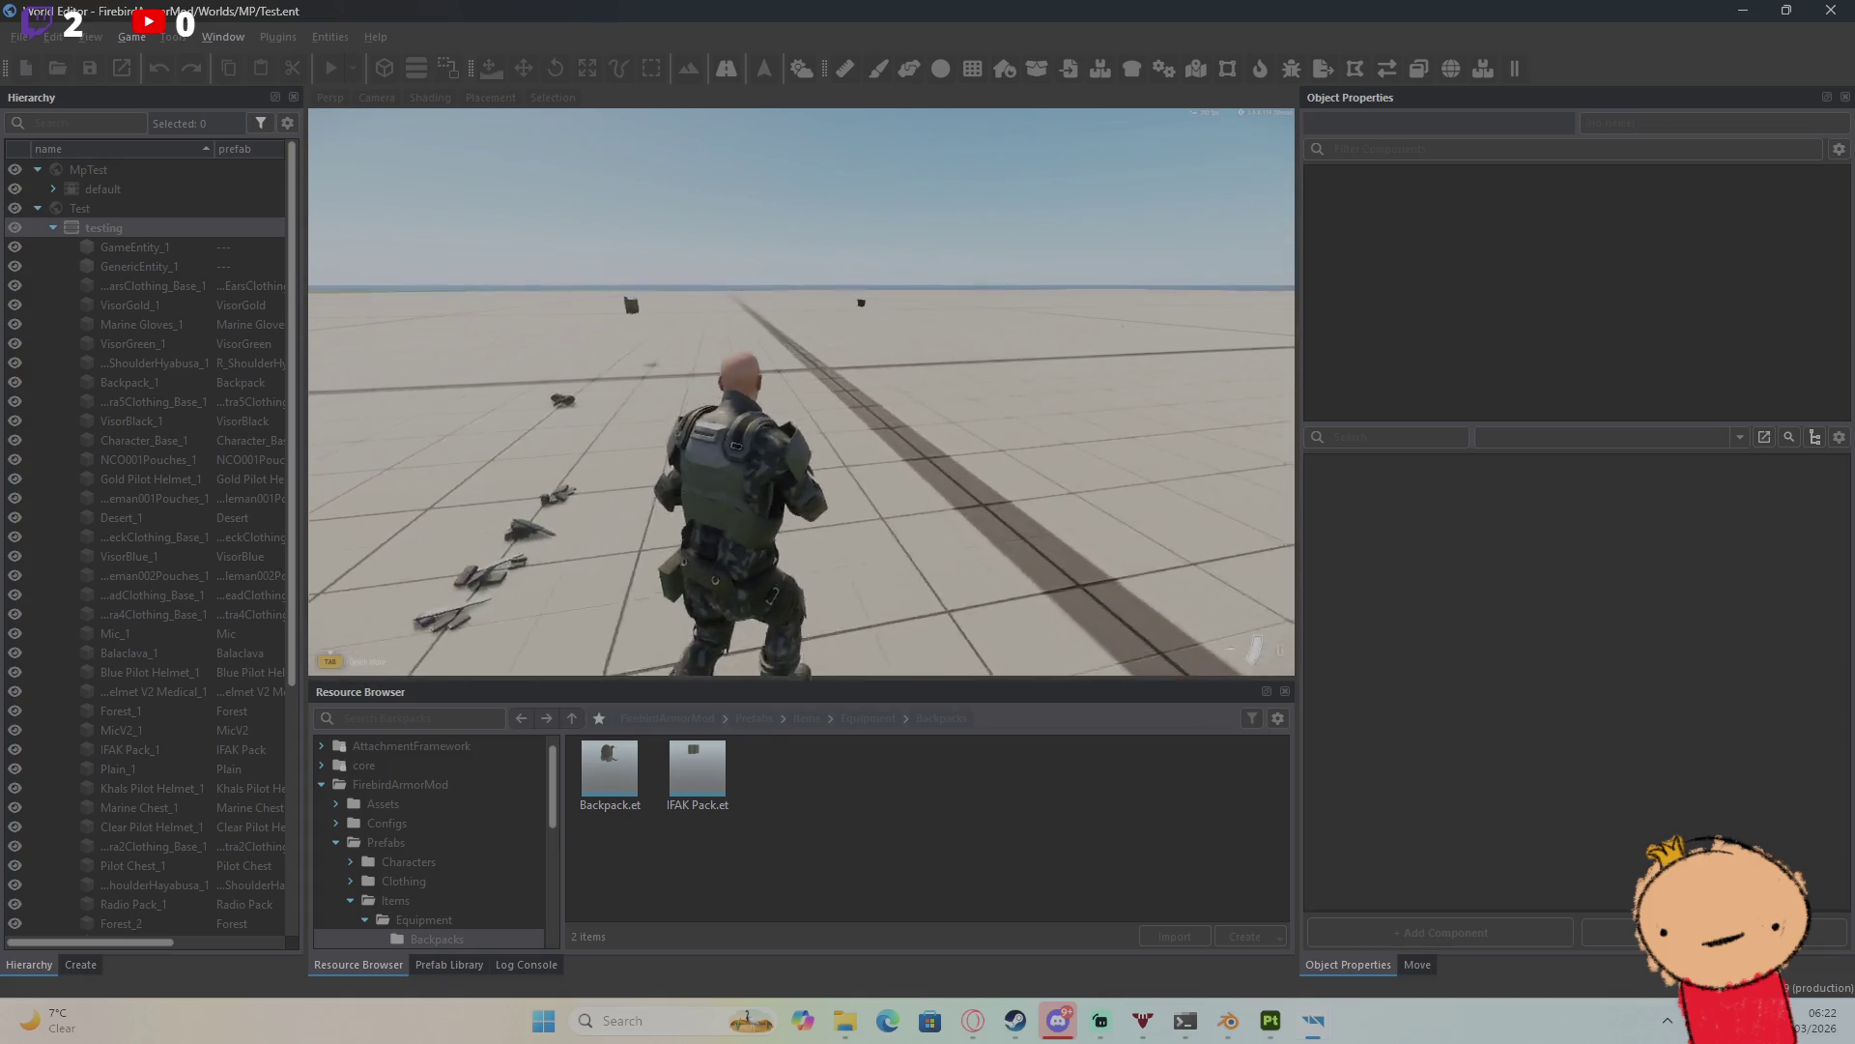
pyautogui.press('Tab')
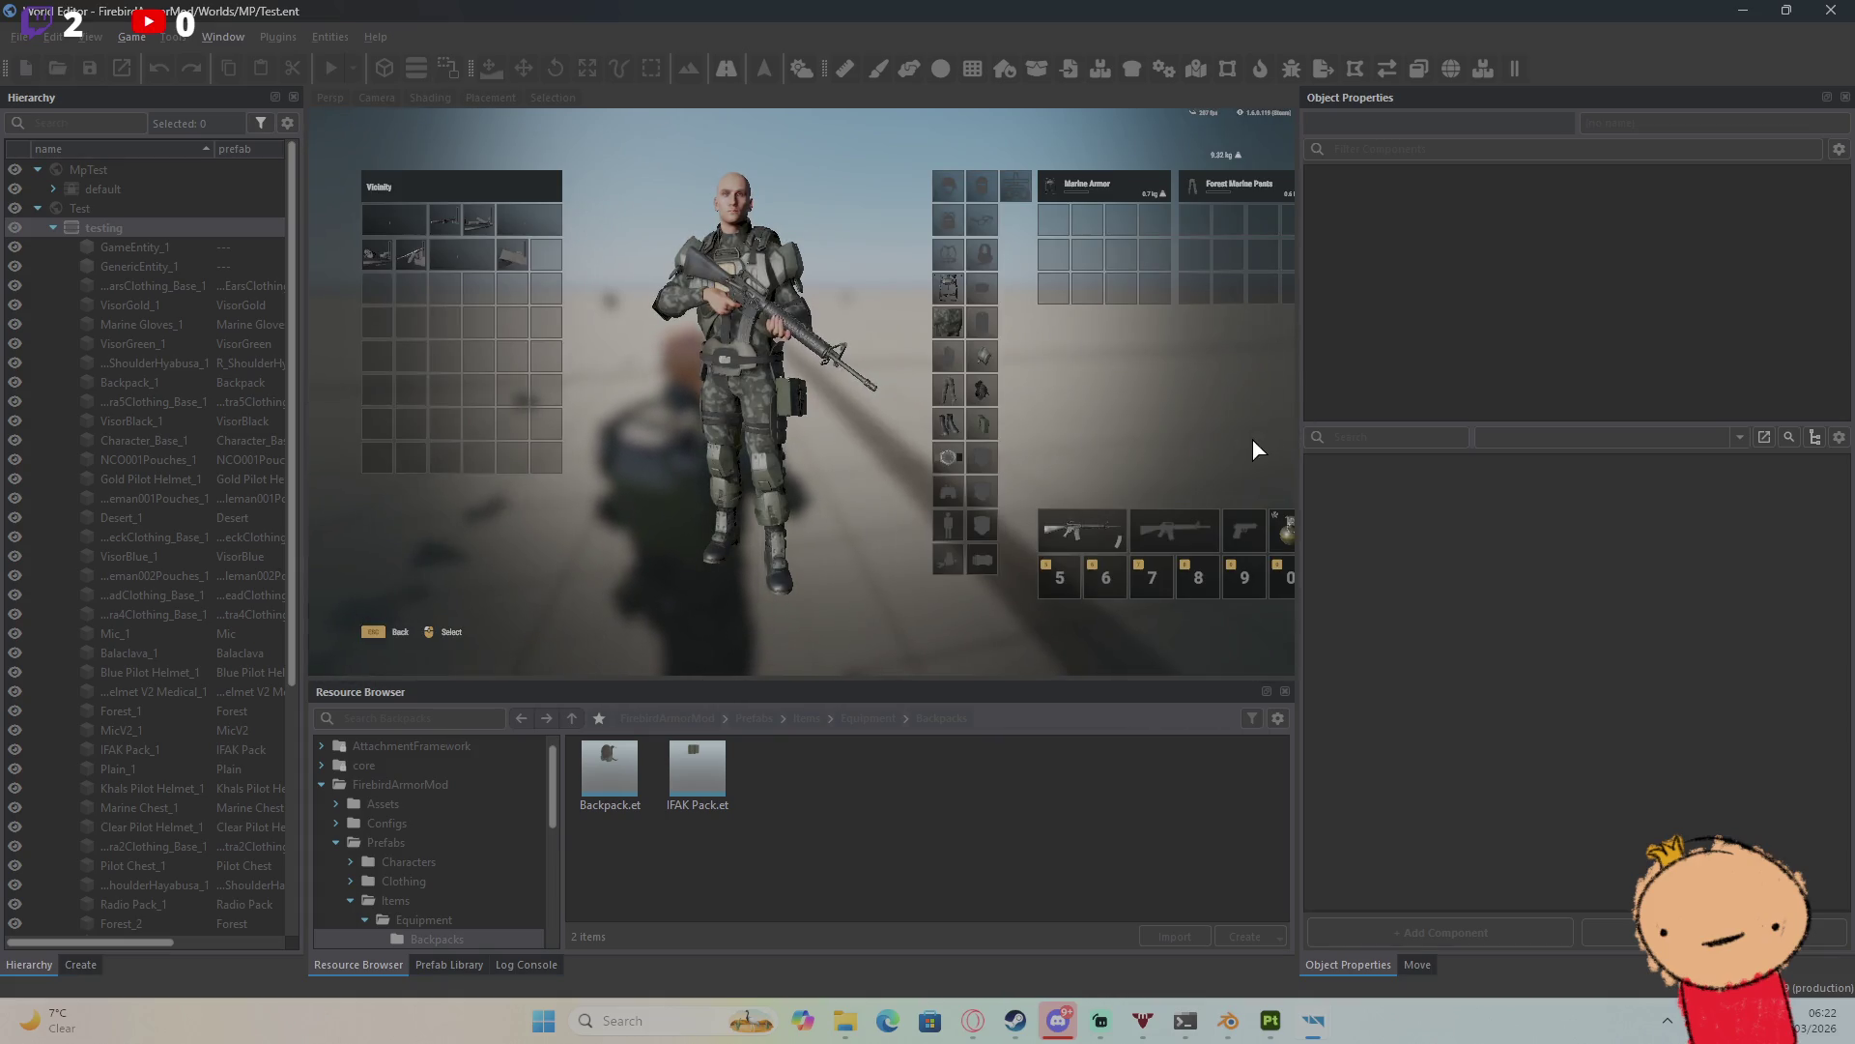
pyautogui.doubleClick(985, 427)
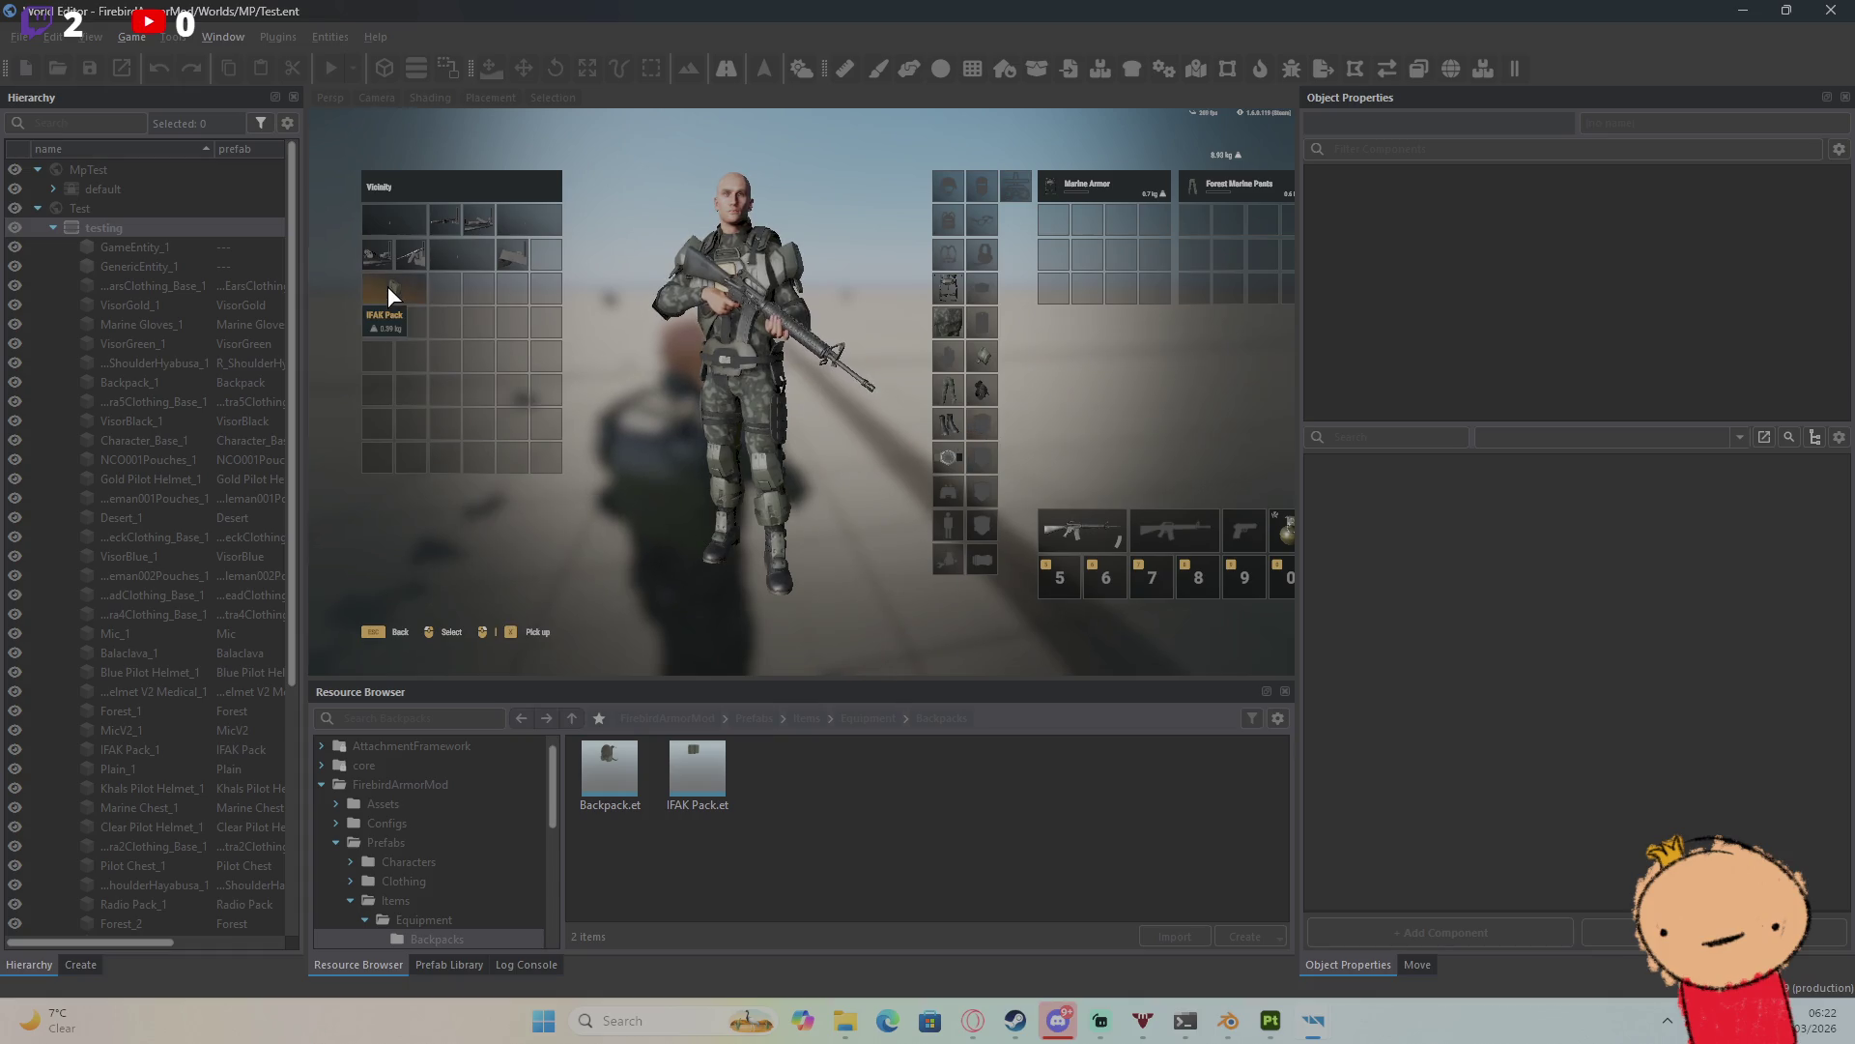
pyautogui.press('Tab')
# Step: Drag an equipped item to the ground in the inventory, then stop play mode
pyautogui.press('w')
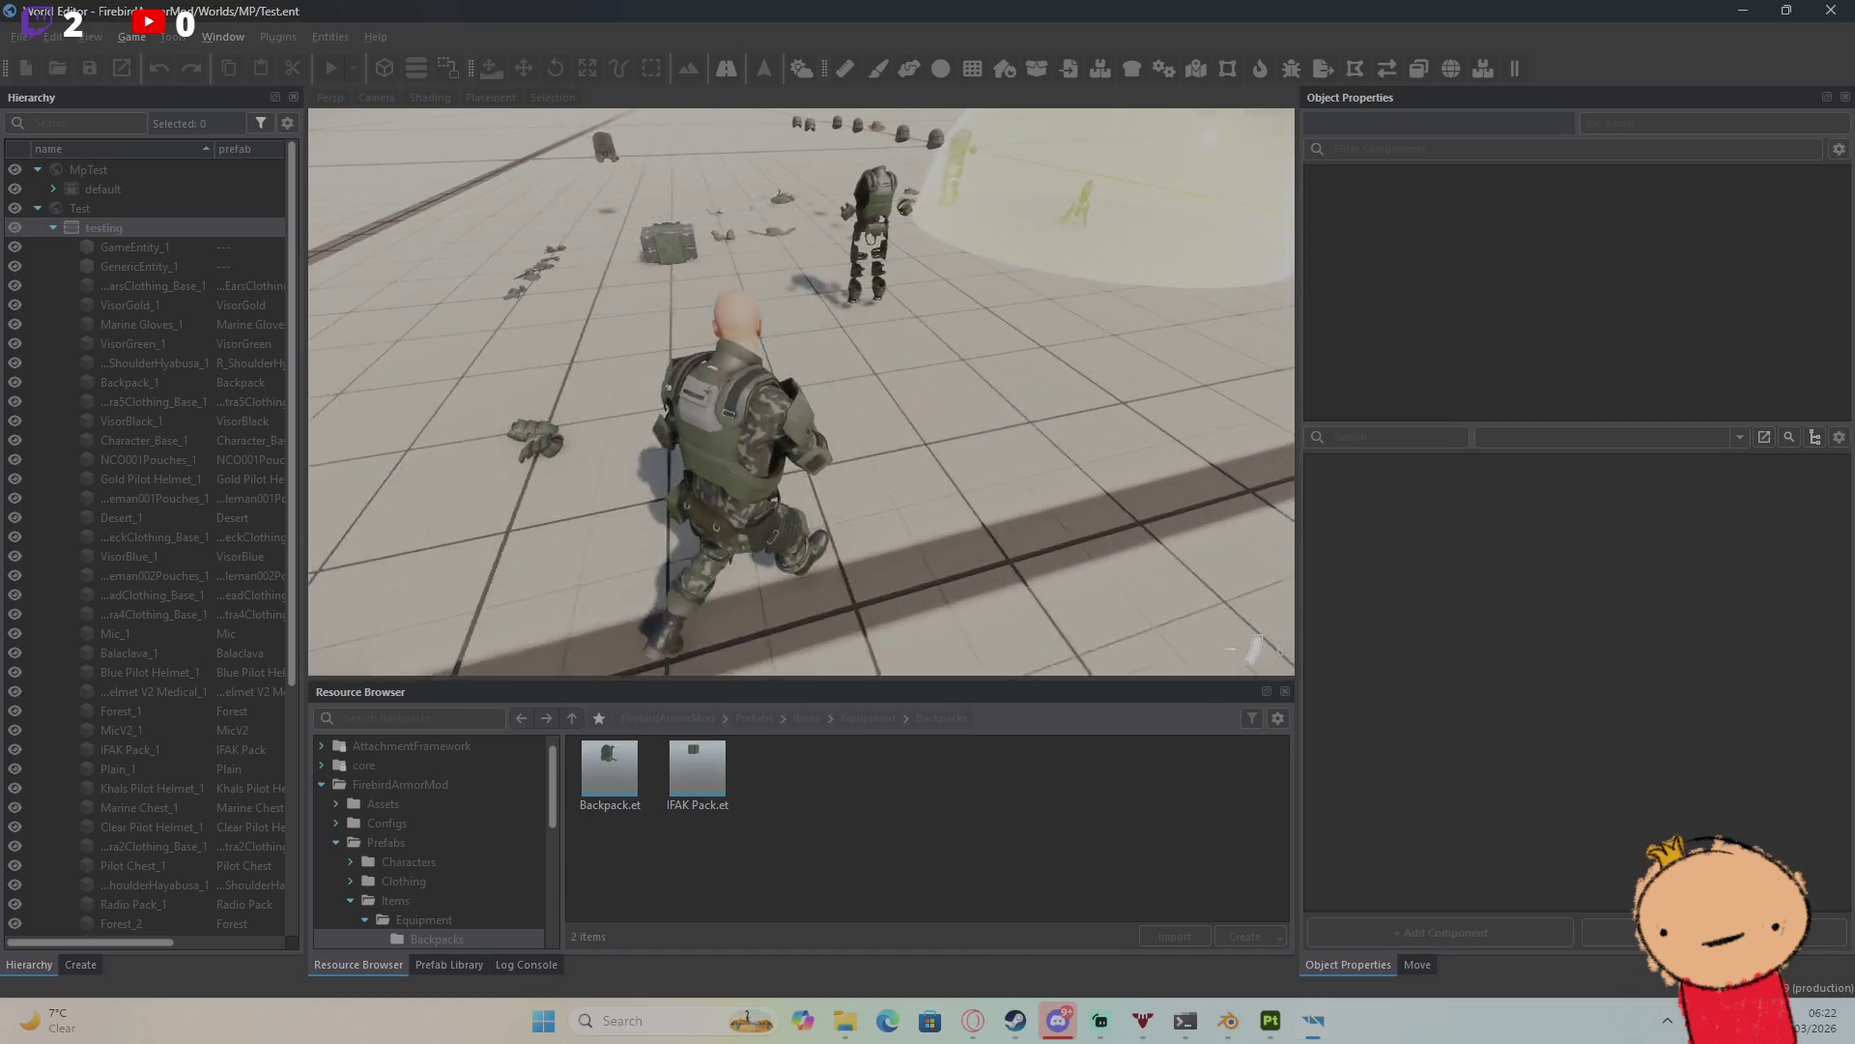
pyautogui.press('Tab')
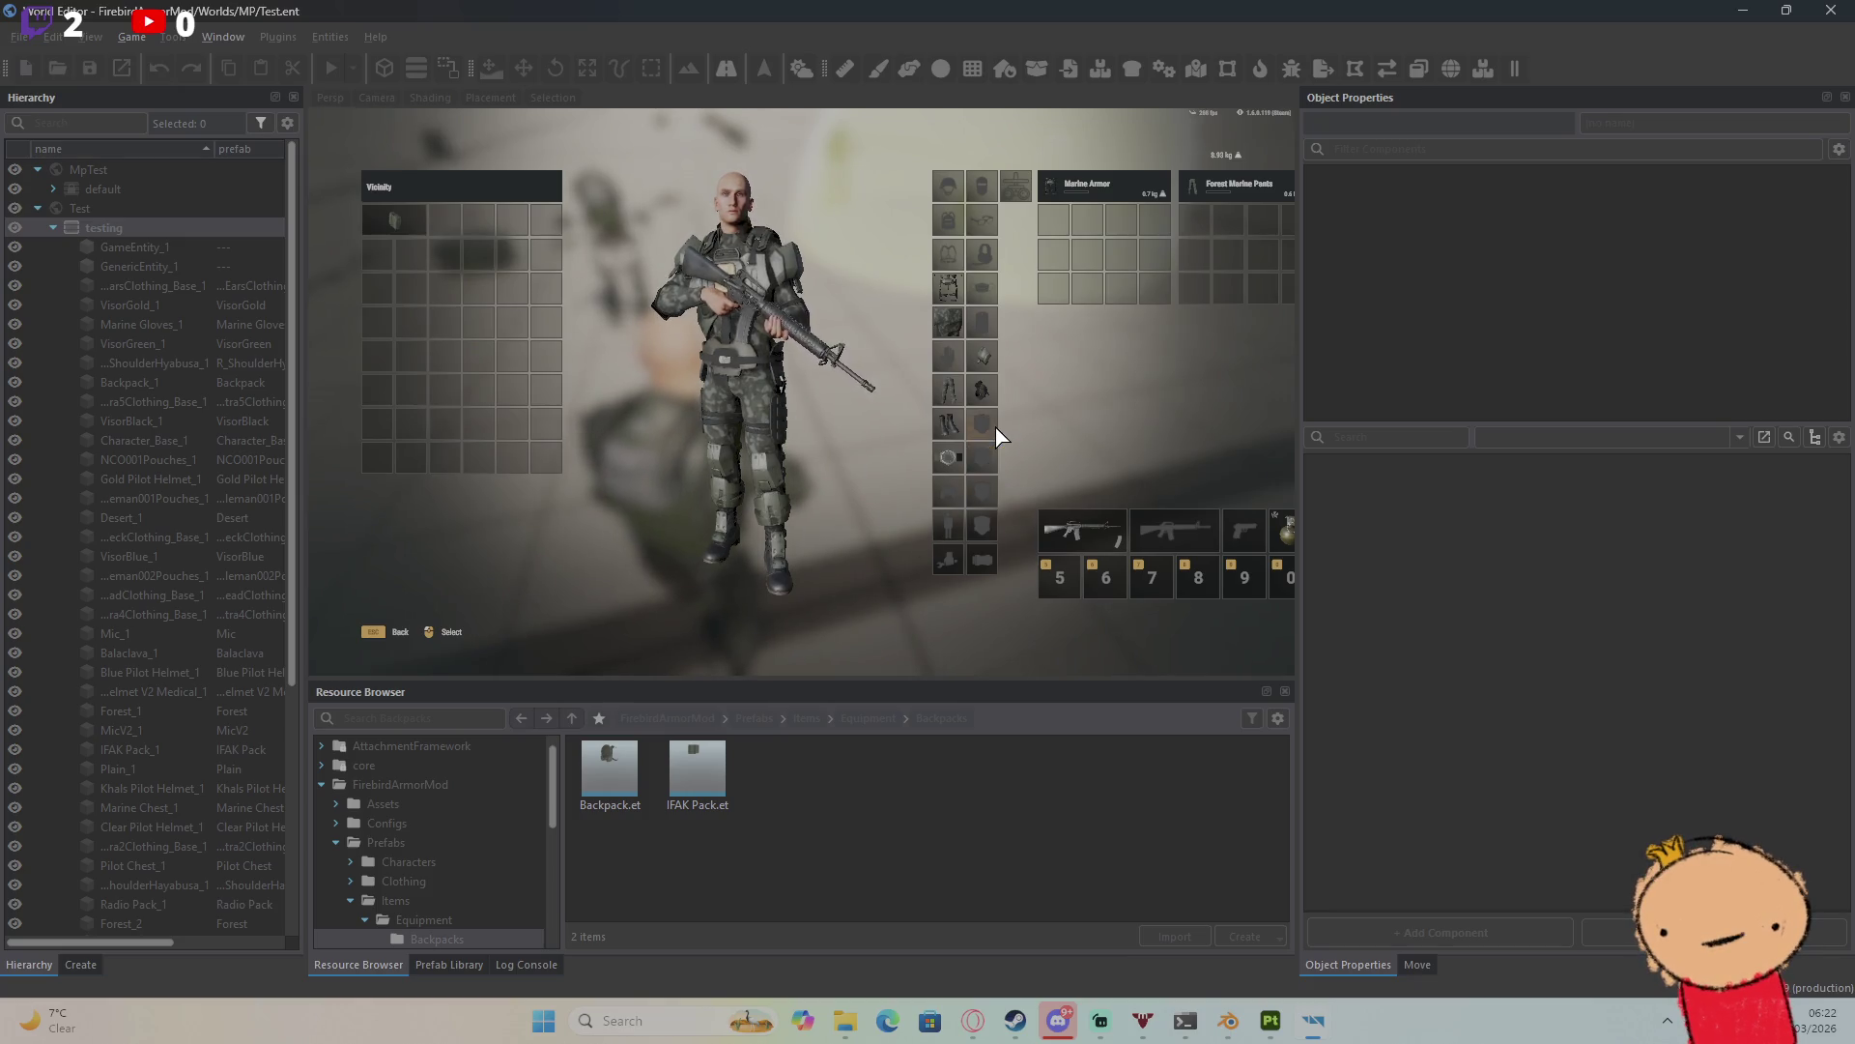
pyautogui.press('Tab')
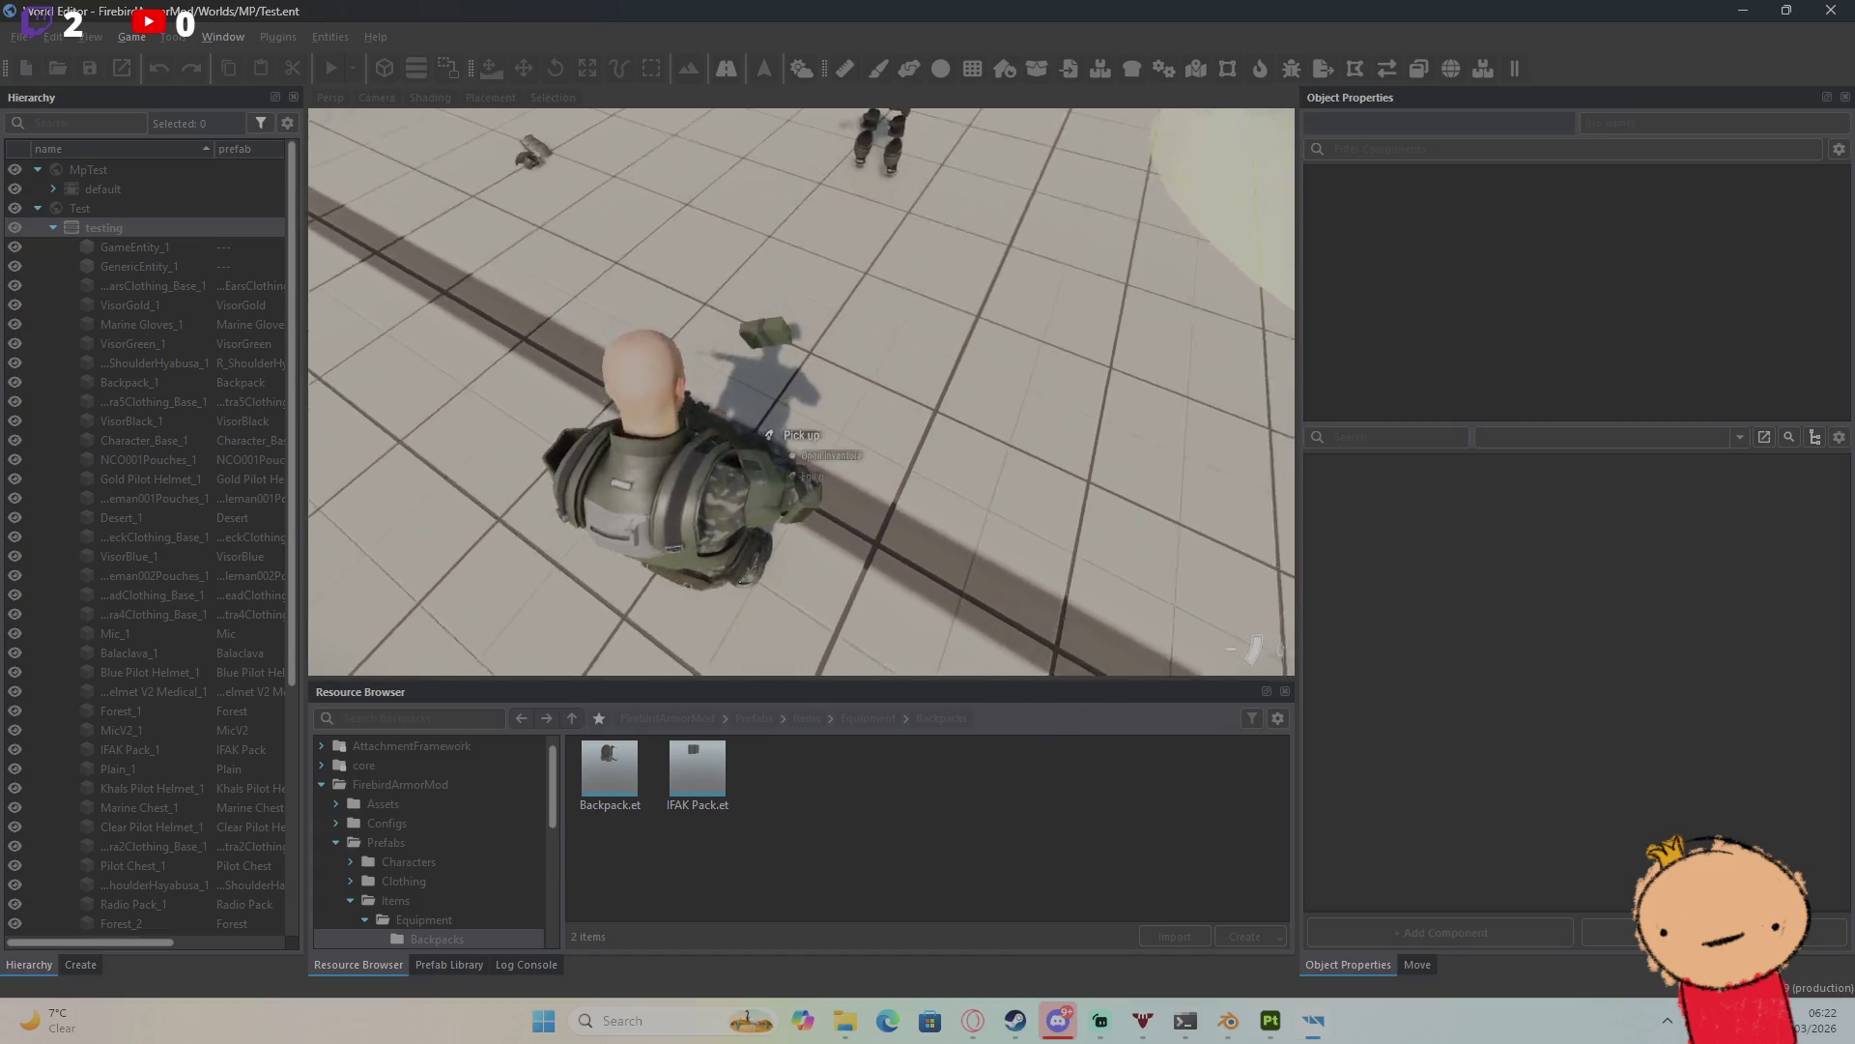
pyautogui.press('Tab')
pyautogui.press('Tab')
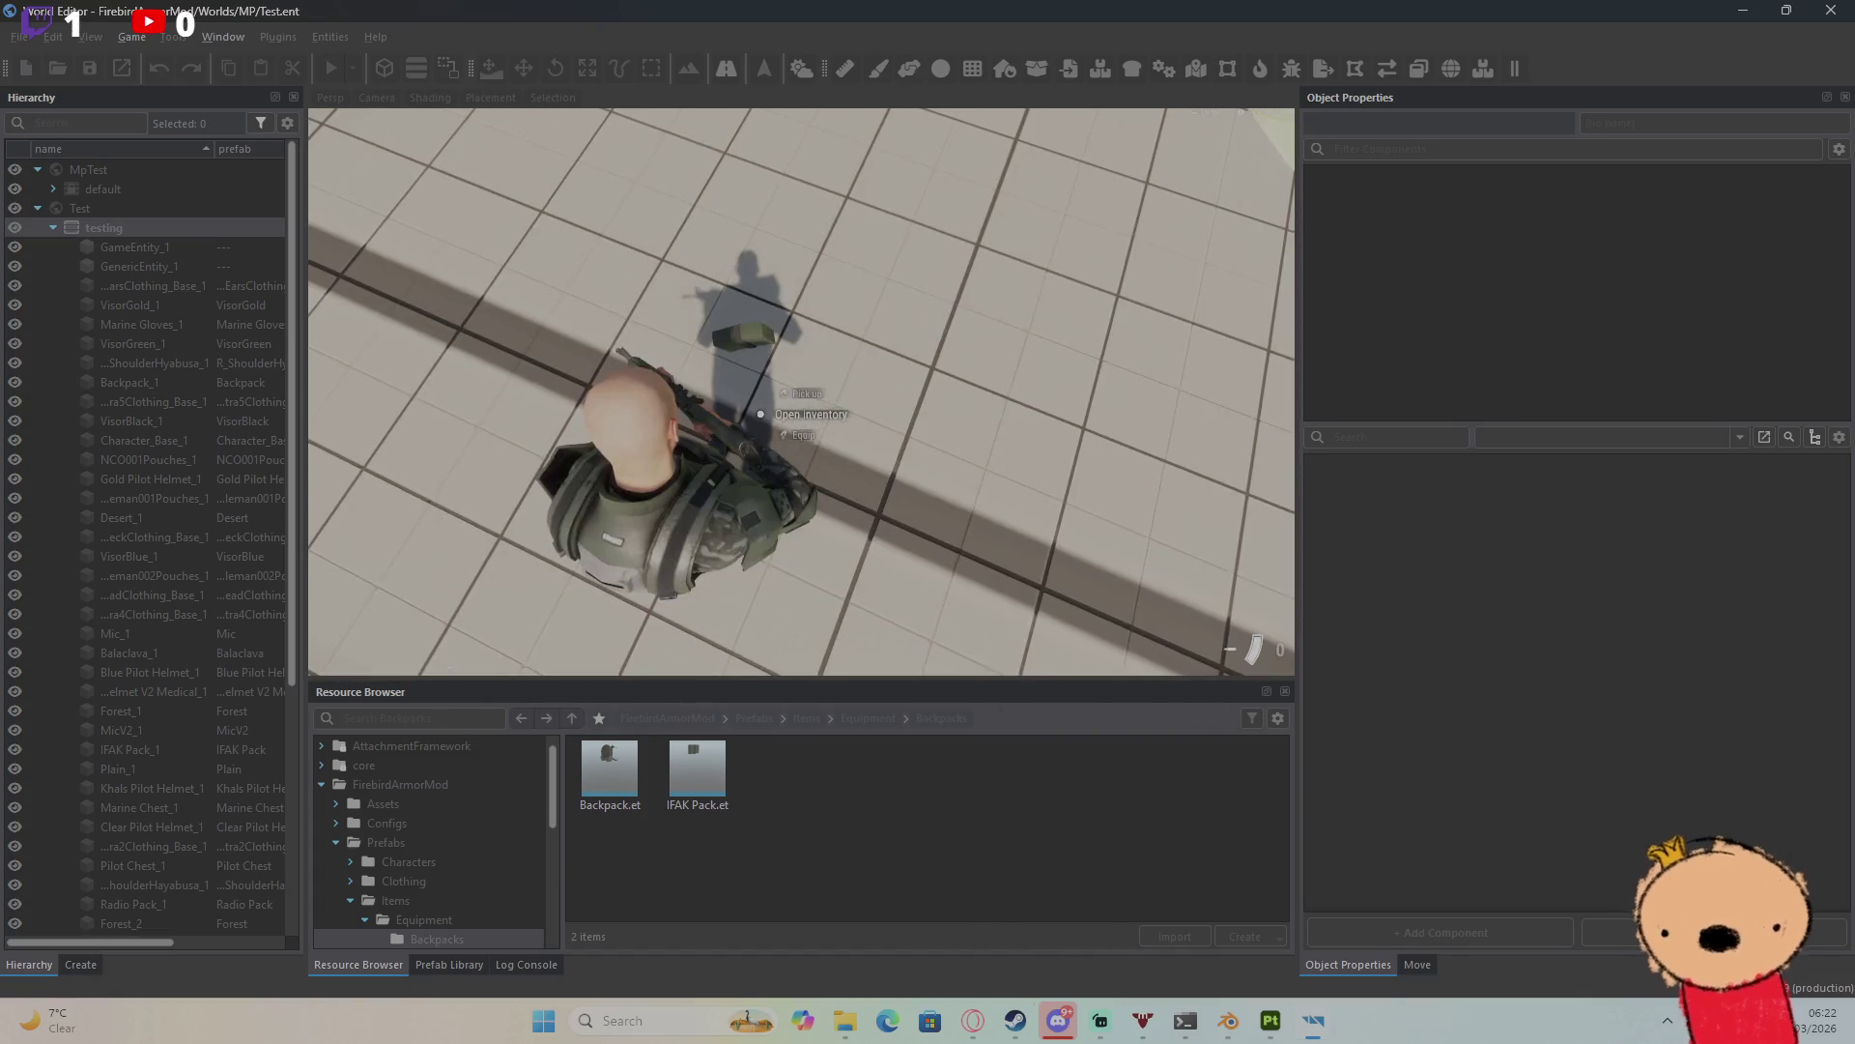
pyautogui.press('Tab')
pyautogui.moveTo(989, 361)
pyautogui.mouseDown()
pyautogui.moveTo(462, 286)
pyautogui.moveTo(418, 257)
pyautogui.mouseUp()
pyautogui.press('Tab')
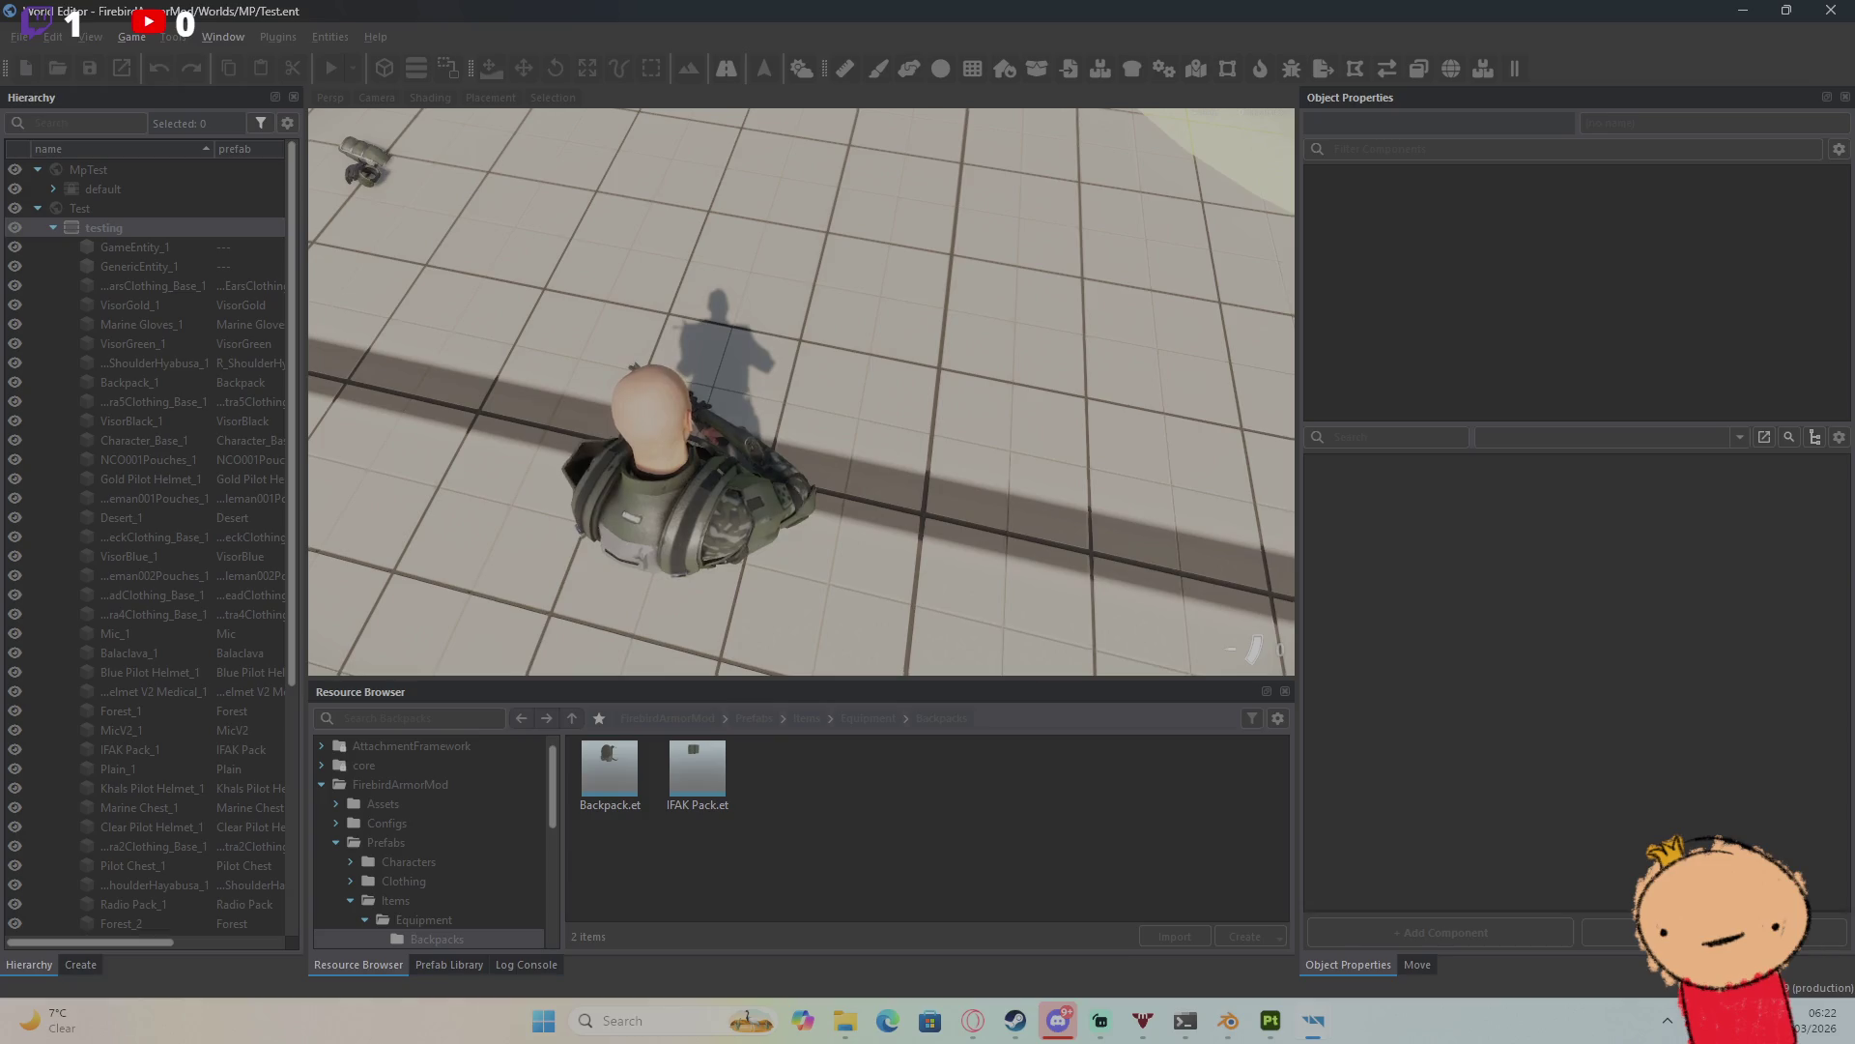
pyautogui.press('Tab')
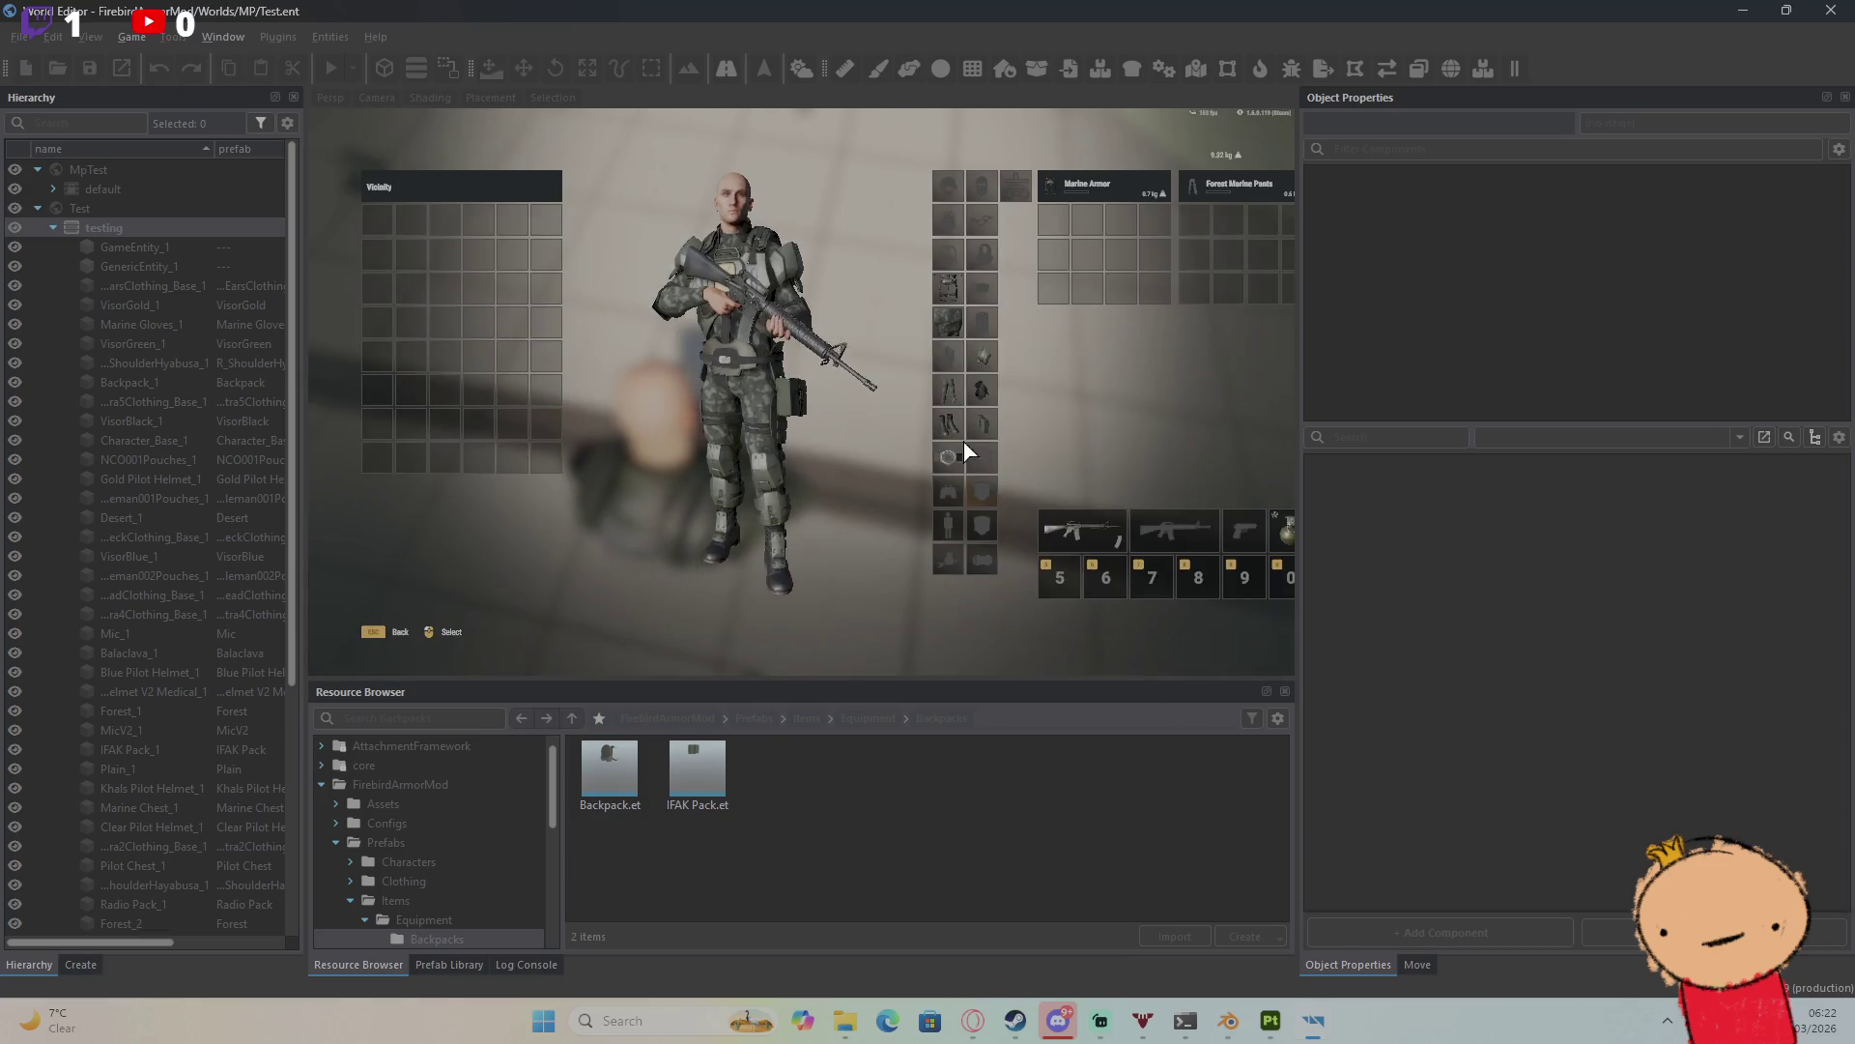
pyautogui.press('Escape')
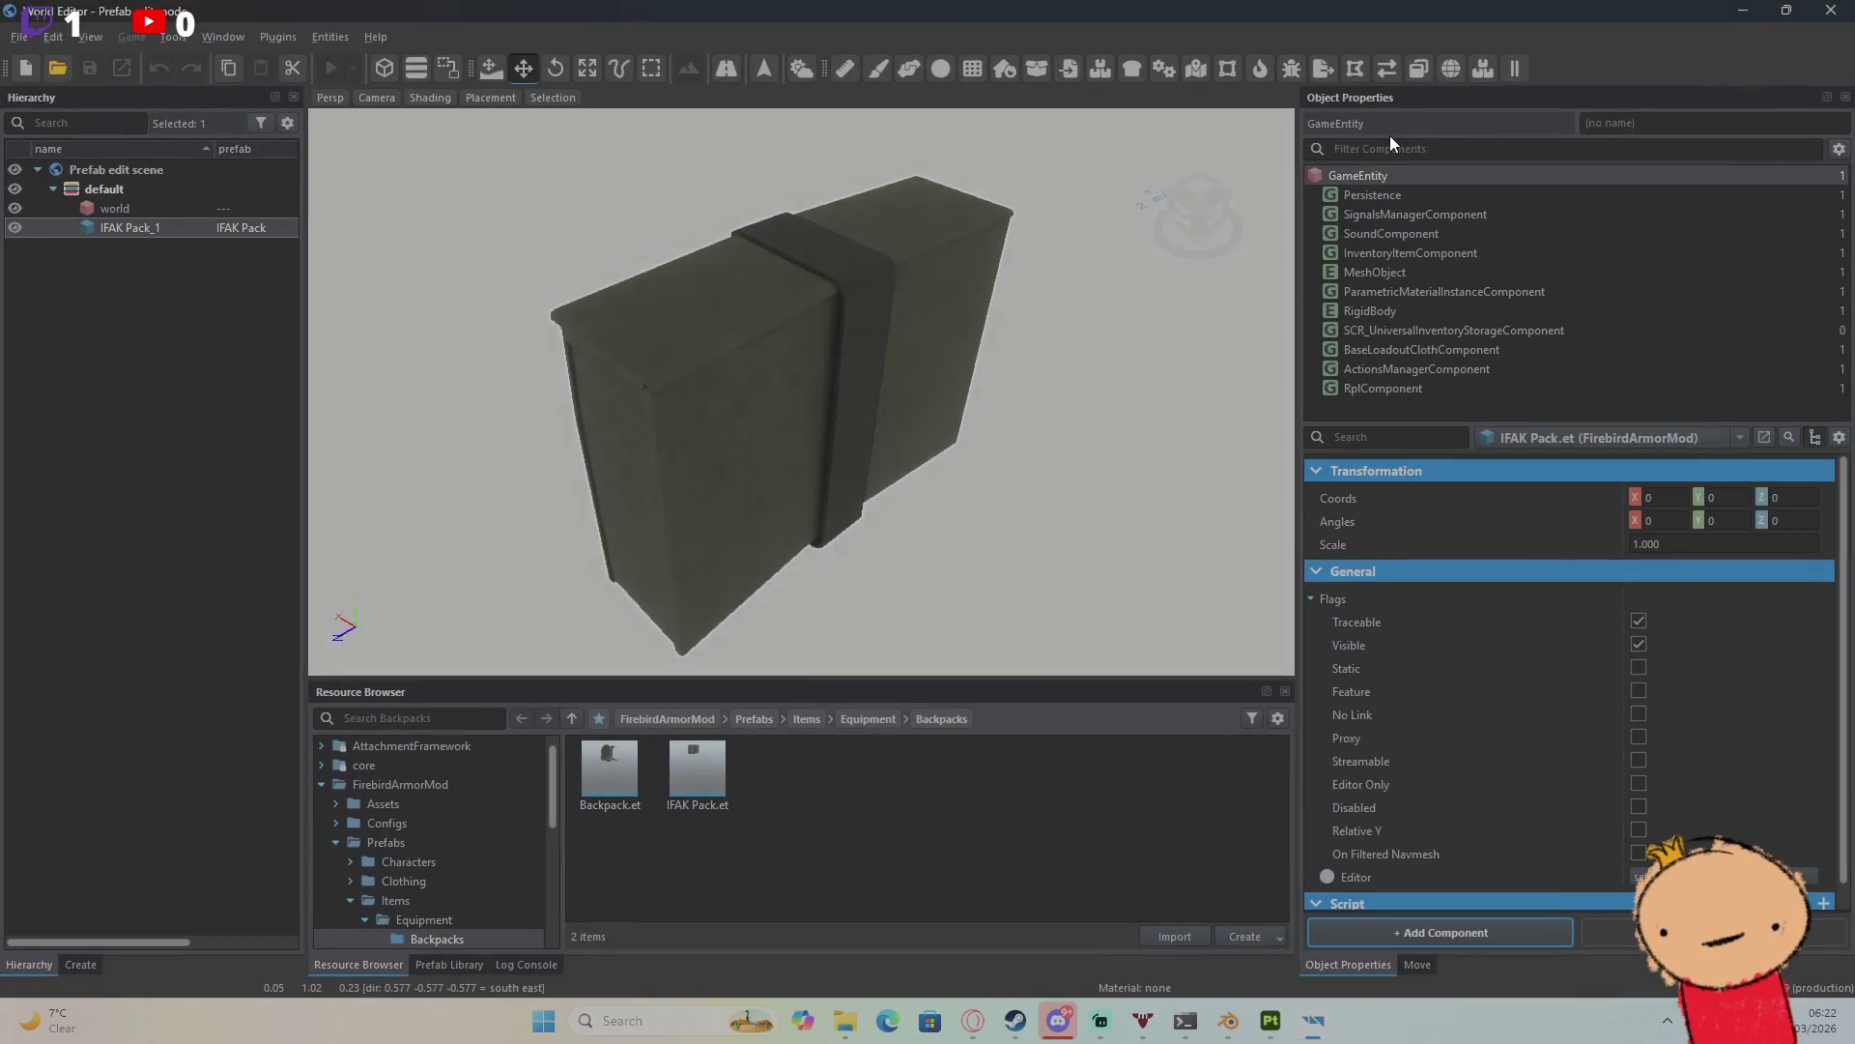
# Step: Show SCR_UniversalInventoryStorageComponent's purpose, capacity coefficient 30.000 and initial storage slots
pyautogui.click(1407, 348)
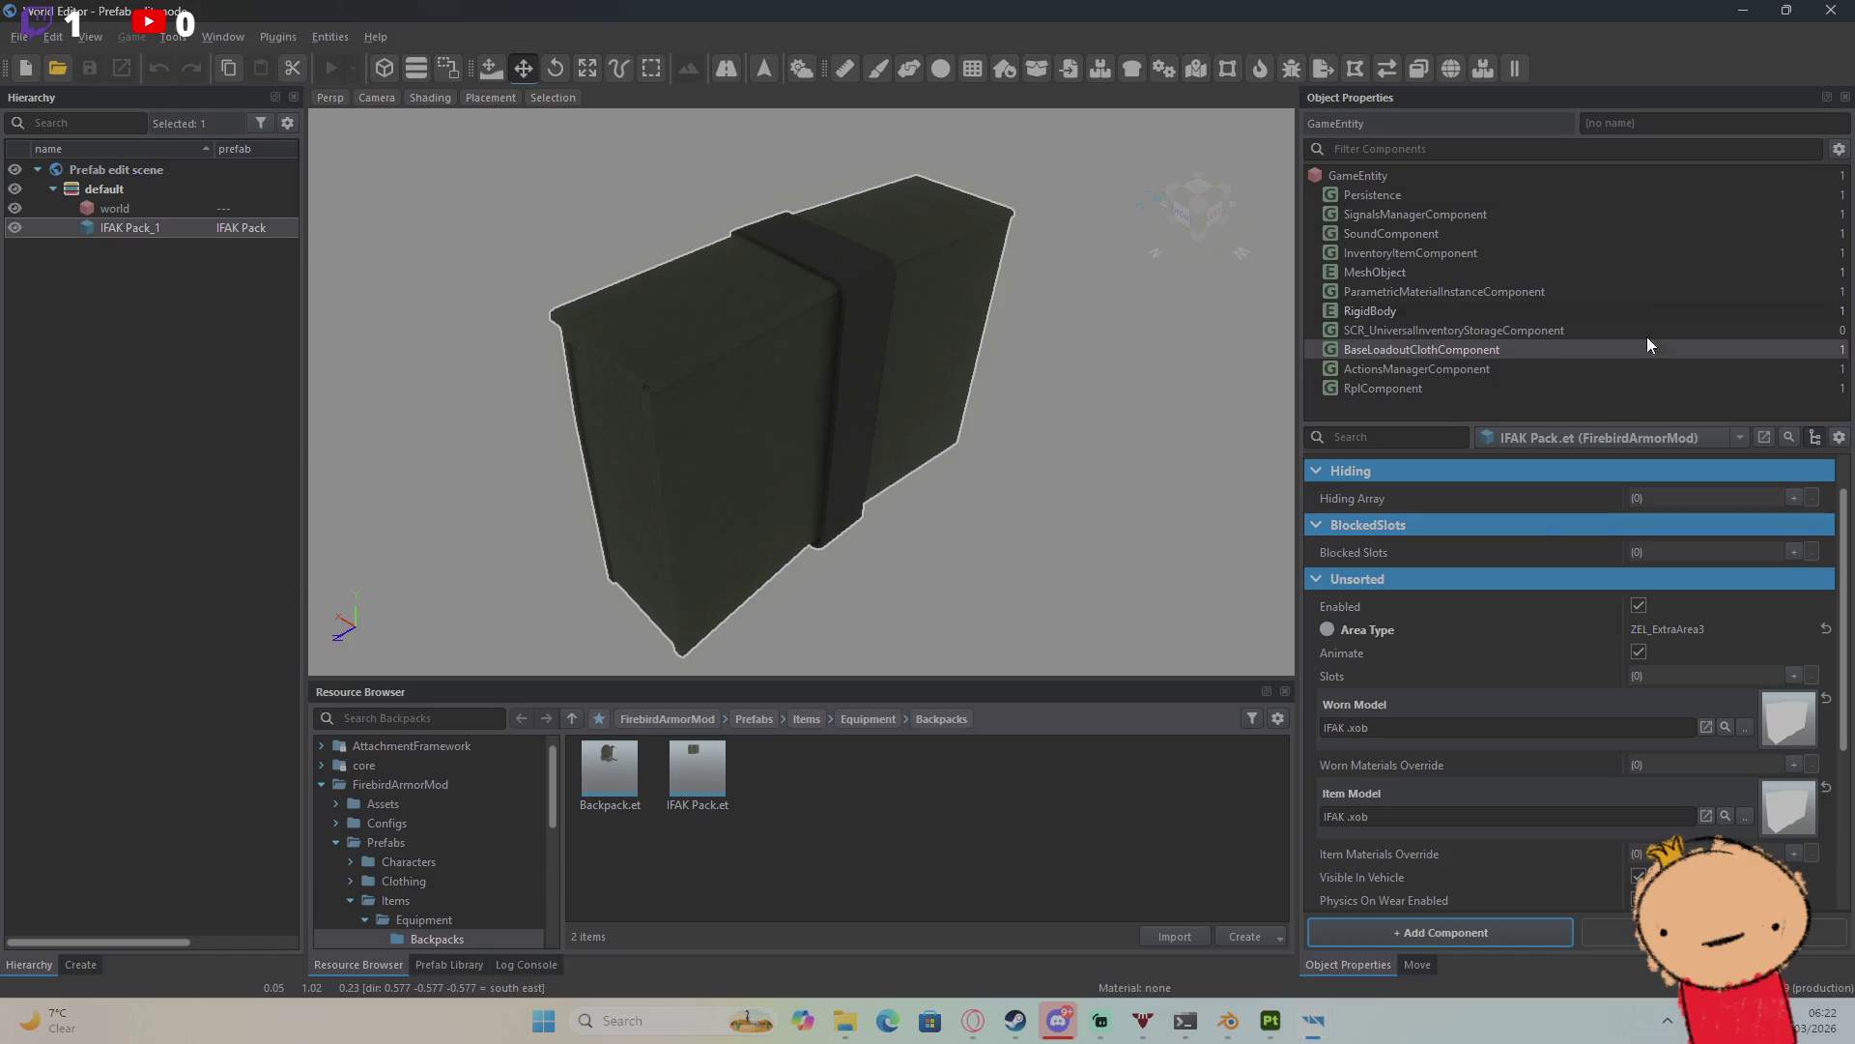
pyautogui.click(1458, 332)
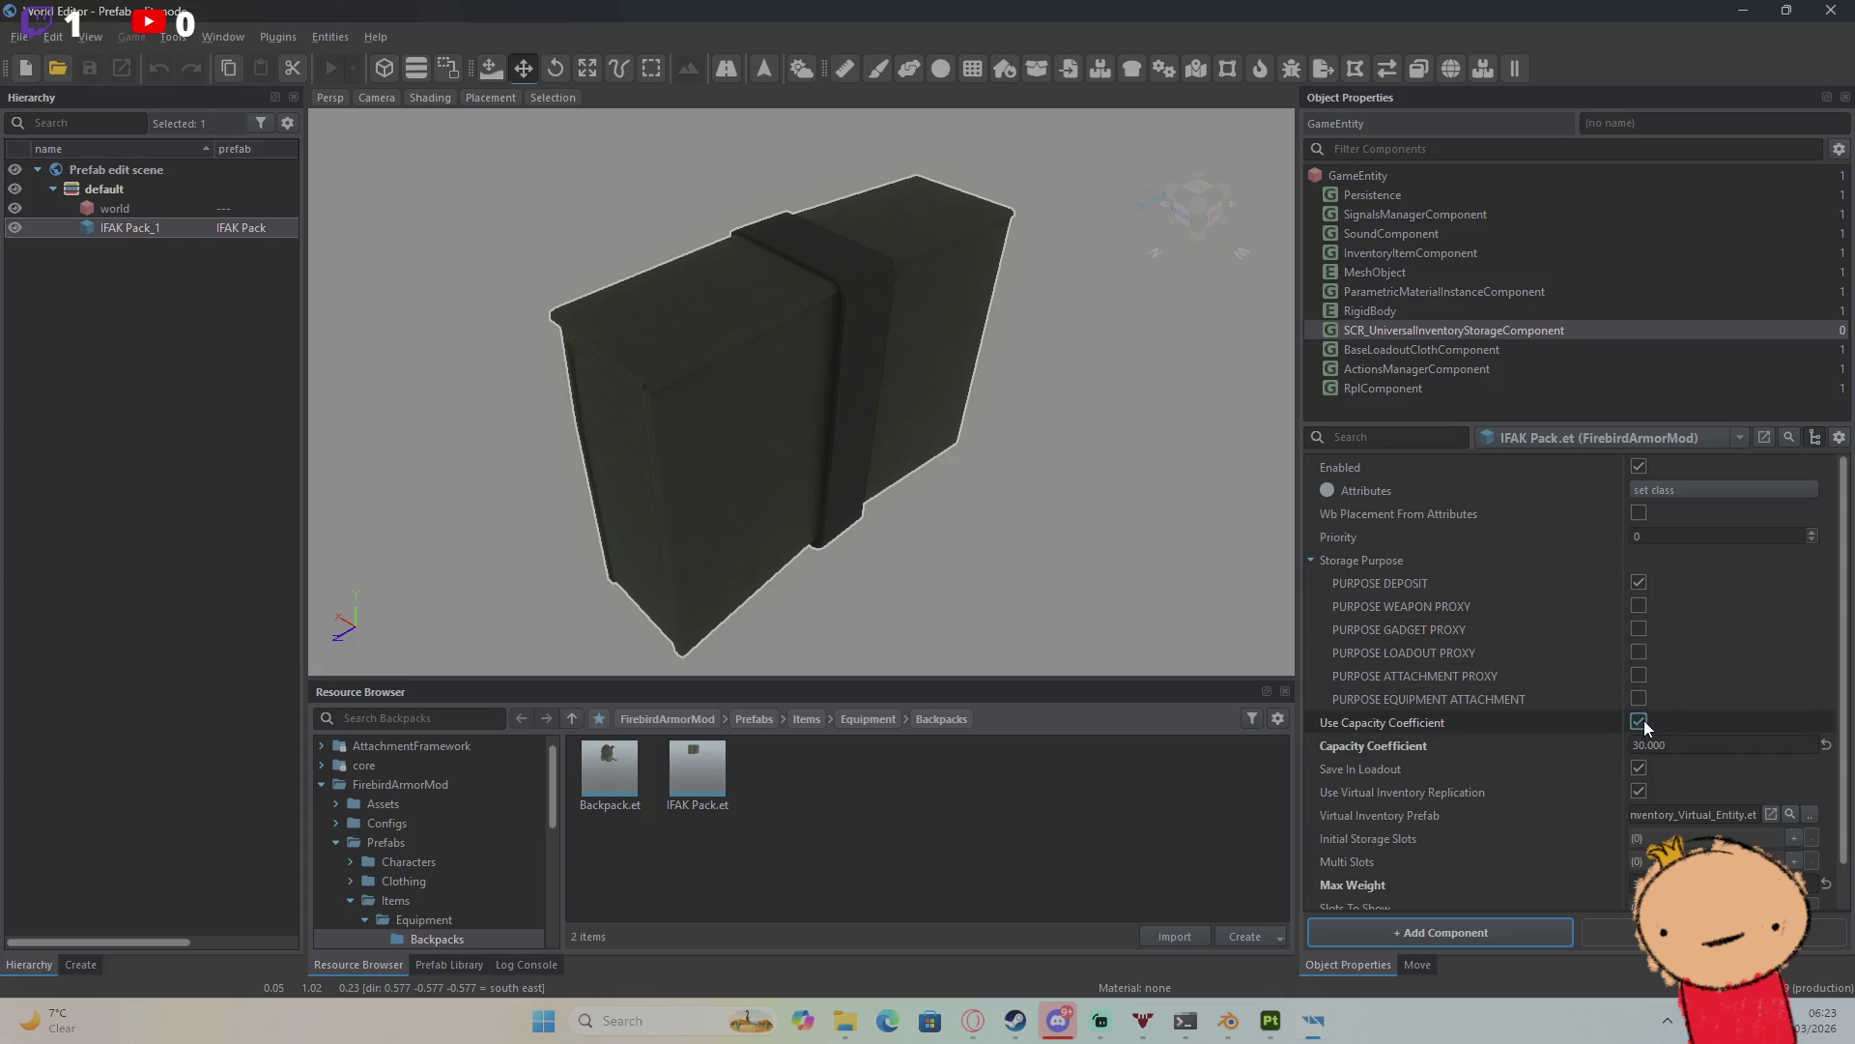
pyautogui.scroll(-1, 1642, 721)
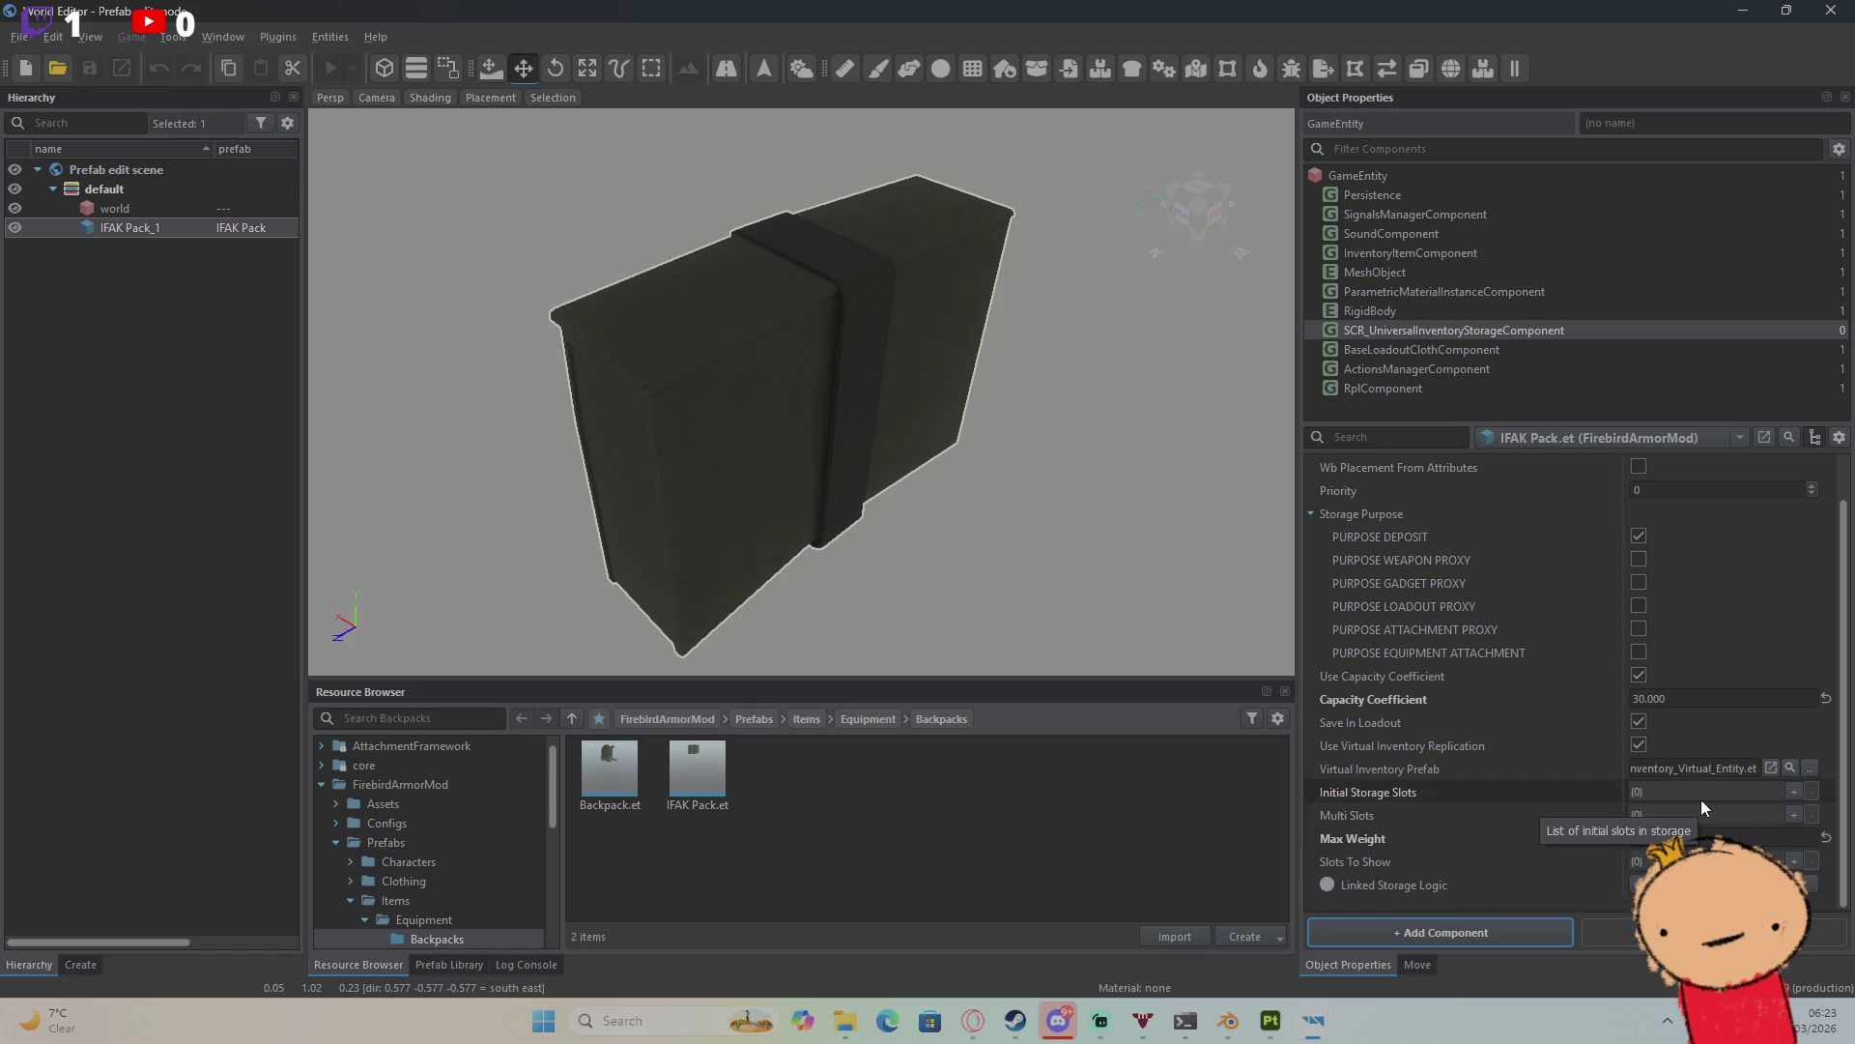
# Step: Add an InventoryStorageSlot named Medical to Initial Storage Slots, then remove it
pyautogui.click(1792, 792)
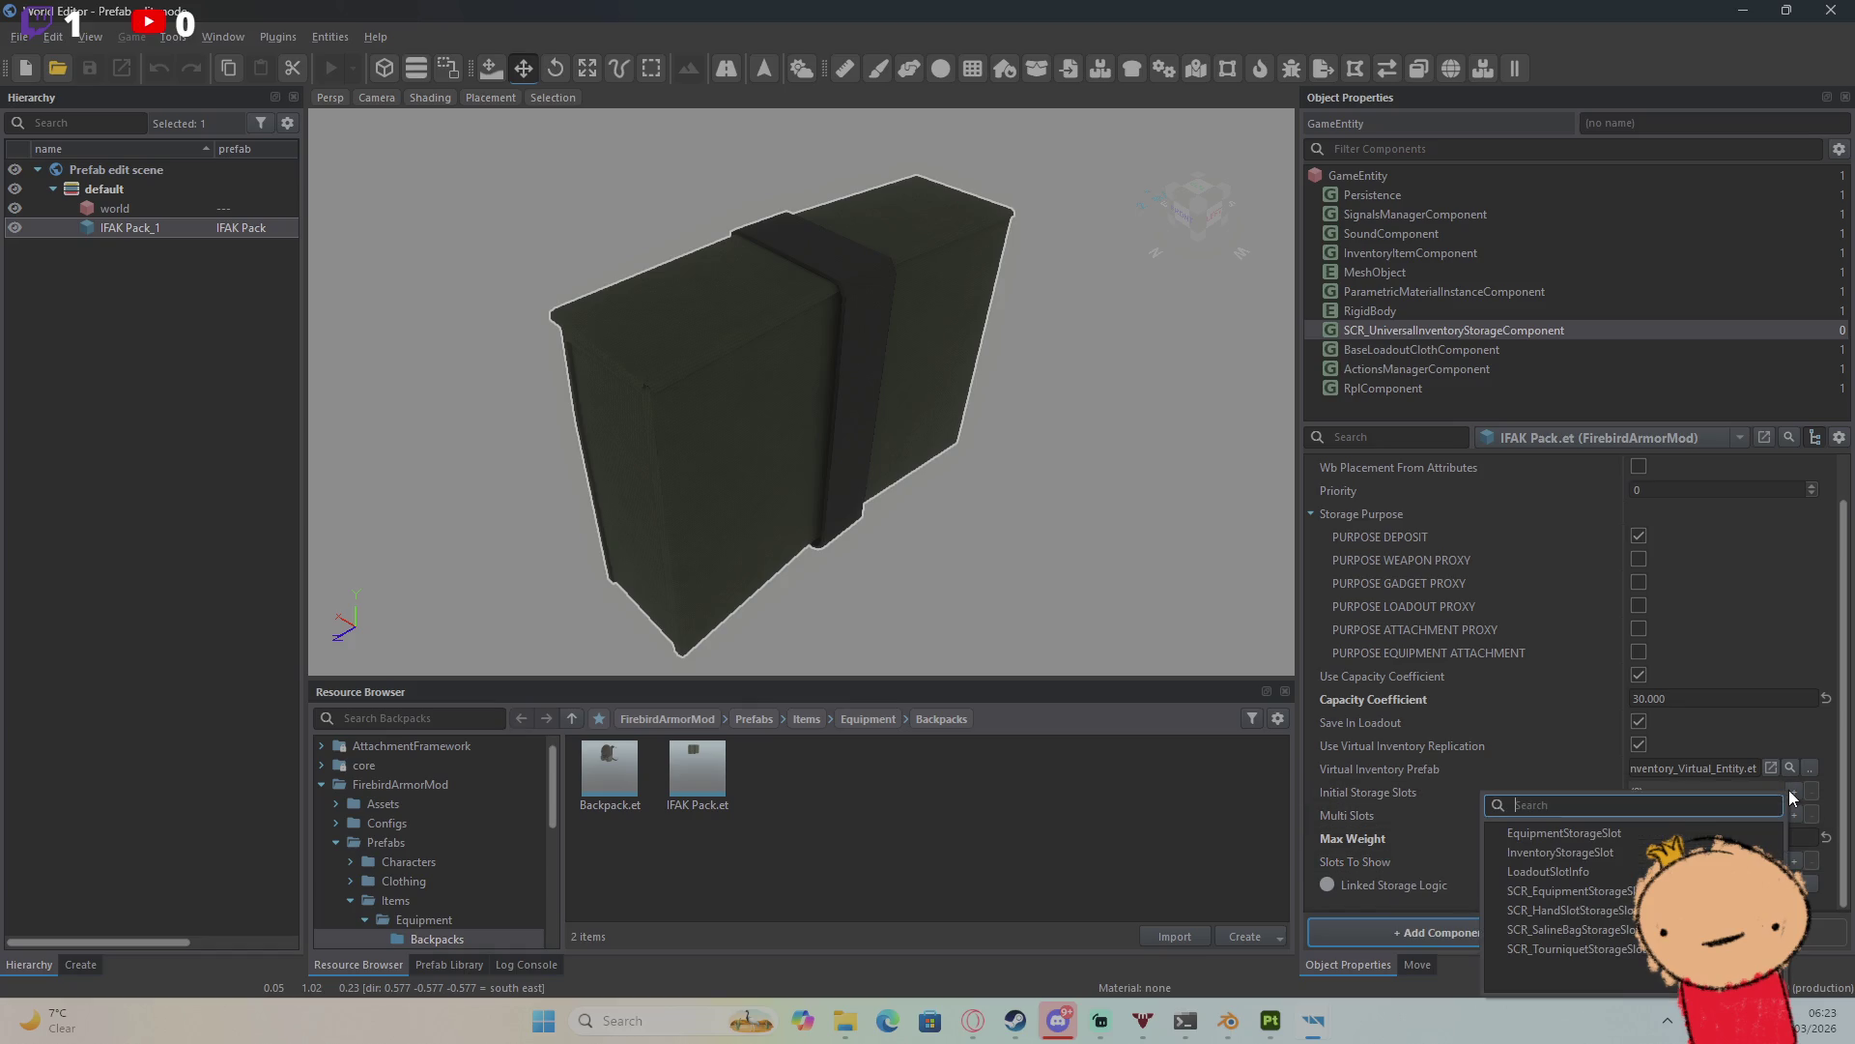
pyautogui.click(1703, 847)
pyautogui.write('Medica')
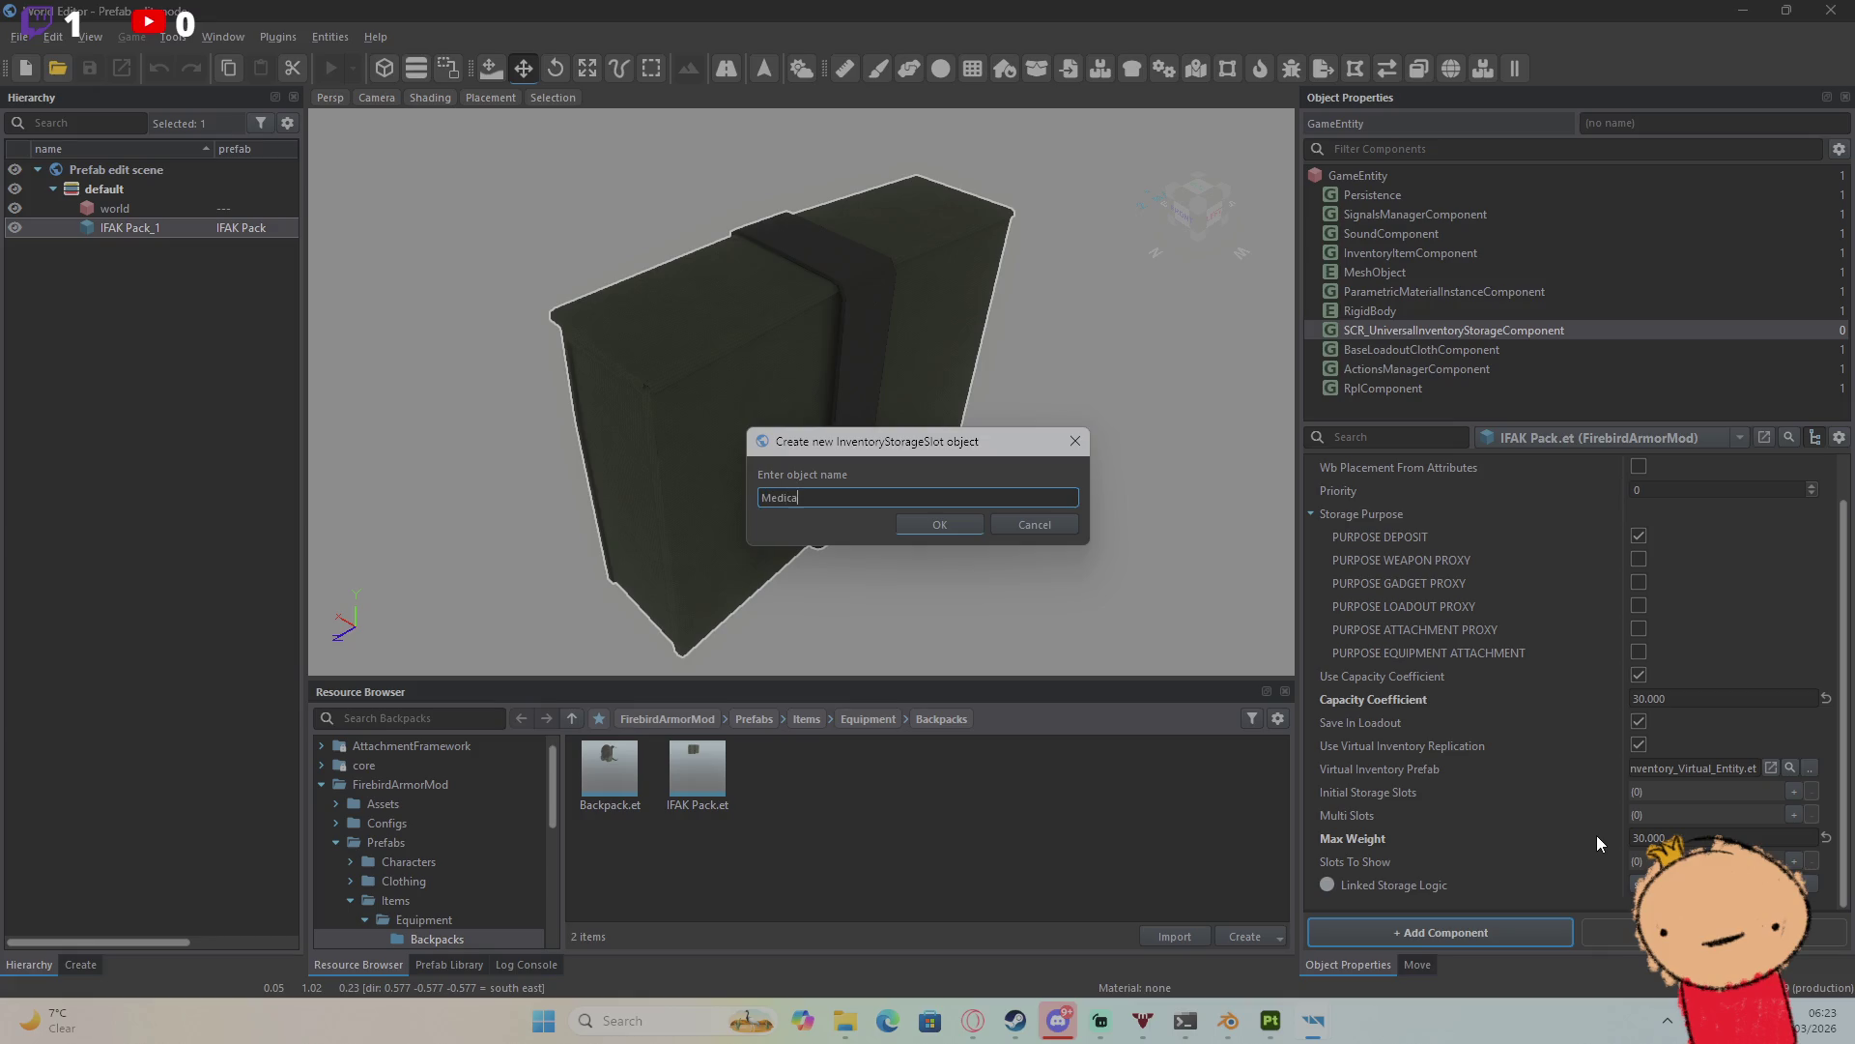
pyautogui.write('l')
pyautogui.press('Return')
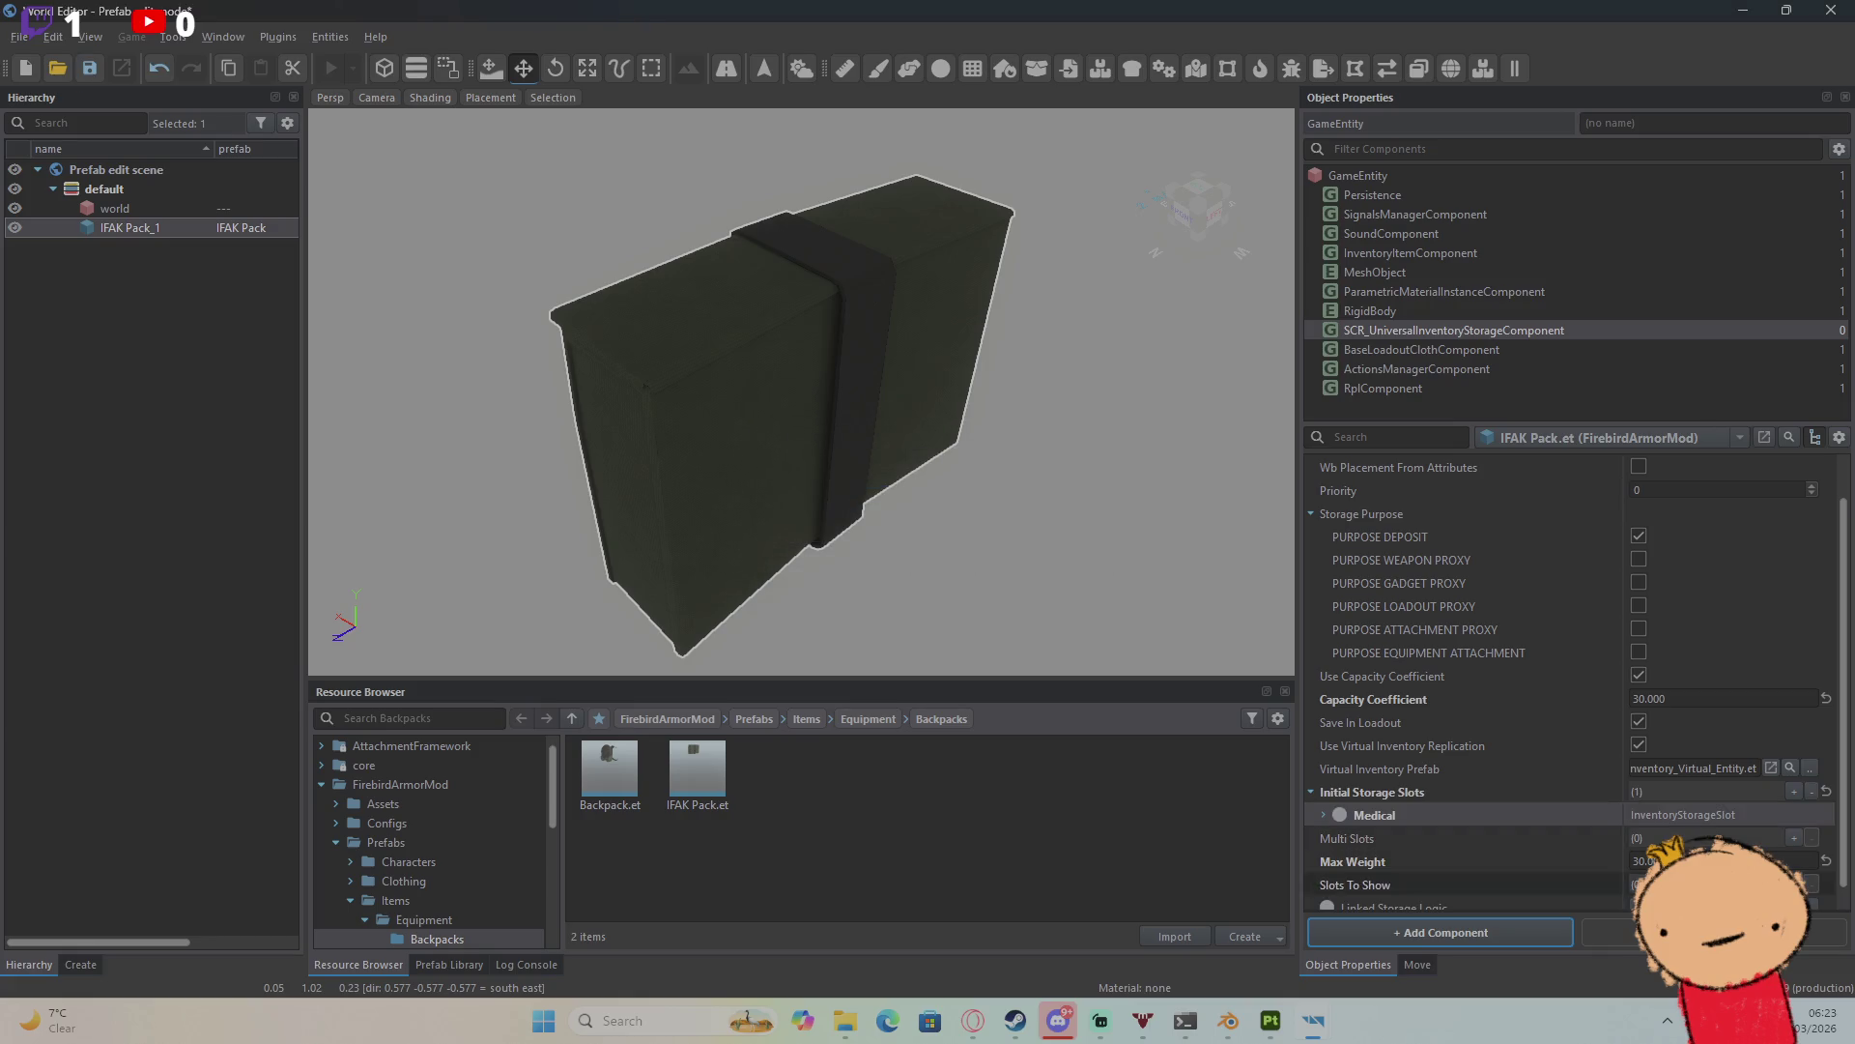
pyautogui.click(1324, 816)
pyautogui.scroll(-5, 1399, 820)
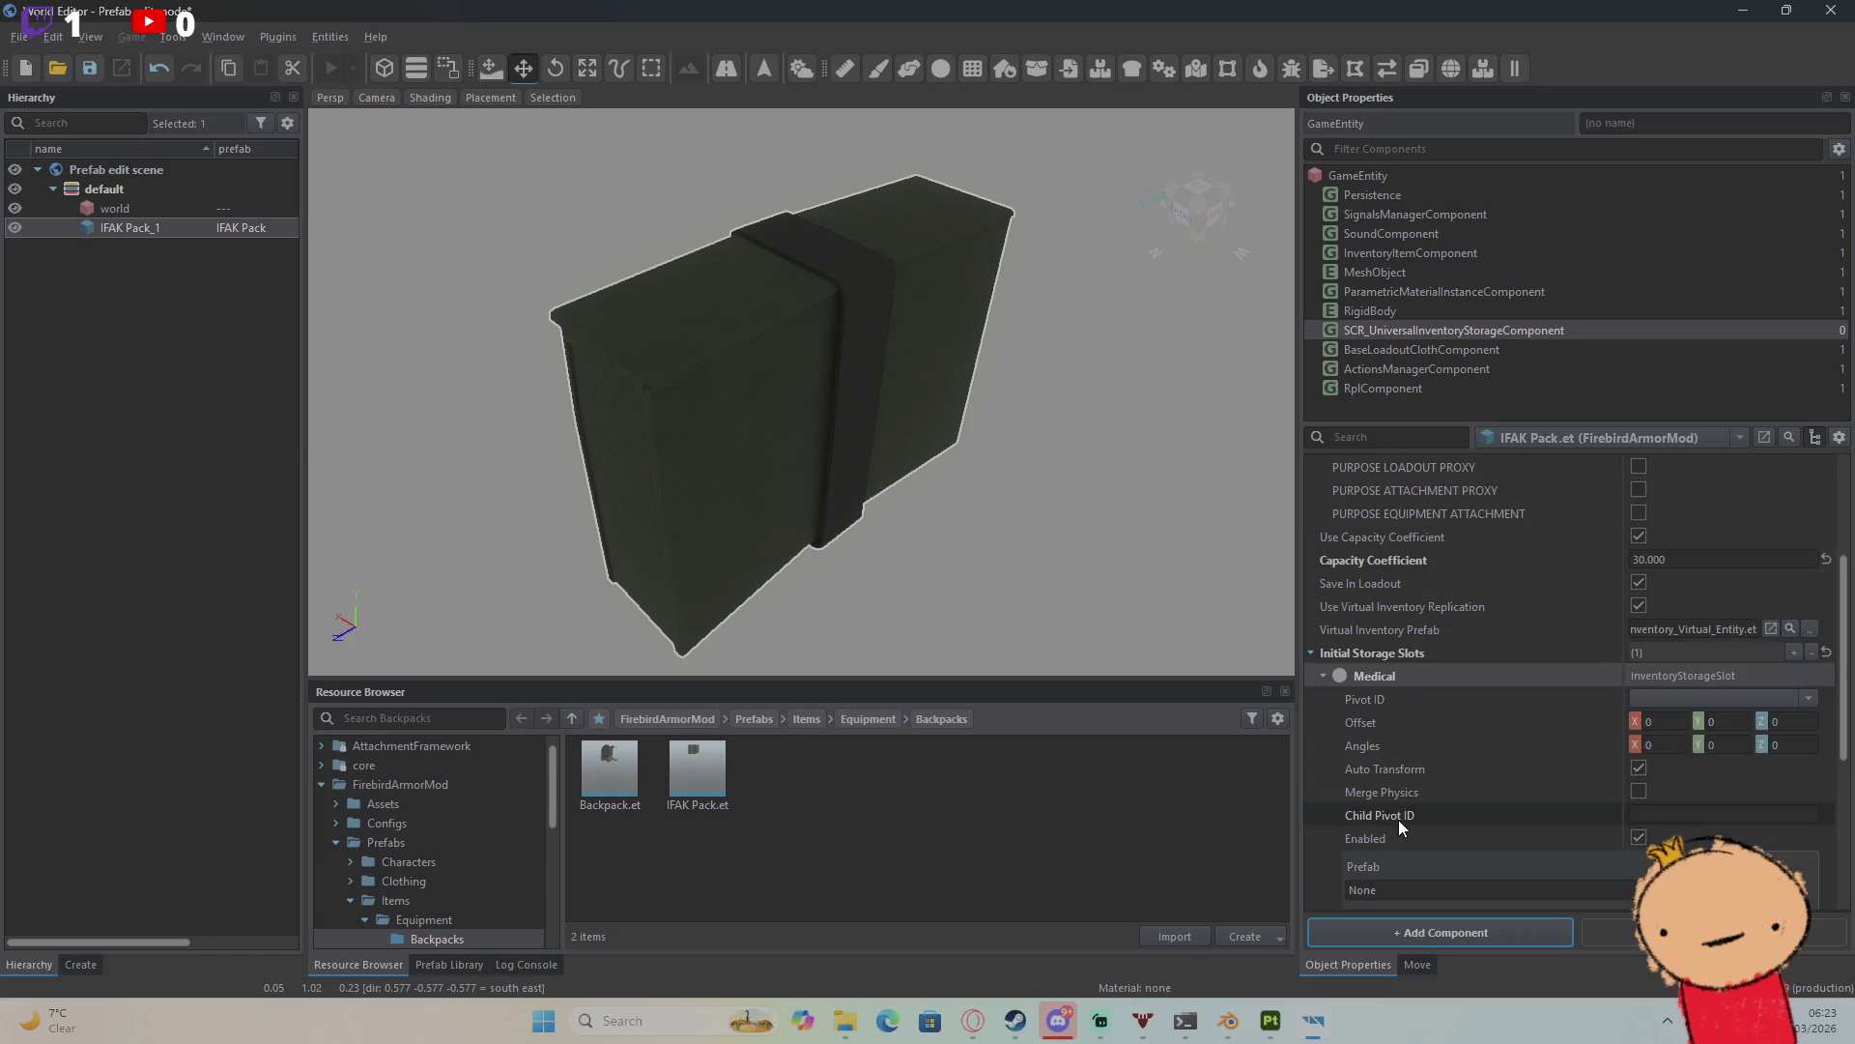
pyautogui.scroll(2, 1405, 819)
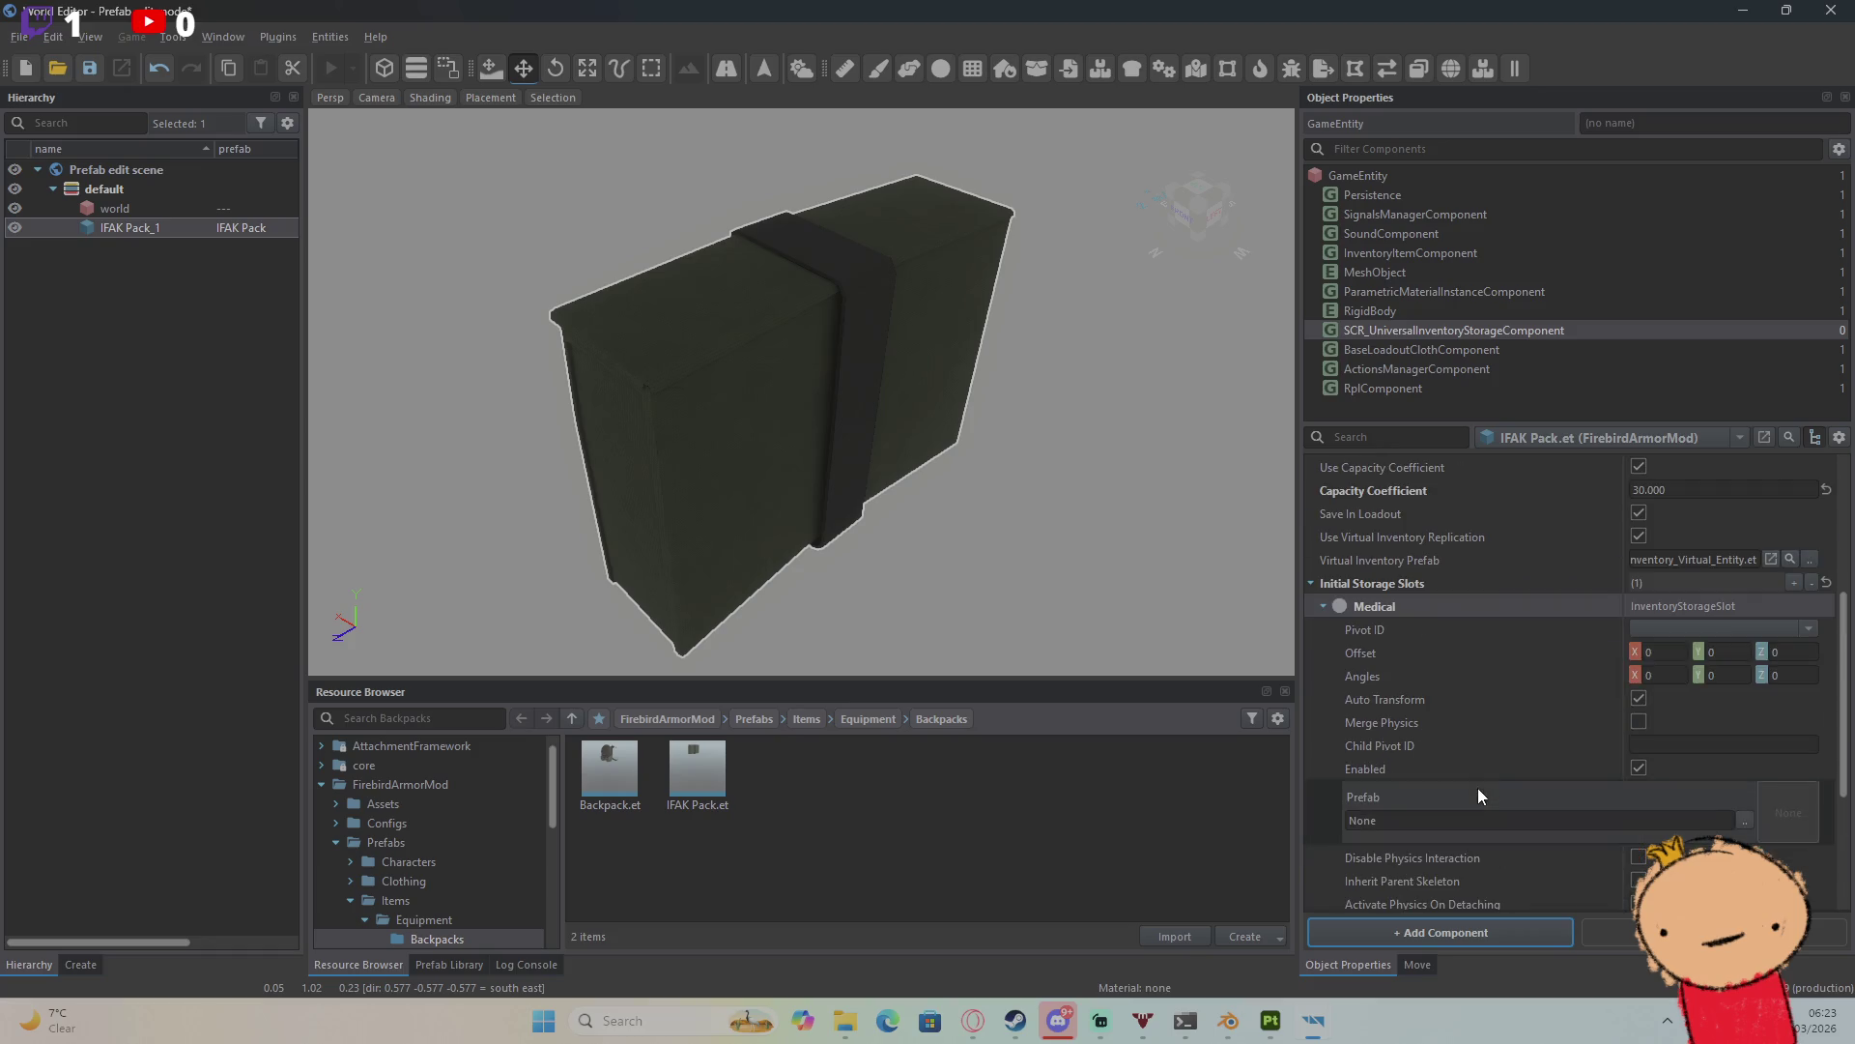
pyautogui.click(1812, 580)
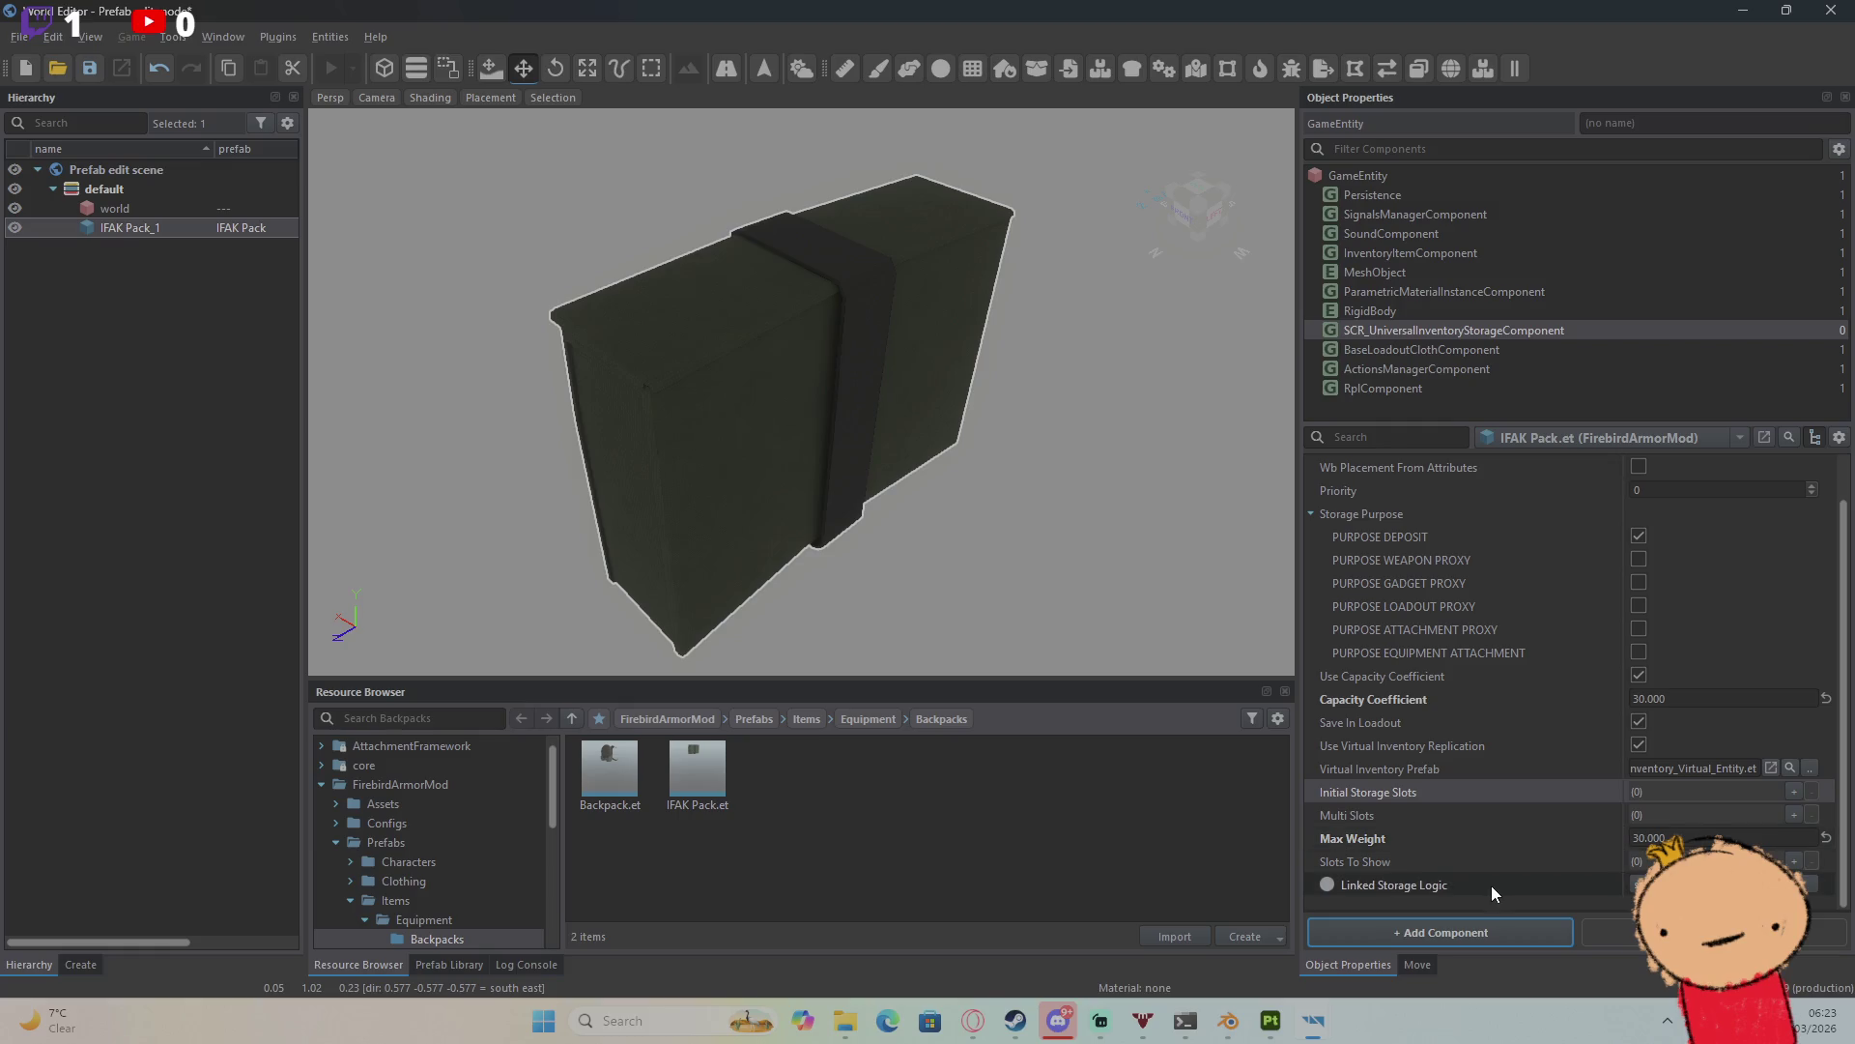
# Step: Set Linked Storage Logic to SCR_BaseLinkedStorageLogic
pyautogui.click(1637, 884)
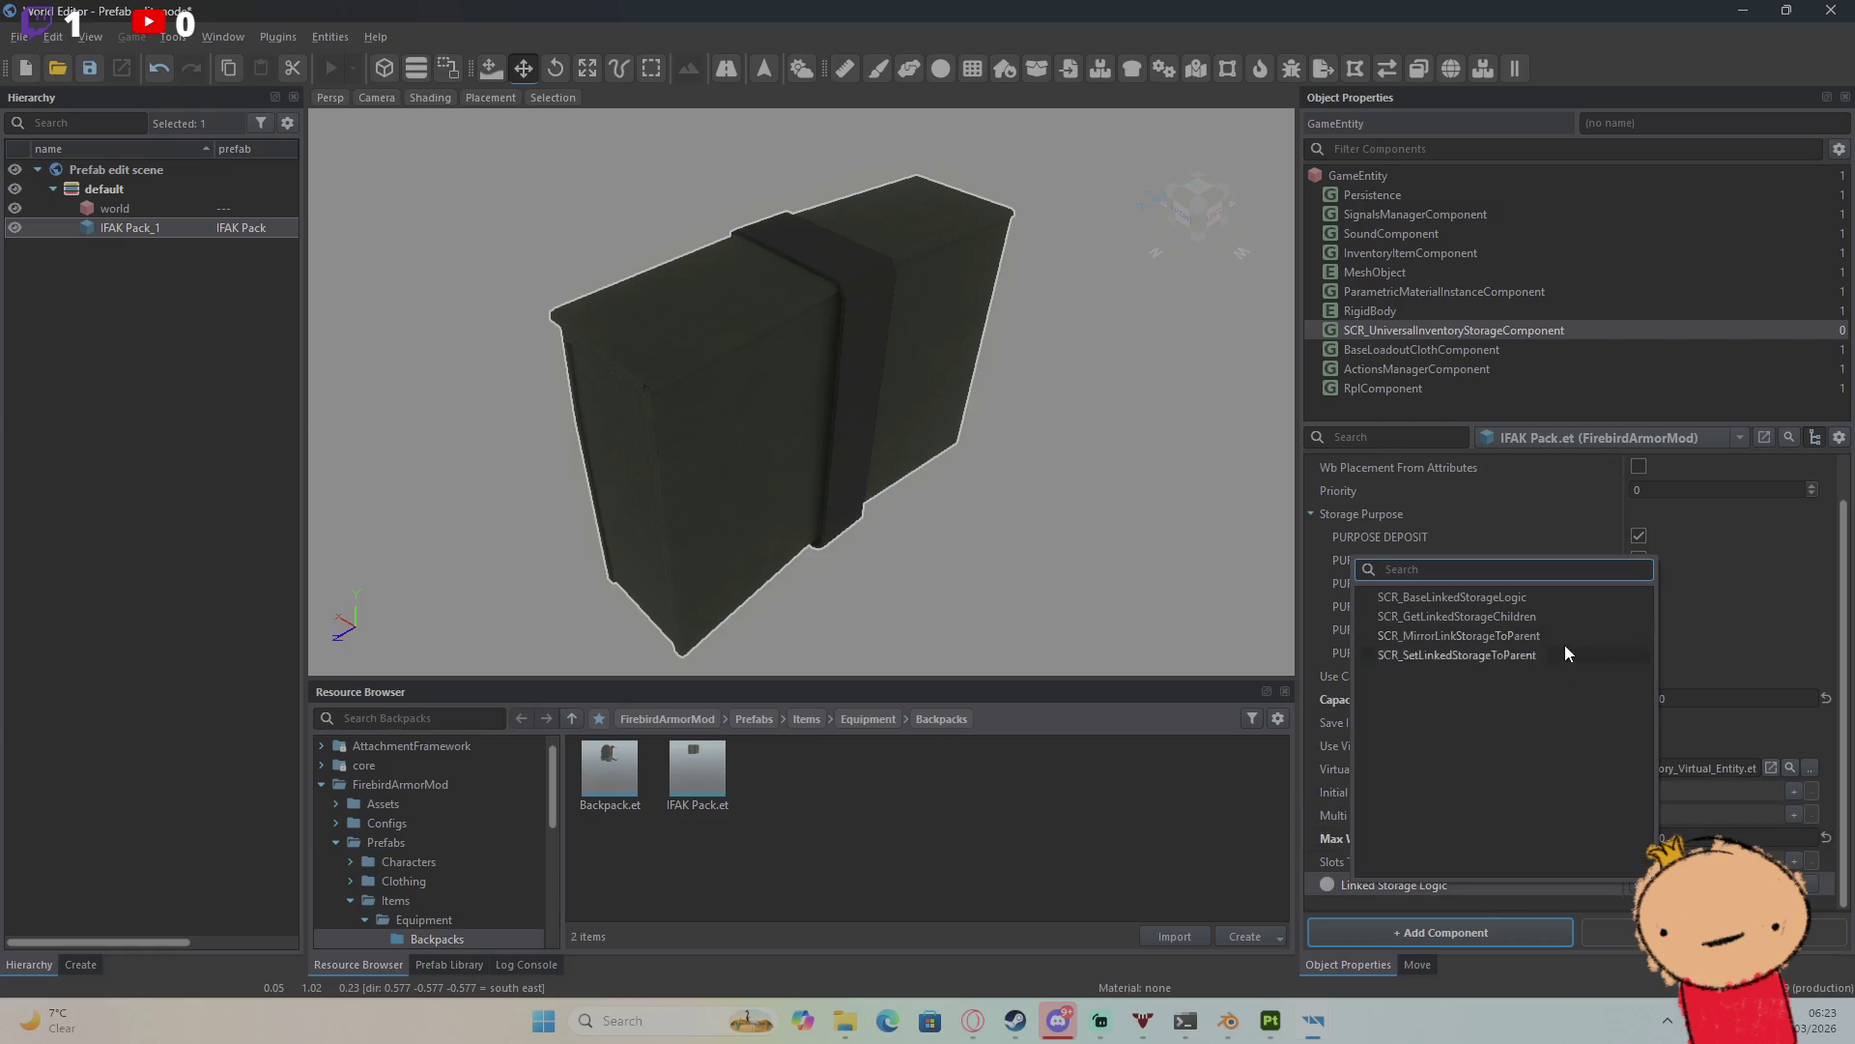
pyautogui.click(1542, 601)
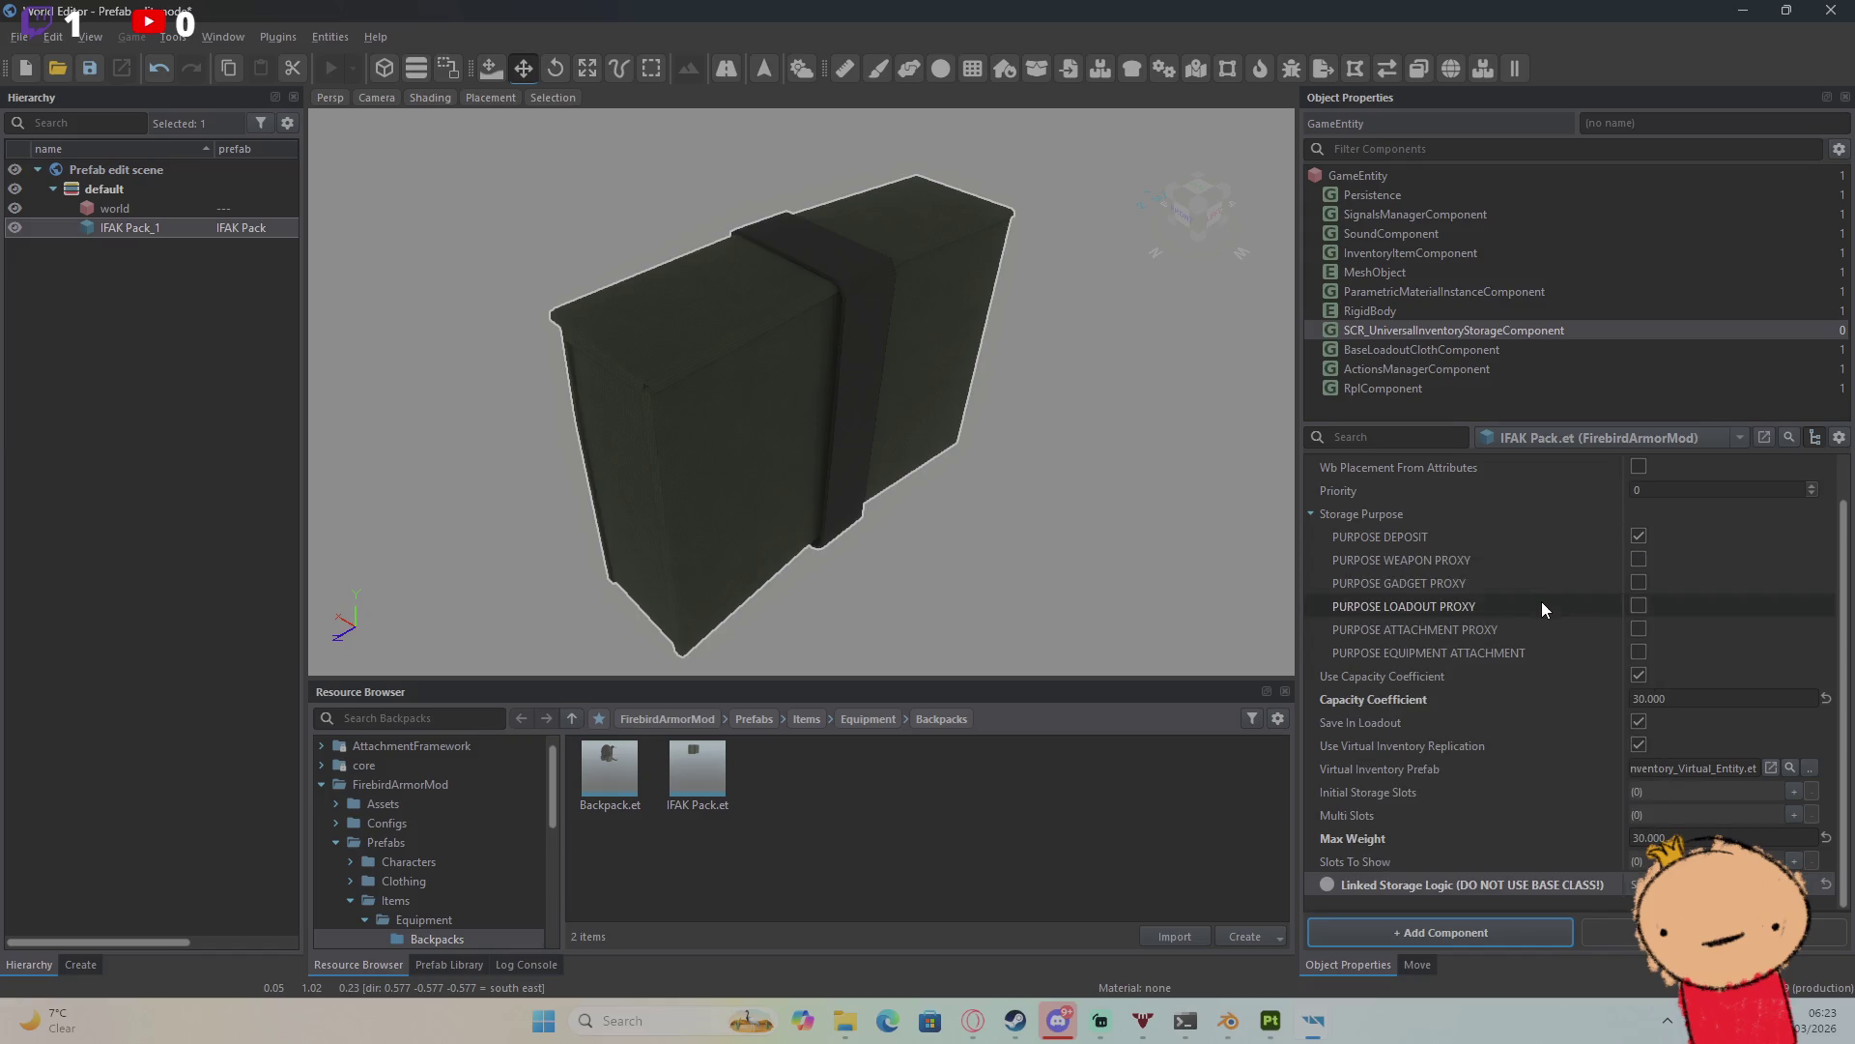
pyautogui.scroll(2, 1593, 741)
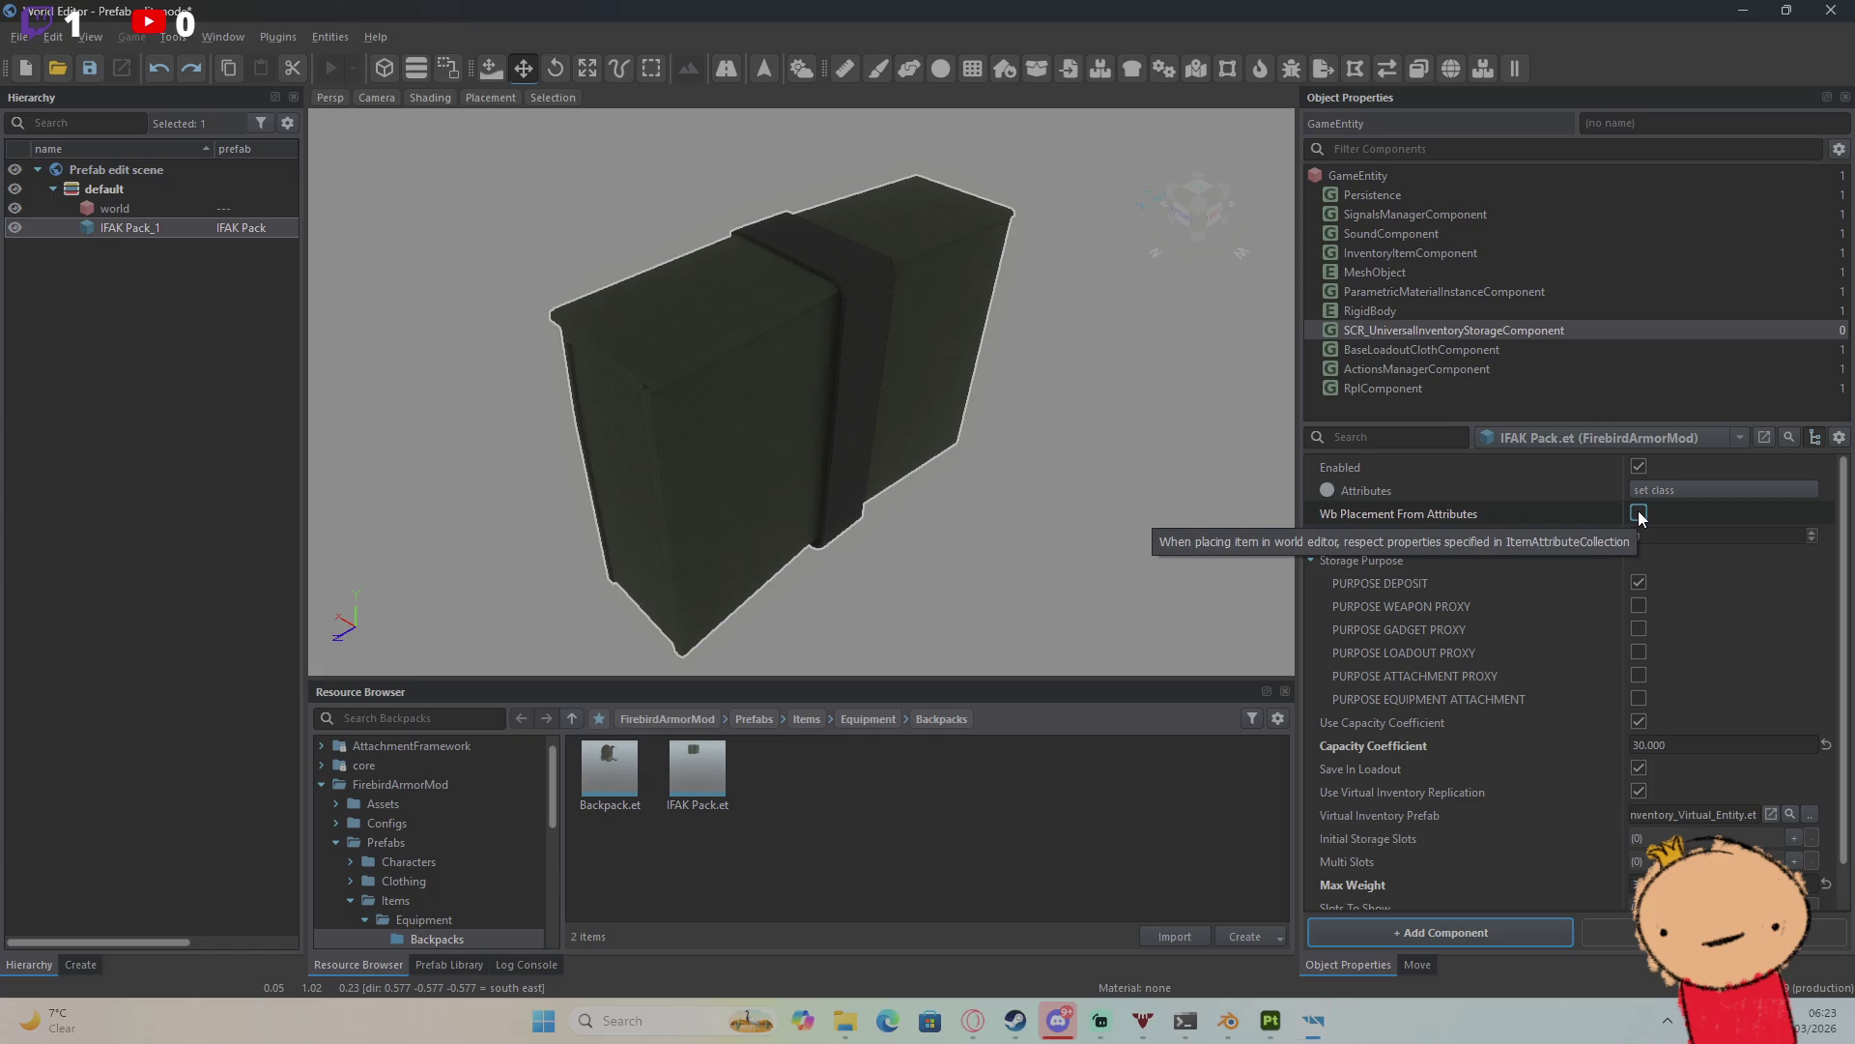
# Step: Save and close the IFAK Pack editor, then scroll through the Backpack prefab's components
pyautogui.click(1831, 10)
pyautogui.click(633, 646)
pyautogui.click(736, 67)
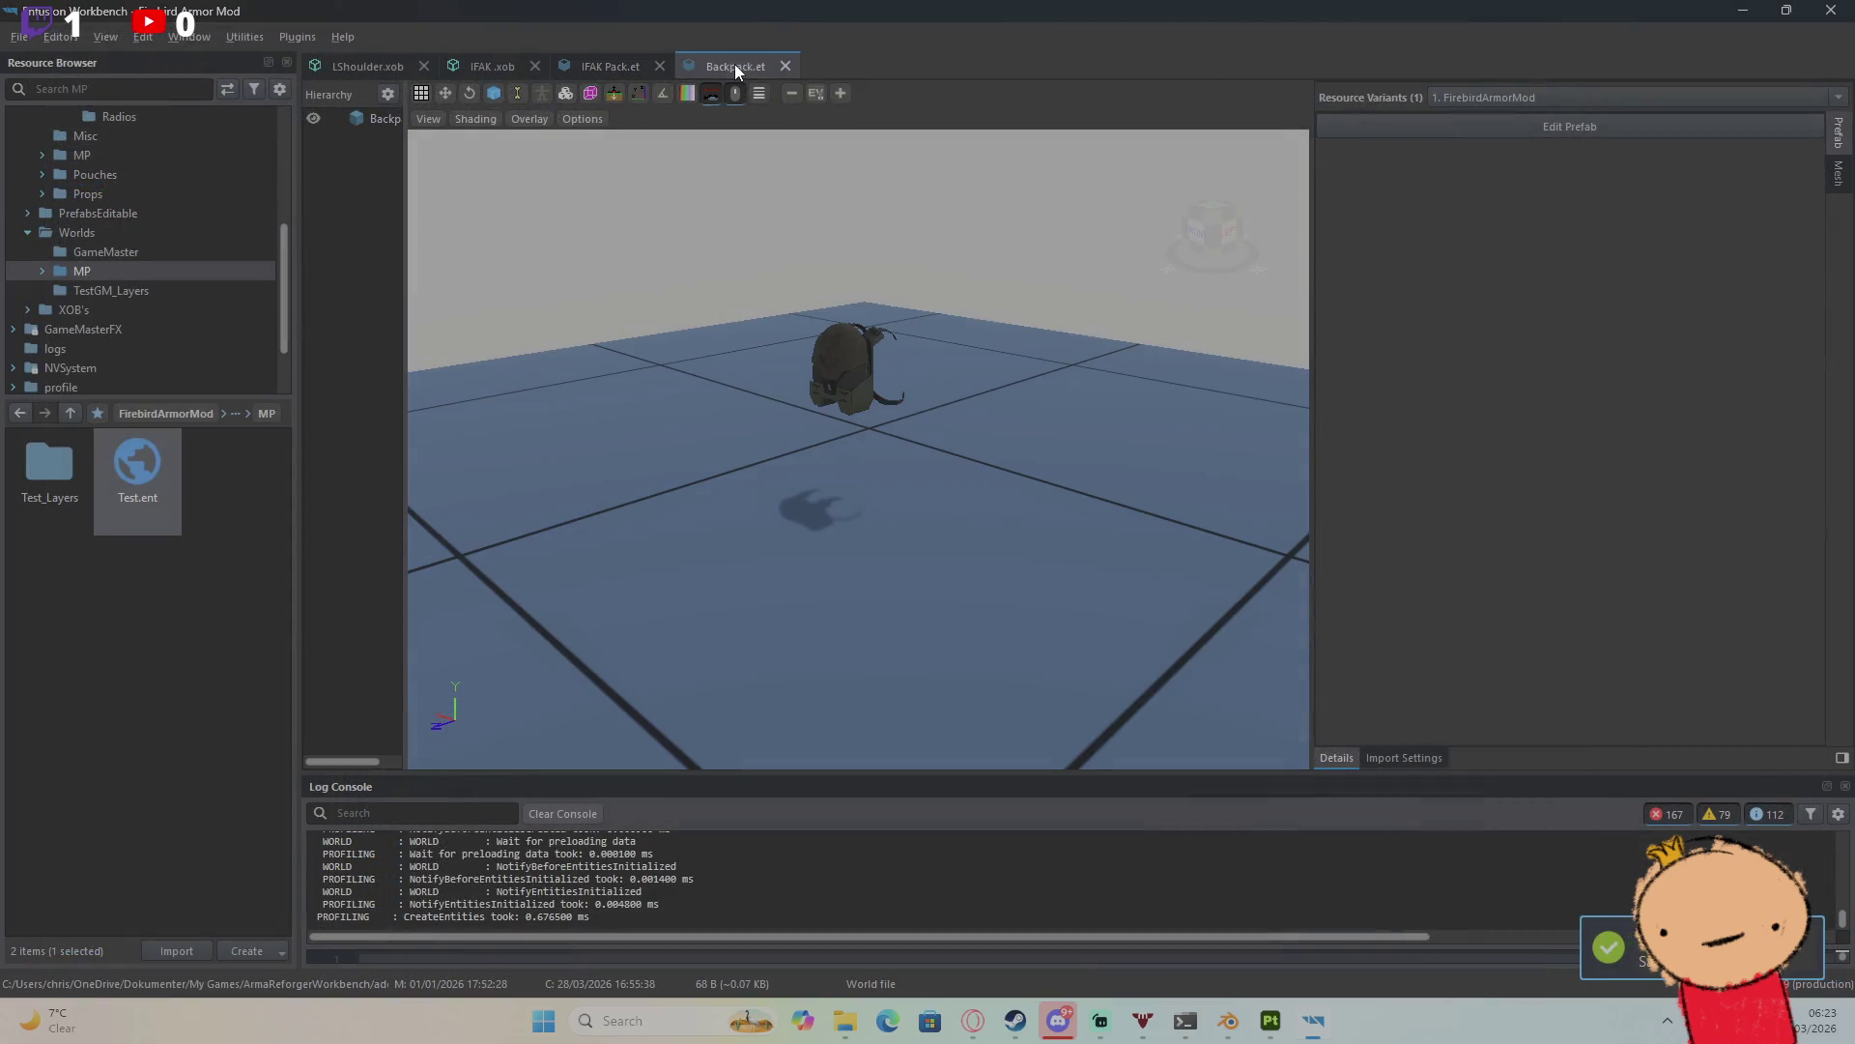
pyautogui.click(1416, 127)
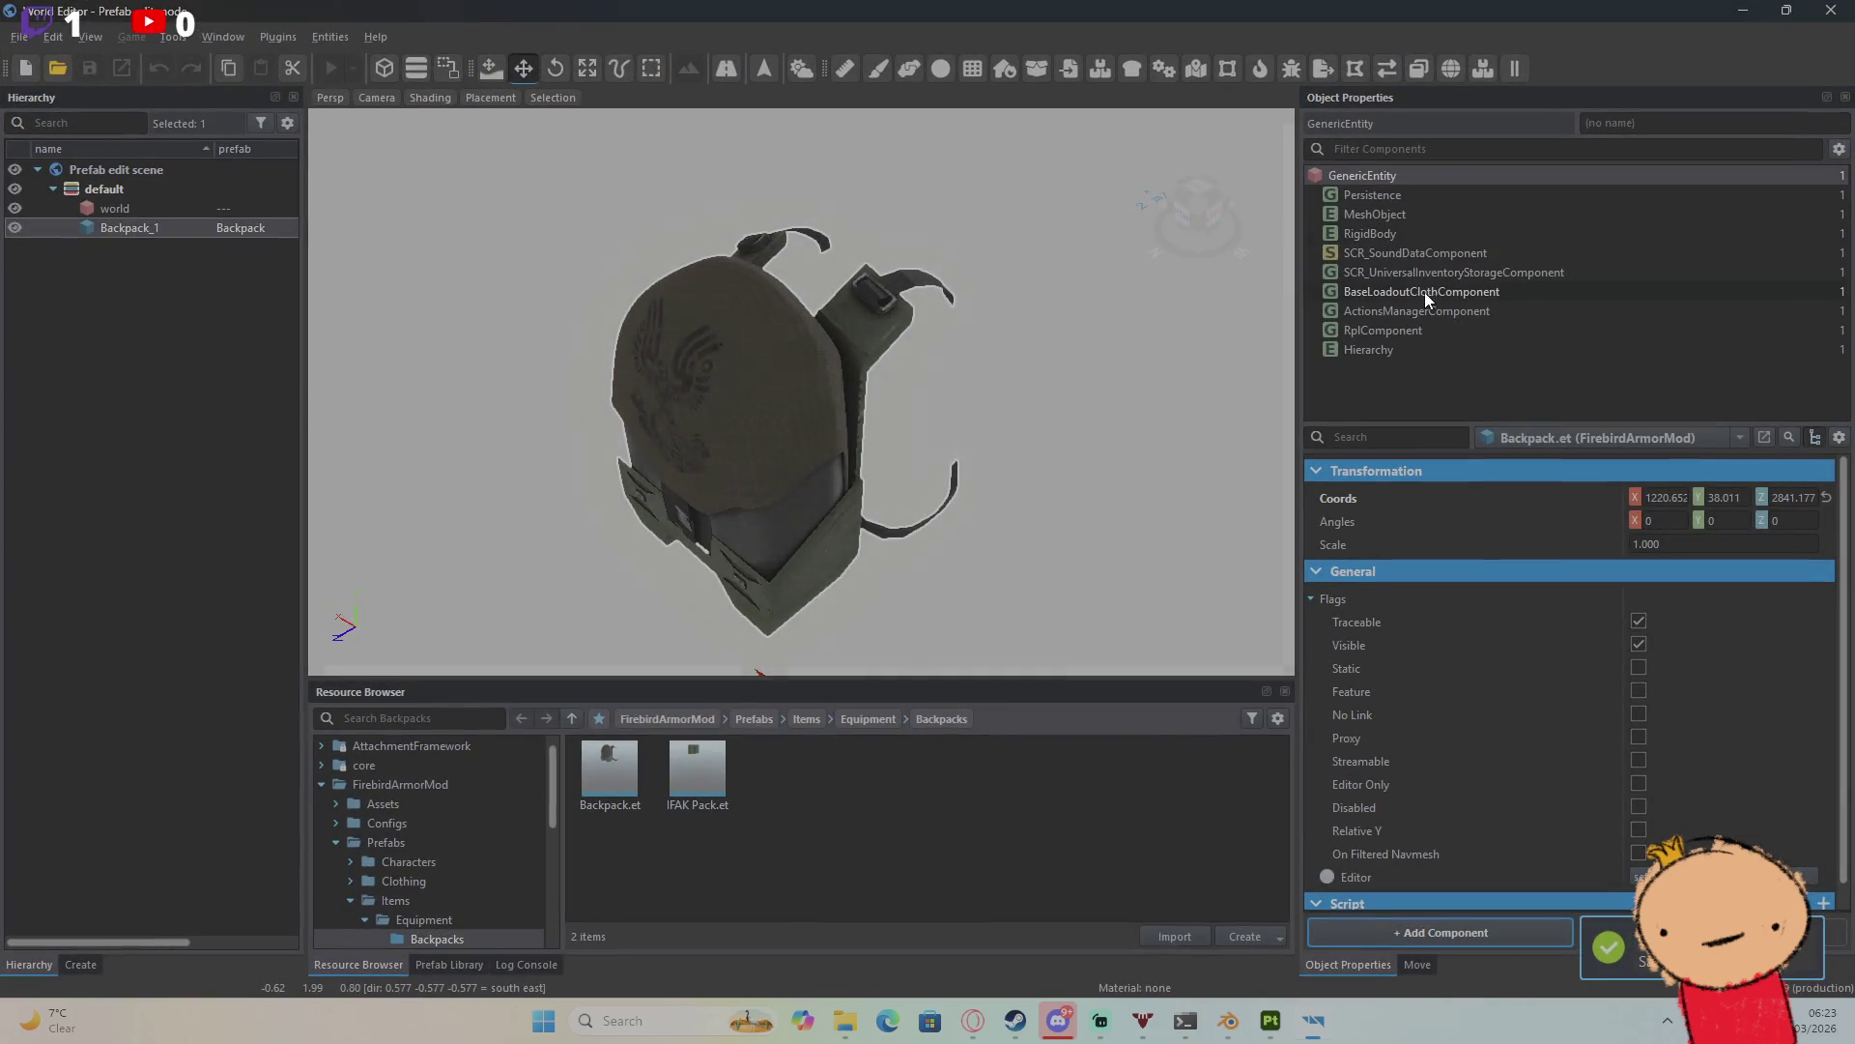
pyautogui.scroll(-10, 1470, 664)
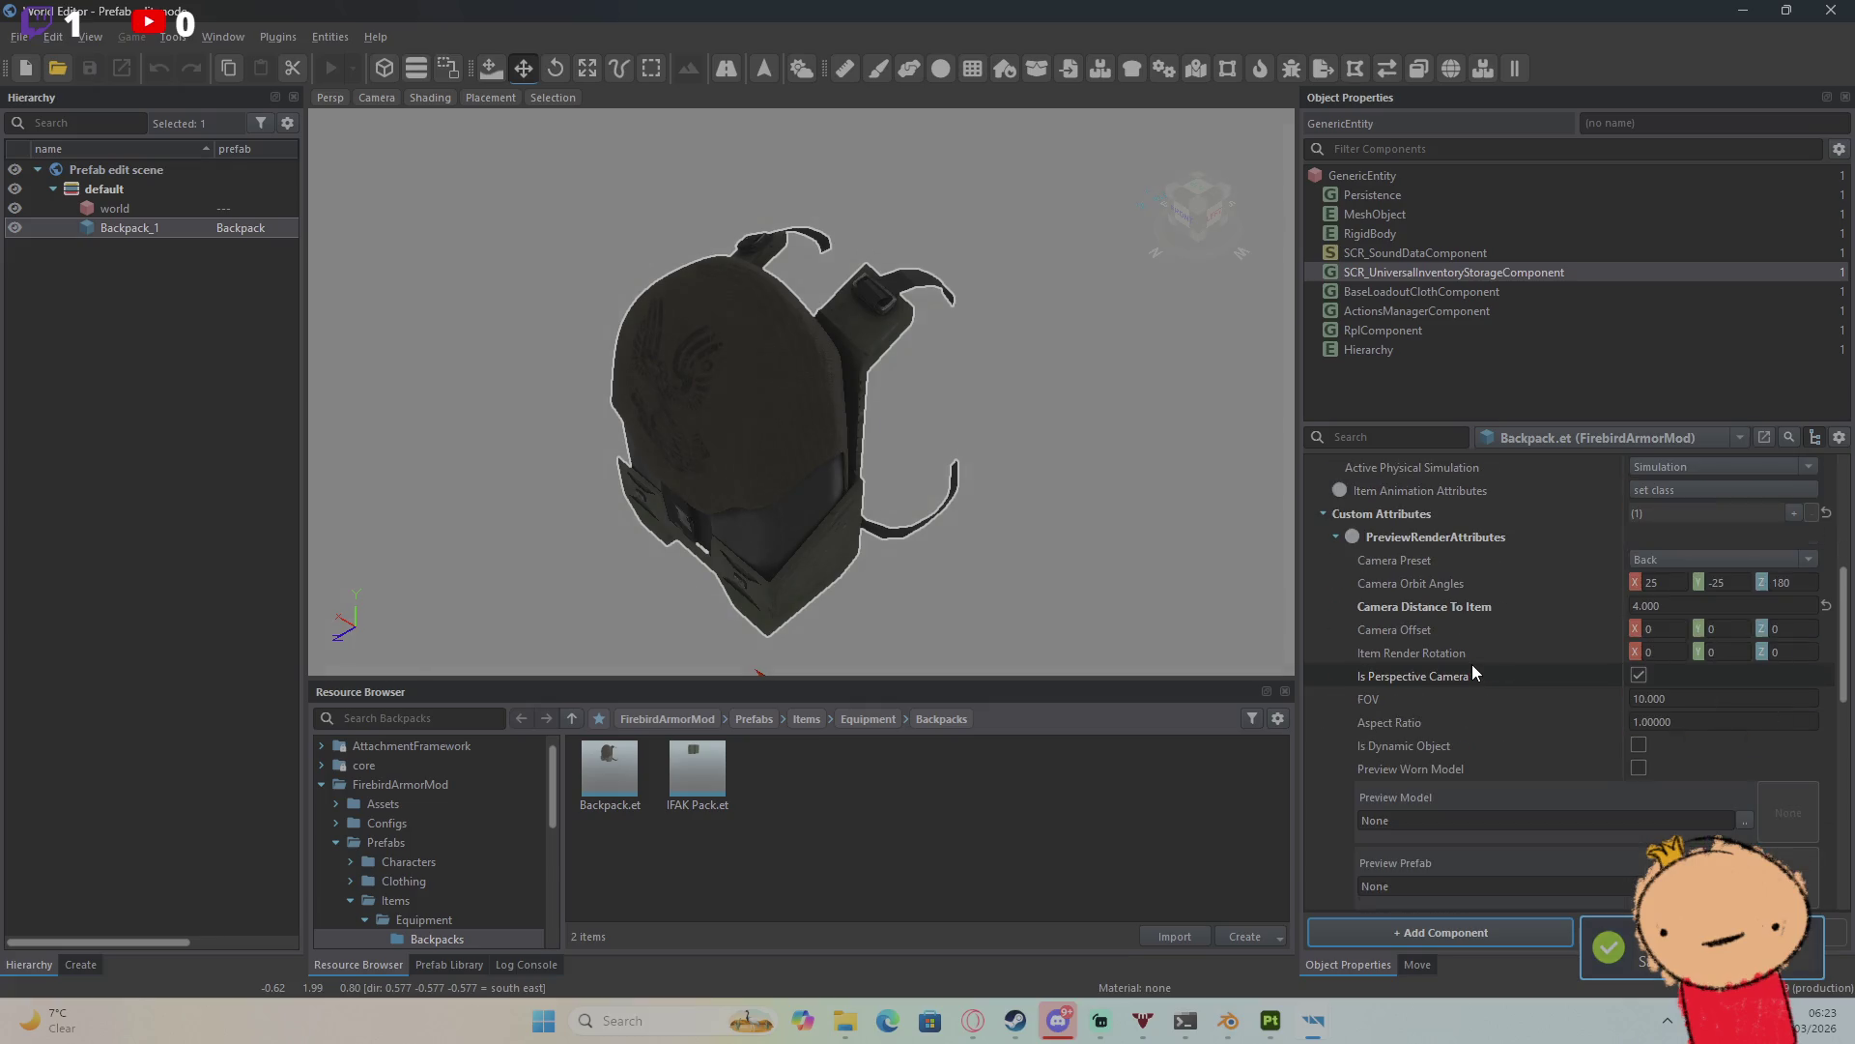
pyautogui.scroll(-8, 1471, 663)
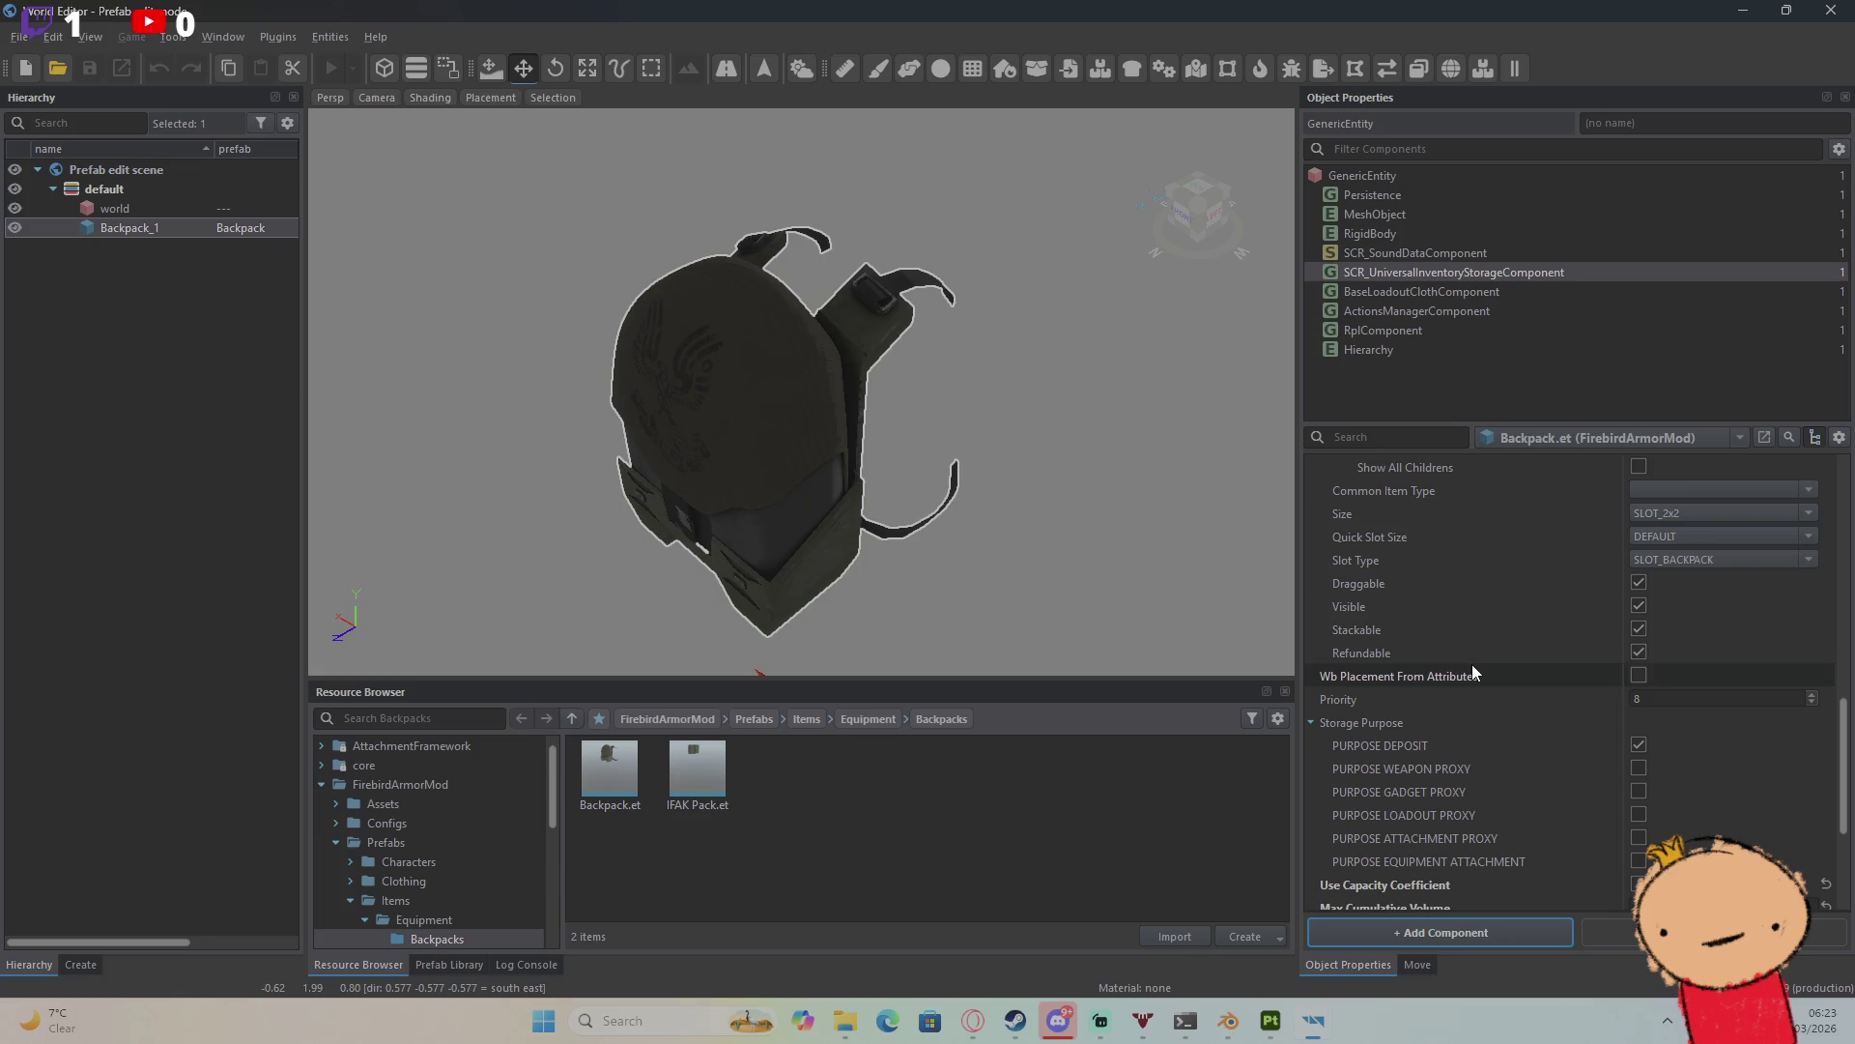
pyautogui.scroll(-5, 1473, 671)
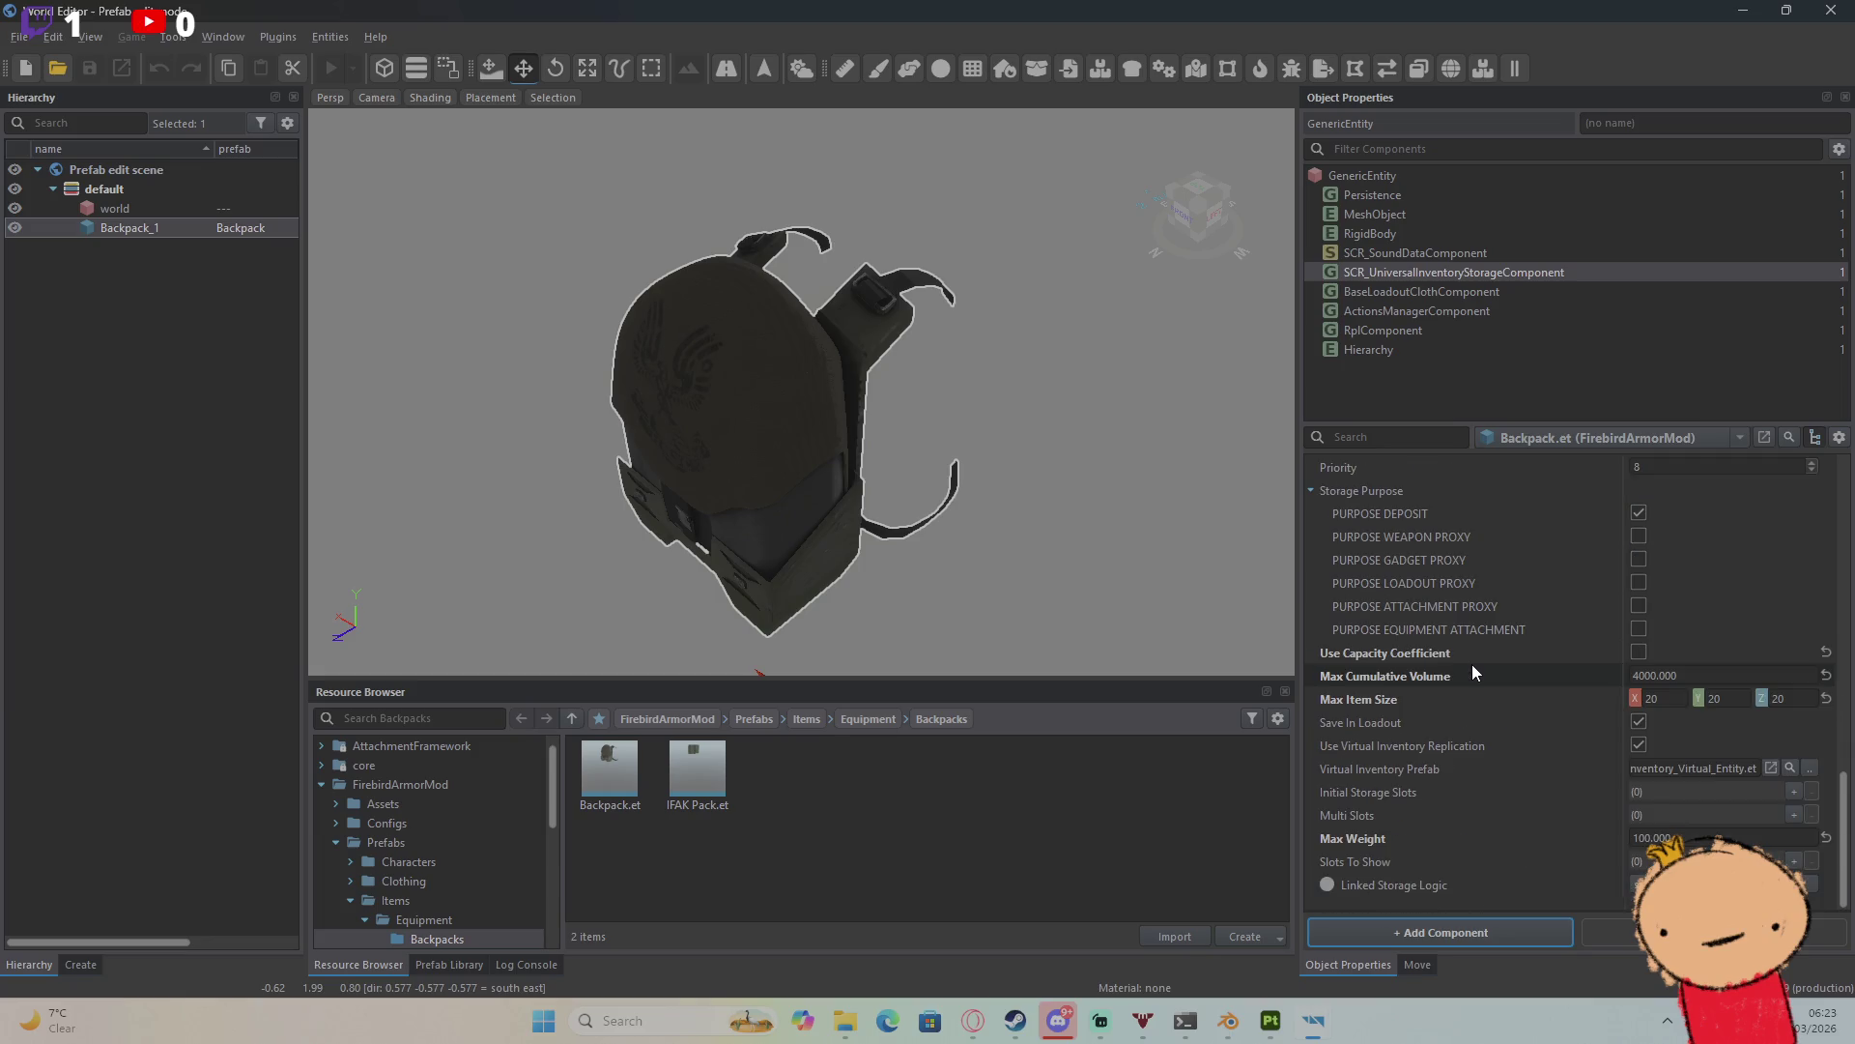
pyautogui.scroll(20, 1473, 671)
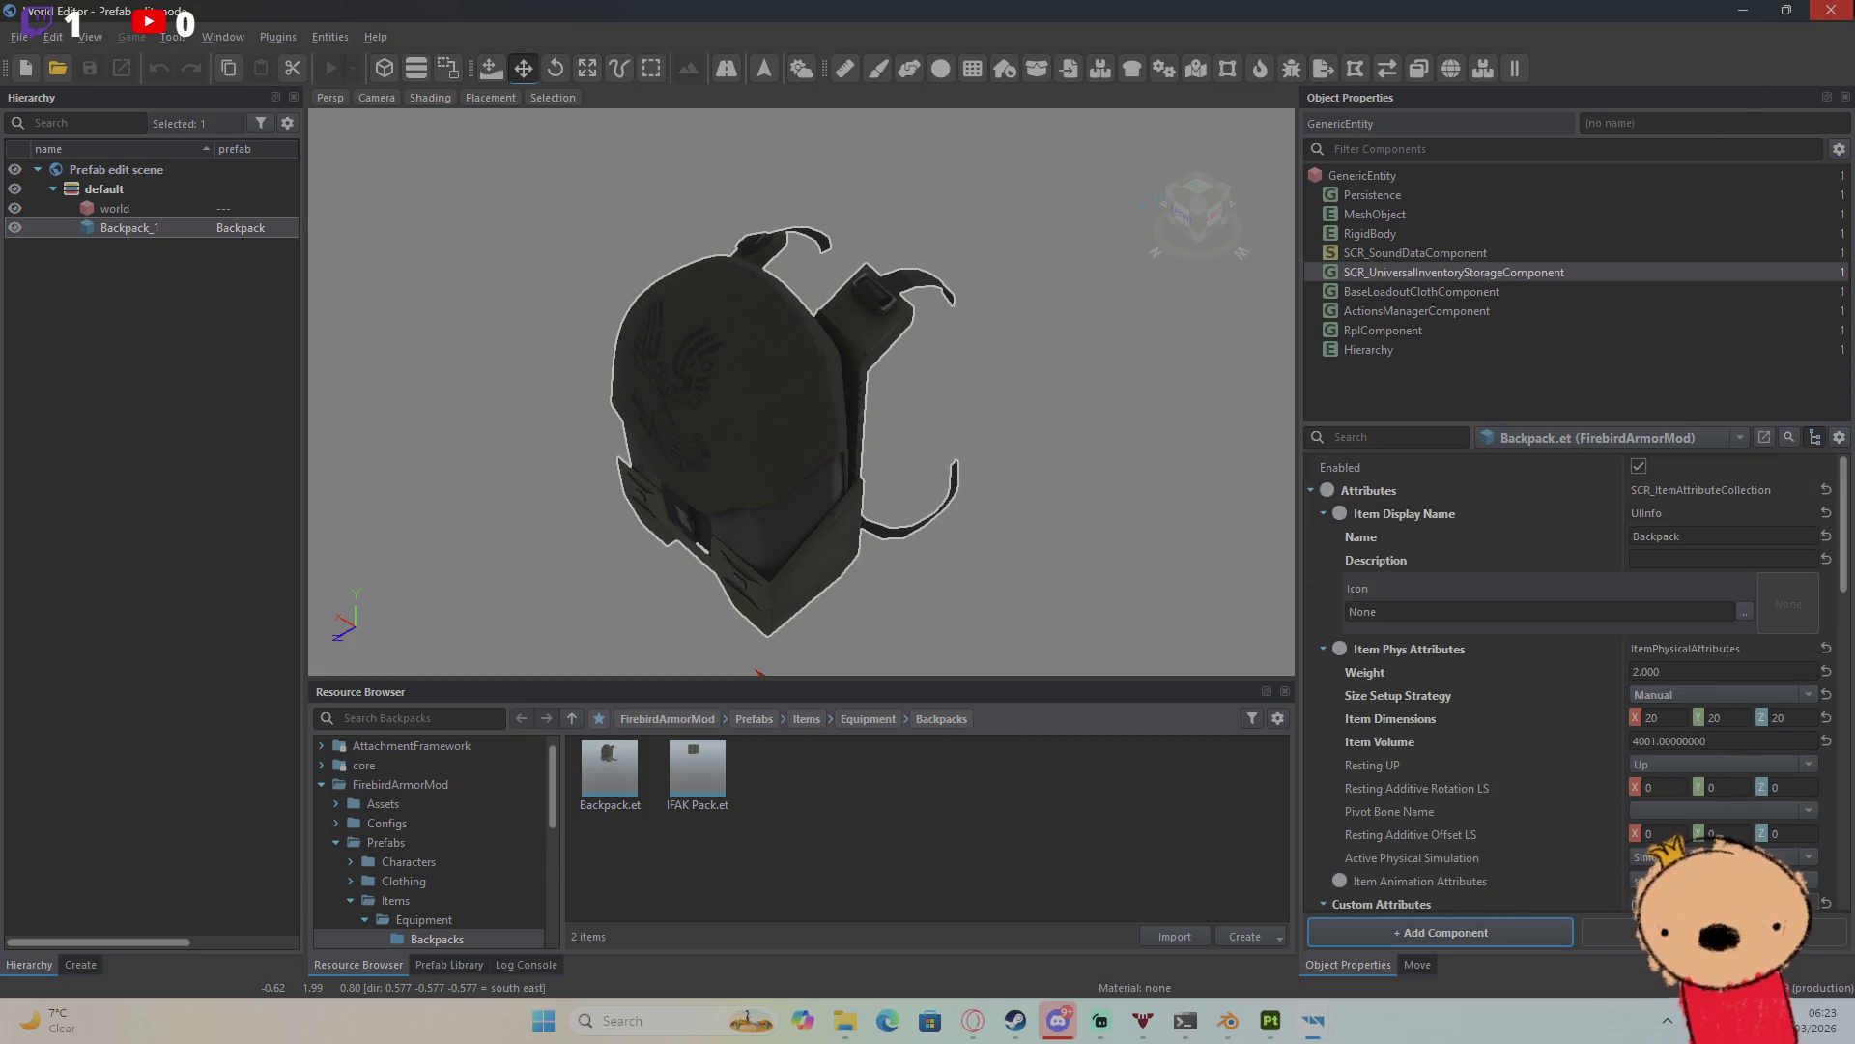
# Step: Tick PURPOSE DEPOSIT on the IFAK Pack's SCR_UniversalInventoryStorageComponent
pyautogui.click(1830, 10)
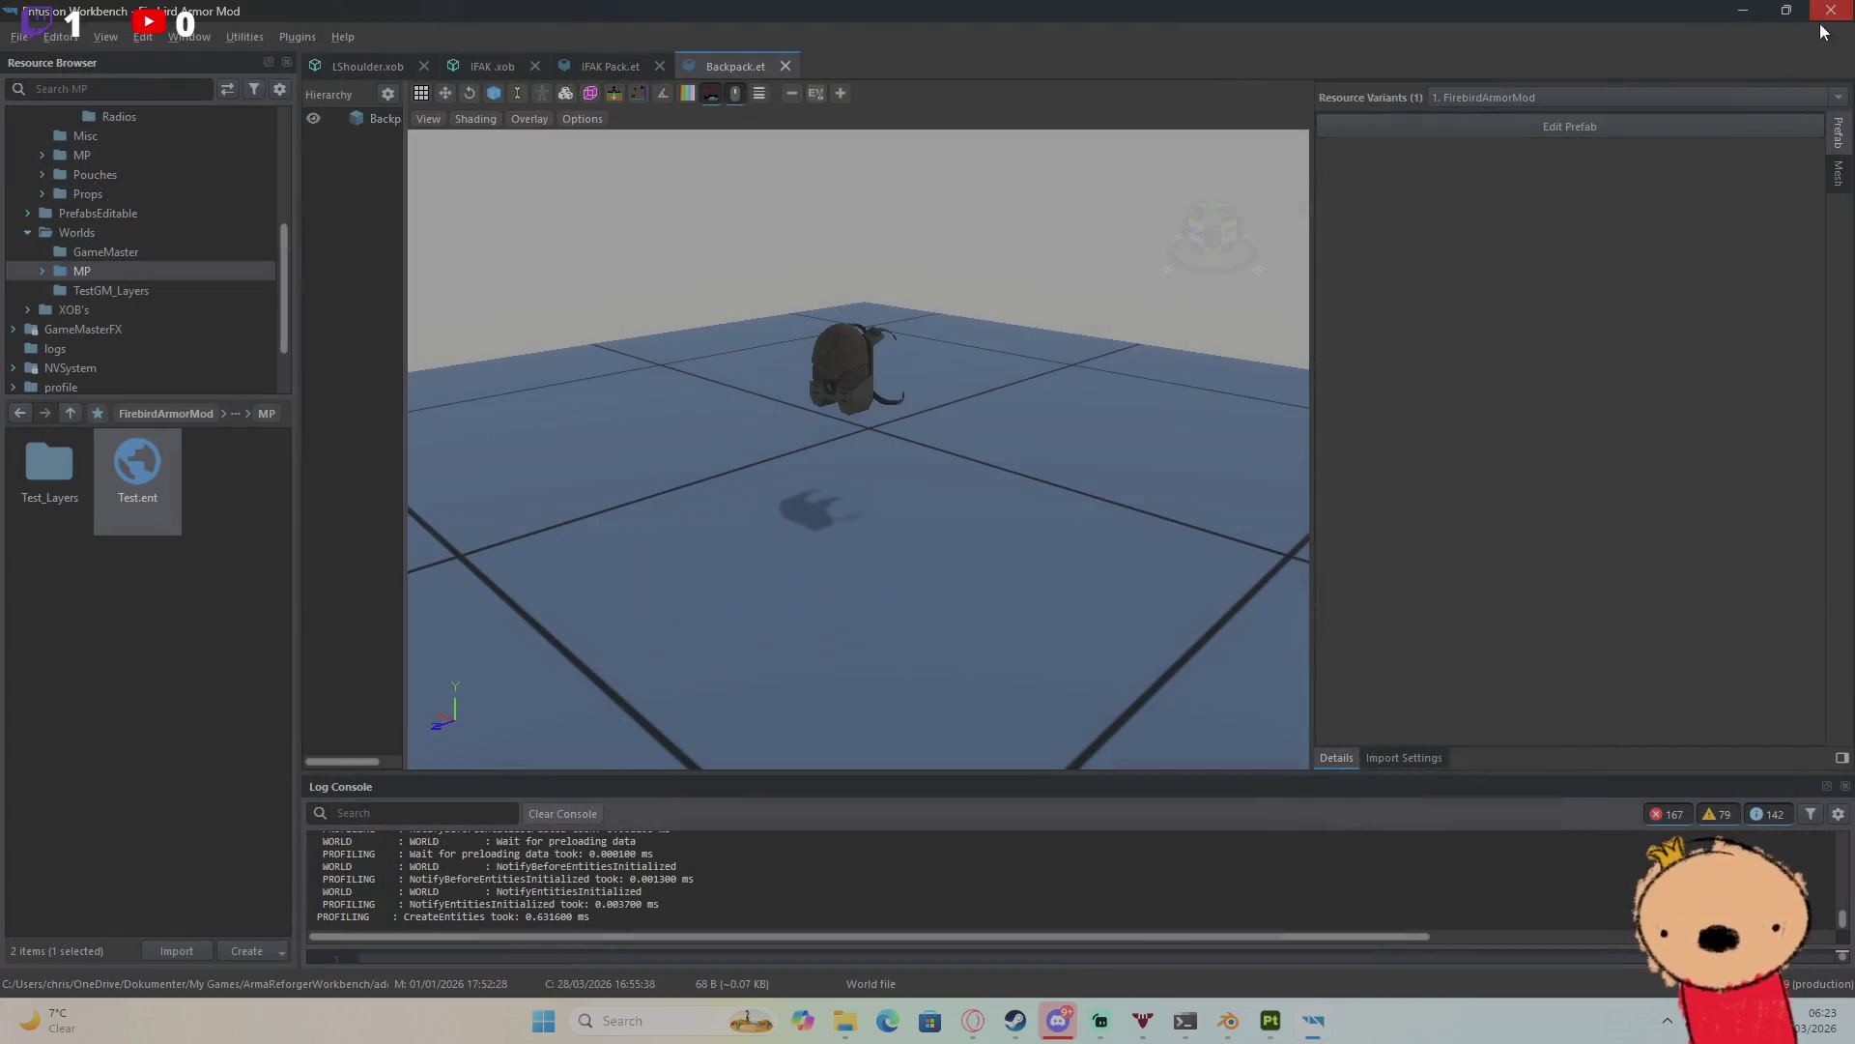
pyautogui.click(632, 68)
pyautogui.click(1406, 123)
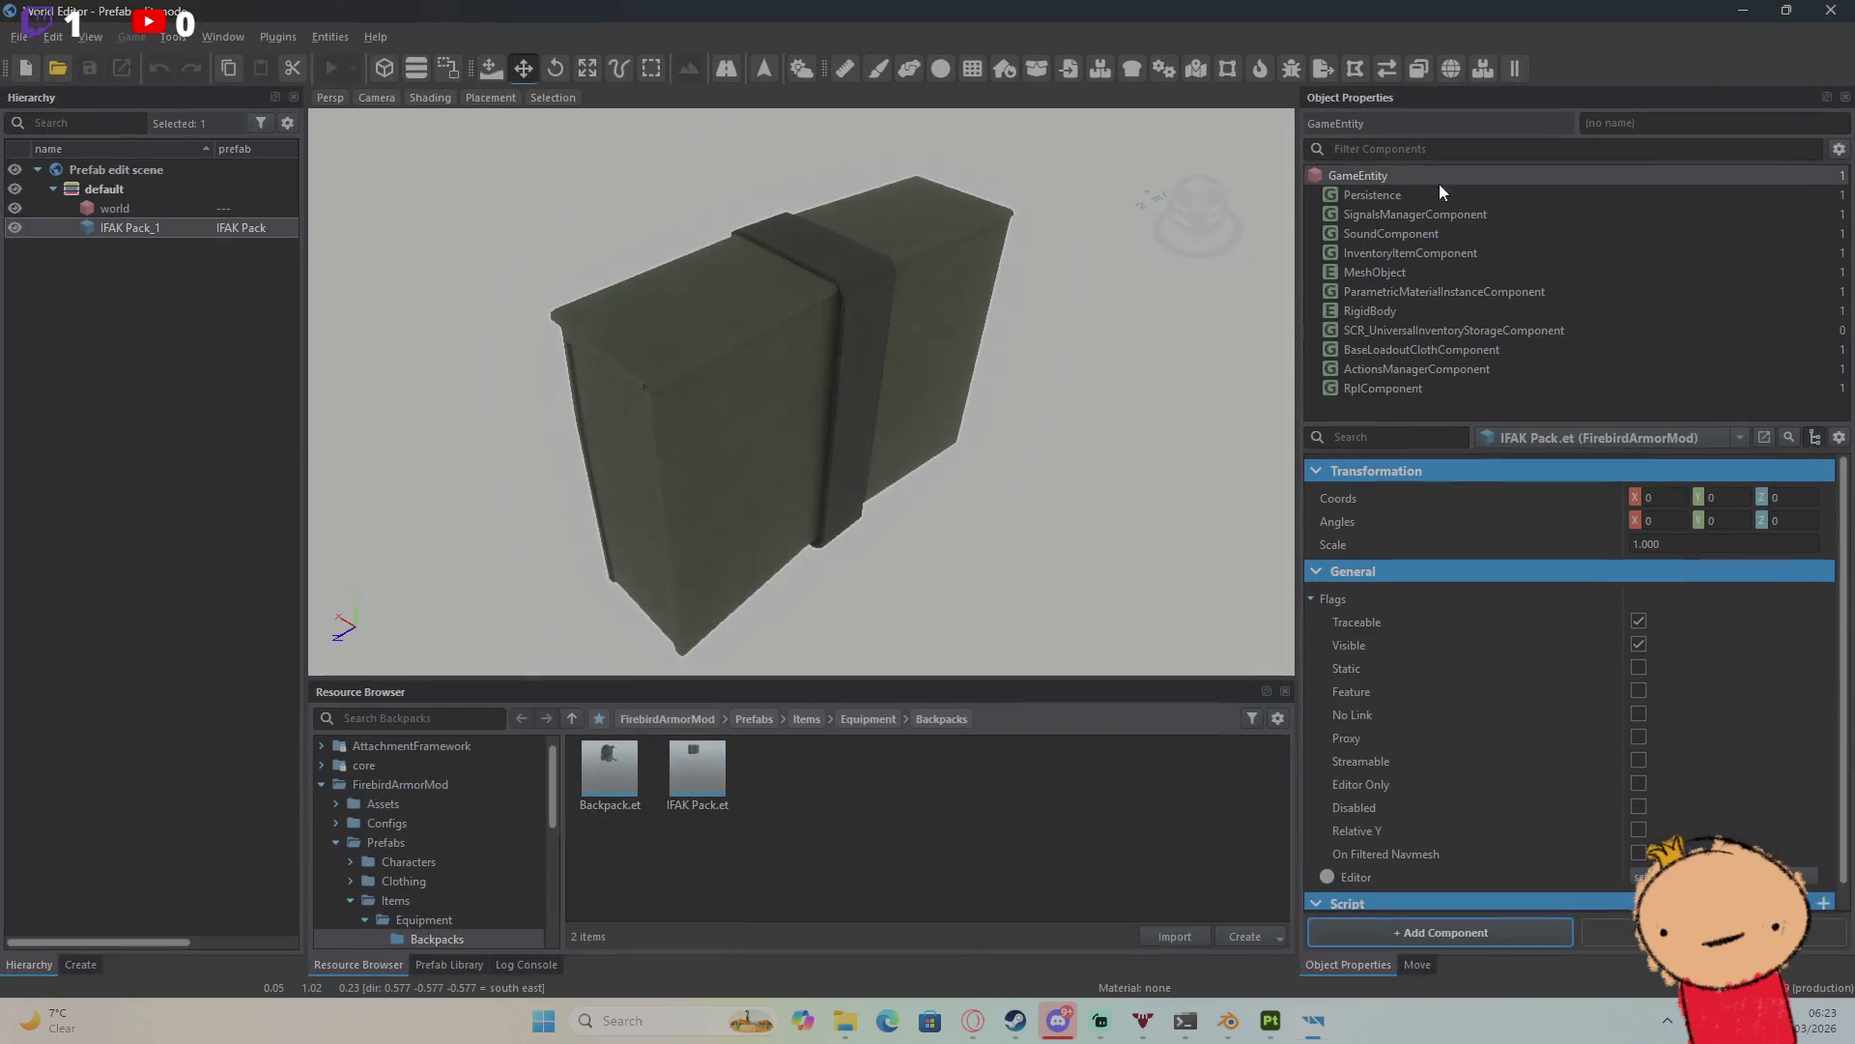
pyautogui.click(1455, 330)
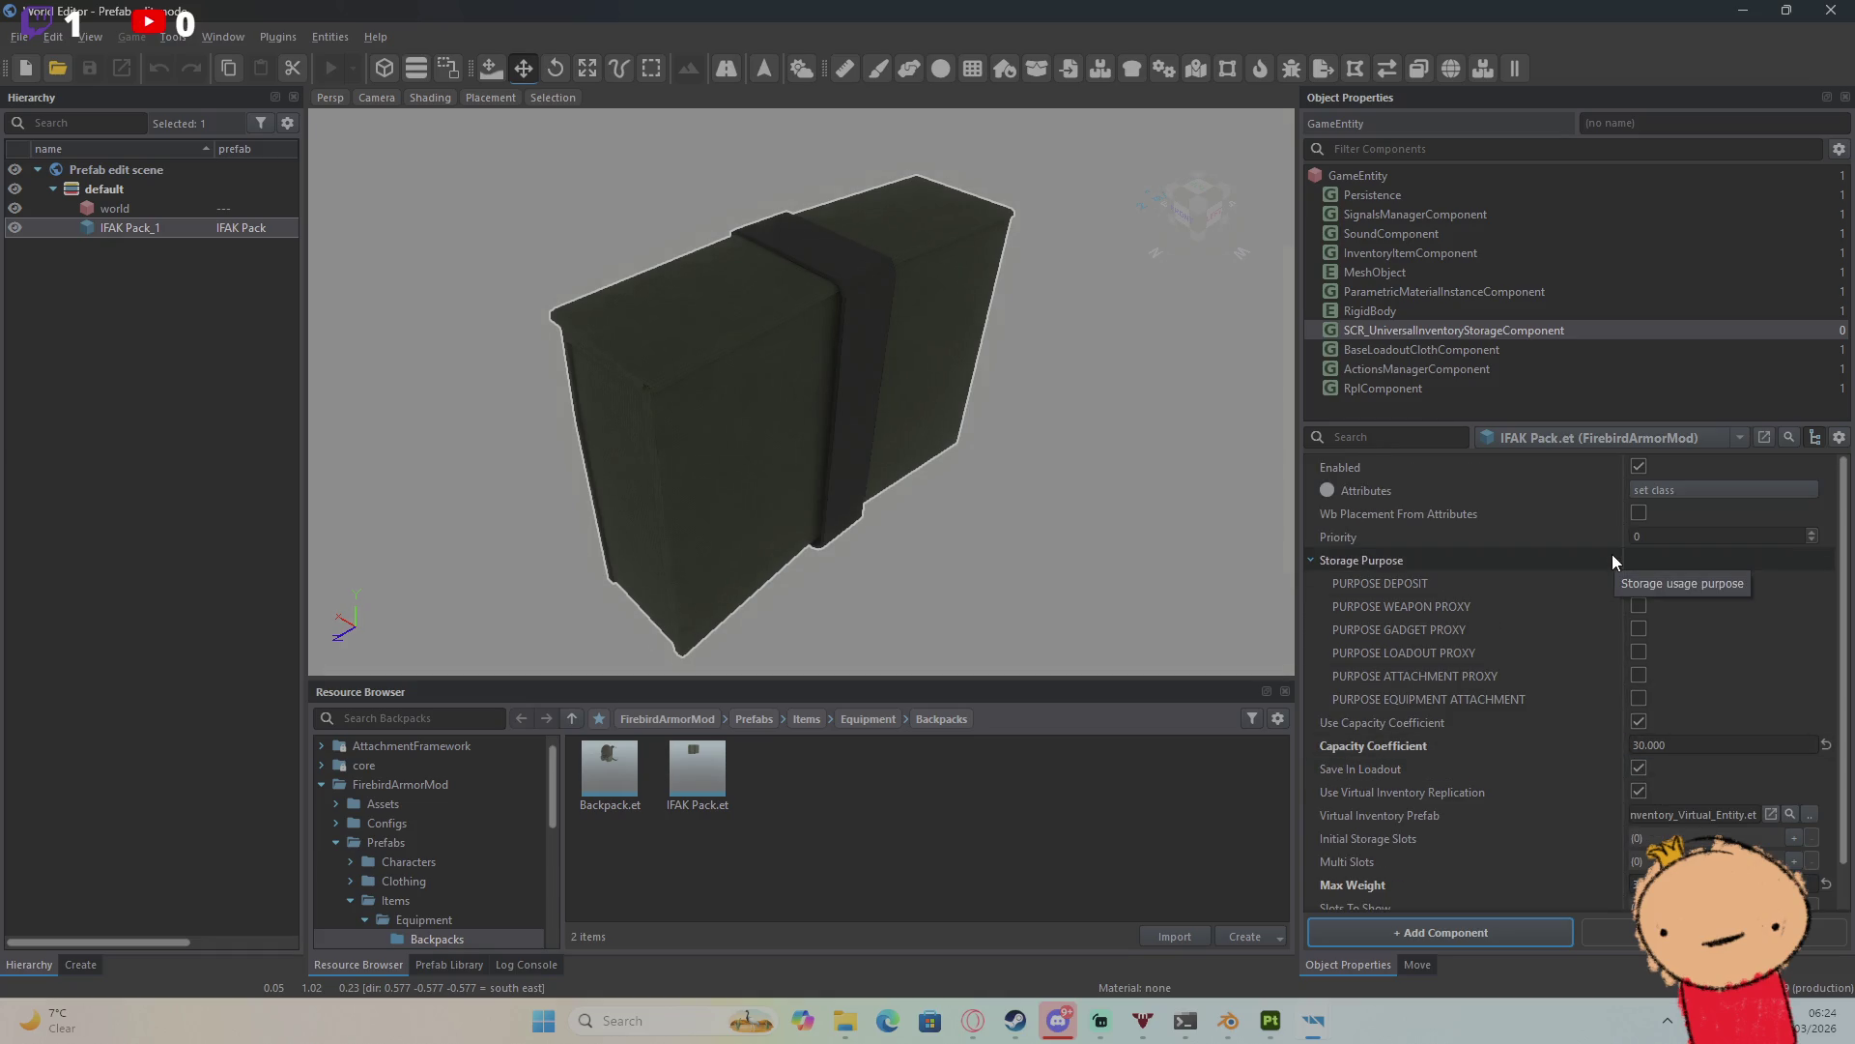
pyautogui.click(1639, 583)
pyautogui.click(1828, 21)
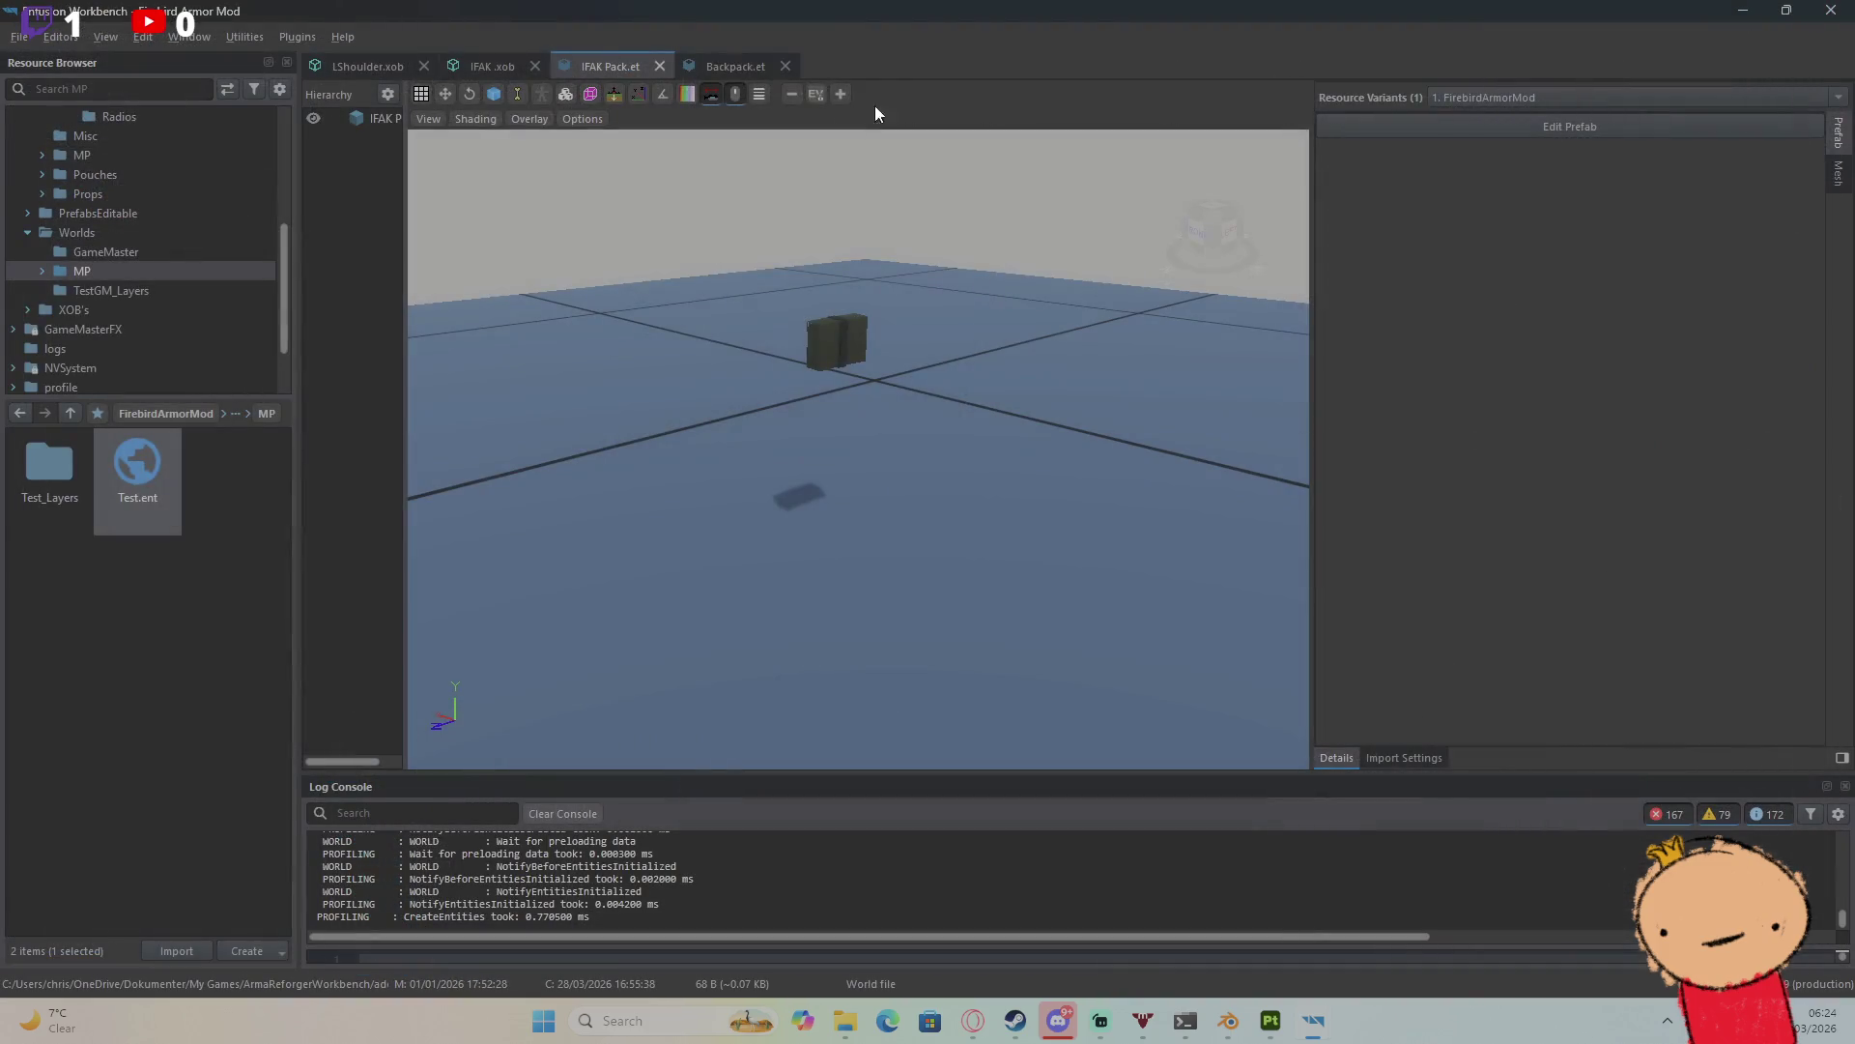
# Step: Review the Backpack's inventory storage settings, collapsing its display name, physical, preview and custom attribute sections
pyautogui.click(768, 66)
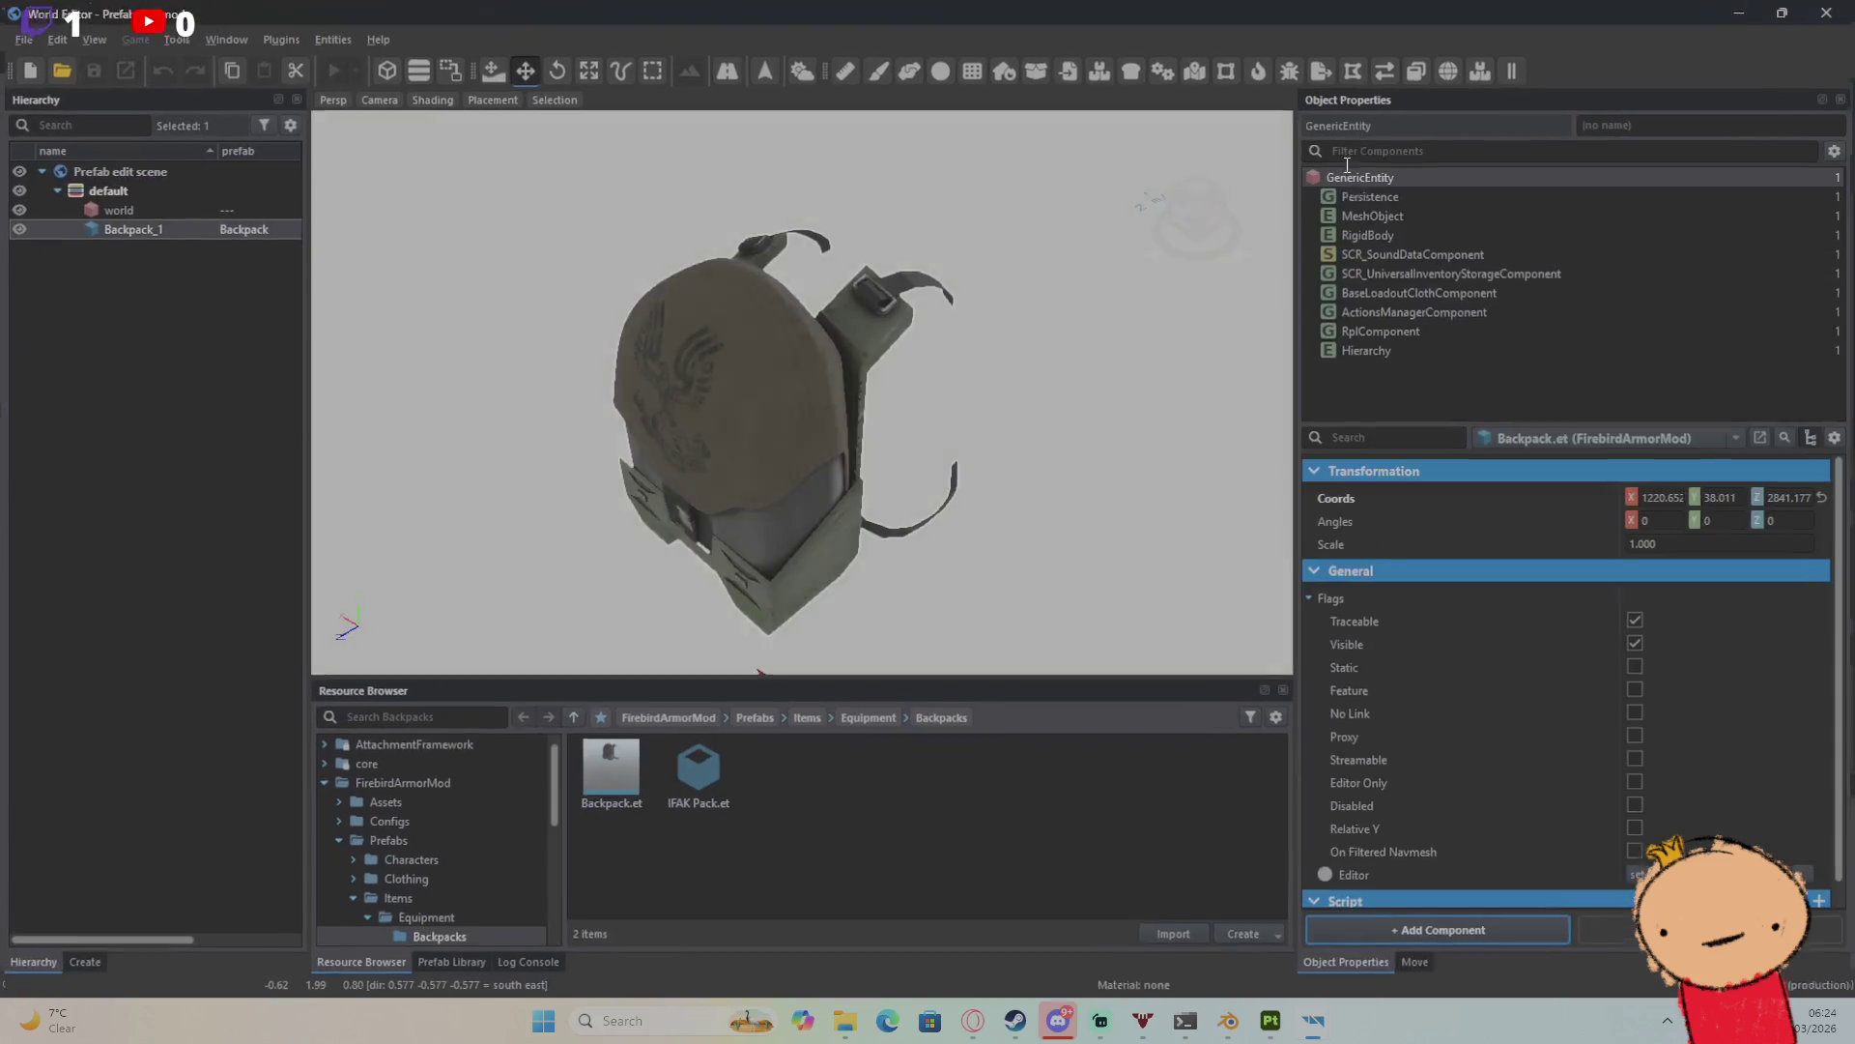
pyautogui.click(1426, 276)
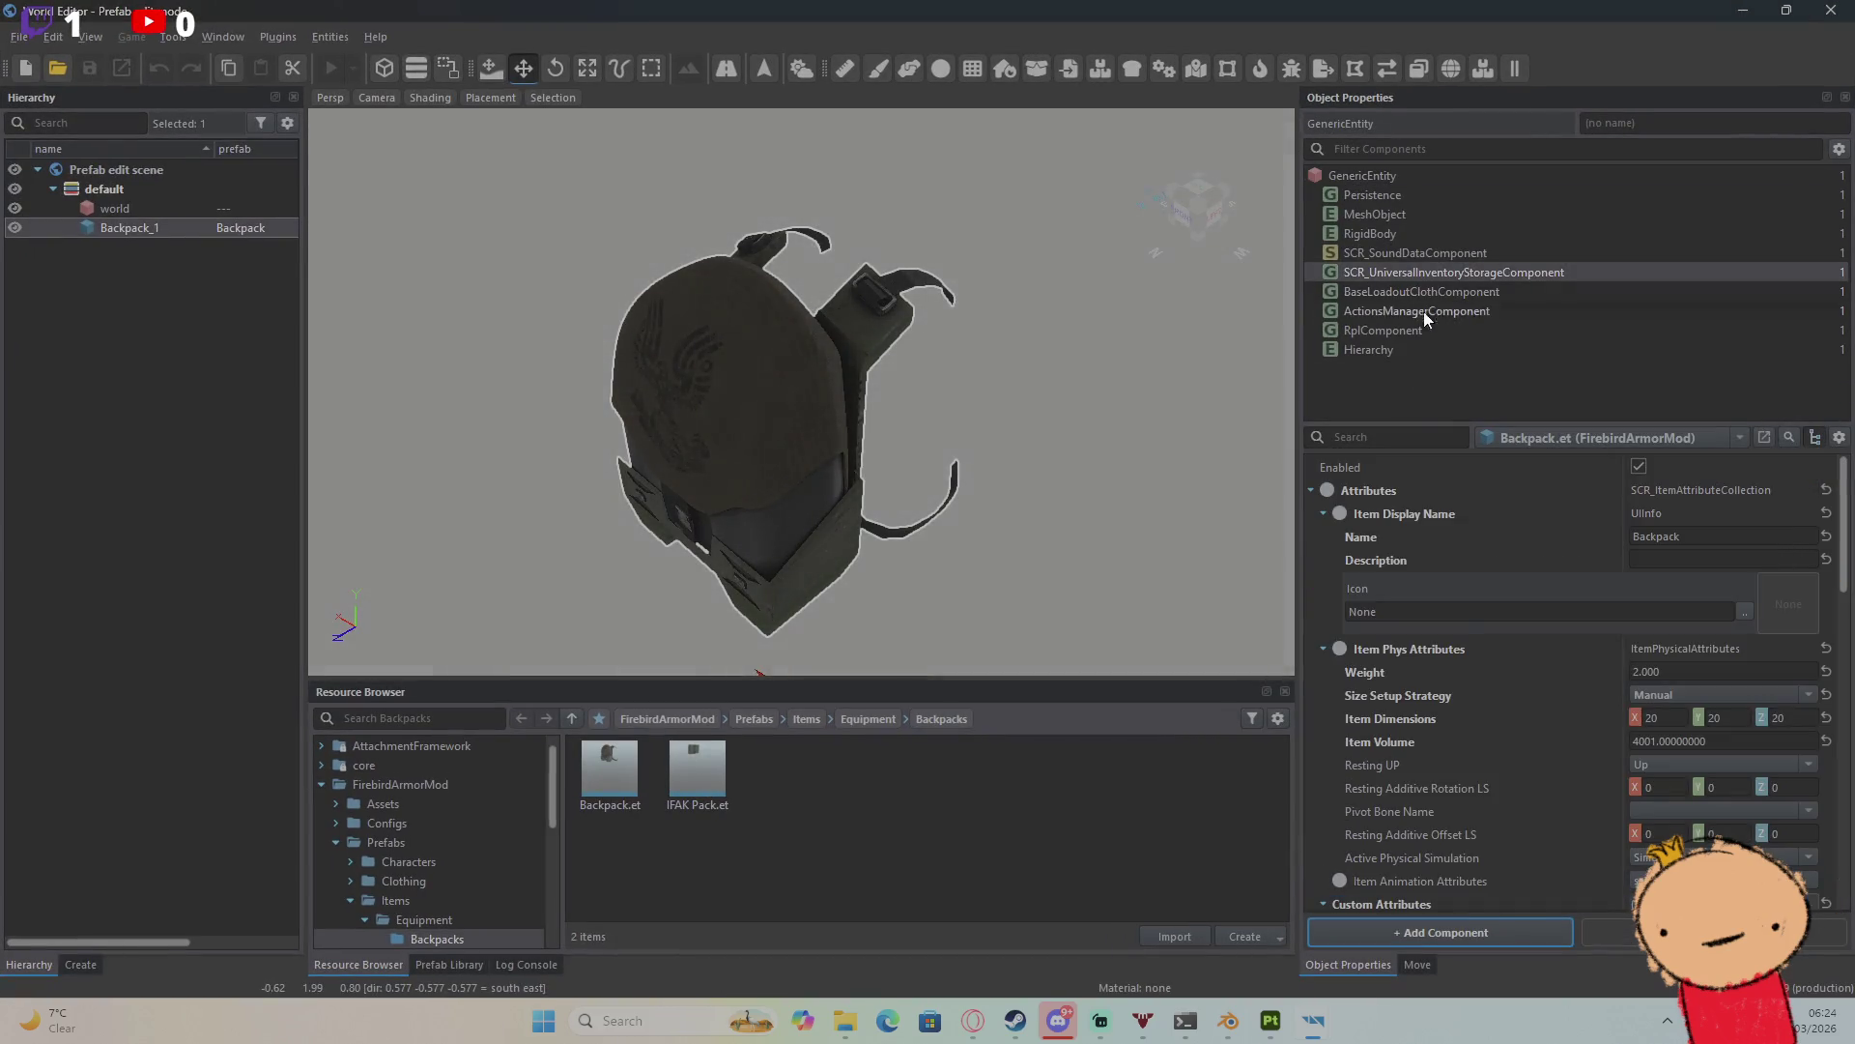
pyautogui.click(1323, 513)
pyautogui.click(1322, 536)
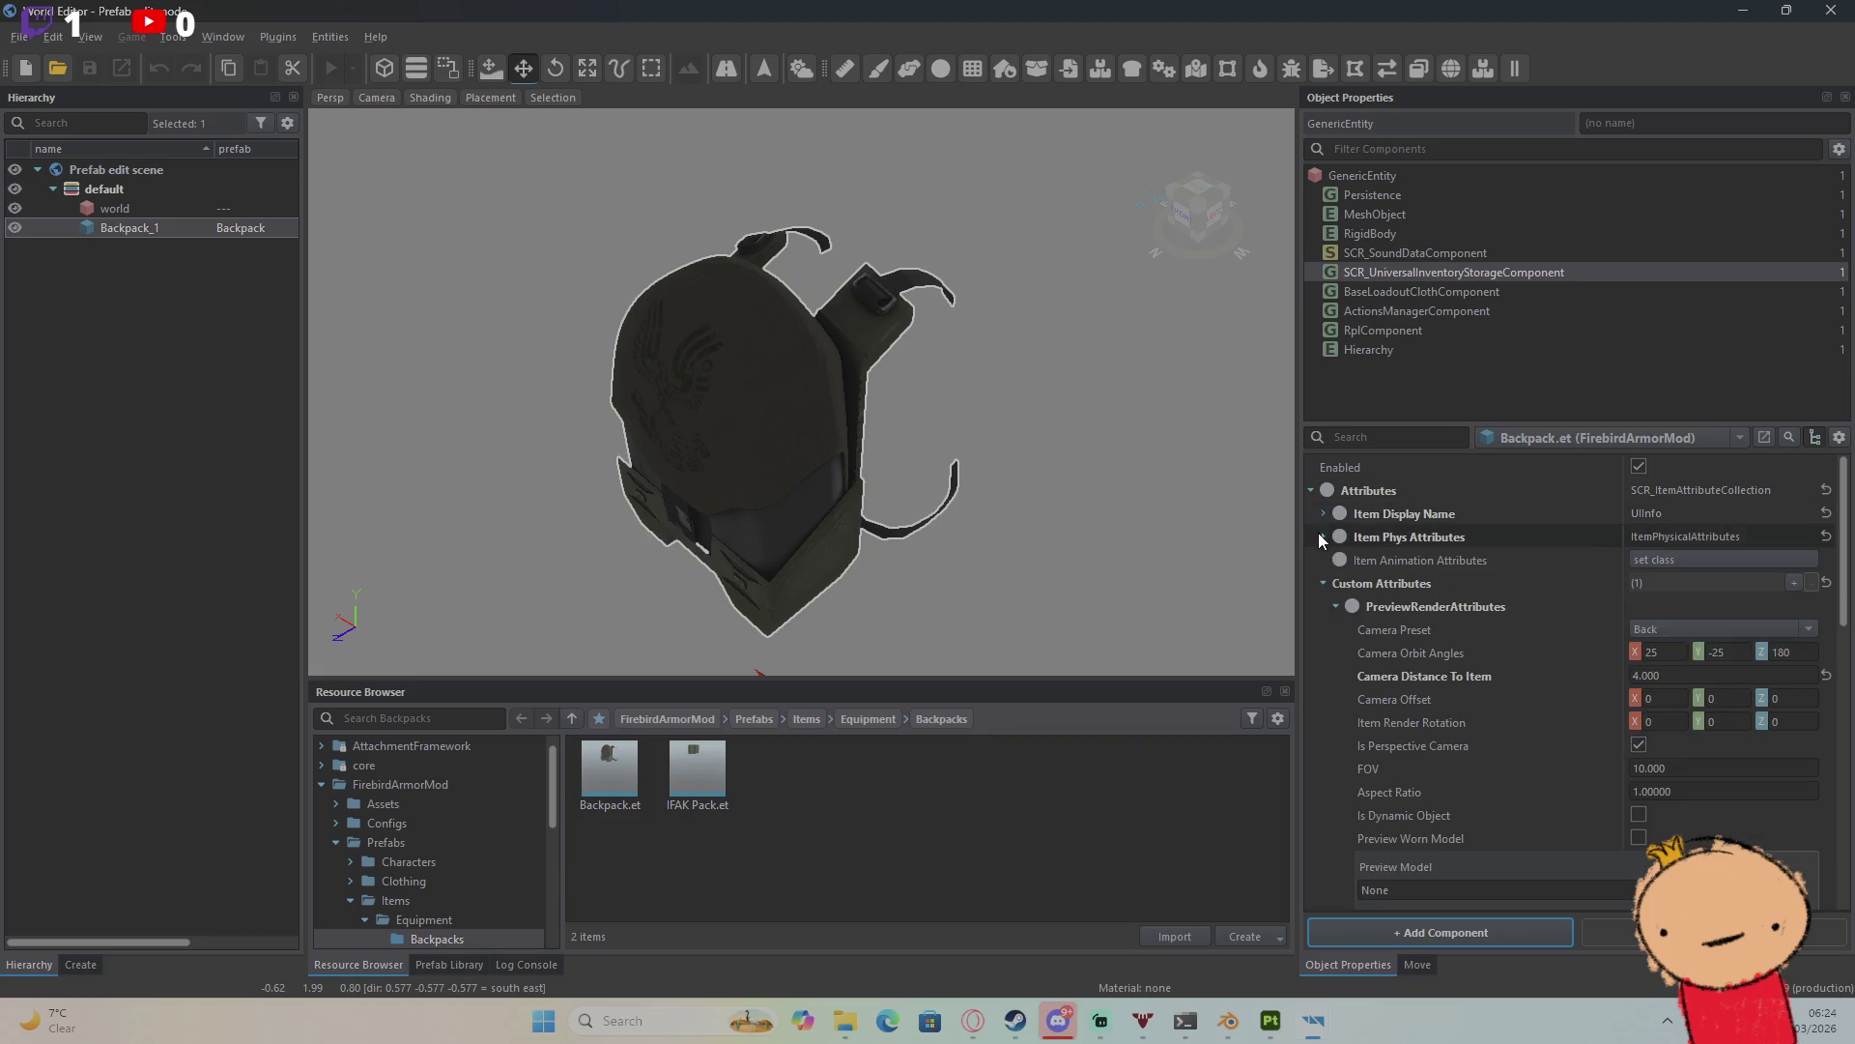
pyautogui.click(1337, 607)
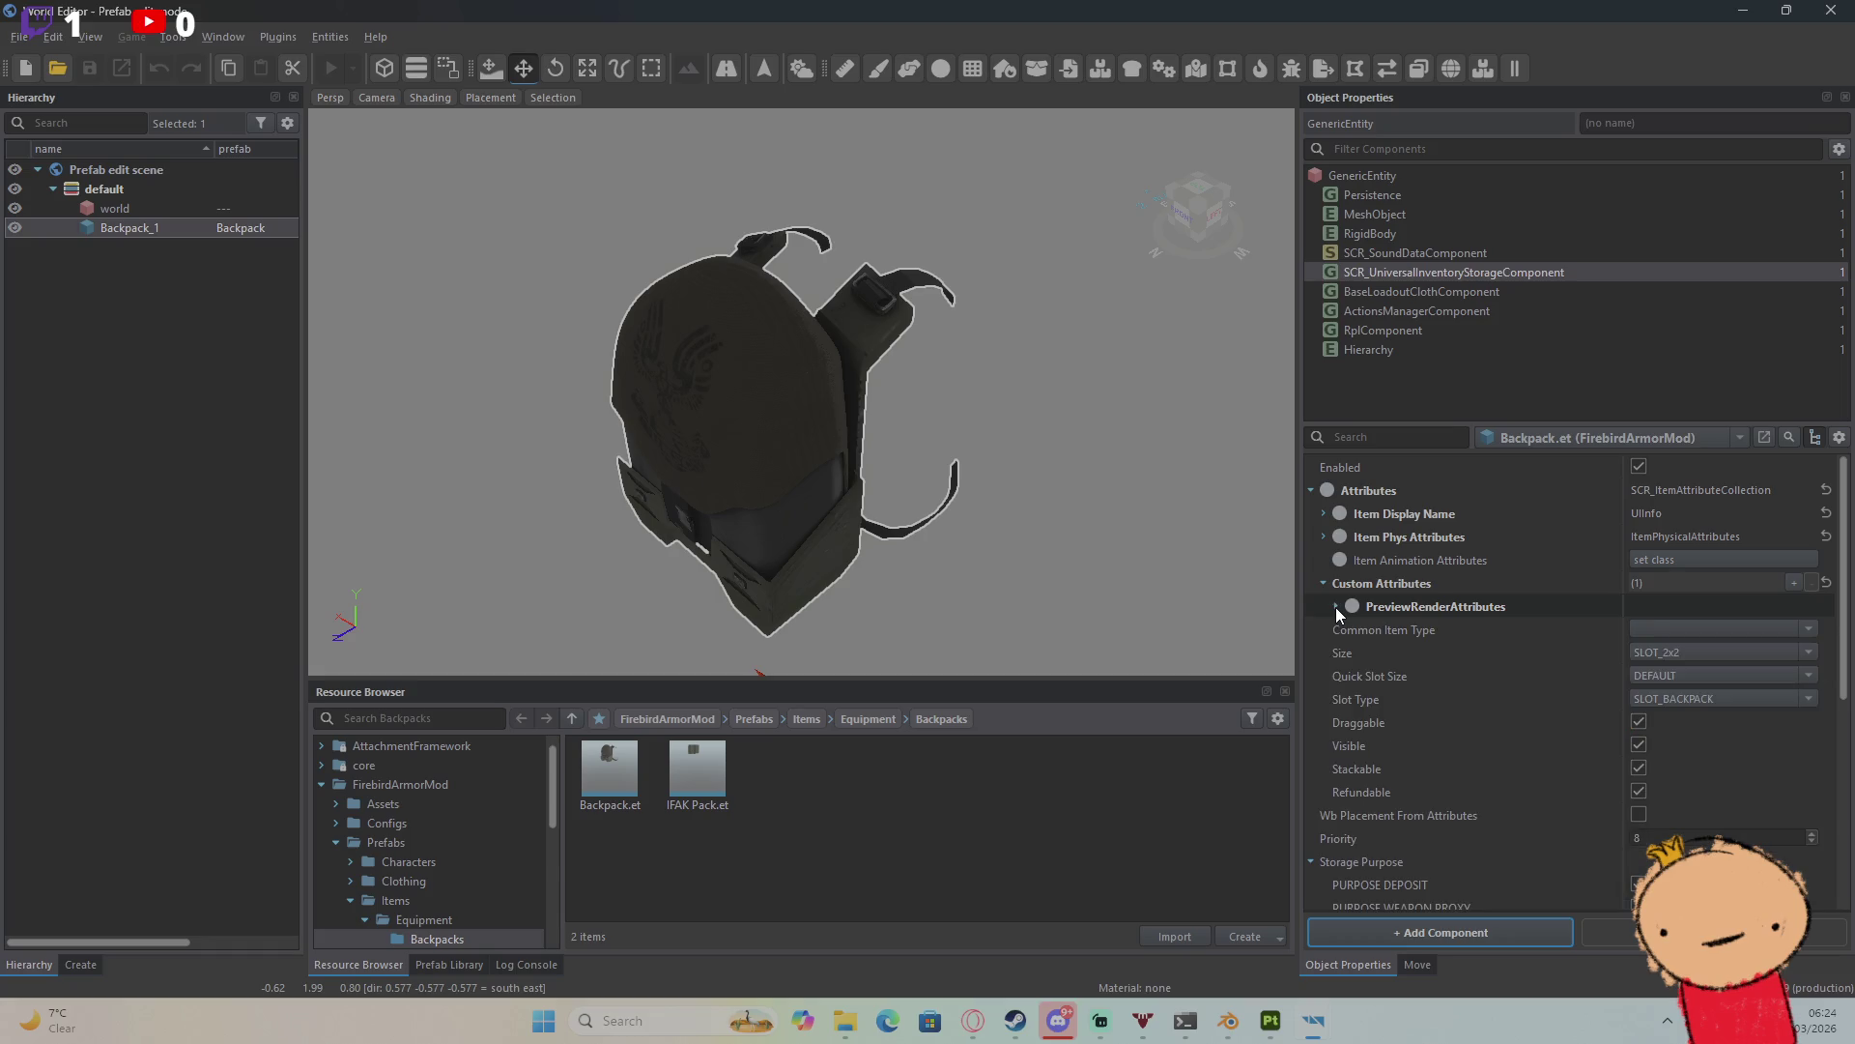
pyautogui.rightClick(1428, 273)
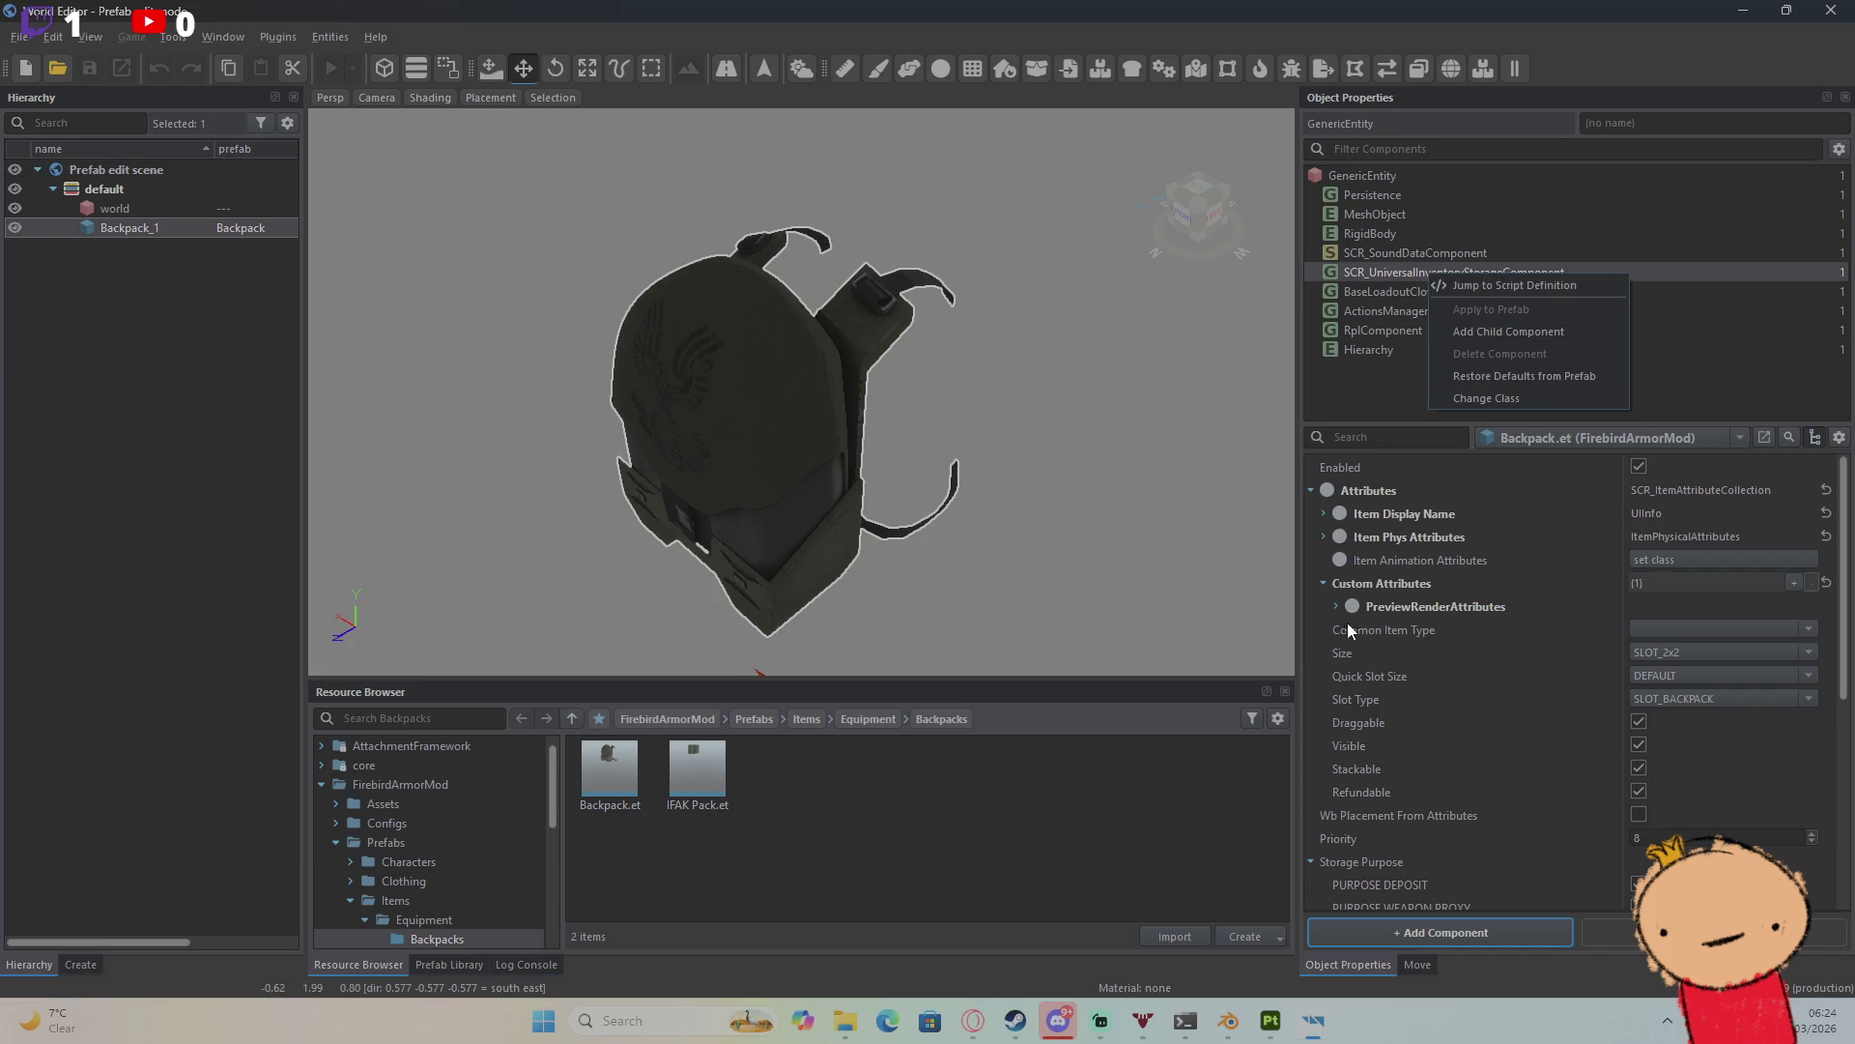
pyautogui.click(1326, 583)
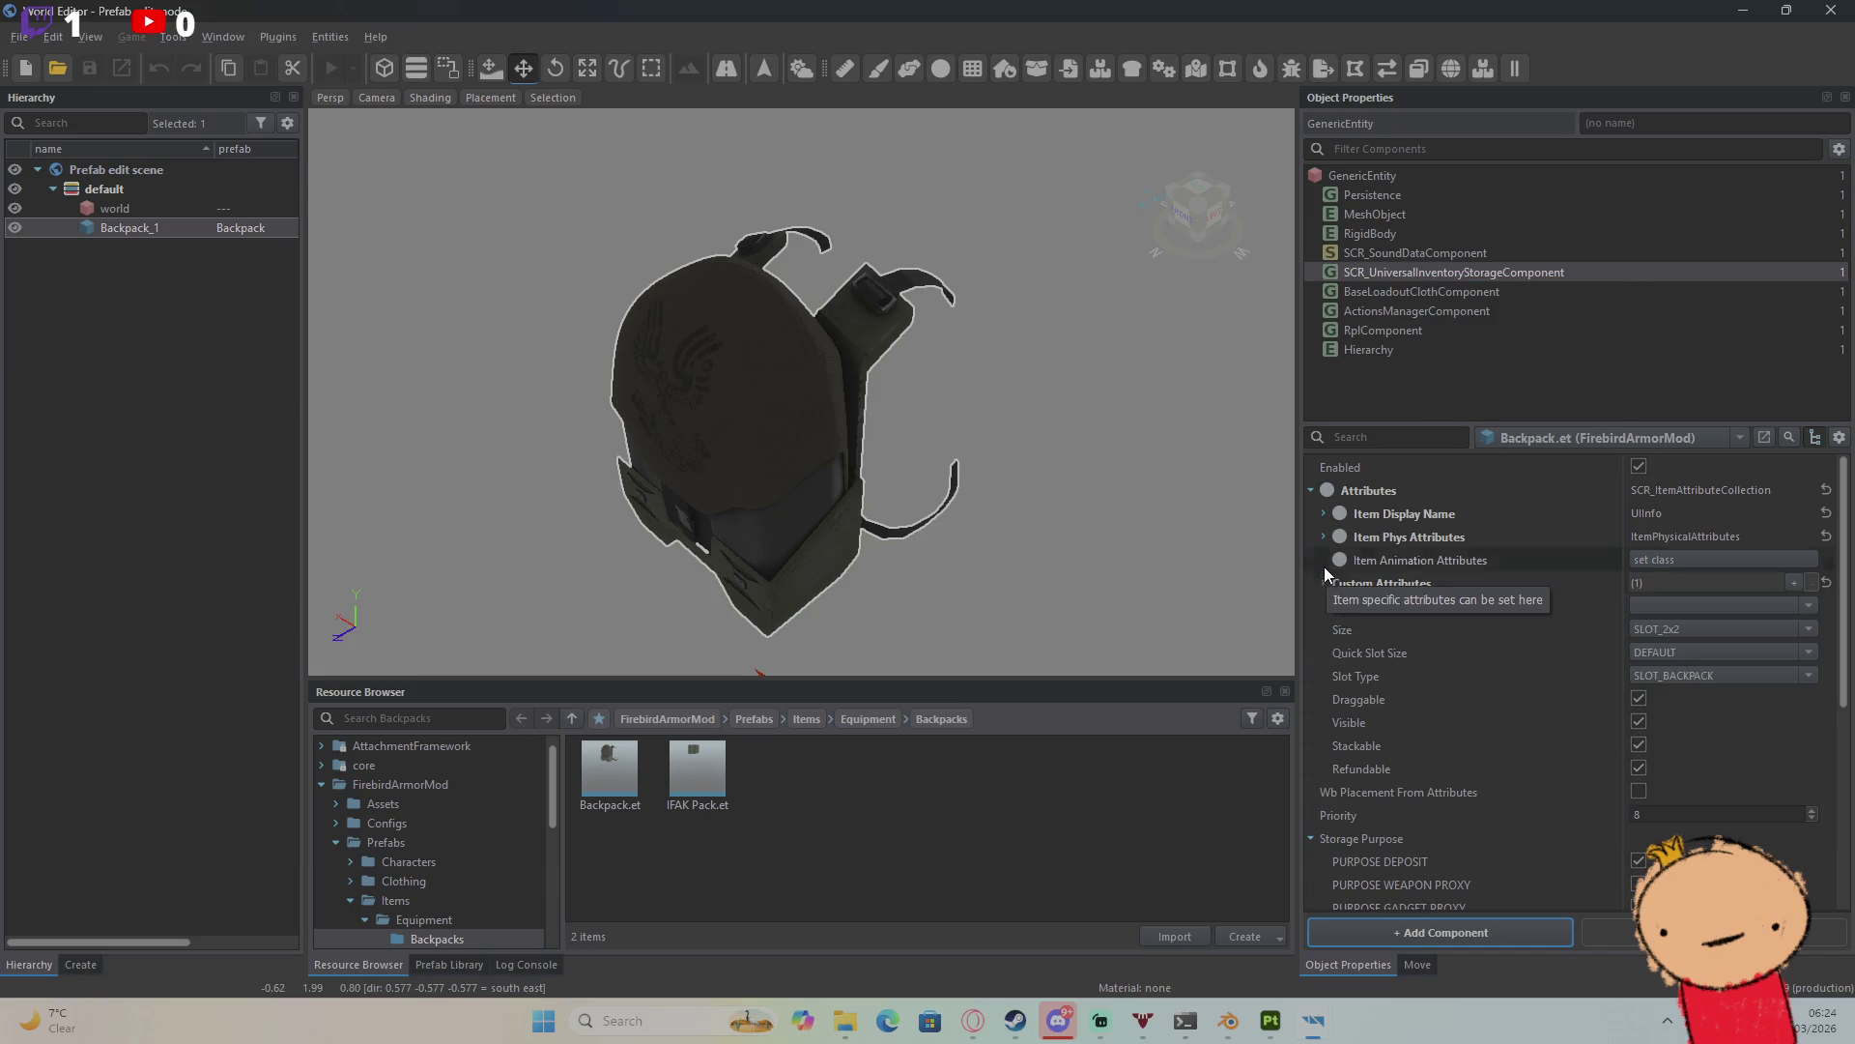
pyautogui.click(1313, 492)
pyautogui.click(1314, 495)
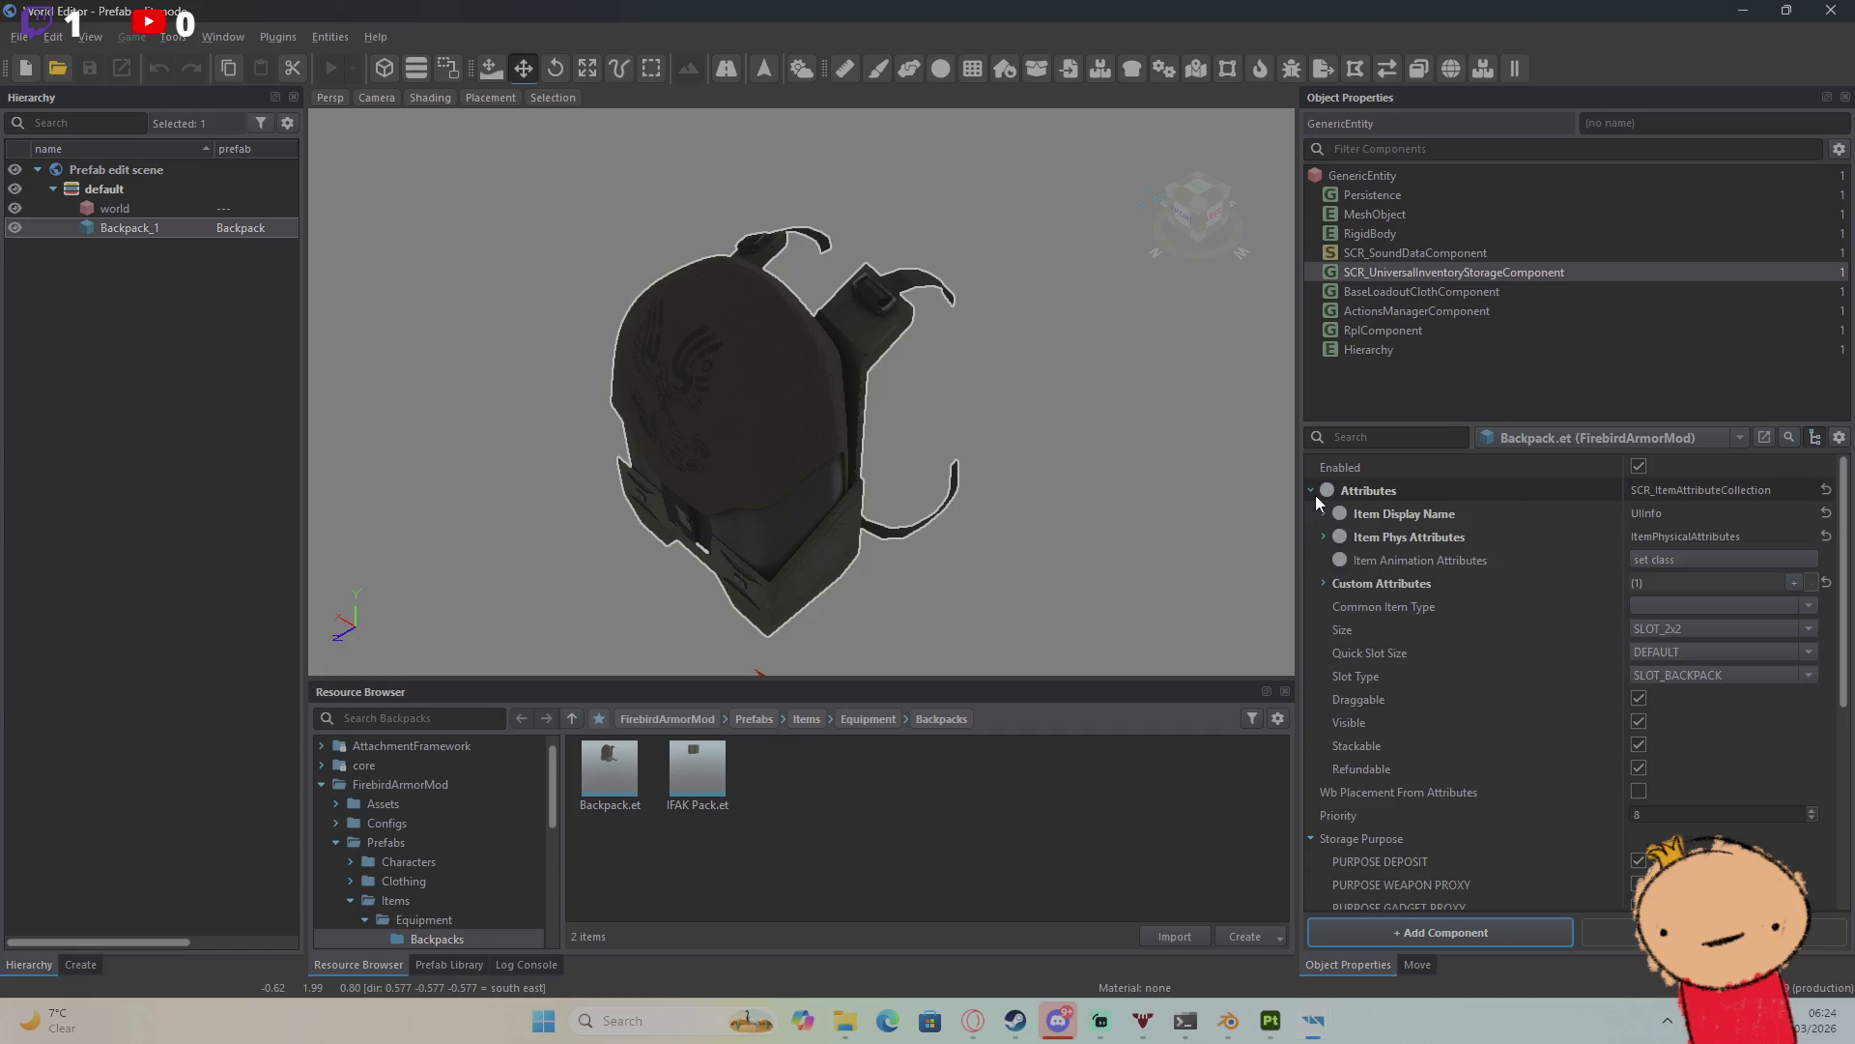
pyautogui.click(1314, 495)
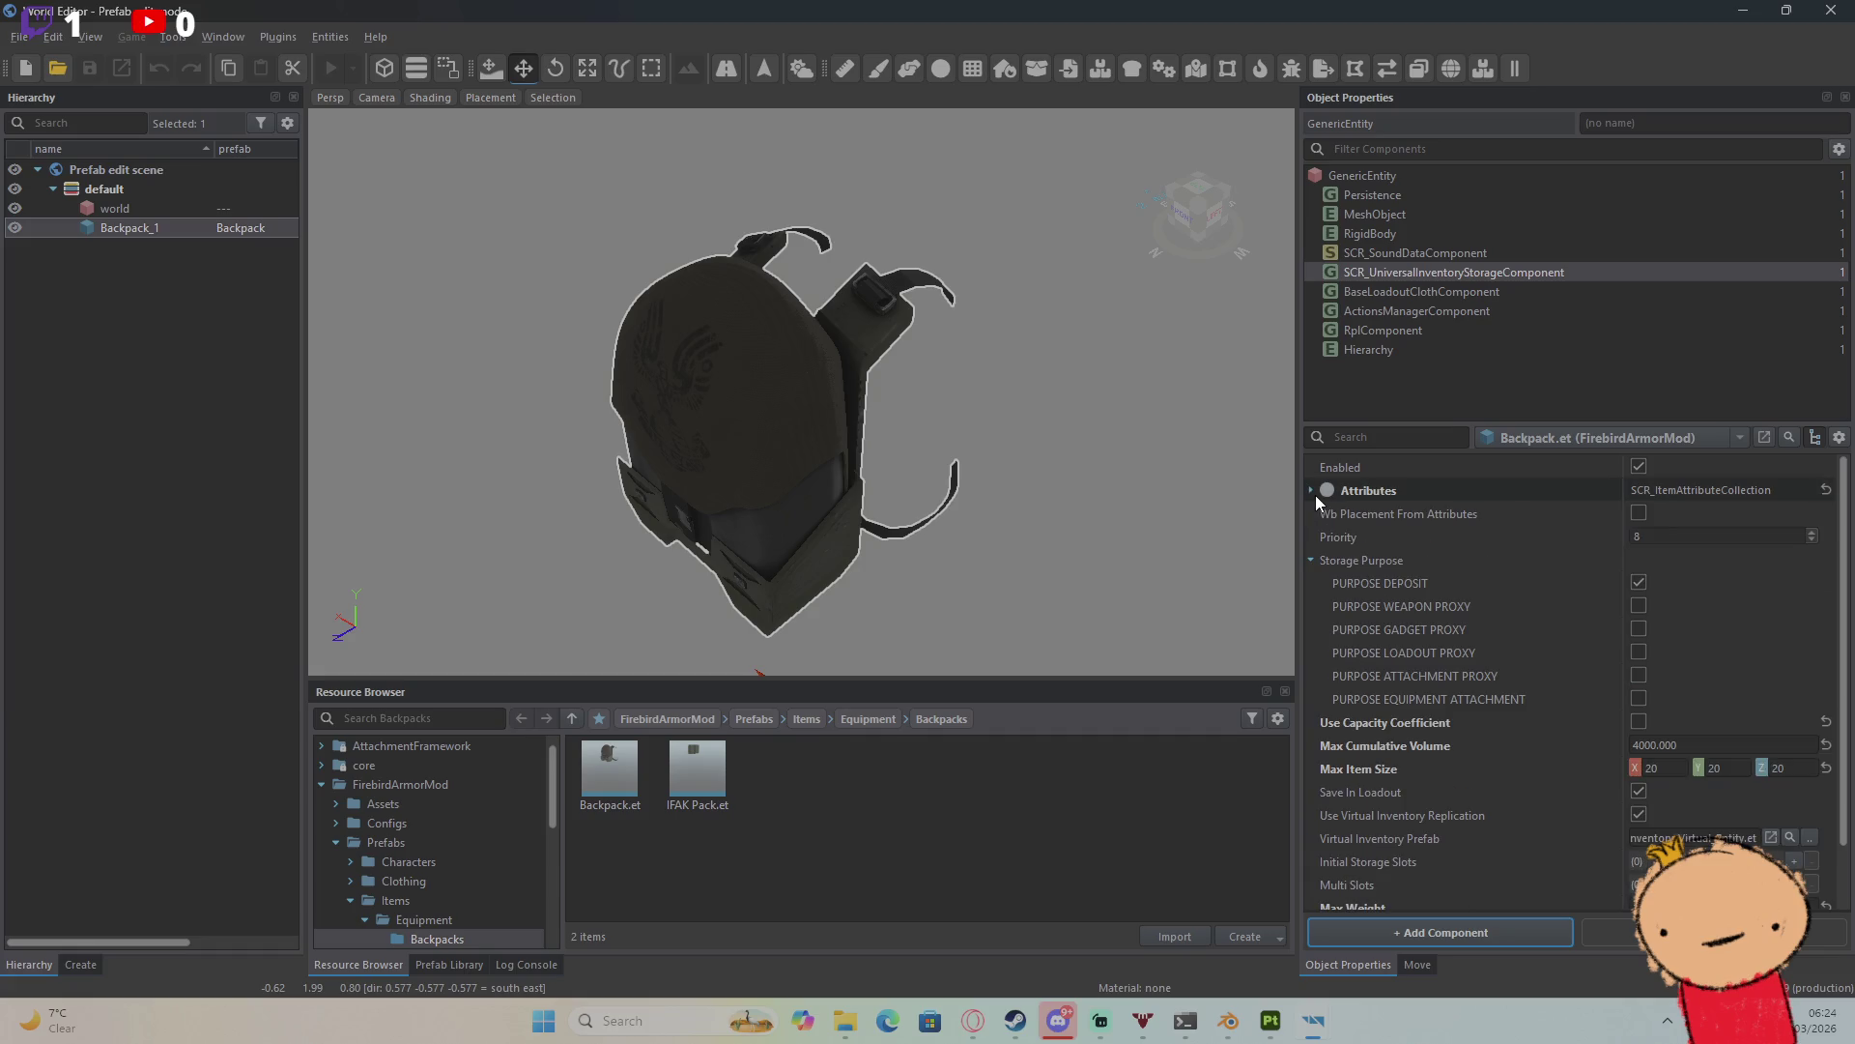
pyautogui.click(1830, 10)
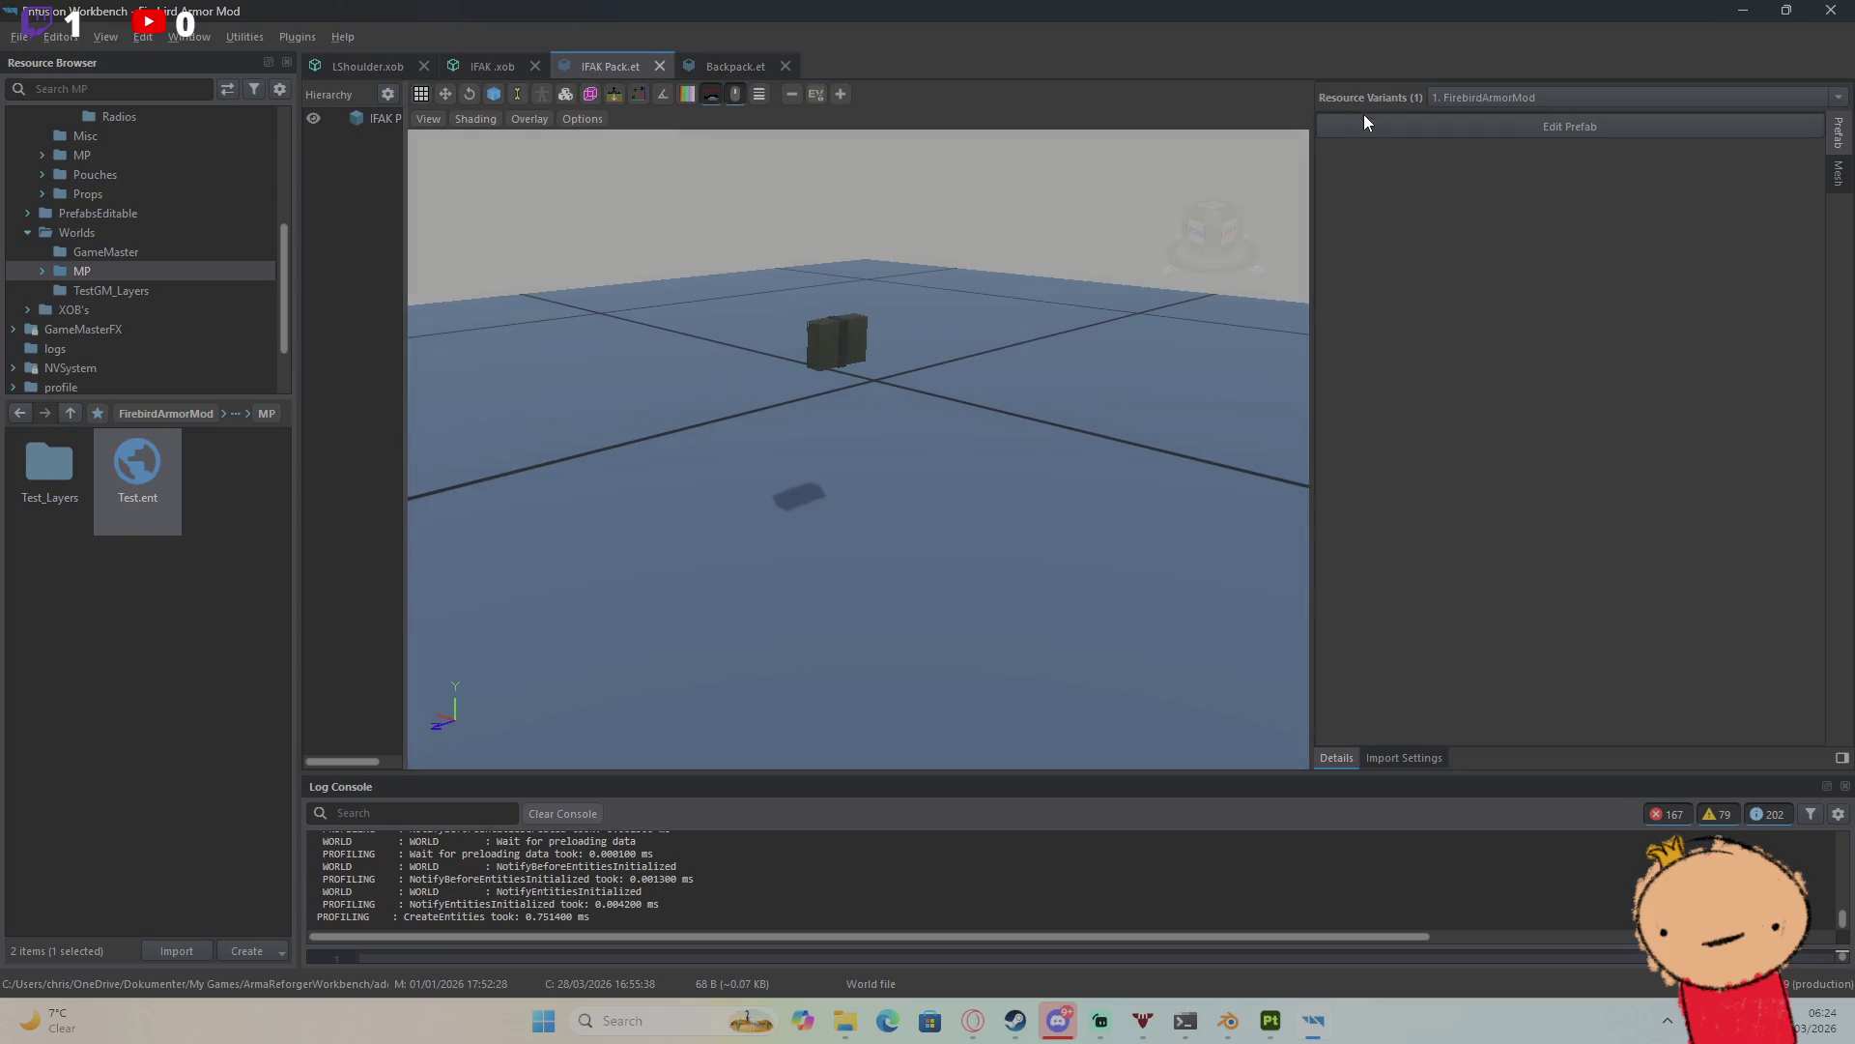
# Step: Browse the IFAK Pack storage's attribute collection classes without changing anything
pyautogui.click(1366, 119)
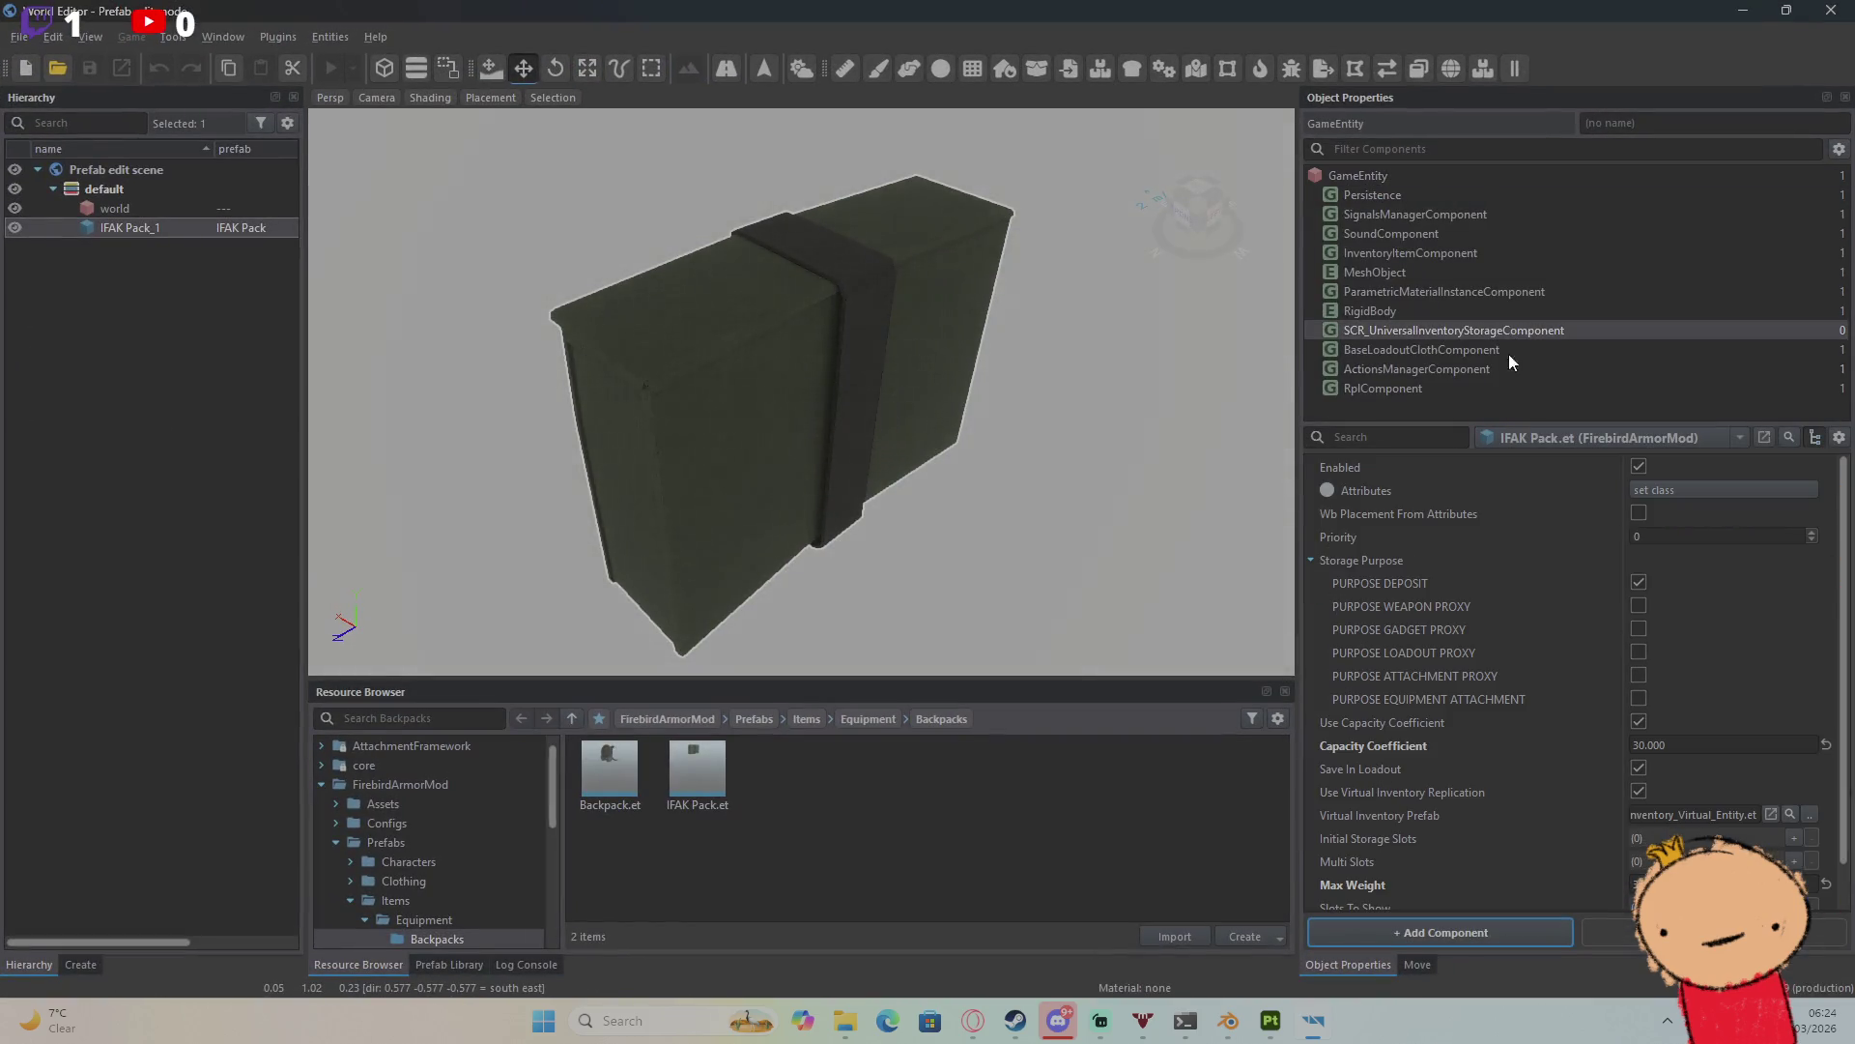
pyautogui.click(1658, 491)
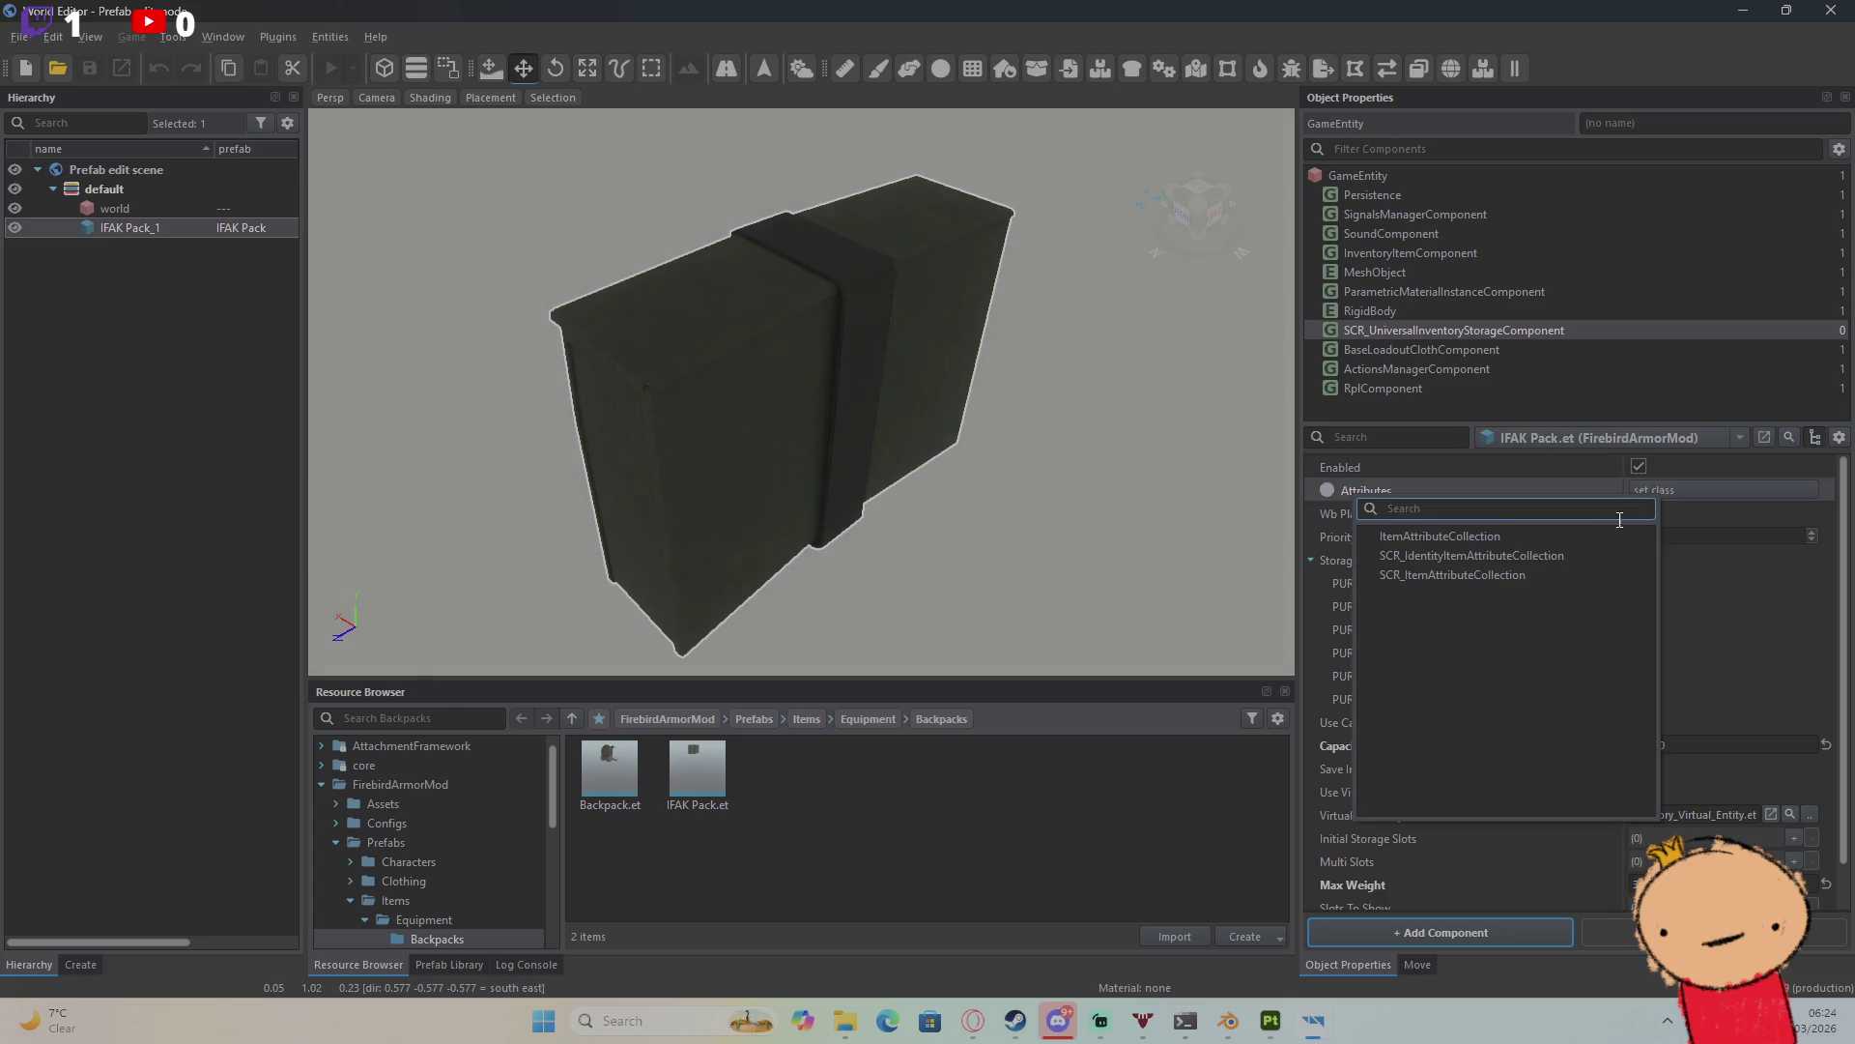
pyautogui.click(1579, 573)
pyautogui.click(1831, 10)
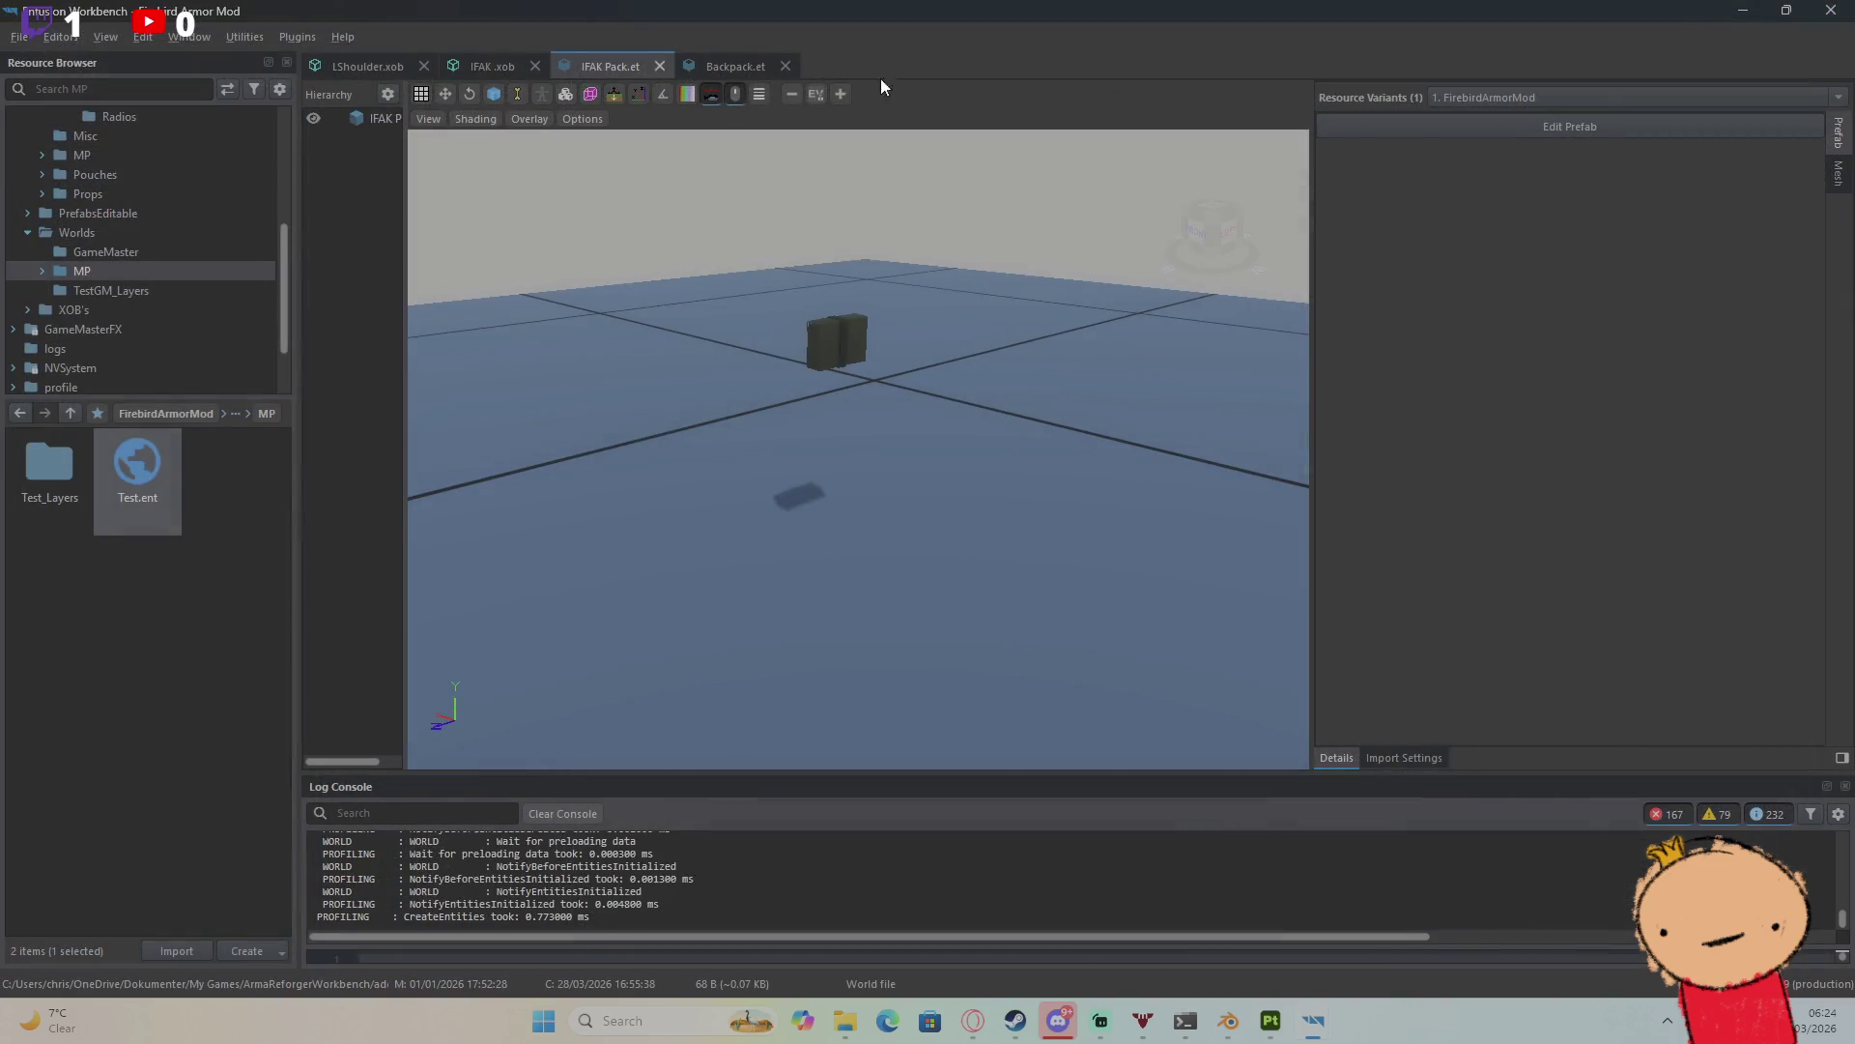
# Step: Compare the Backpack's actions, loadout clothing and storage components, then reopen the IFAK Pack prefab
pyautogui.click(727, 64)
pyautogui.click(1392, 124)
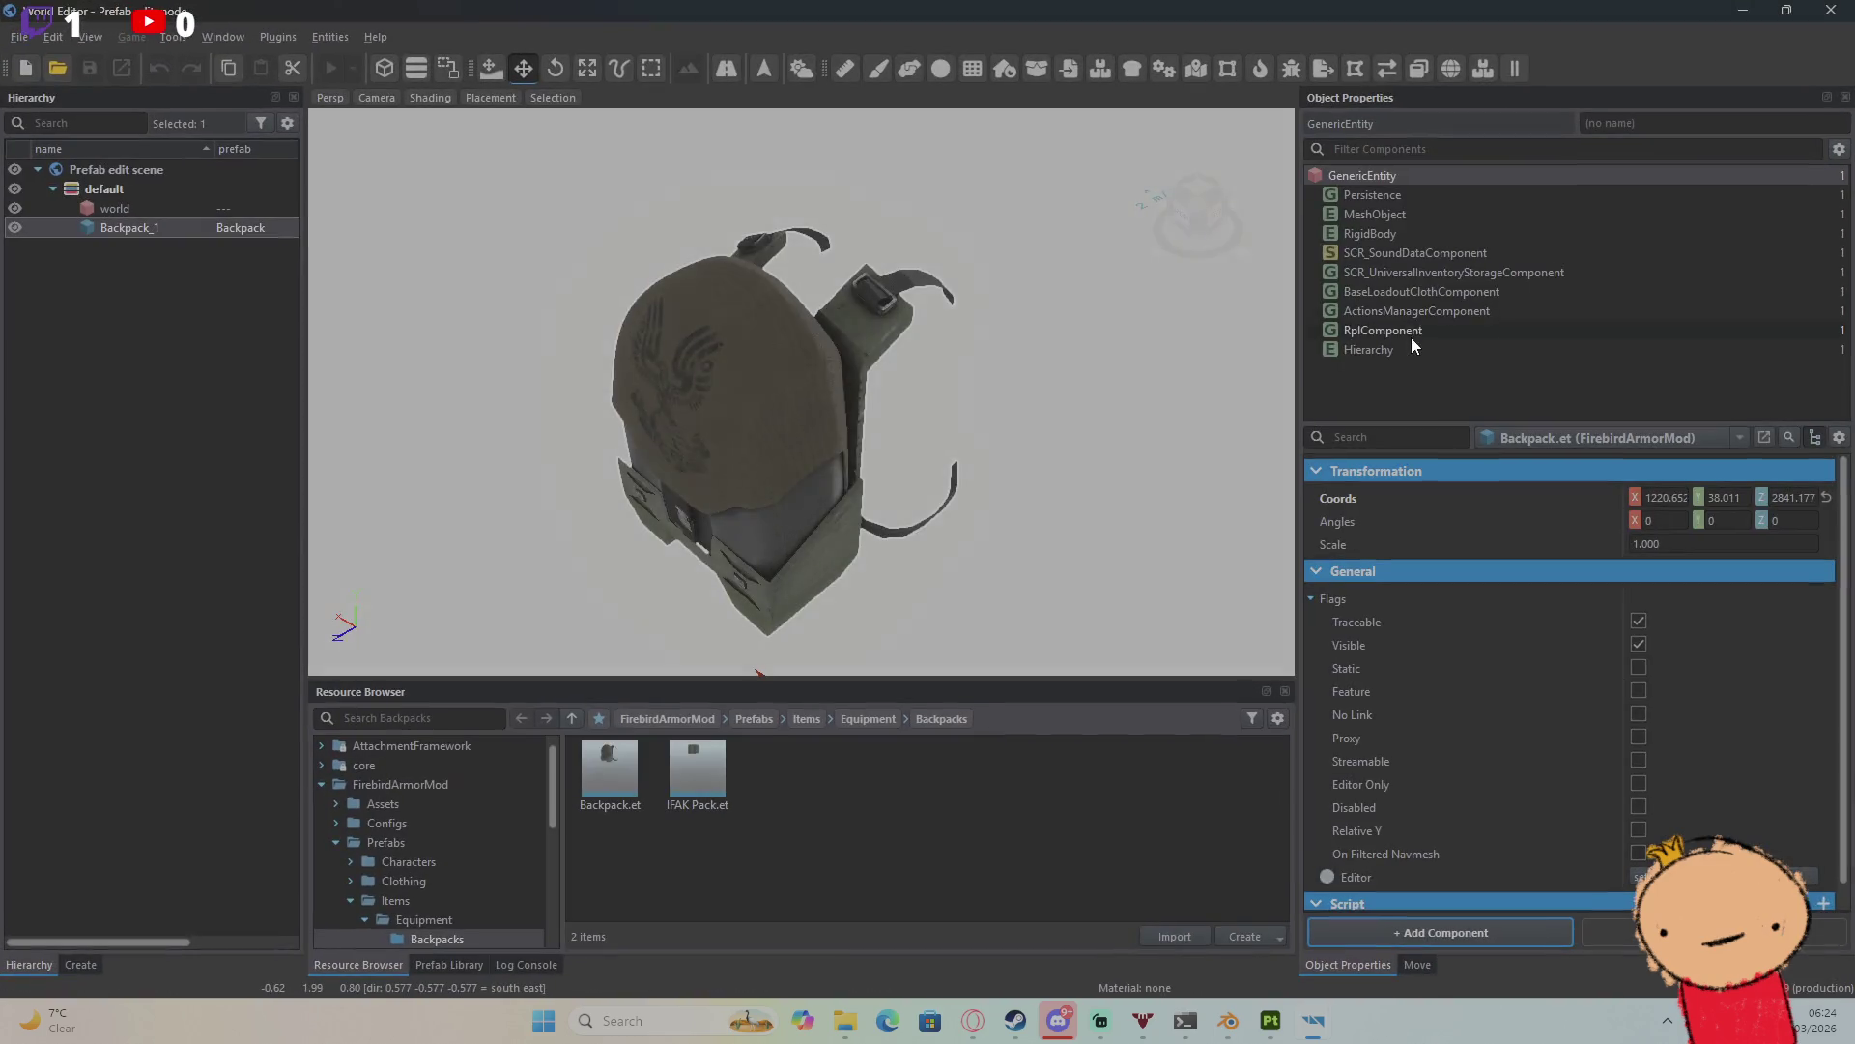
pyautogui.click(1424, 307)
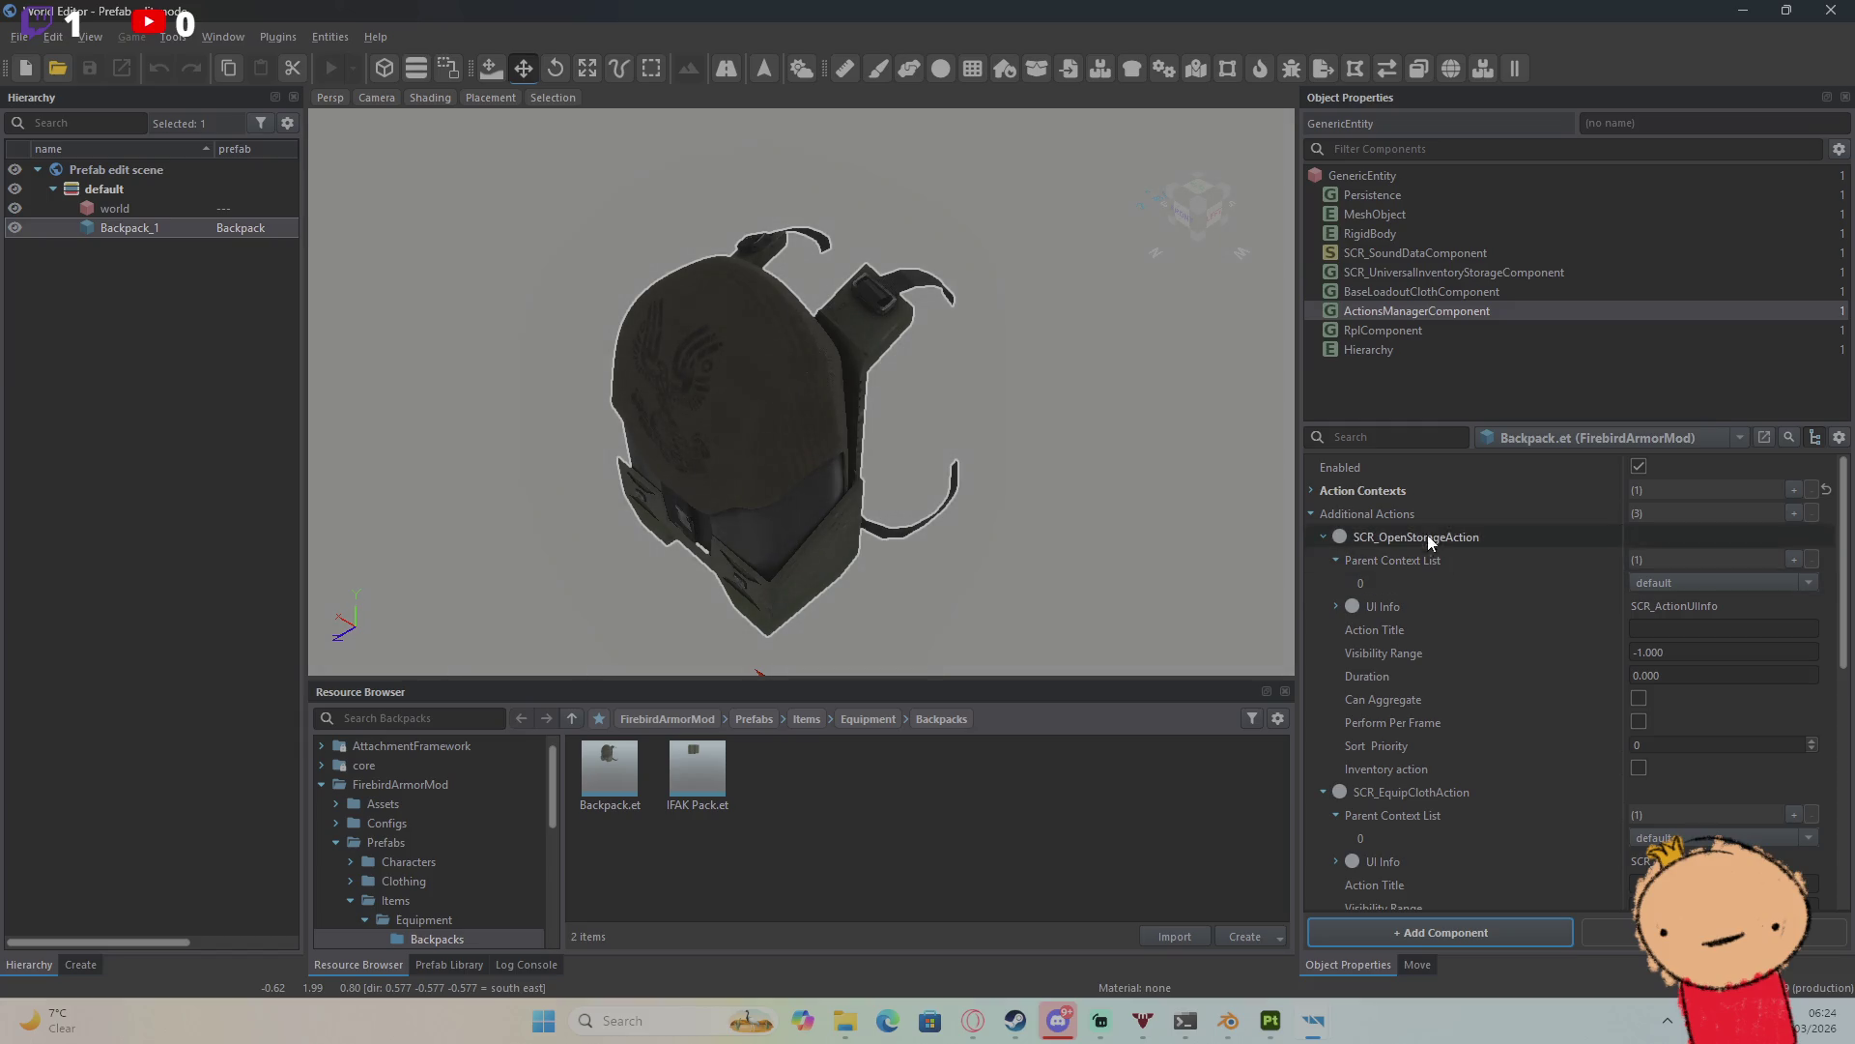
pyautogui.click(1312, 491)
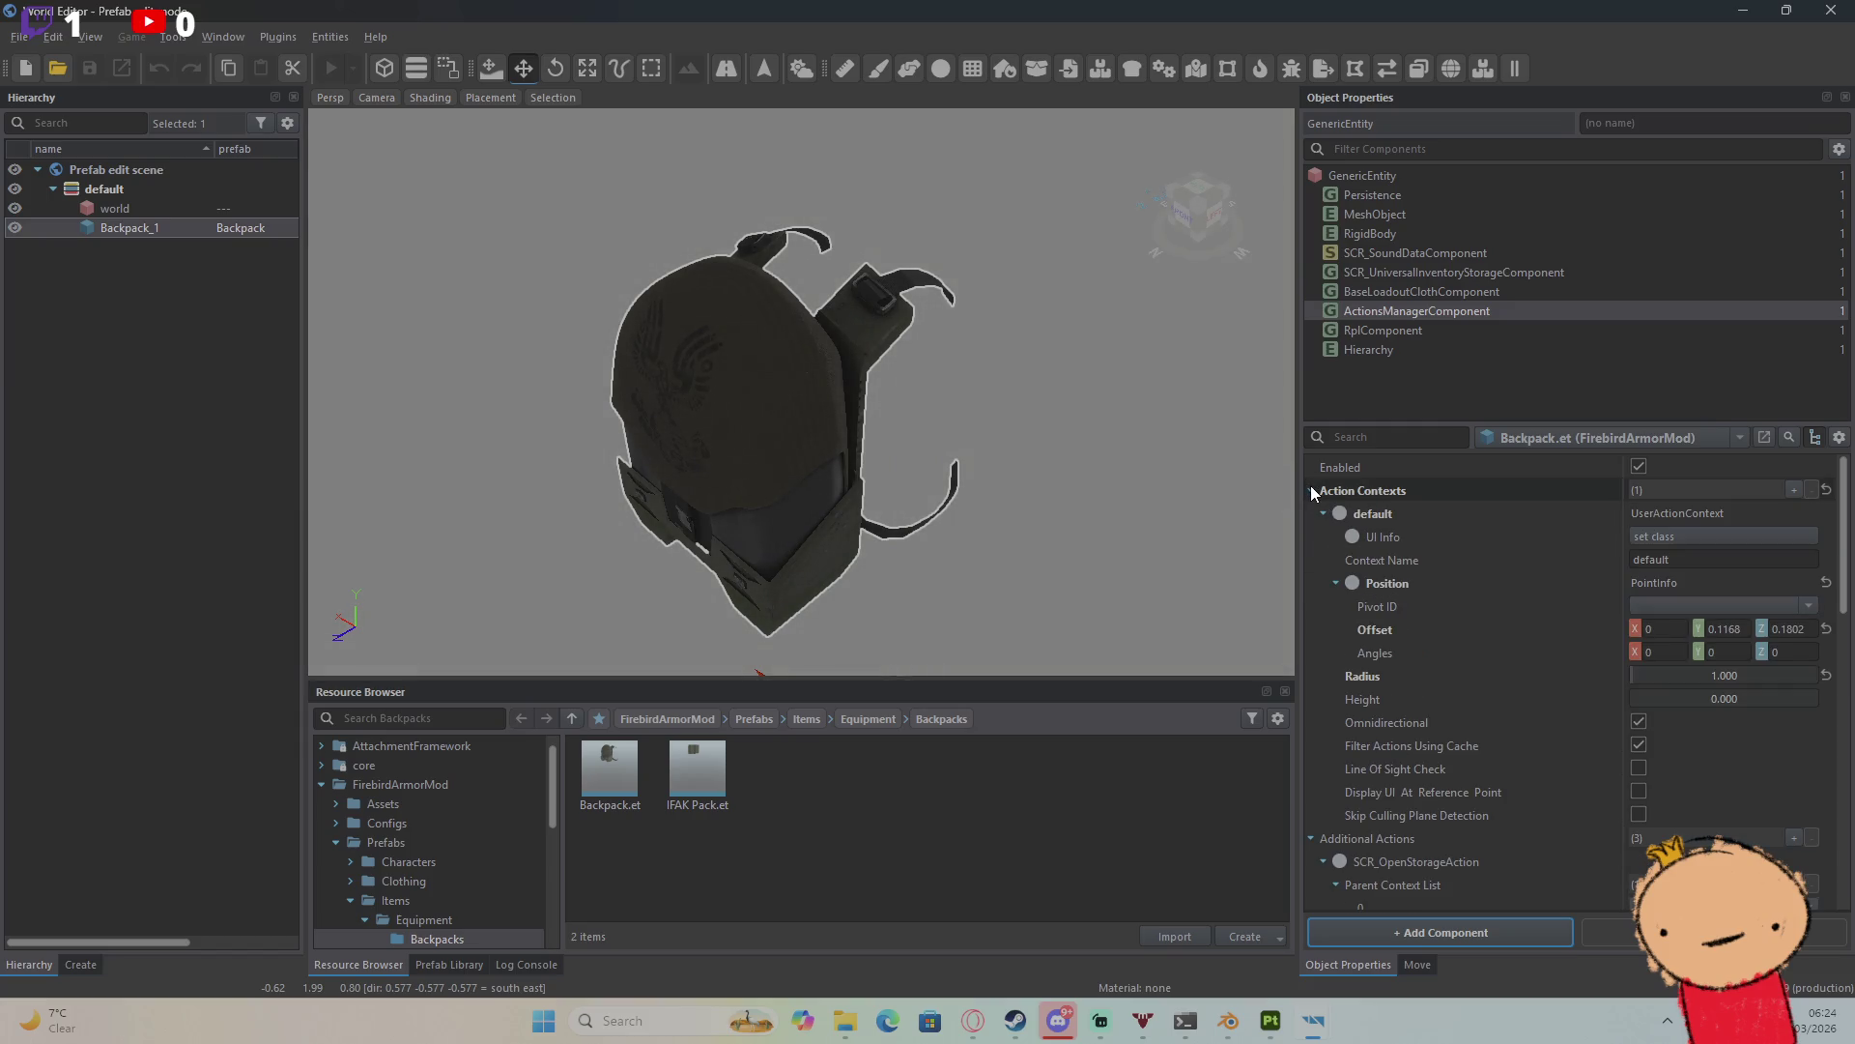
pyautogui.click(1311, 490)
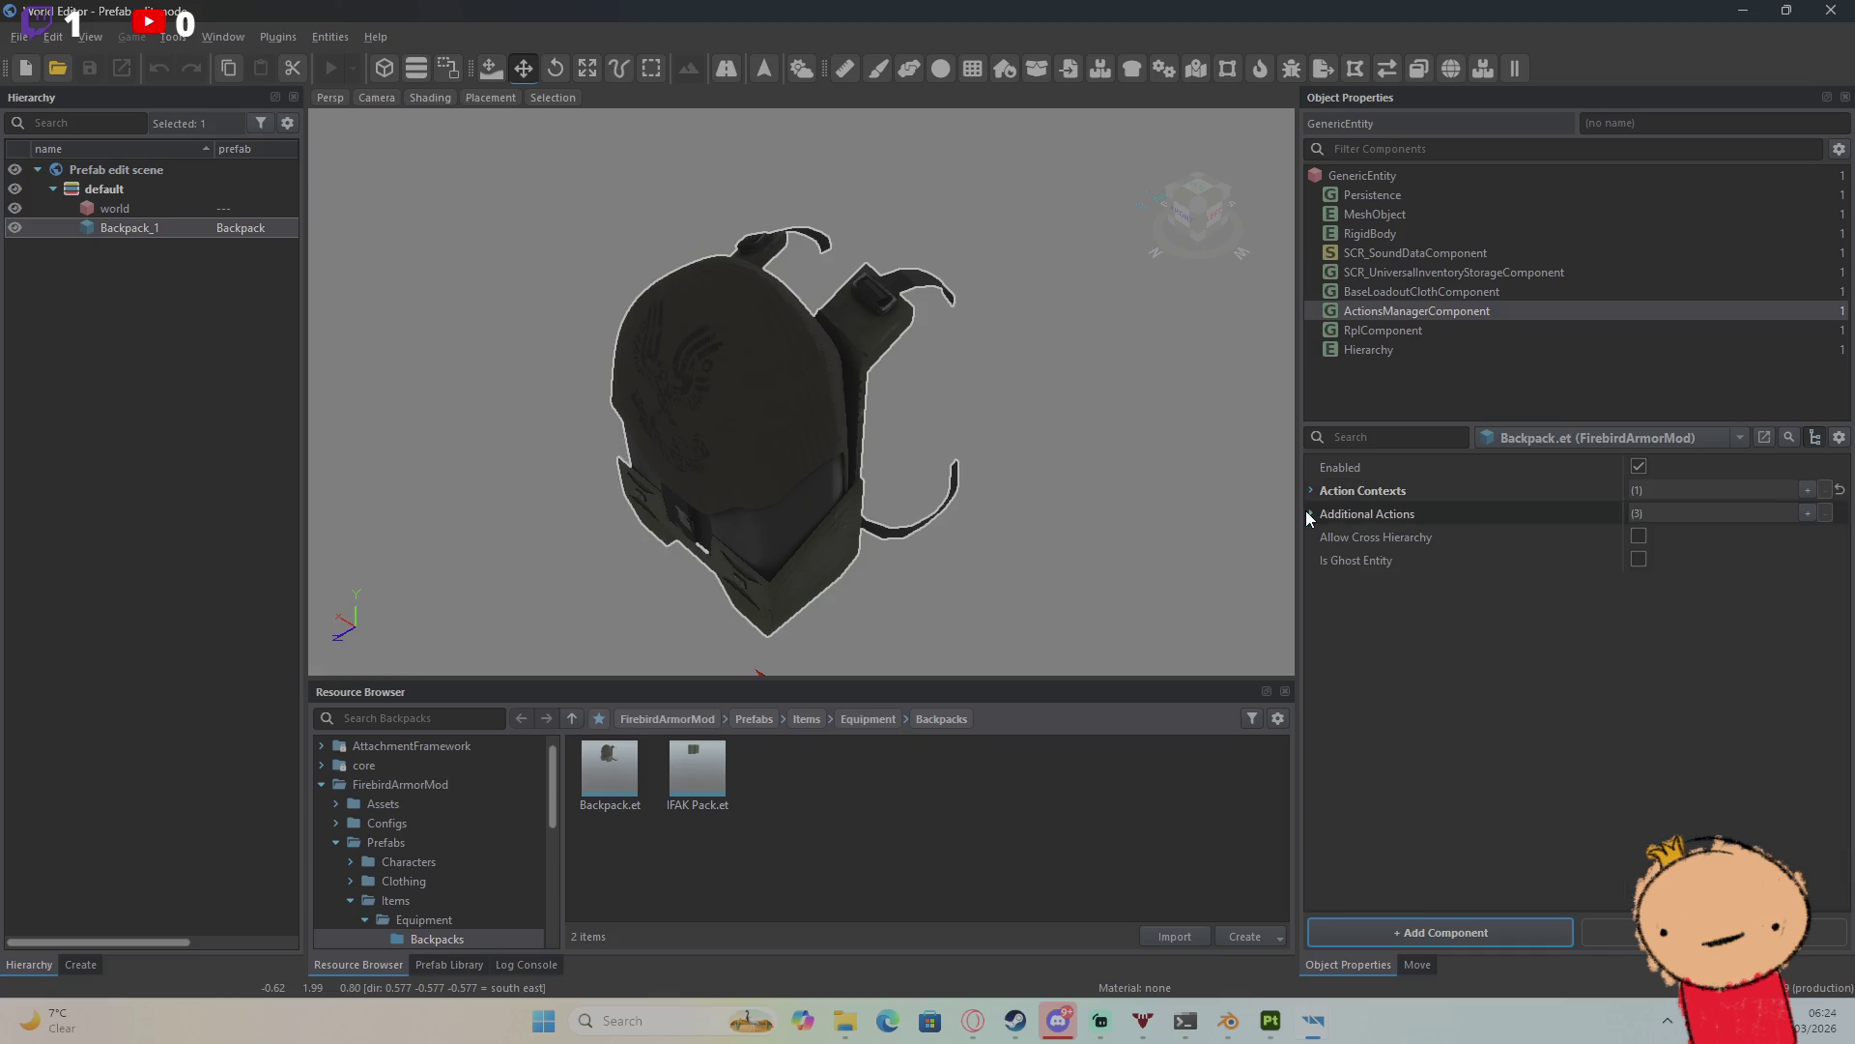
pyautogui.click(1423, 290)
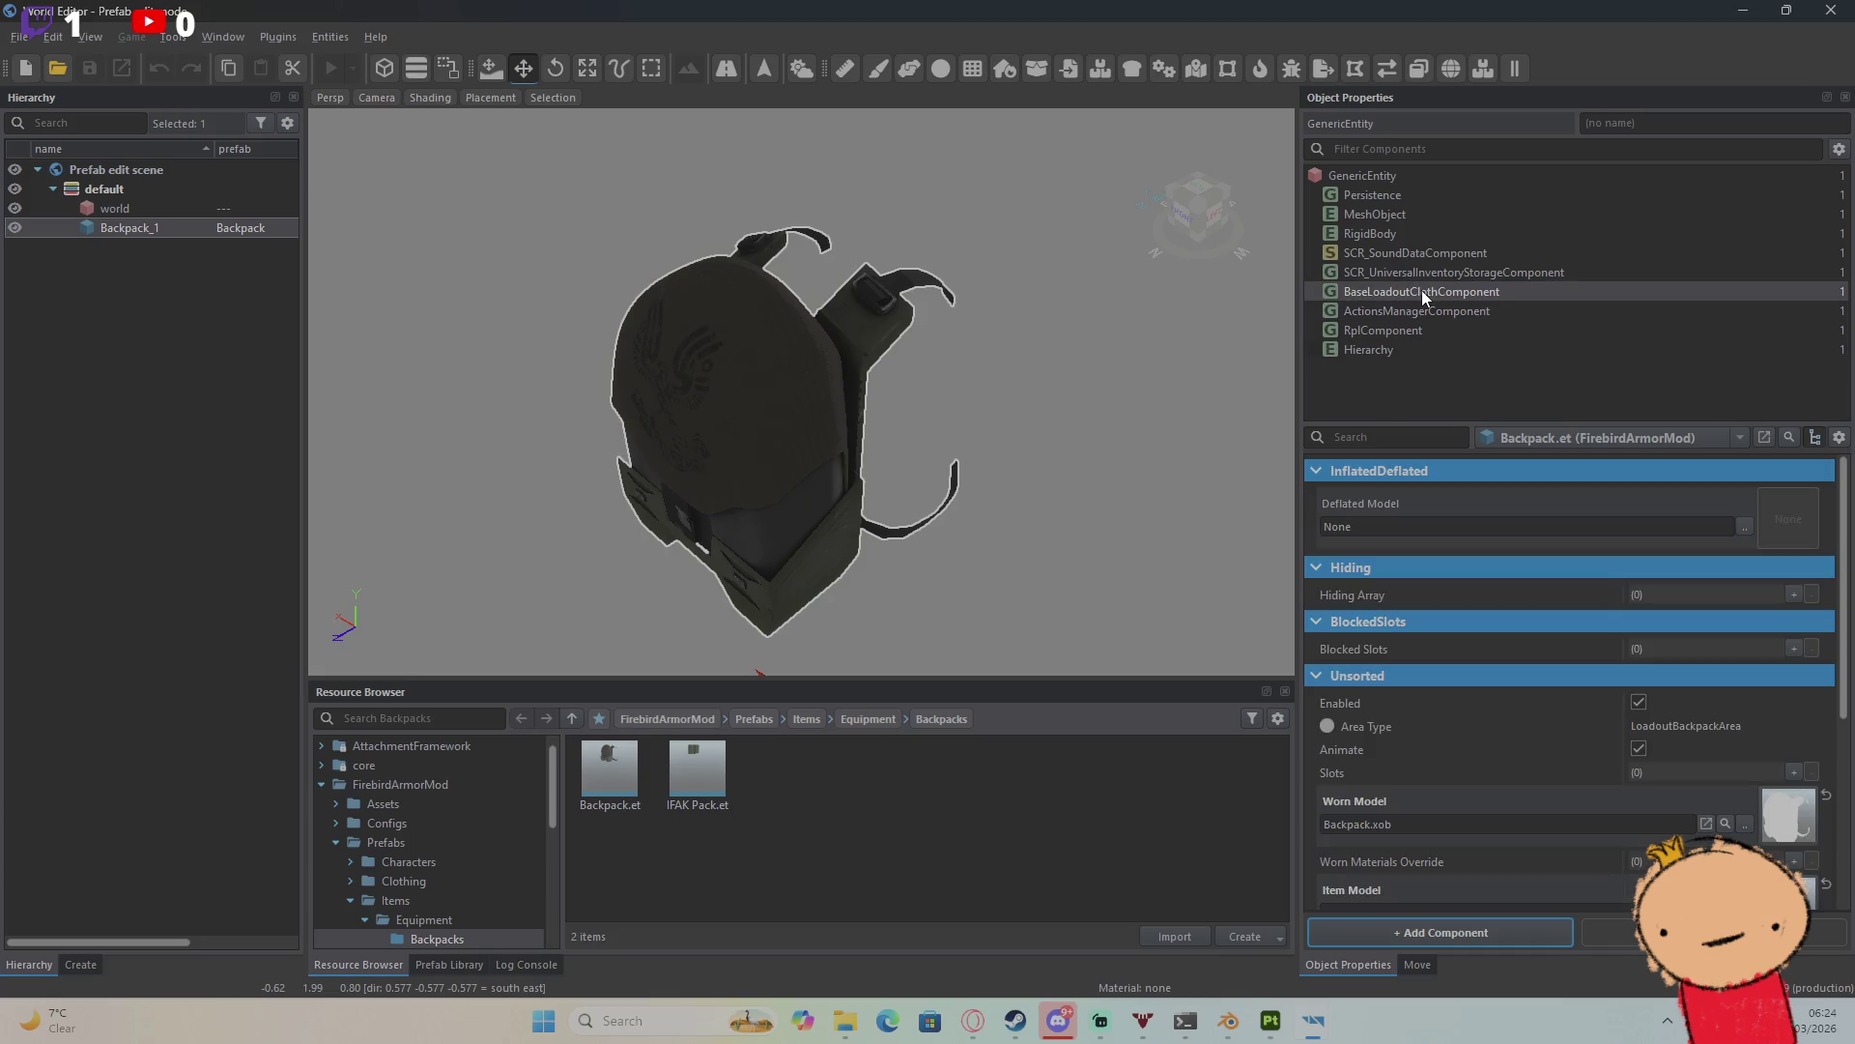
pyautogui.click(1418, 271)
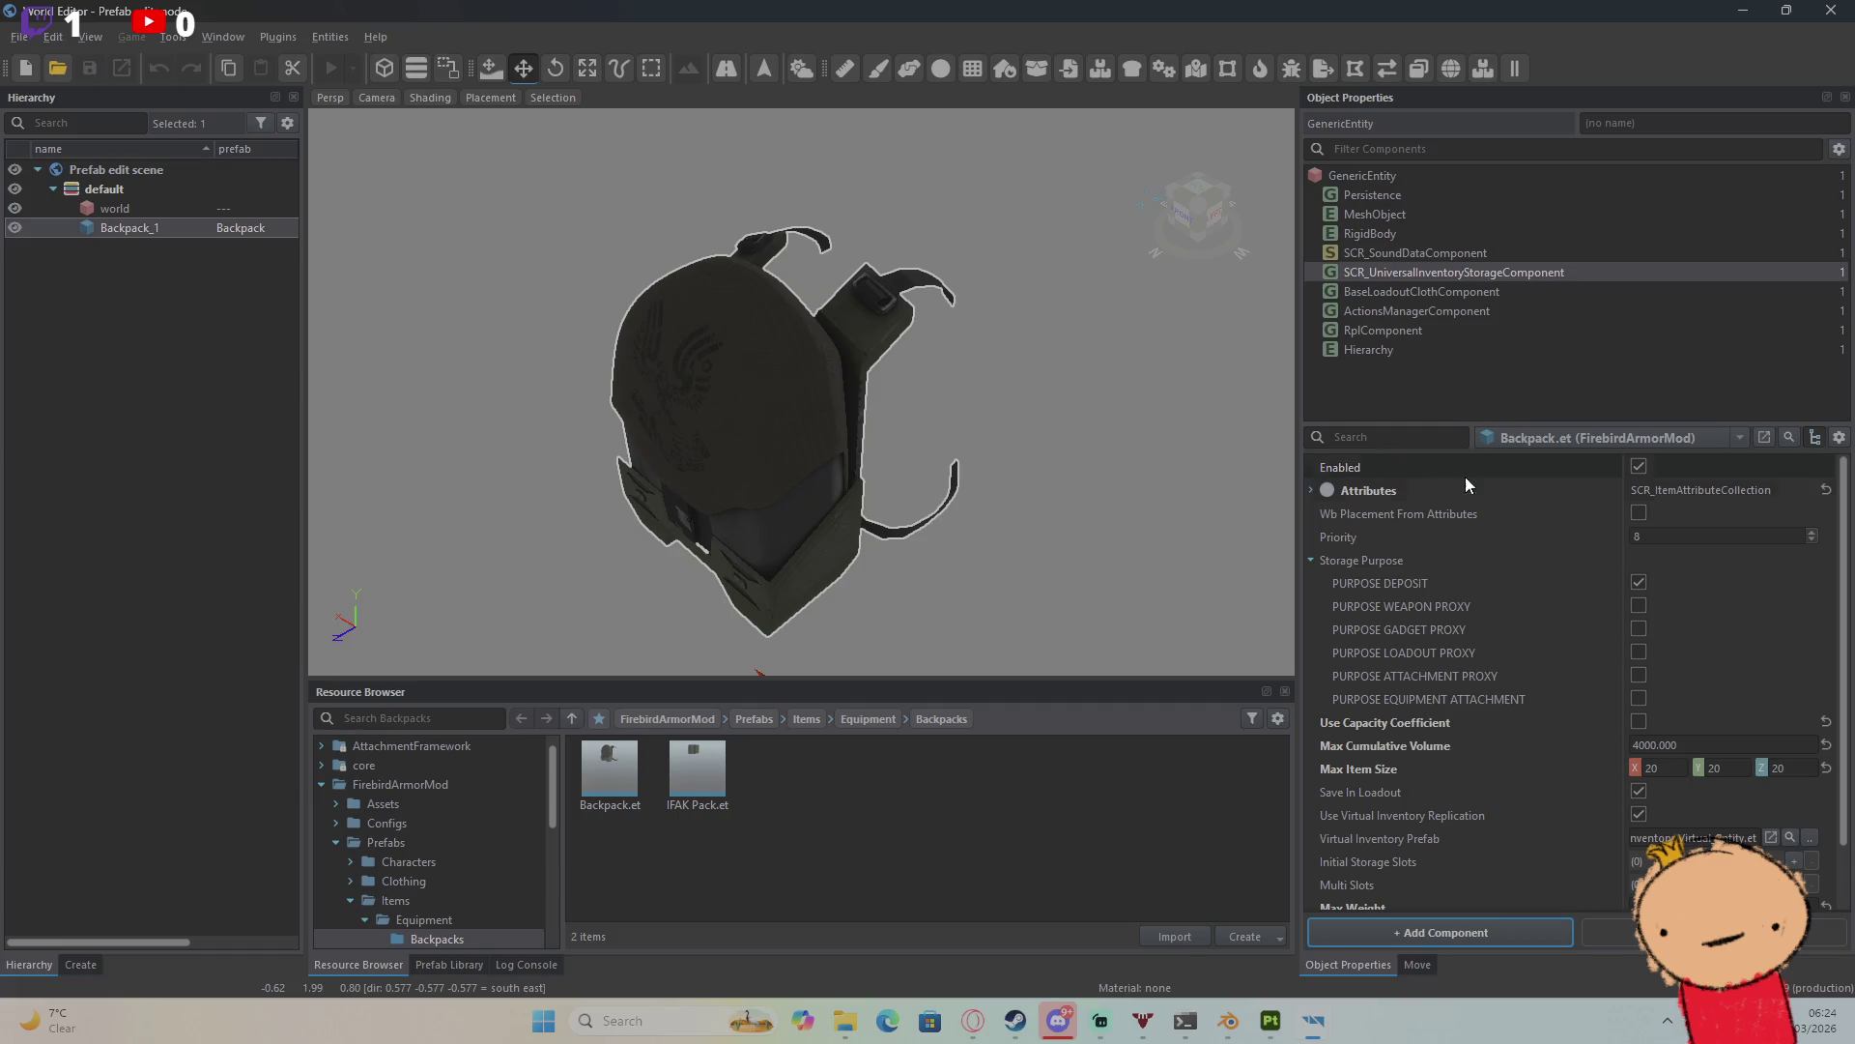
pyautogui.click(1831, 9)
pyautogui.click(606, 60)
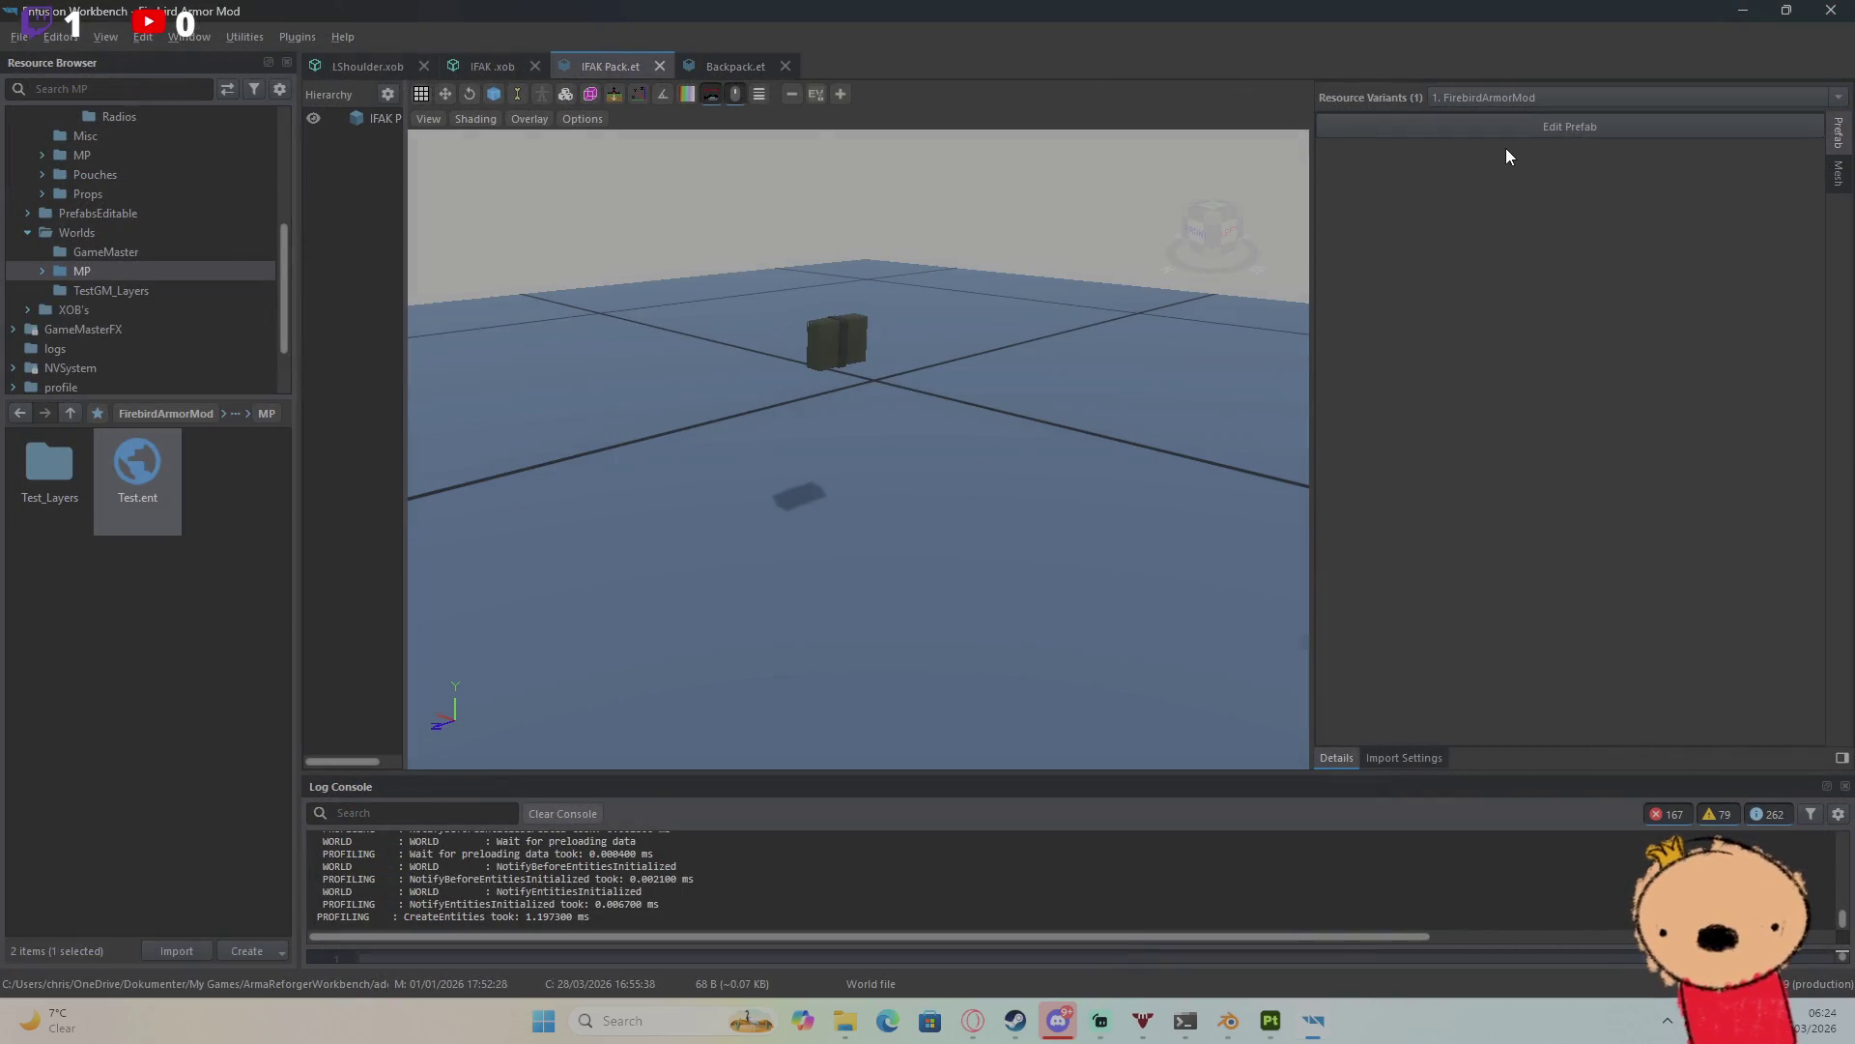
pyautogui.click(1505, 130)
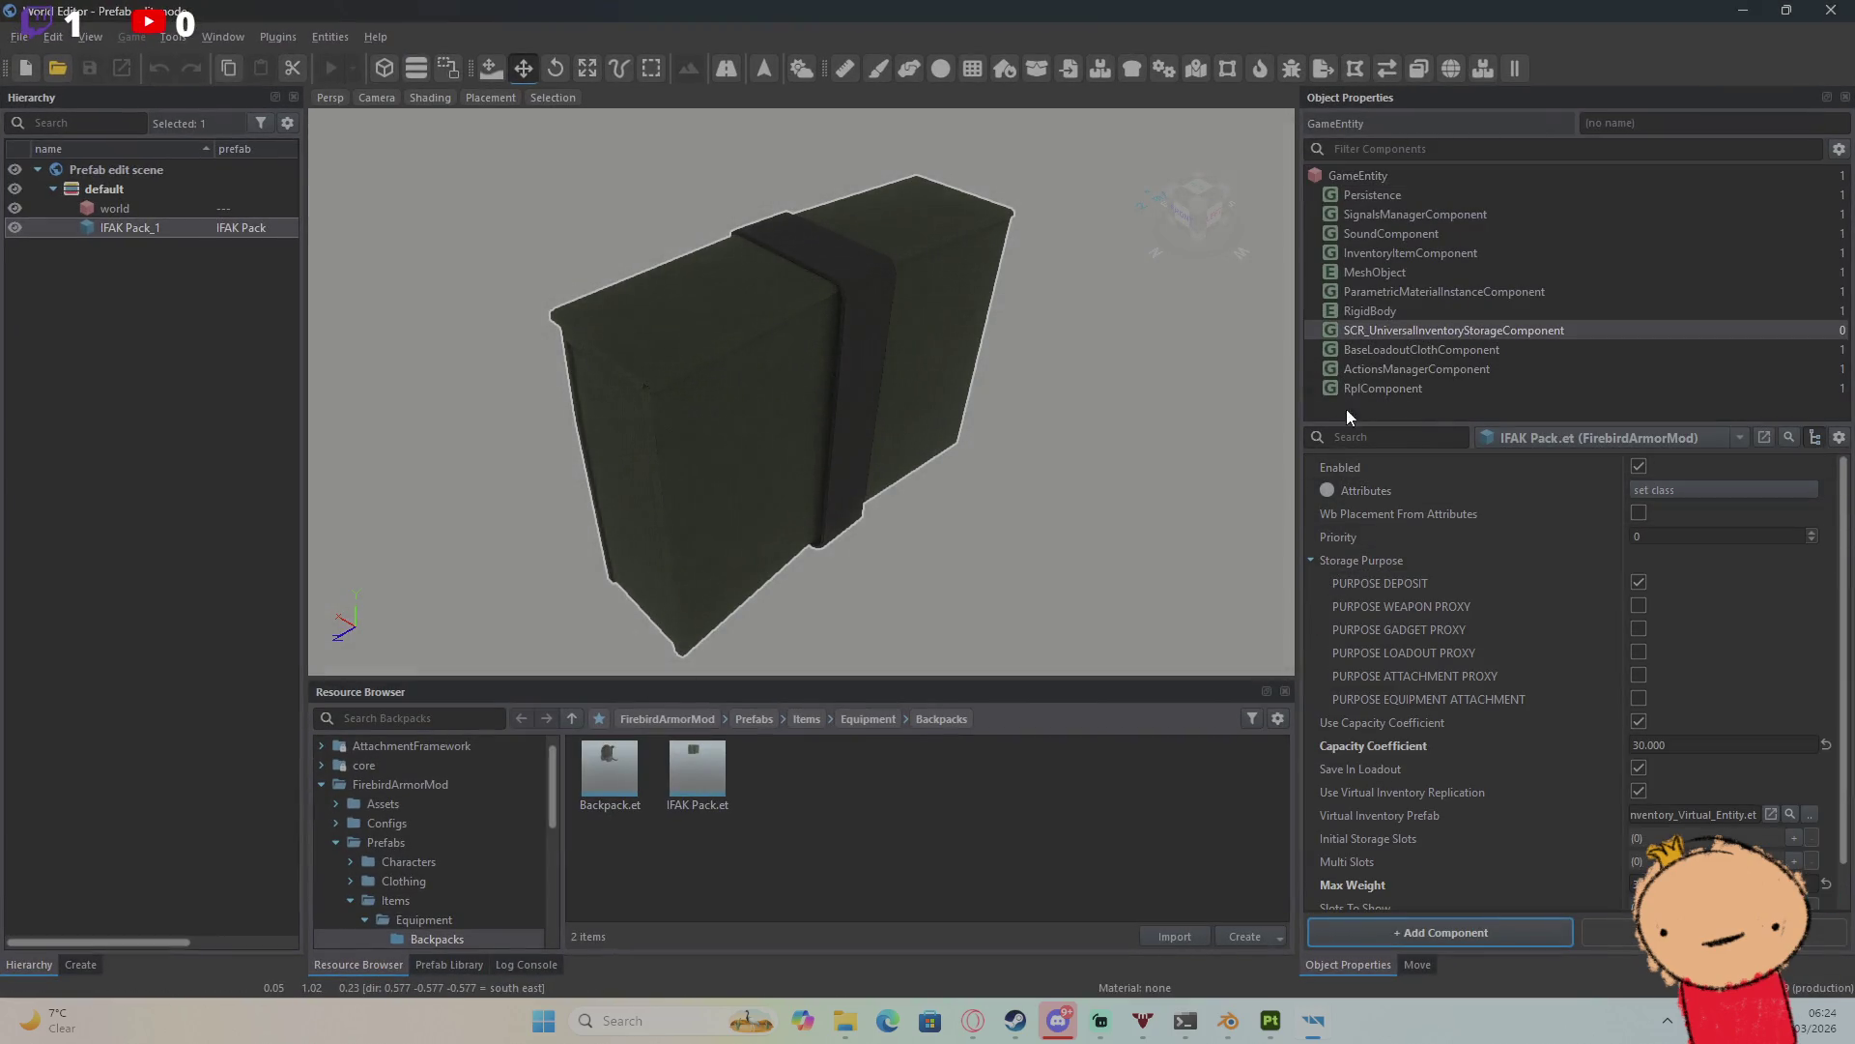
# Step: Give the IFAK Pack storage the ItemAttributeCollection attribute class and save the prefab
pyautogui.click(1662, 493)
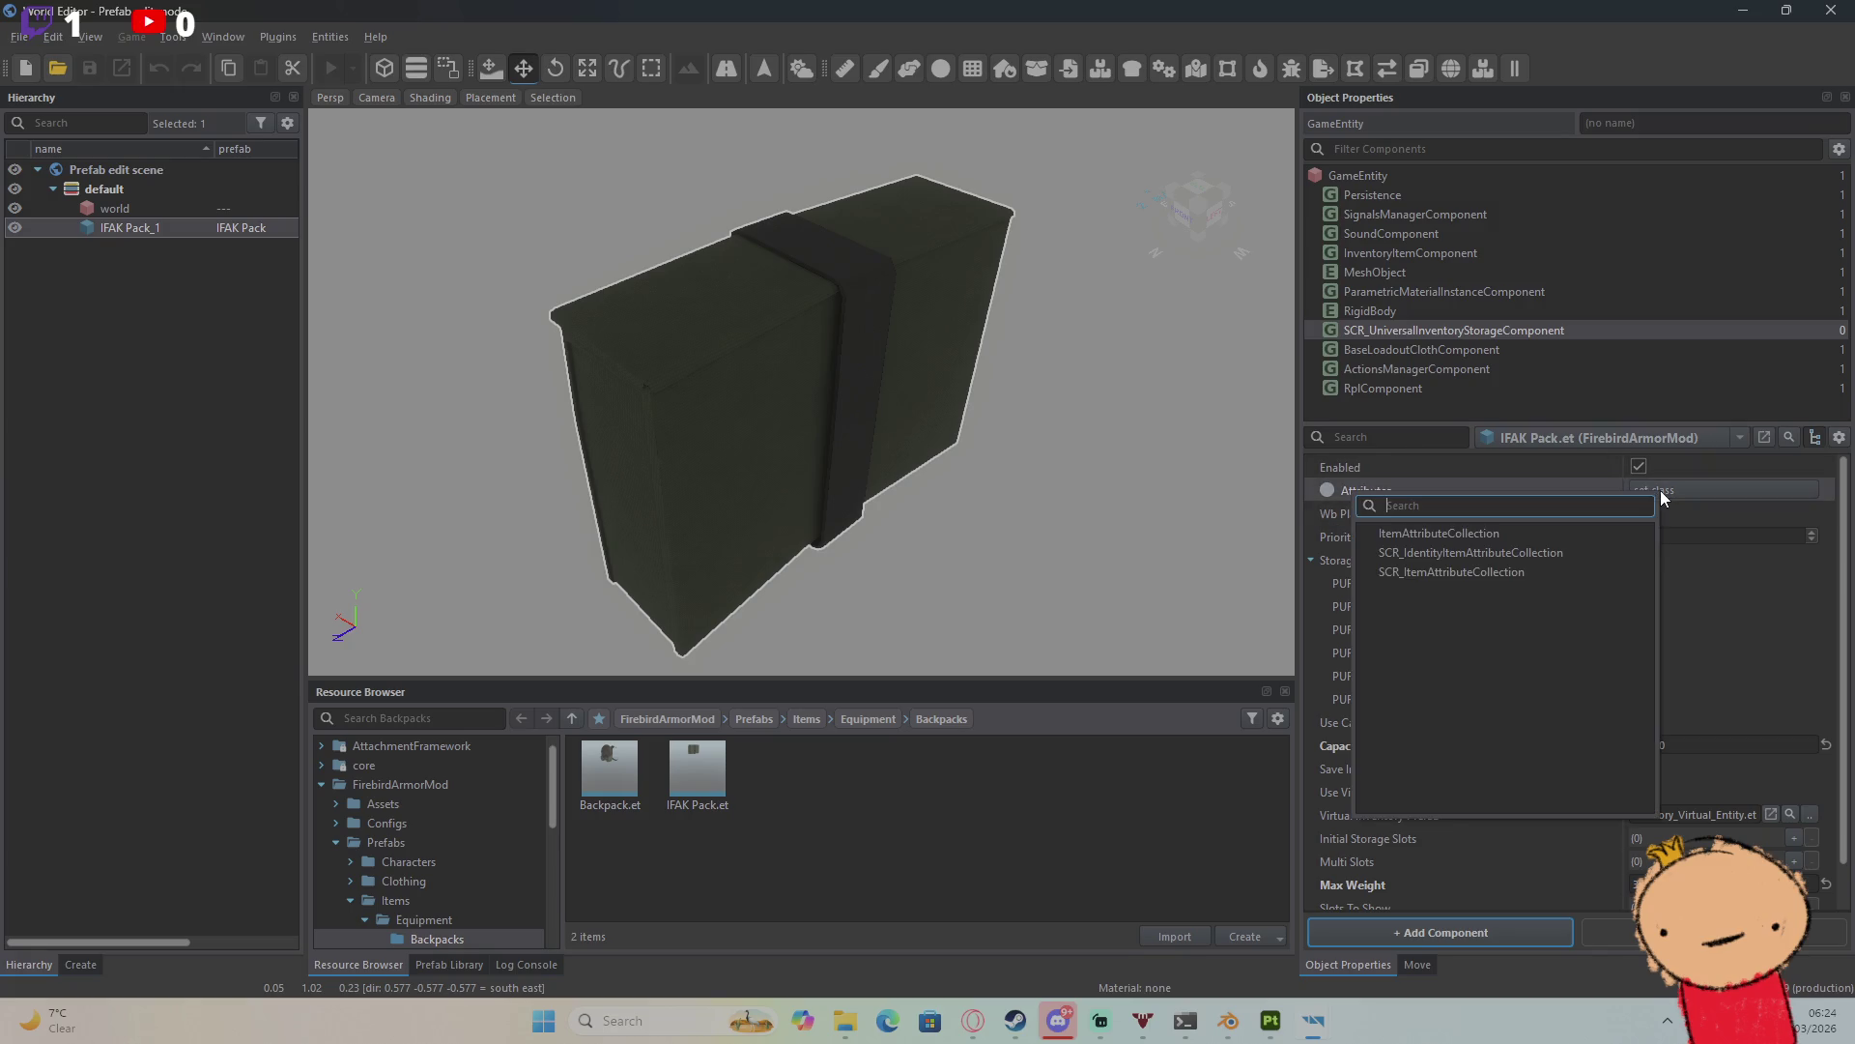
pyautogui.click(1525, 533)
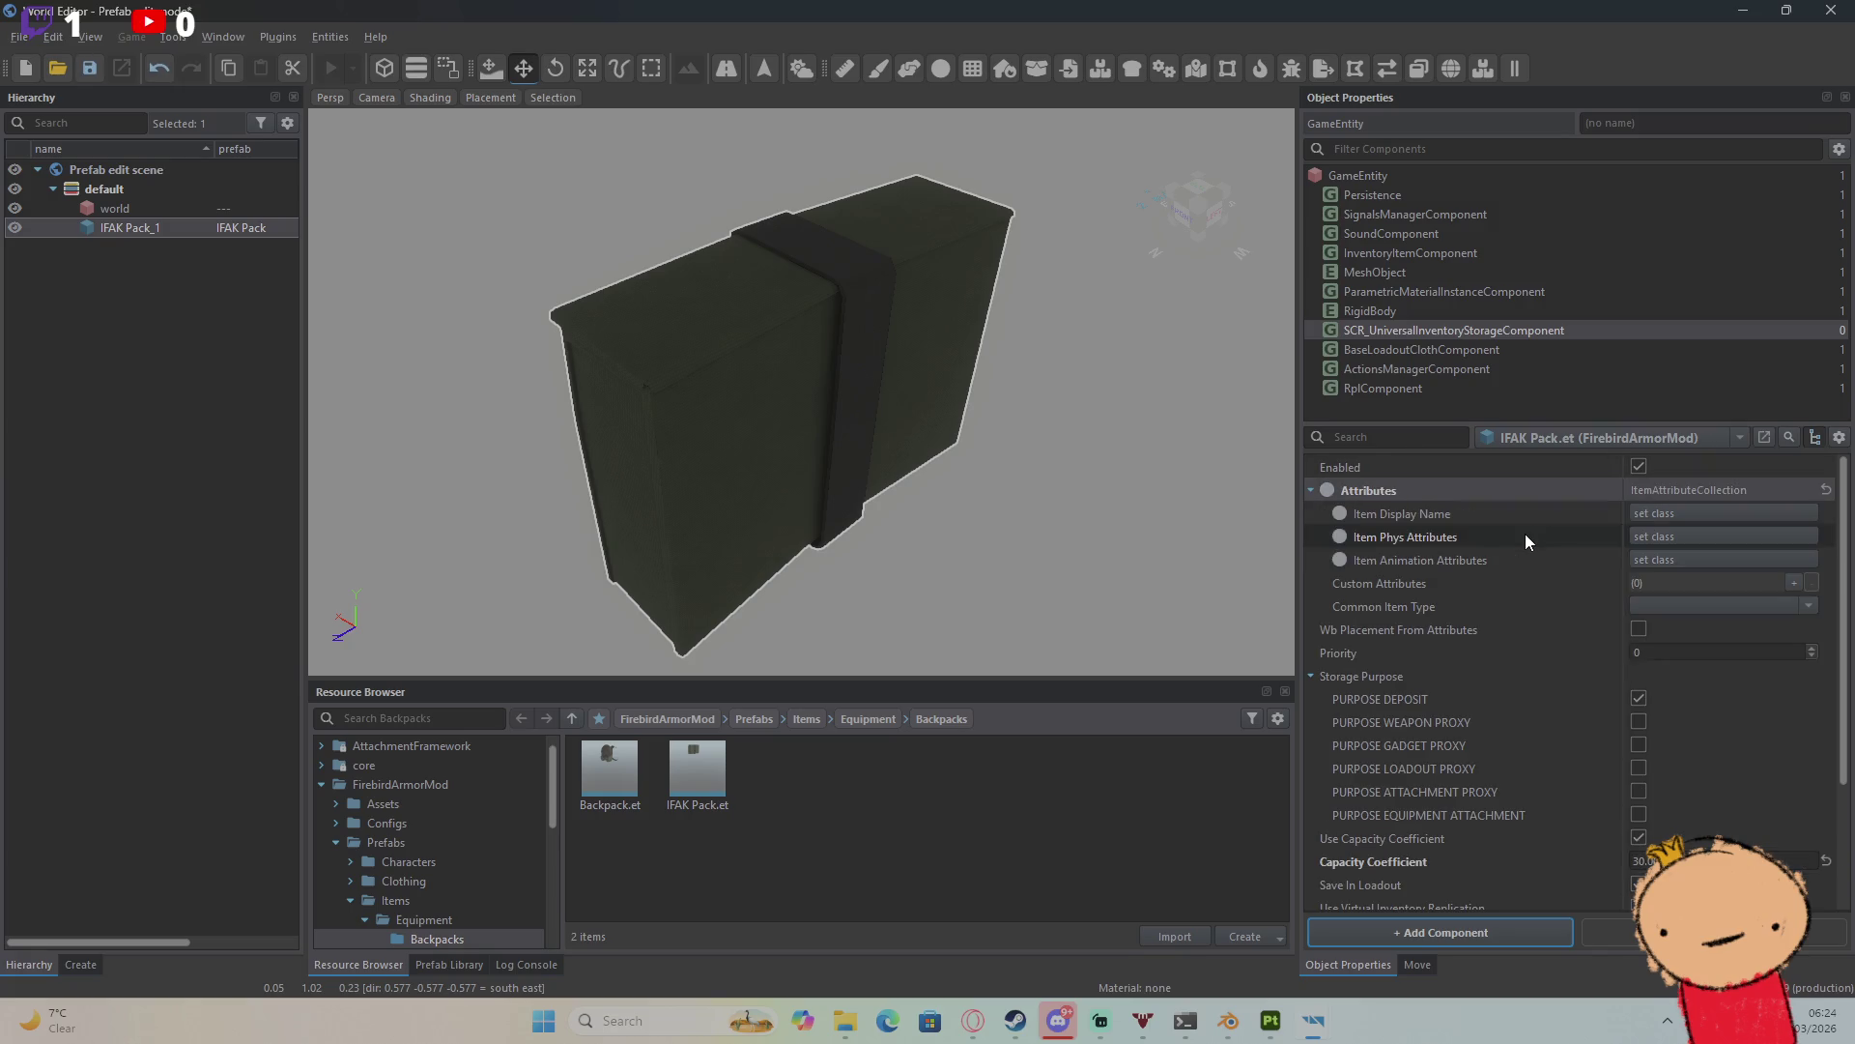
pyautogui.click(1661, 514)
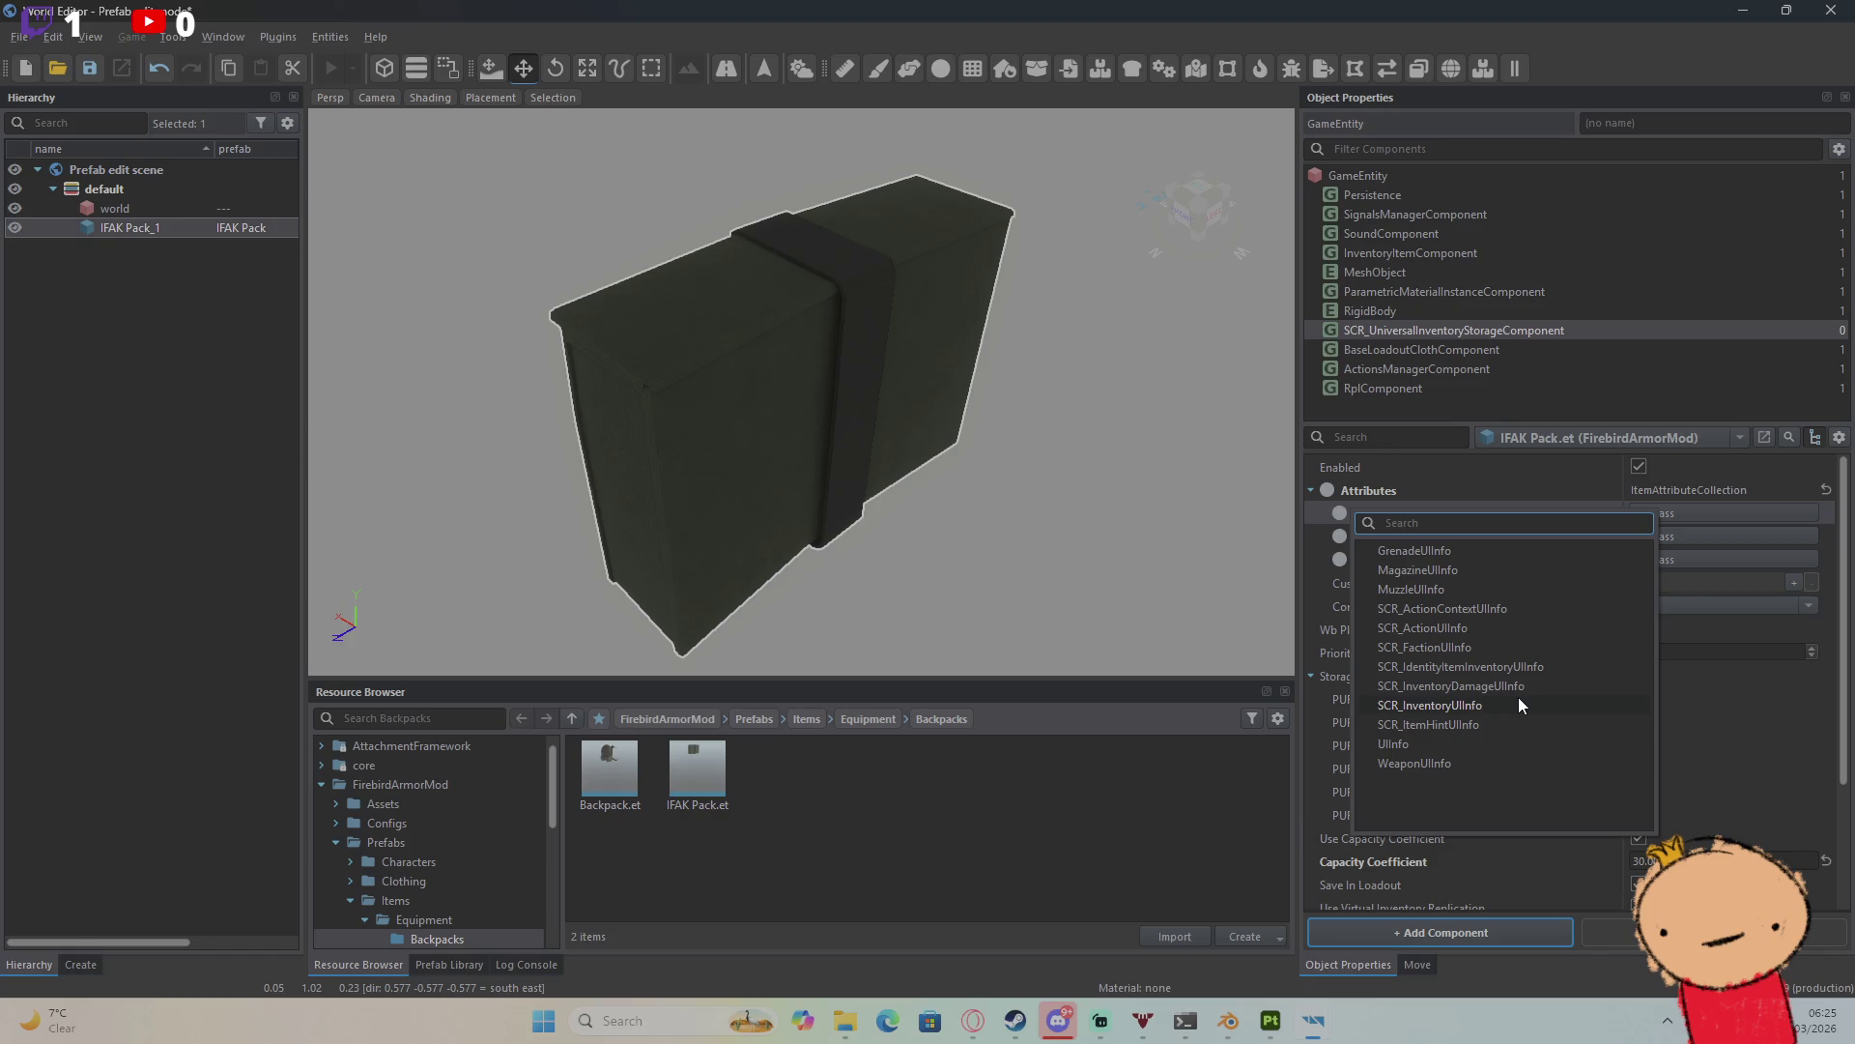
pyautogui.click(1824, 42)
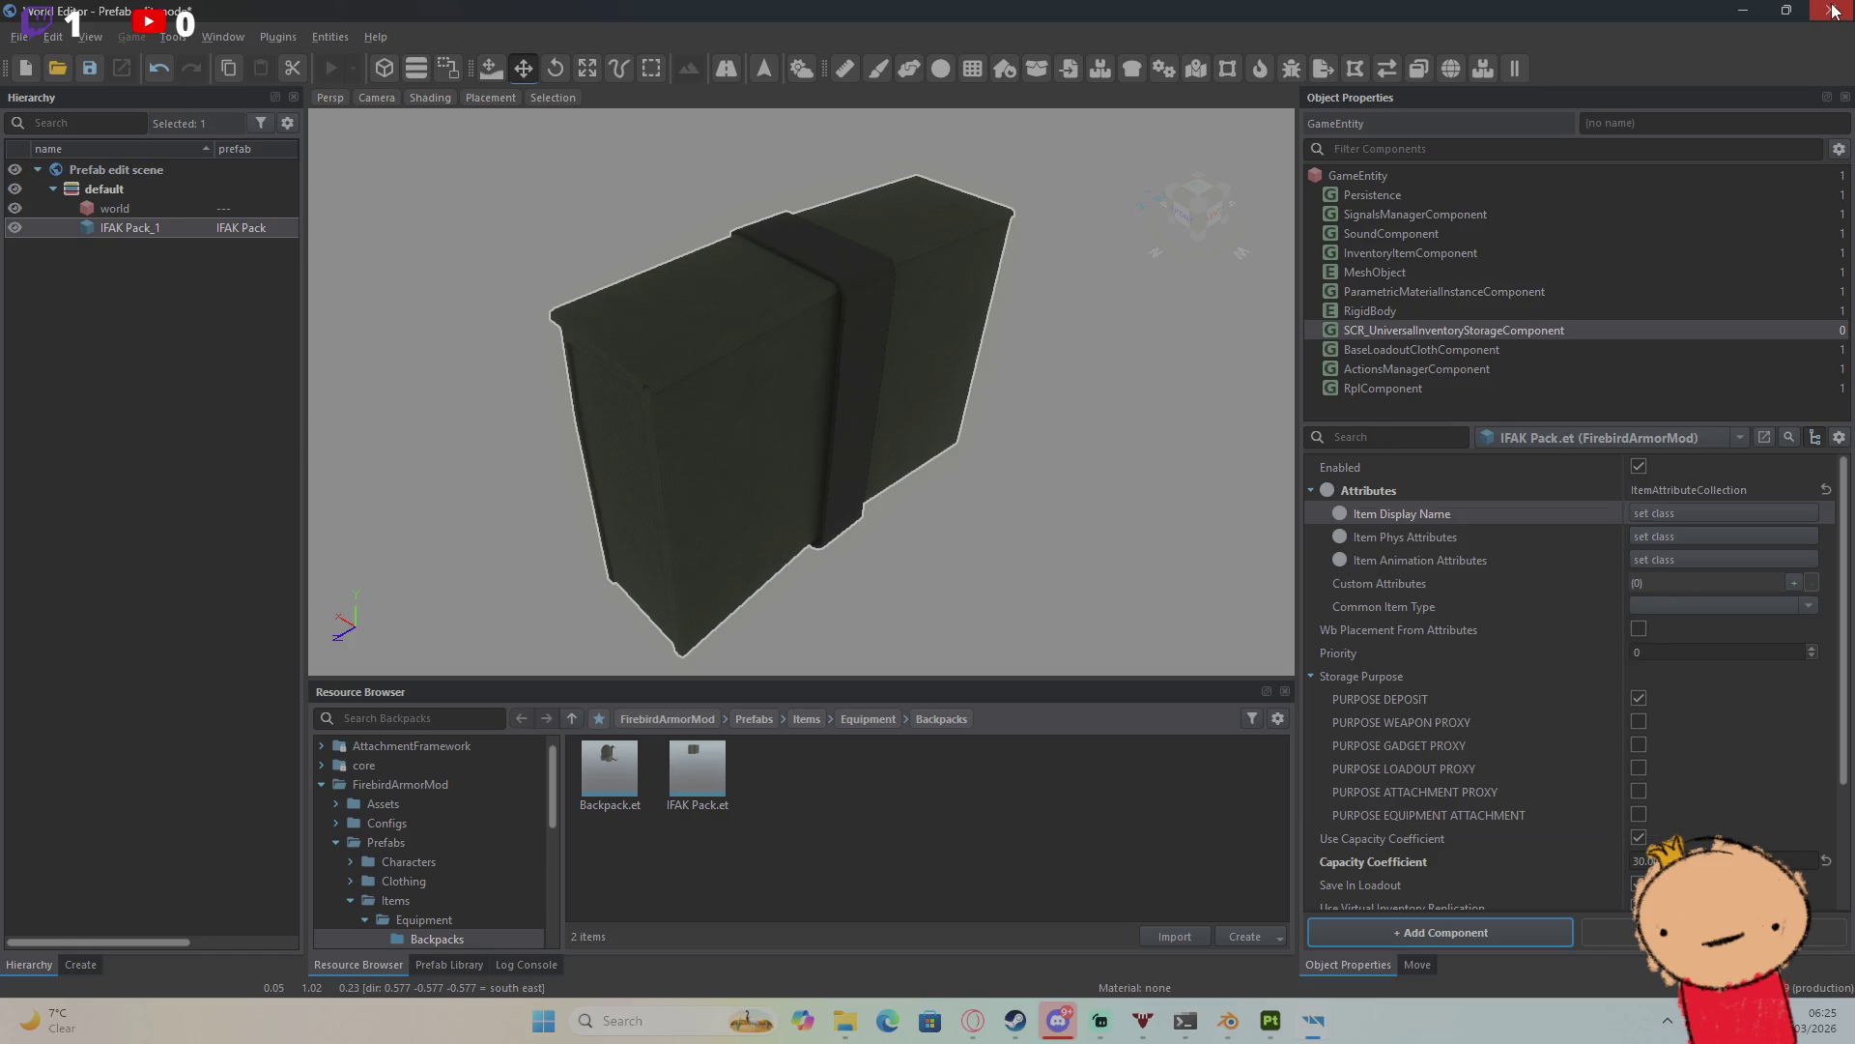
pyautogui.click(1831, 10)
pyautogui.click(624, 651)
# Step: Check the Backpack's loadout cloth and inventory storage components, then reopen the IFAK Pack prefab
pyautogui.click(744, 64)
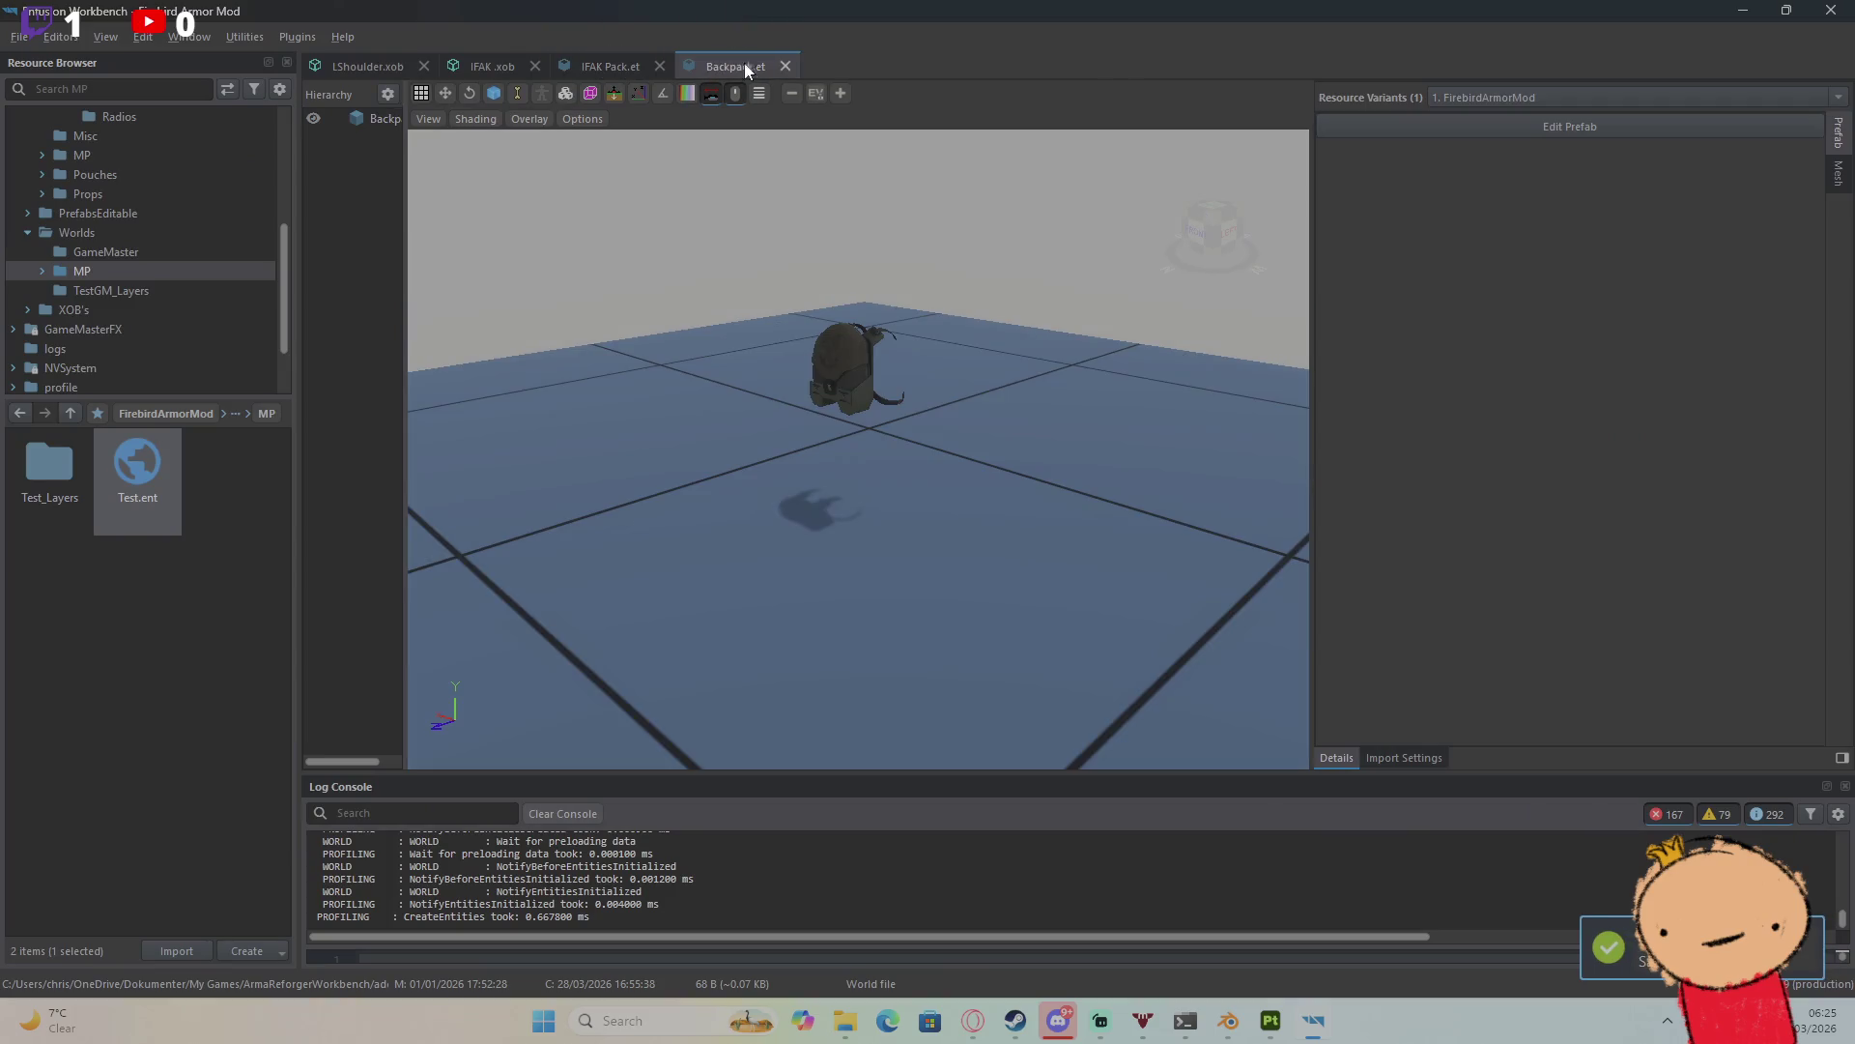
pyautogui.click(1378, 127)
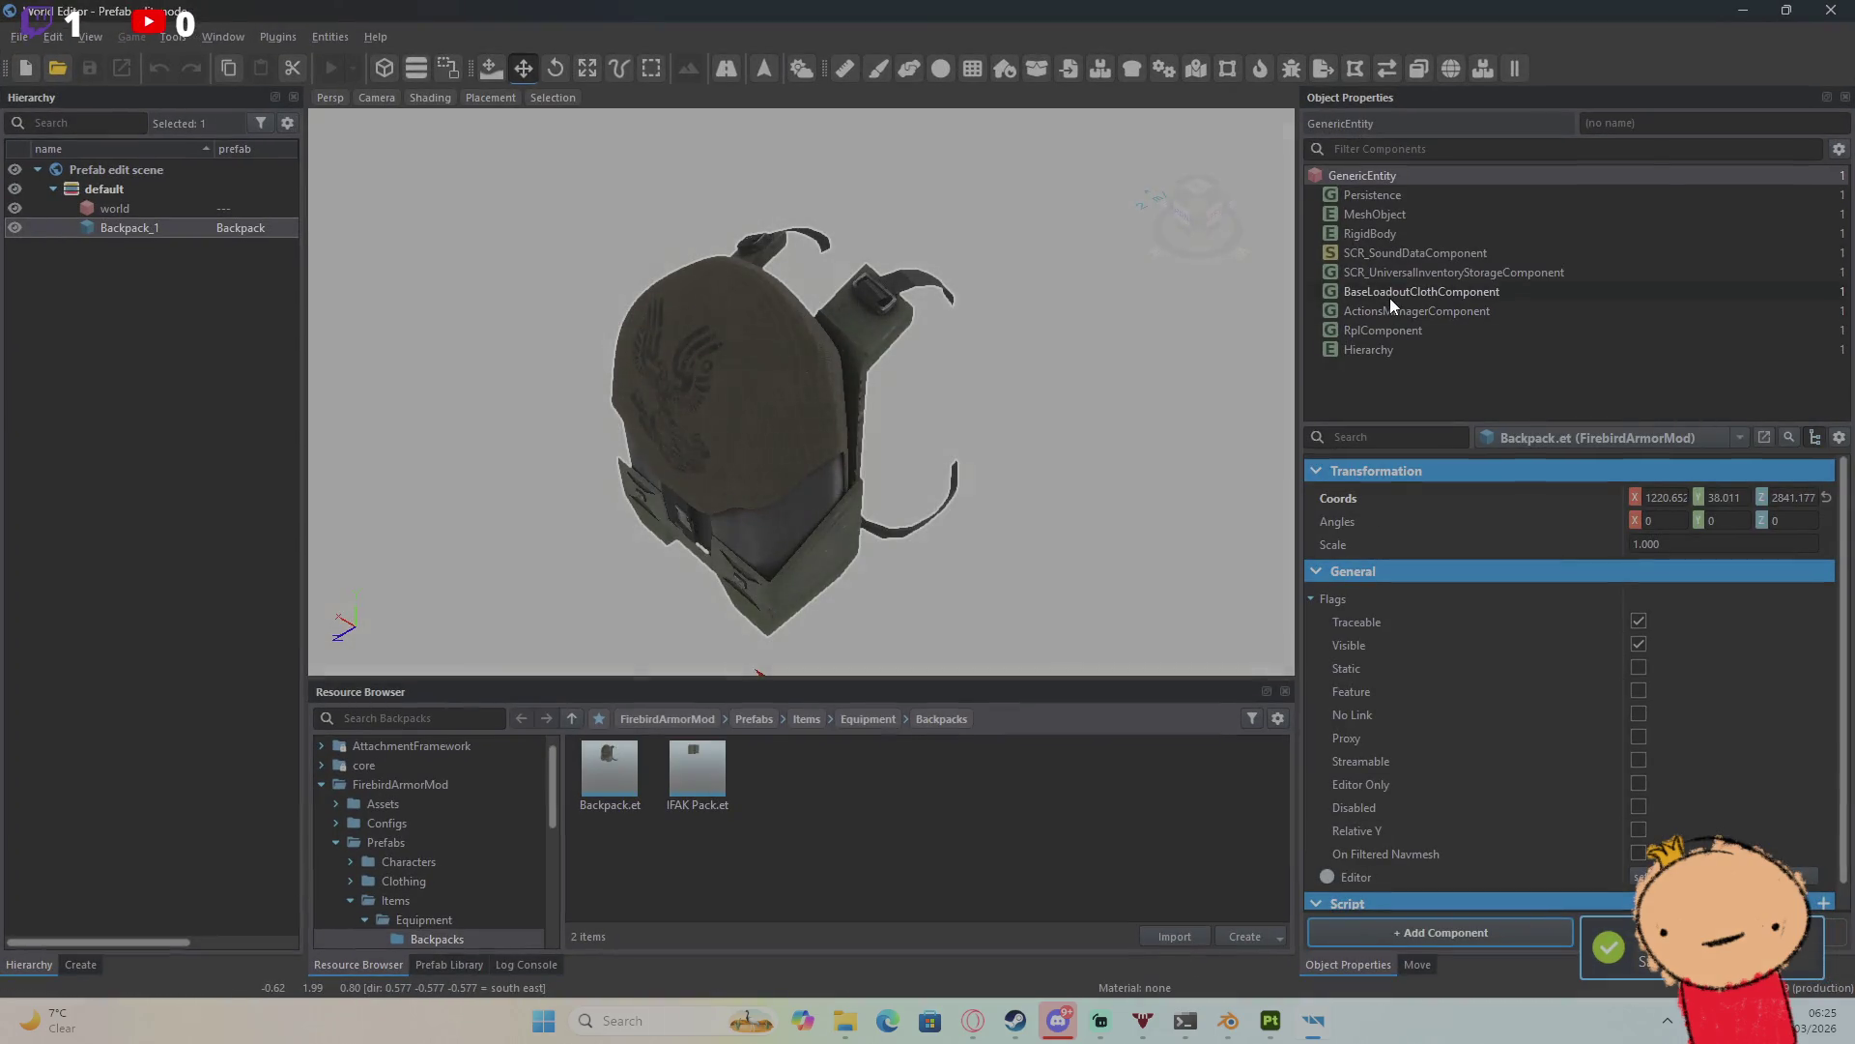
pyautogui.click(1389, 294)
pyautogui.click(1399, 272)
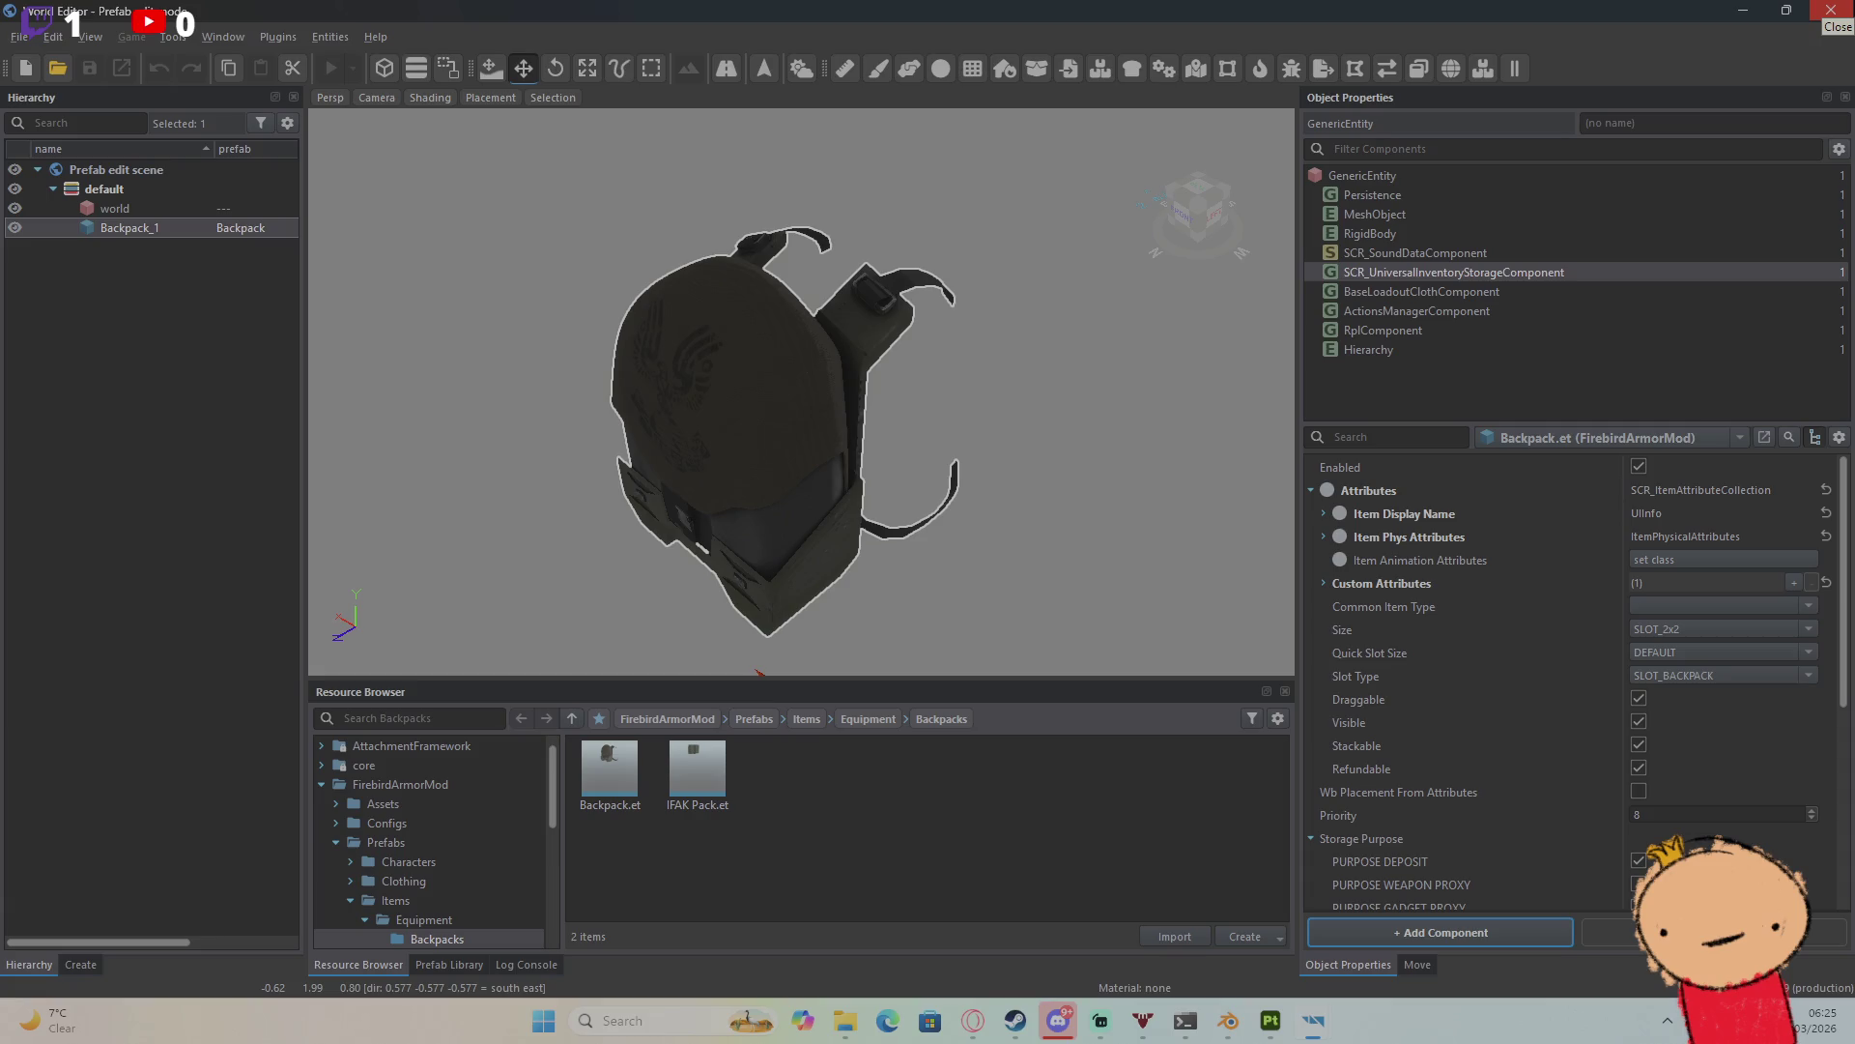
pyautogui.click(1831, 12)
pyautogui.click(611, 66)
pyautogui.click(1470, 127)
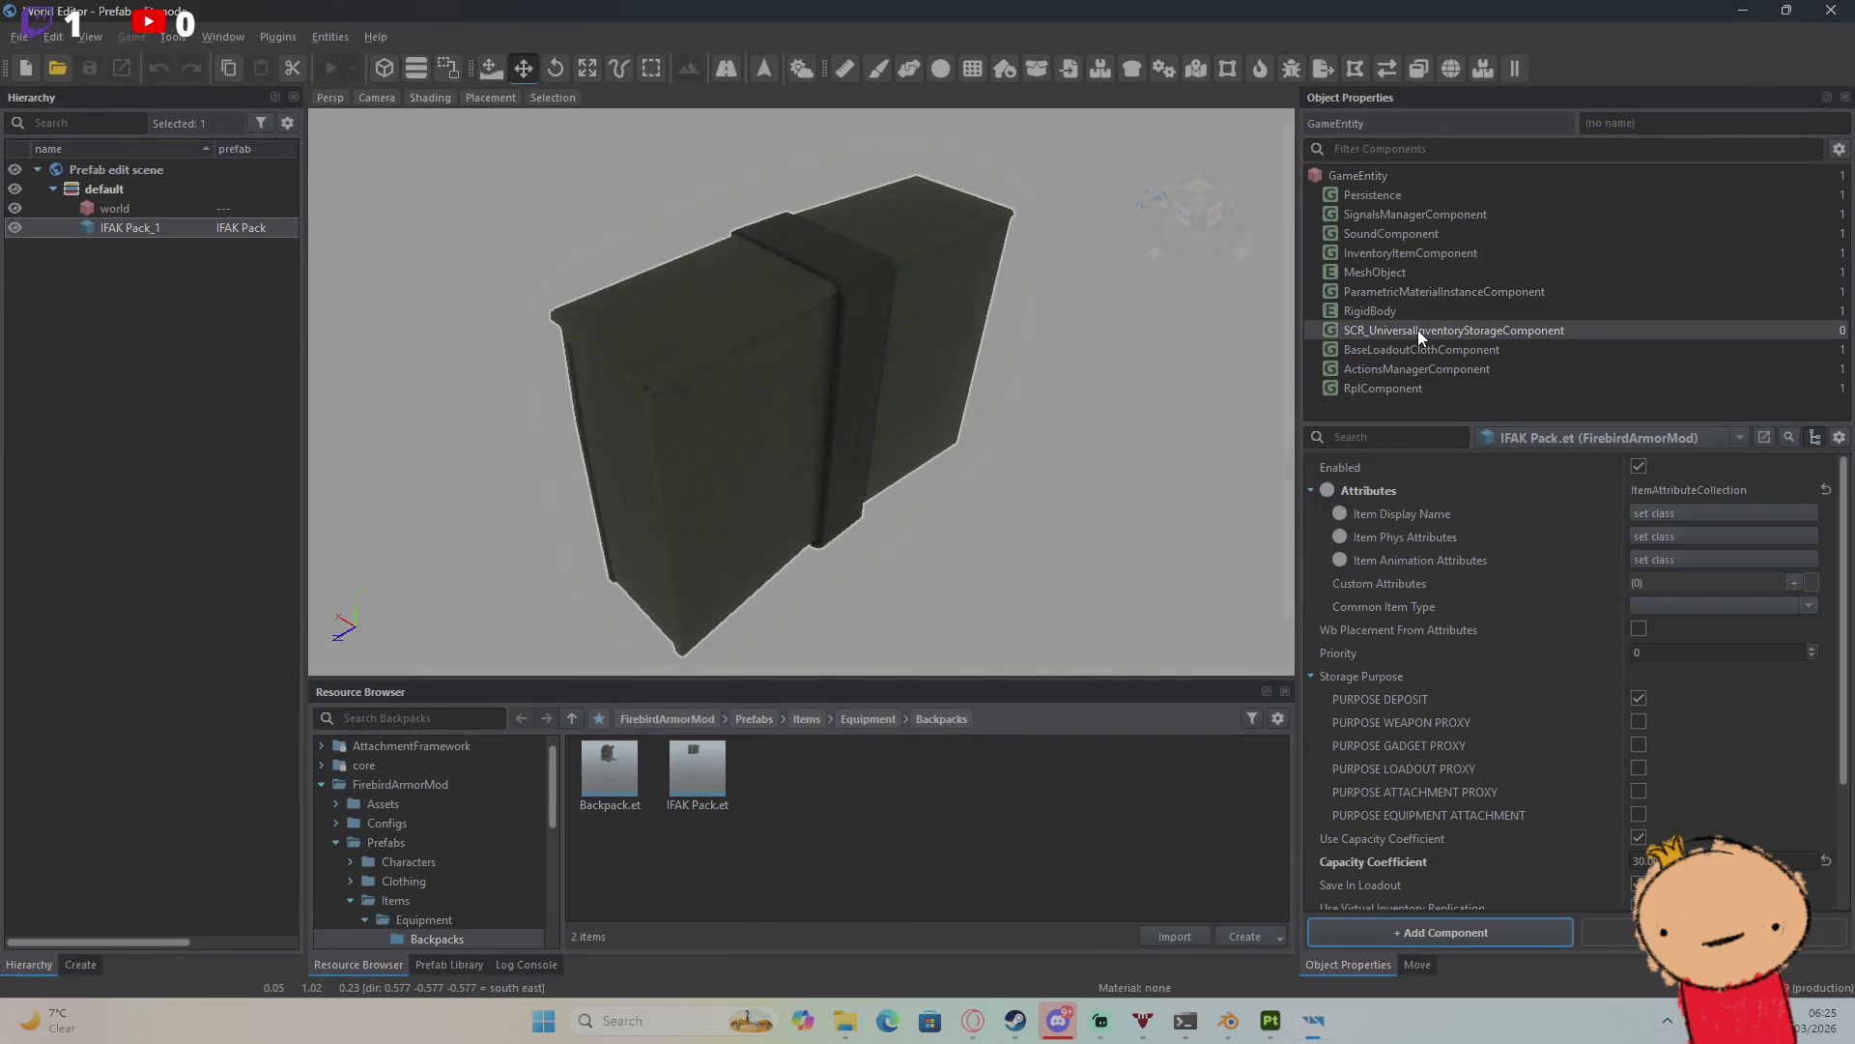
# Step: Set the storage's Item Display Name to a UIInfo named 'IFAK Pack'
pyautogui.click(1417, 329)
pyautogui.click(1673, 512)
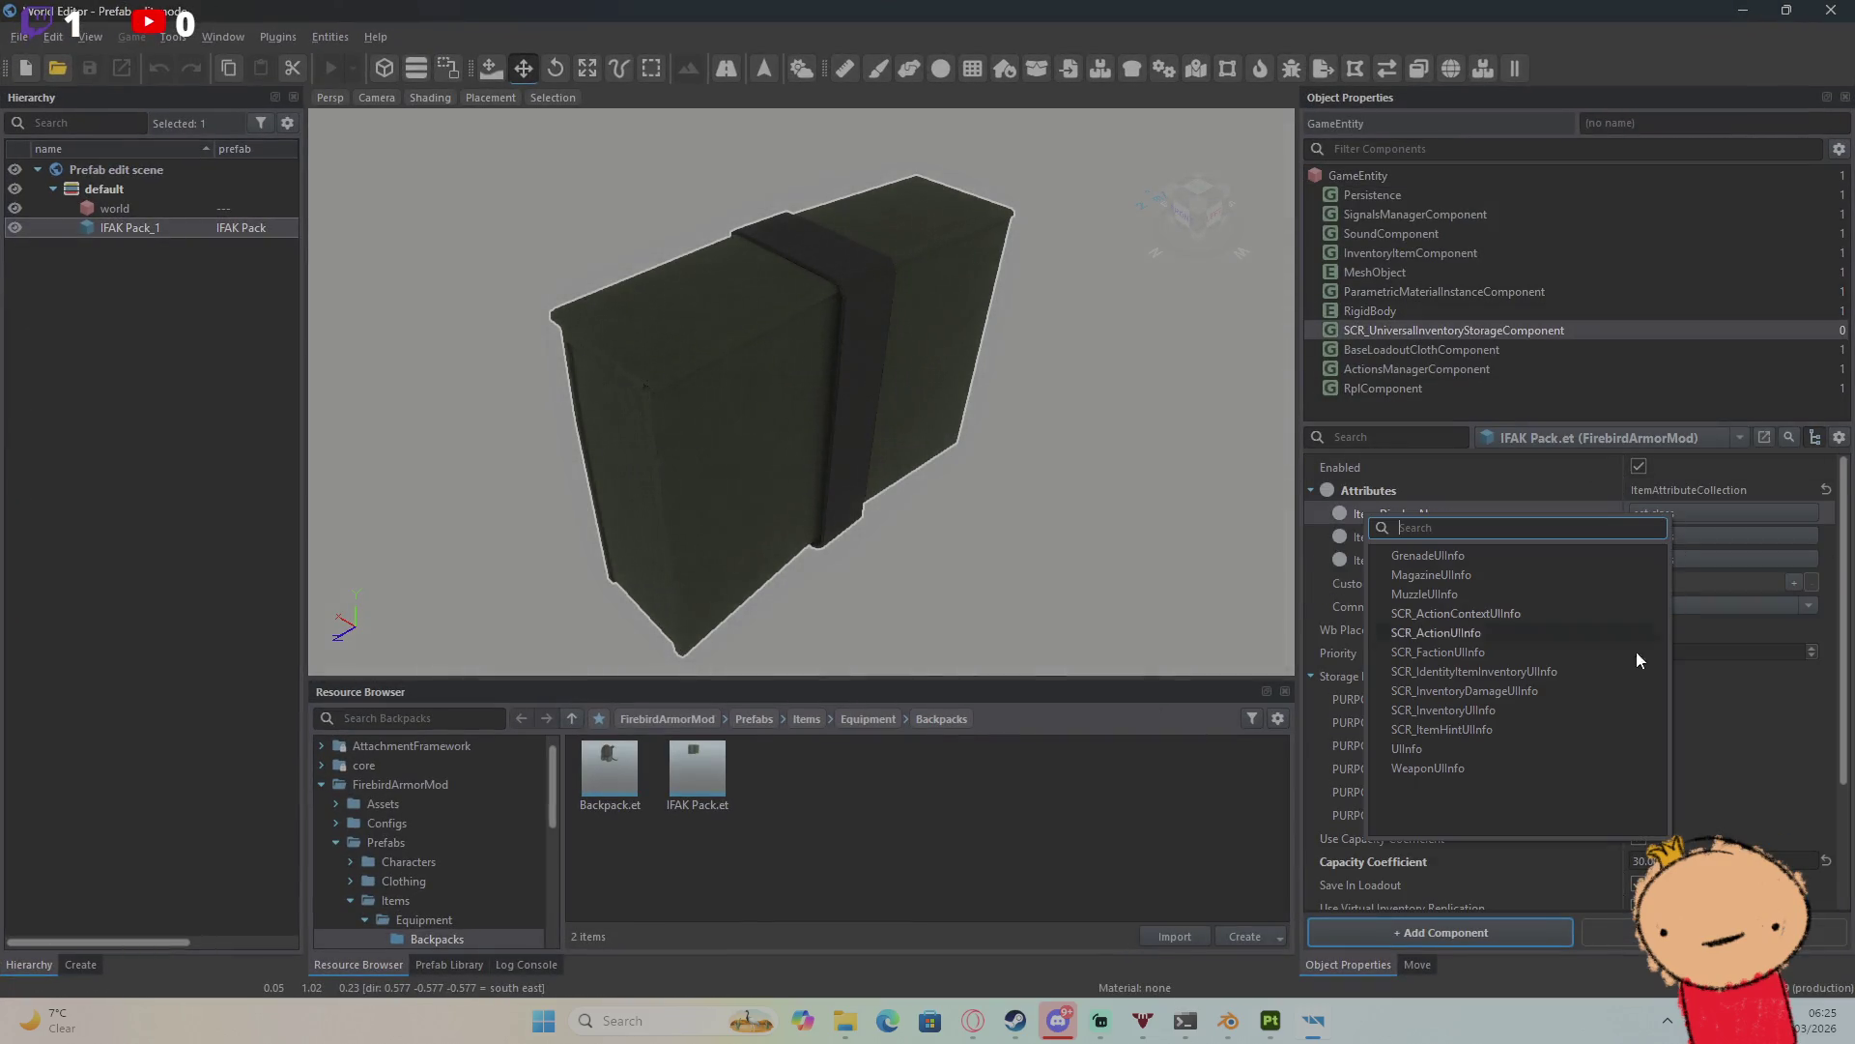
pyautogui.click(1546, 729)
pyautogui.click(1826, 514)
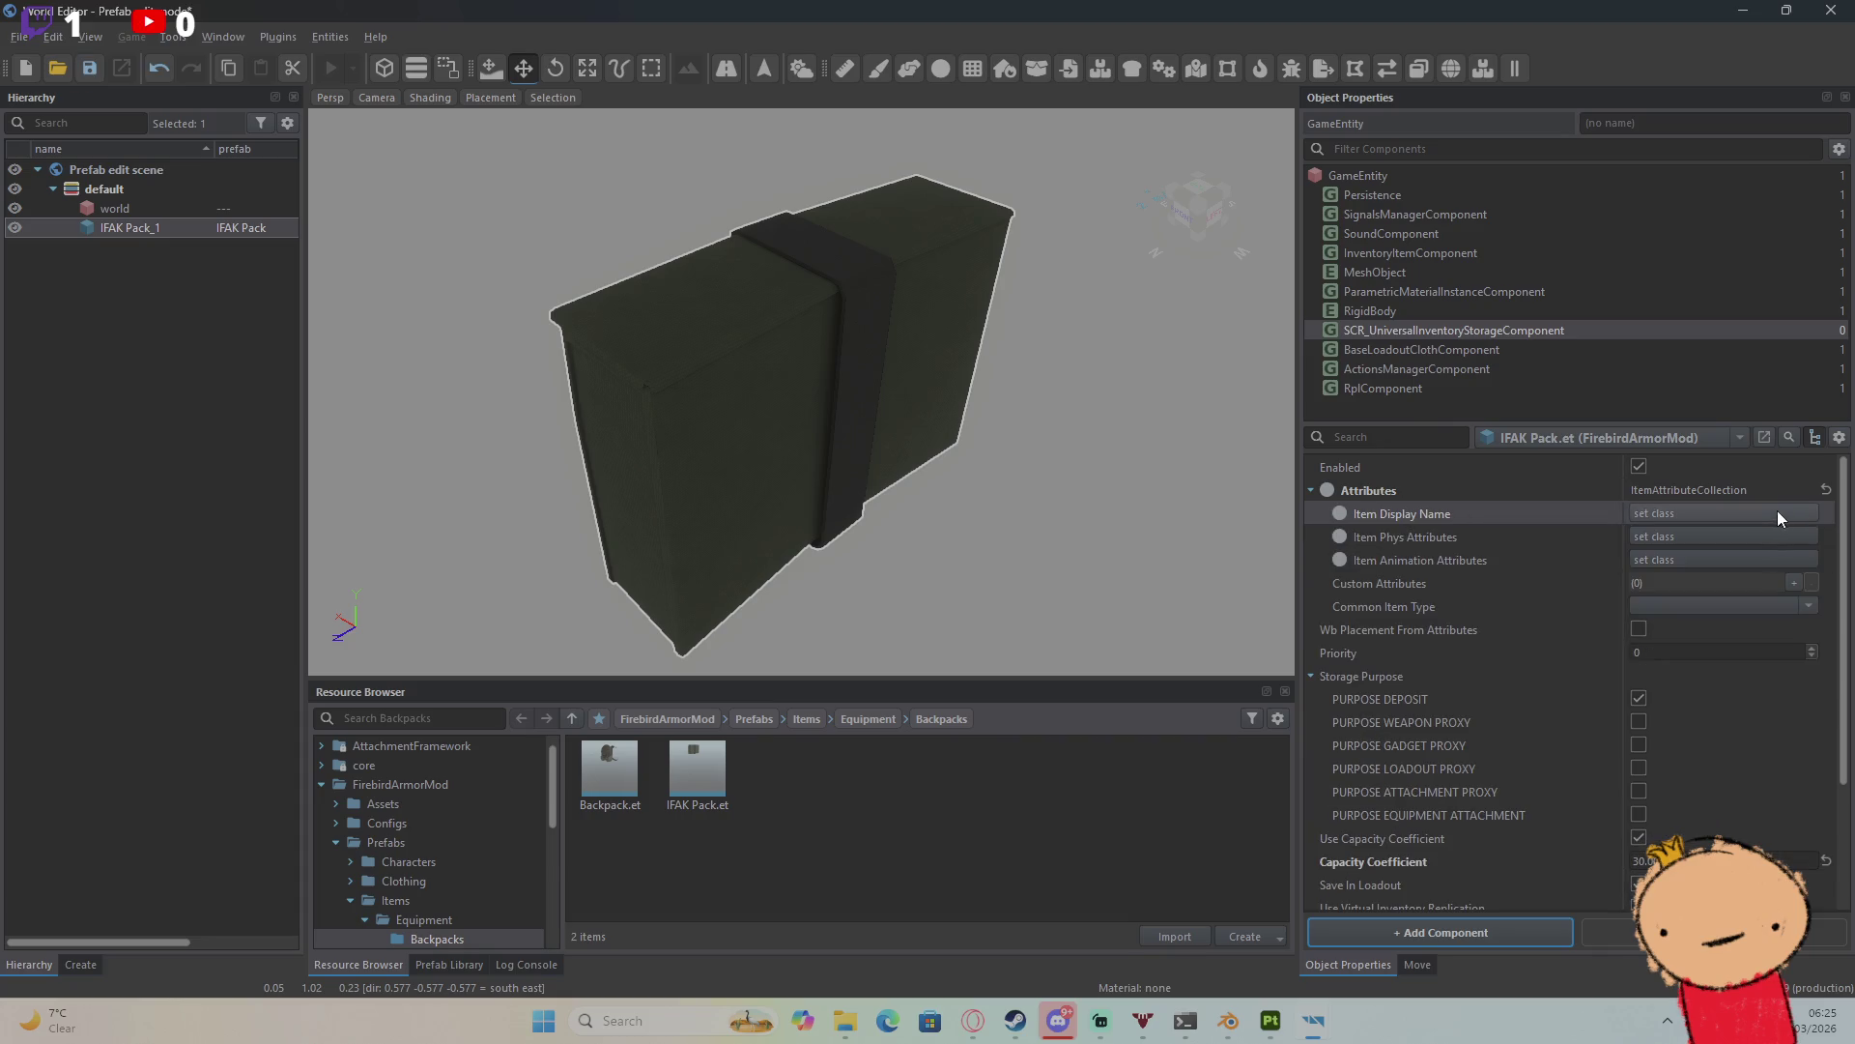
pyautogui.click(1745, 513)
pyautogui.click(1561, 746)
pyautogui.click(1652, 538)
pyautogui.write('IFAK Pack')
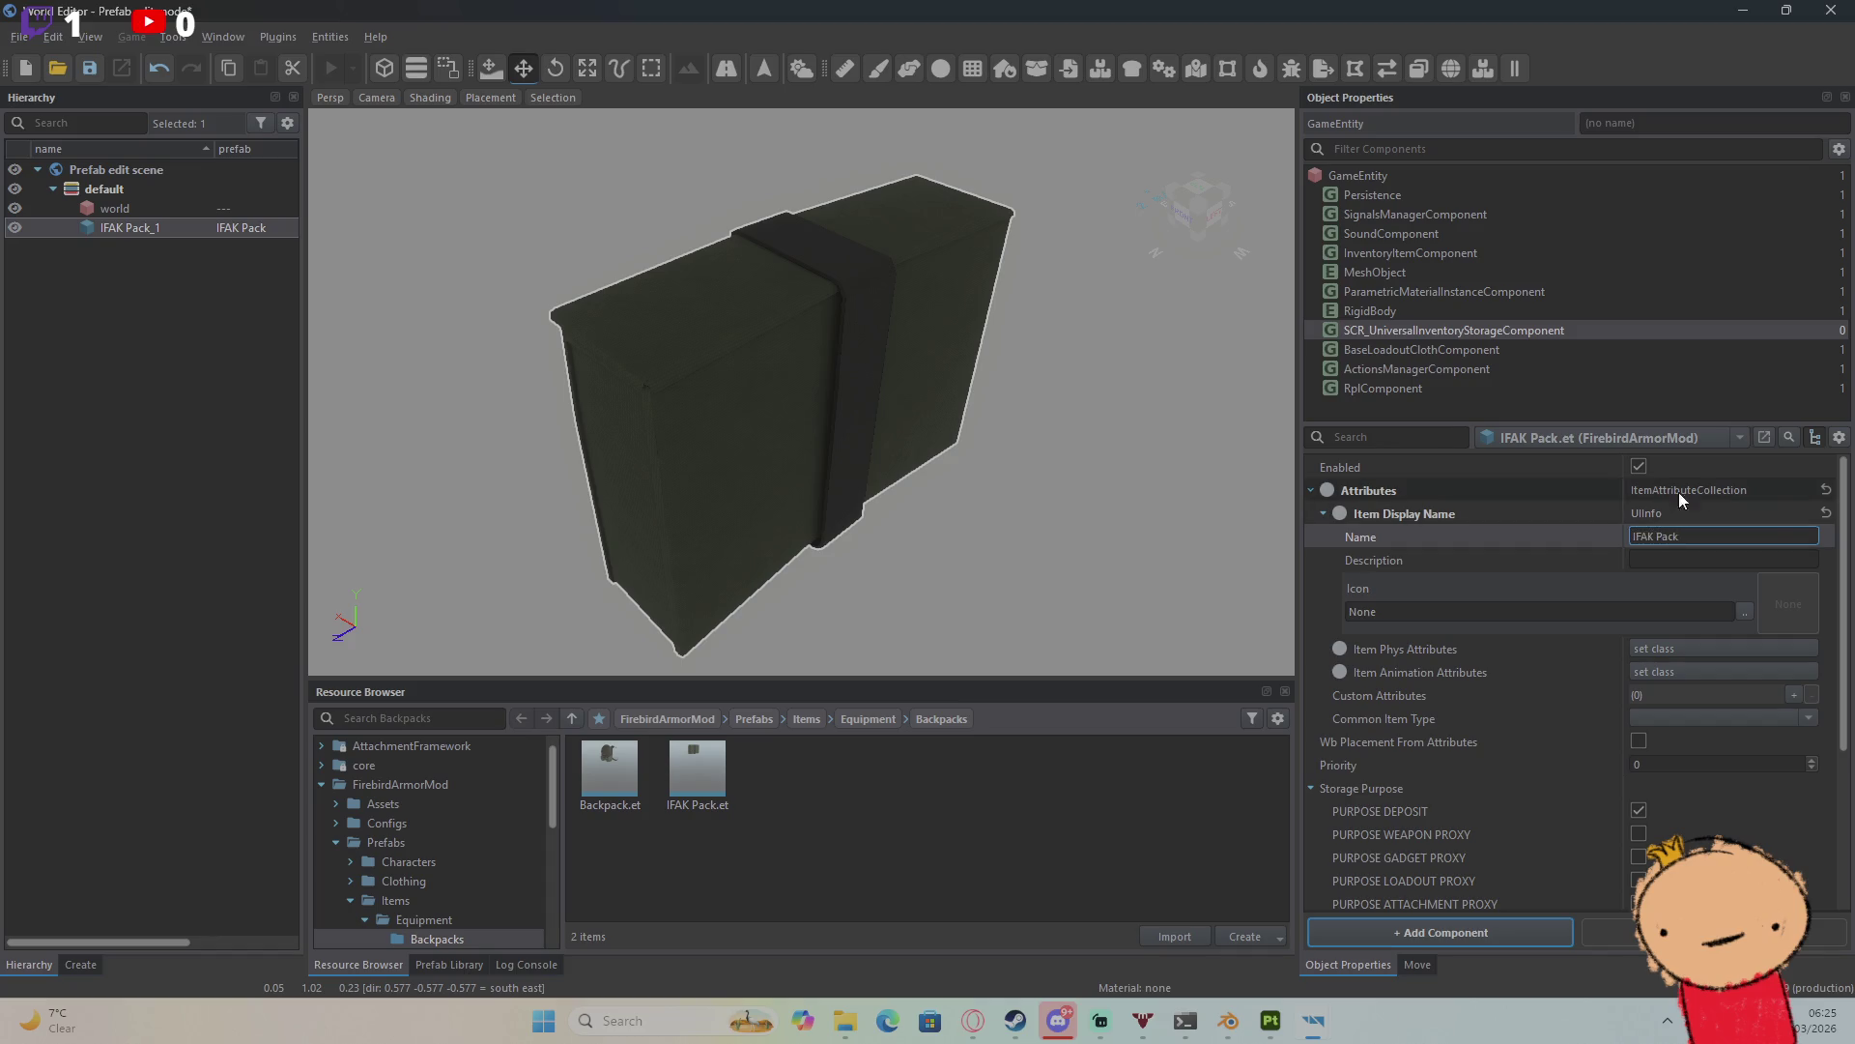
pyautogui.click(1658, 654)
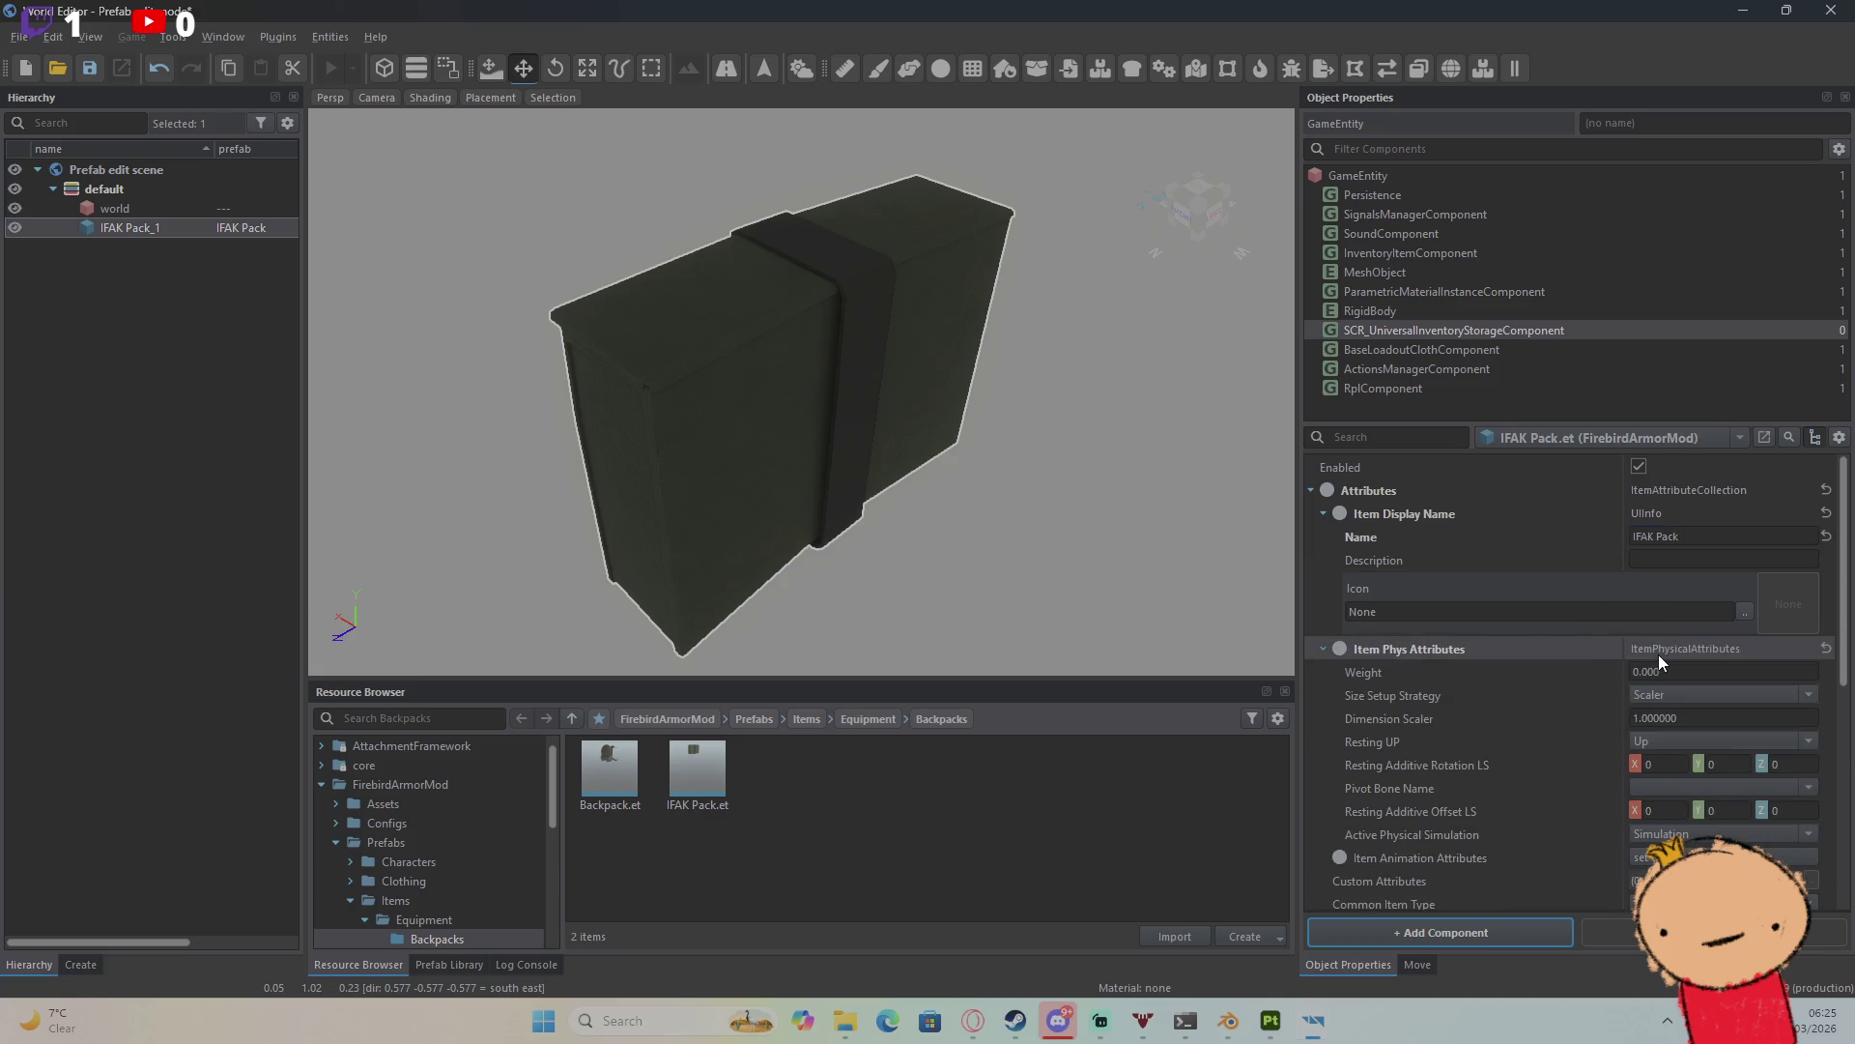
# Step: Add physical attributes with weight 1, and try then clear the BANDAGE common item type
pyautogui.click(1660, 669)
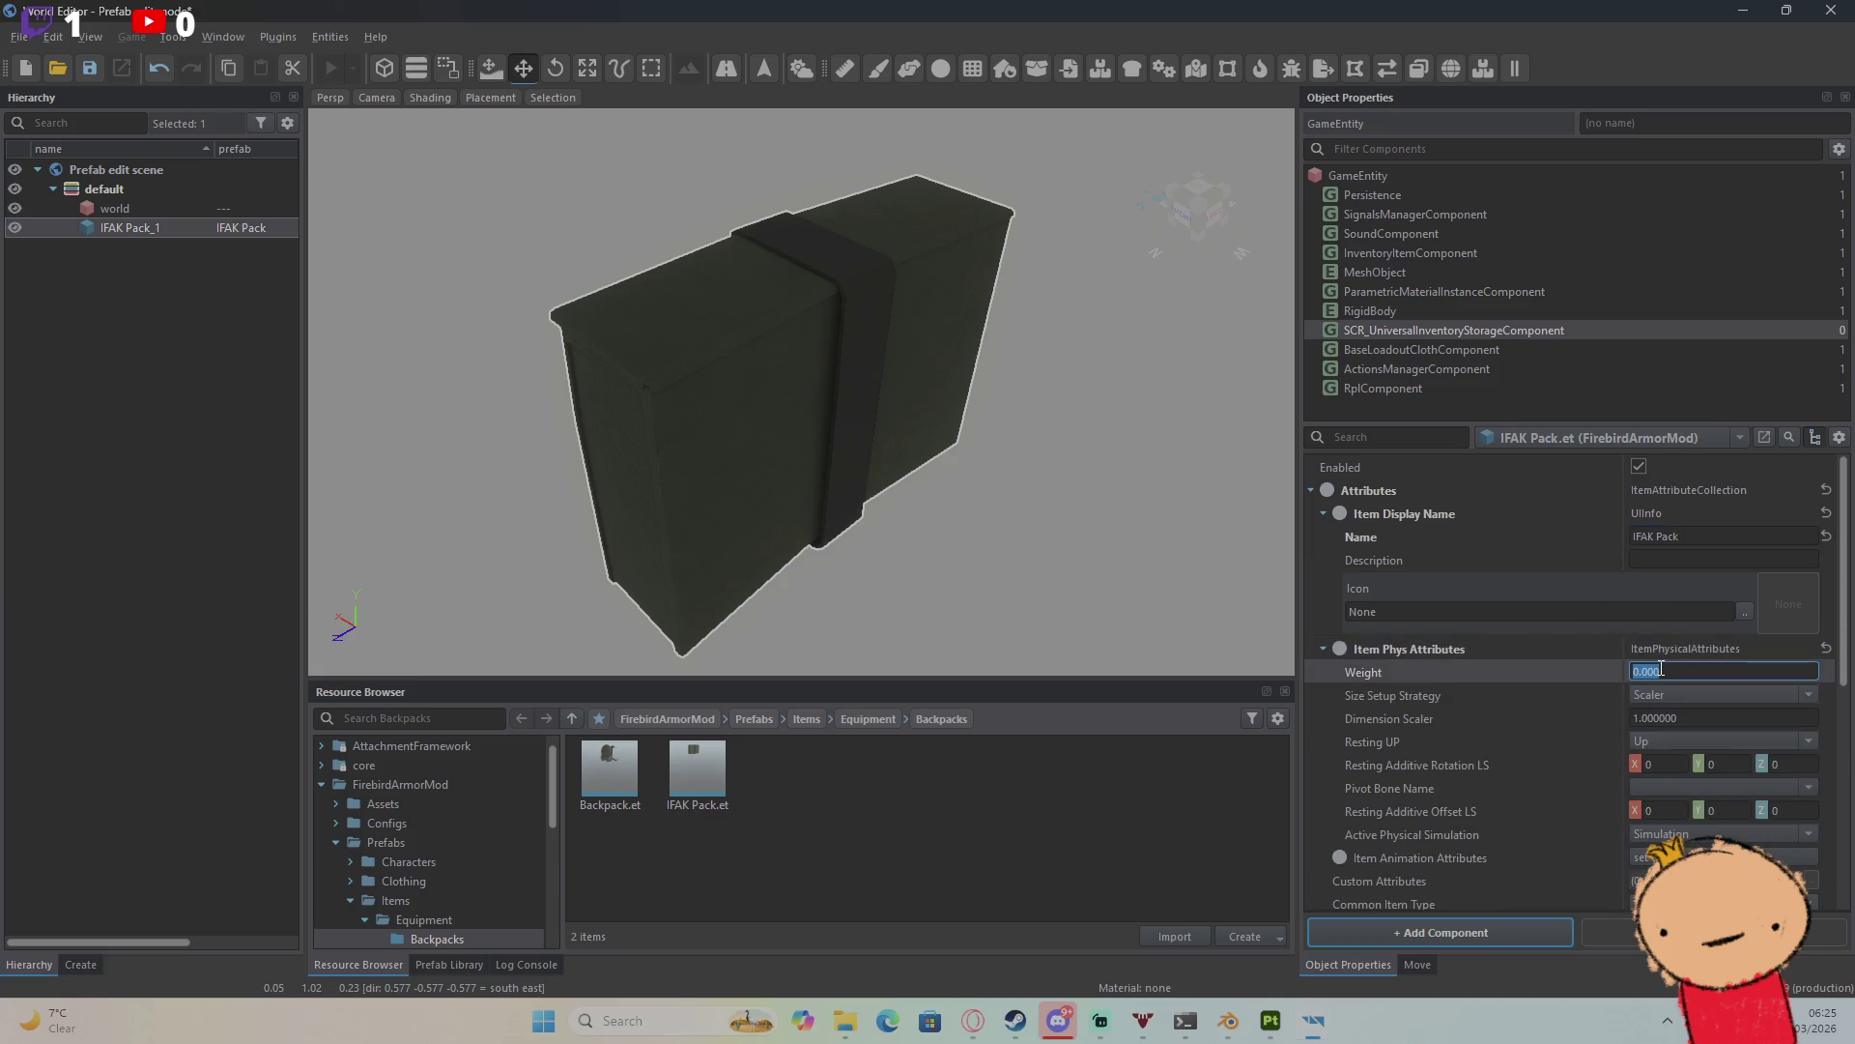
pyautogui.write('1')
pyautogui.press('Return')
pyautogui.scroll(-1, 1565, 764)
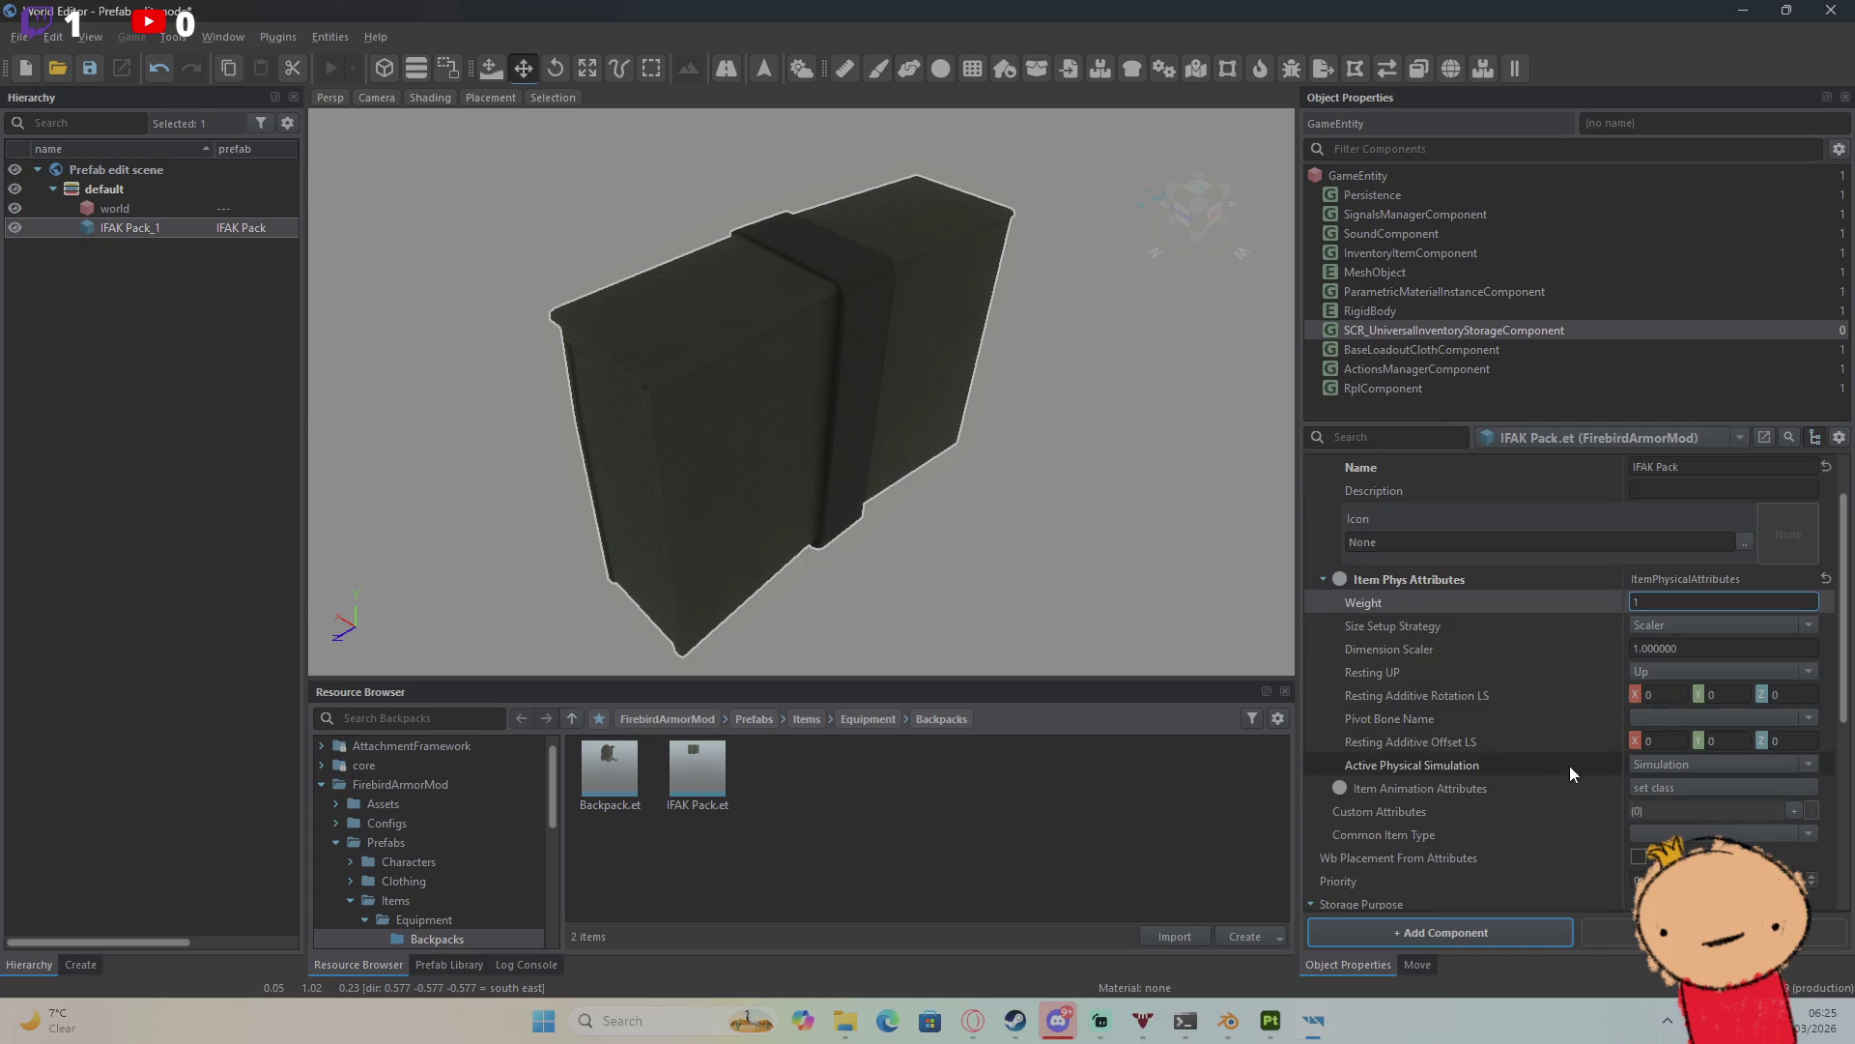
pyautogui.click(1803, 829)
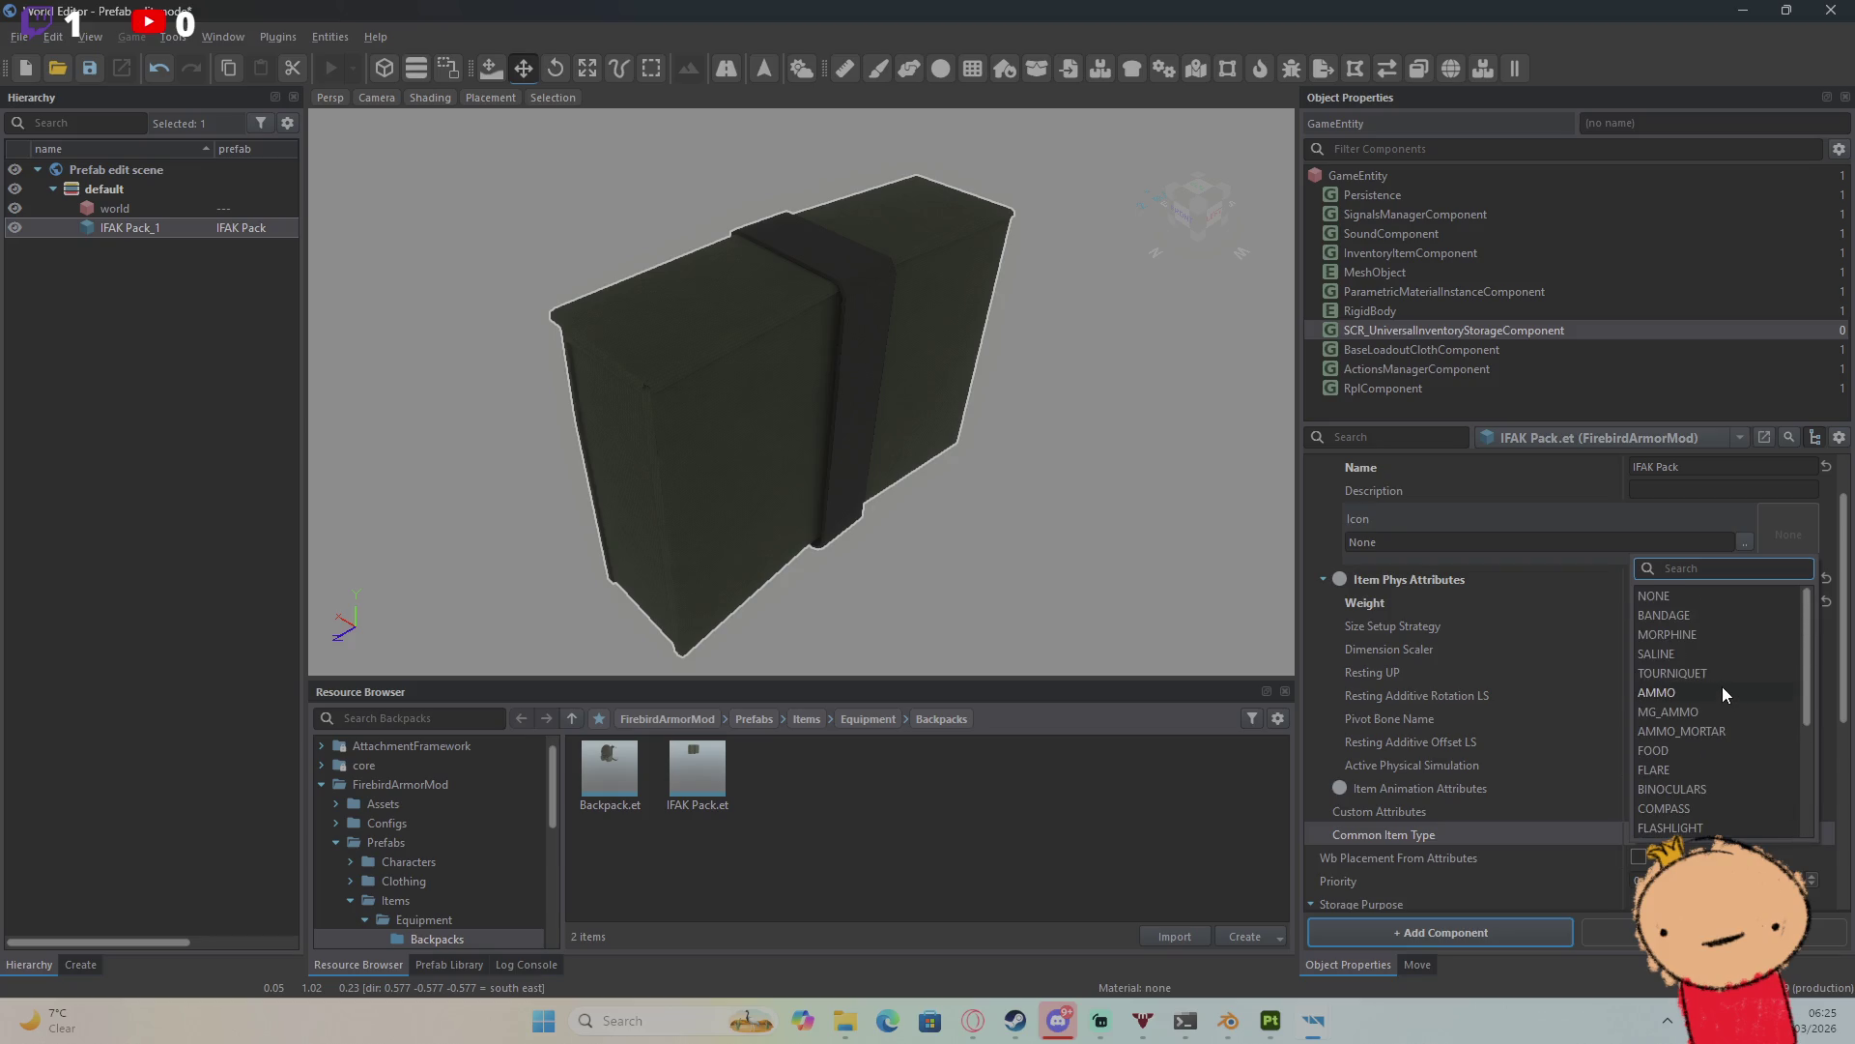
pyautogui.click(1679, 616)
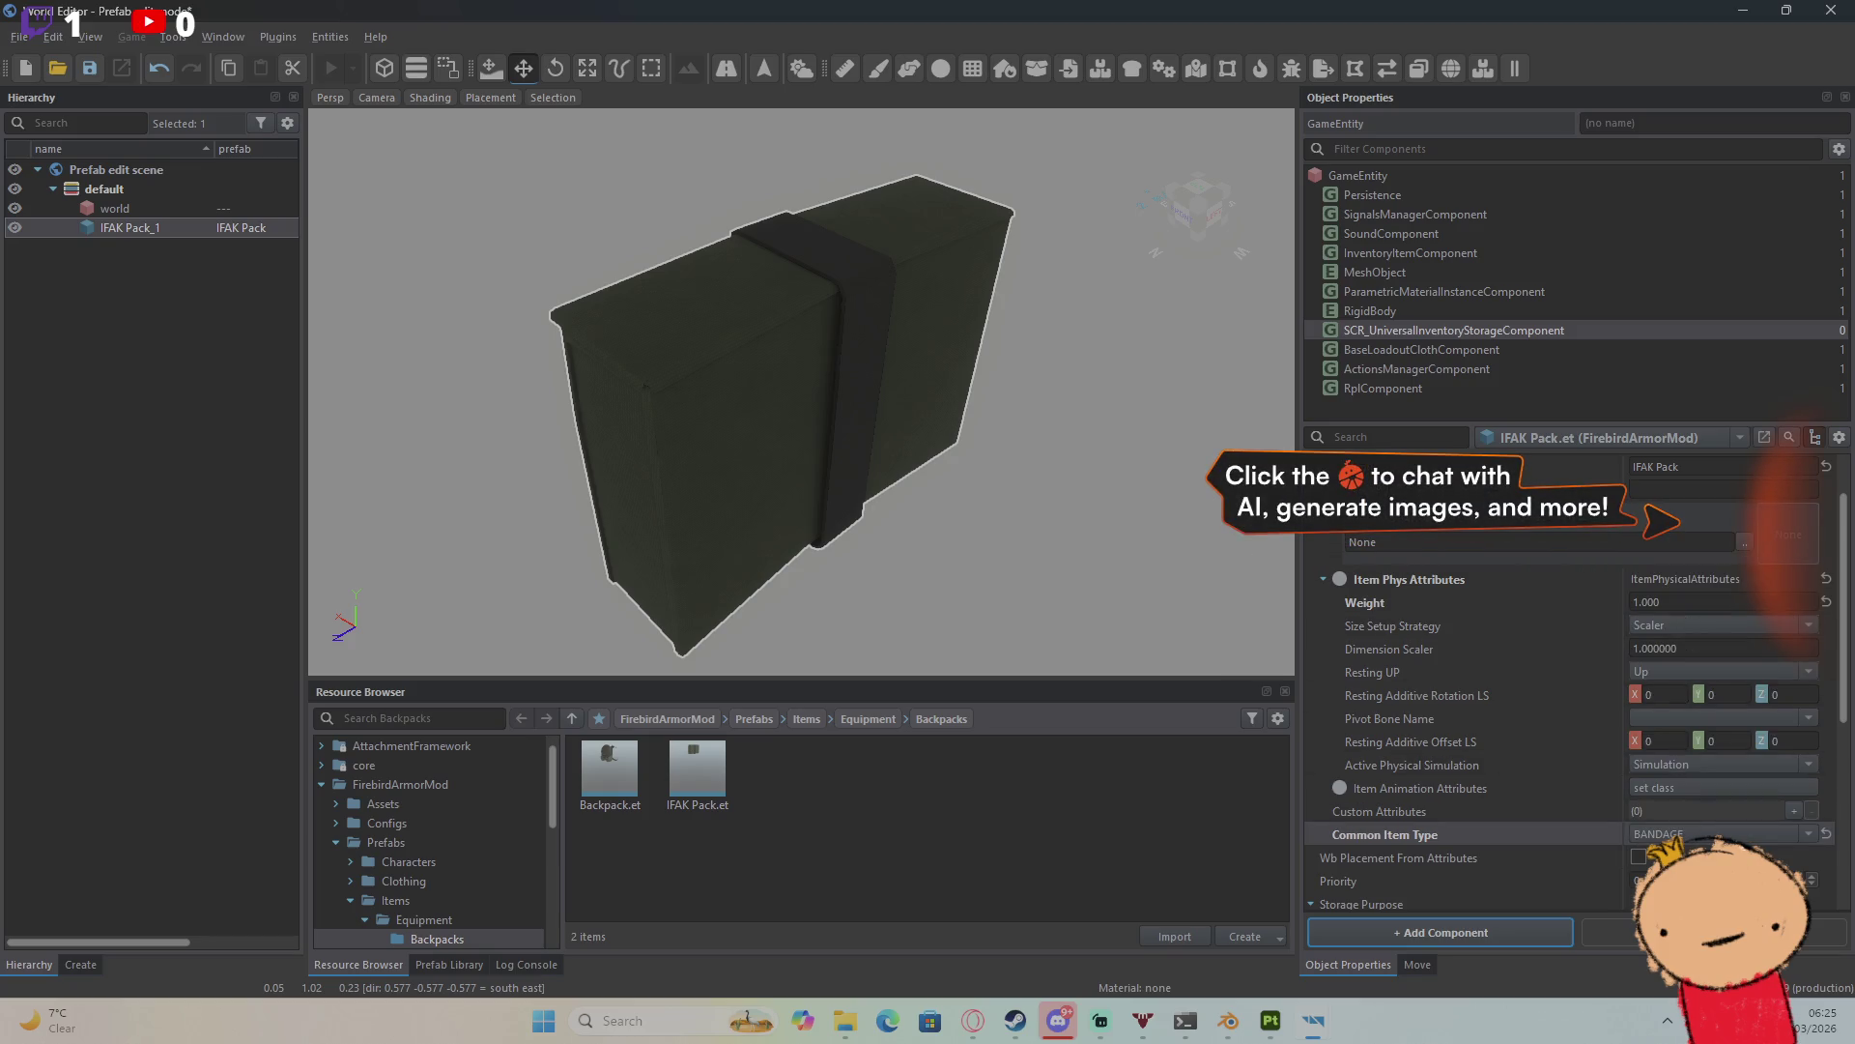
pyautogui.click(1823, 833)
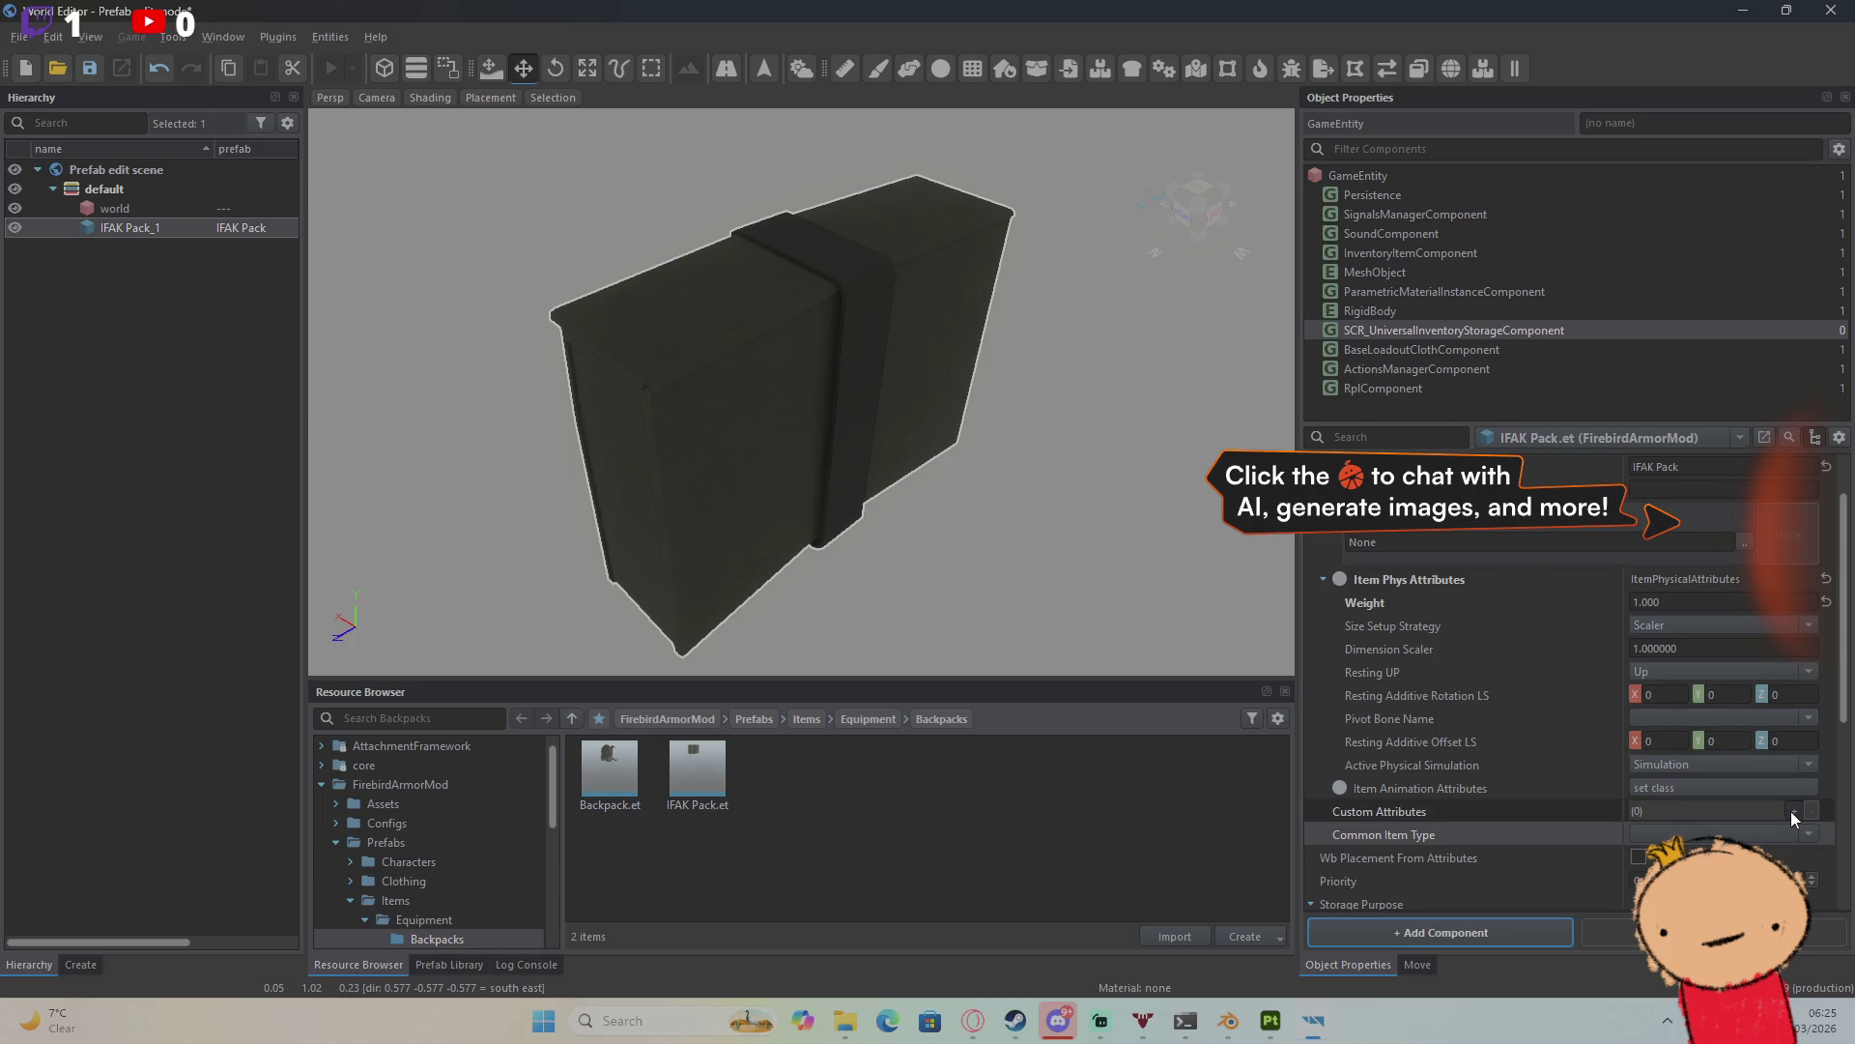
pyautogui.click(1789, 810)
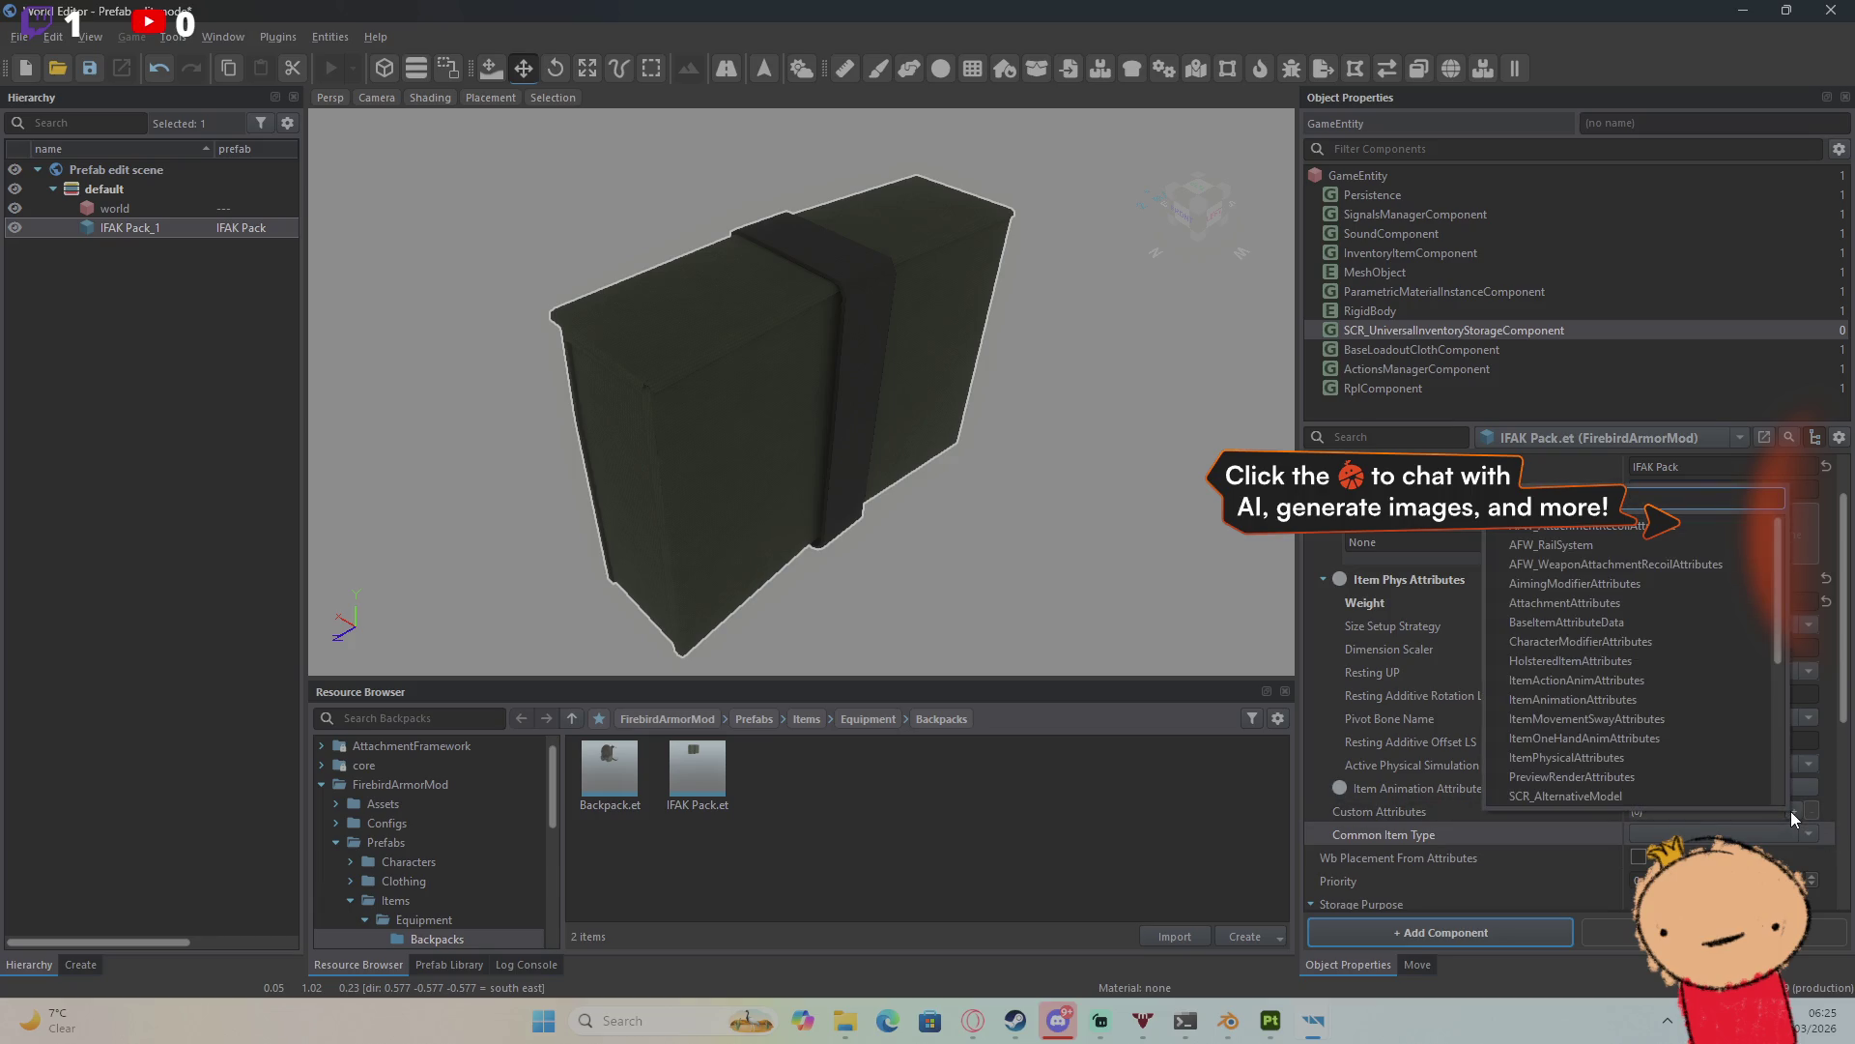
pyautogui.click(1834, 812)
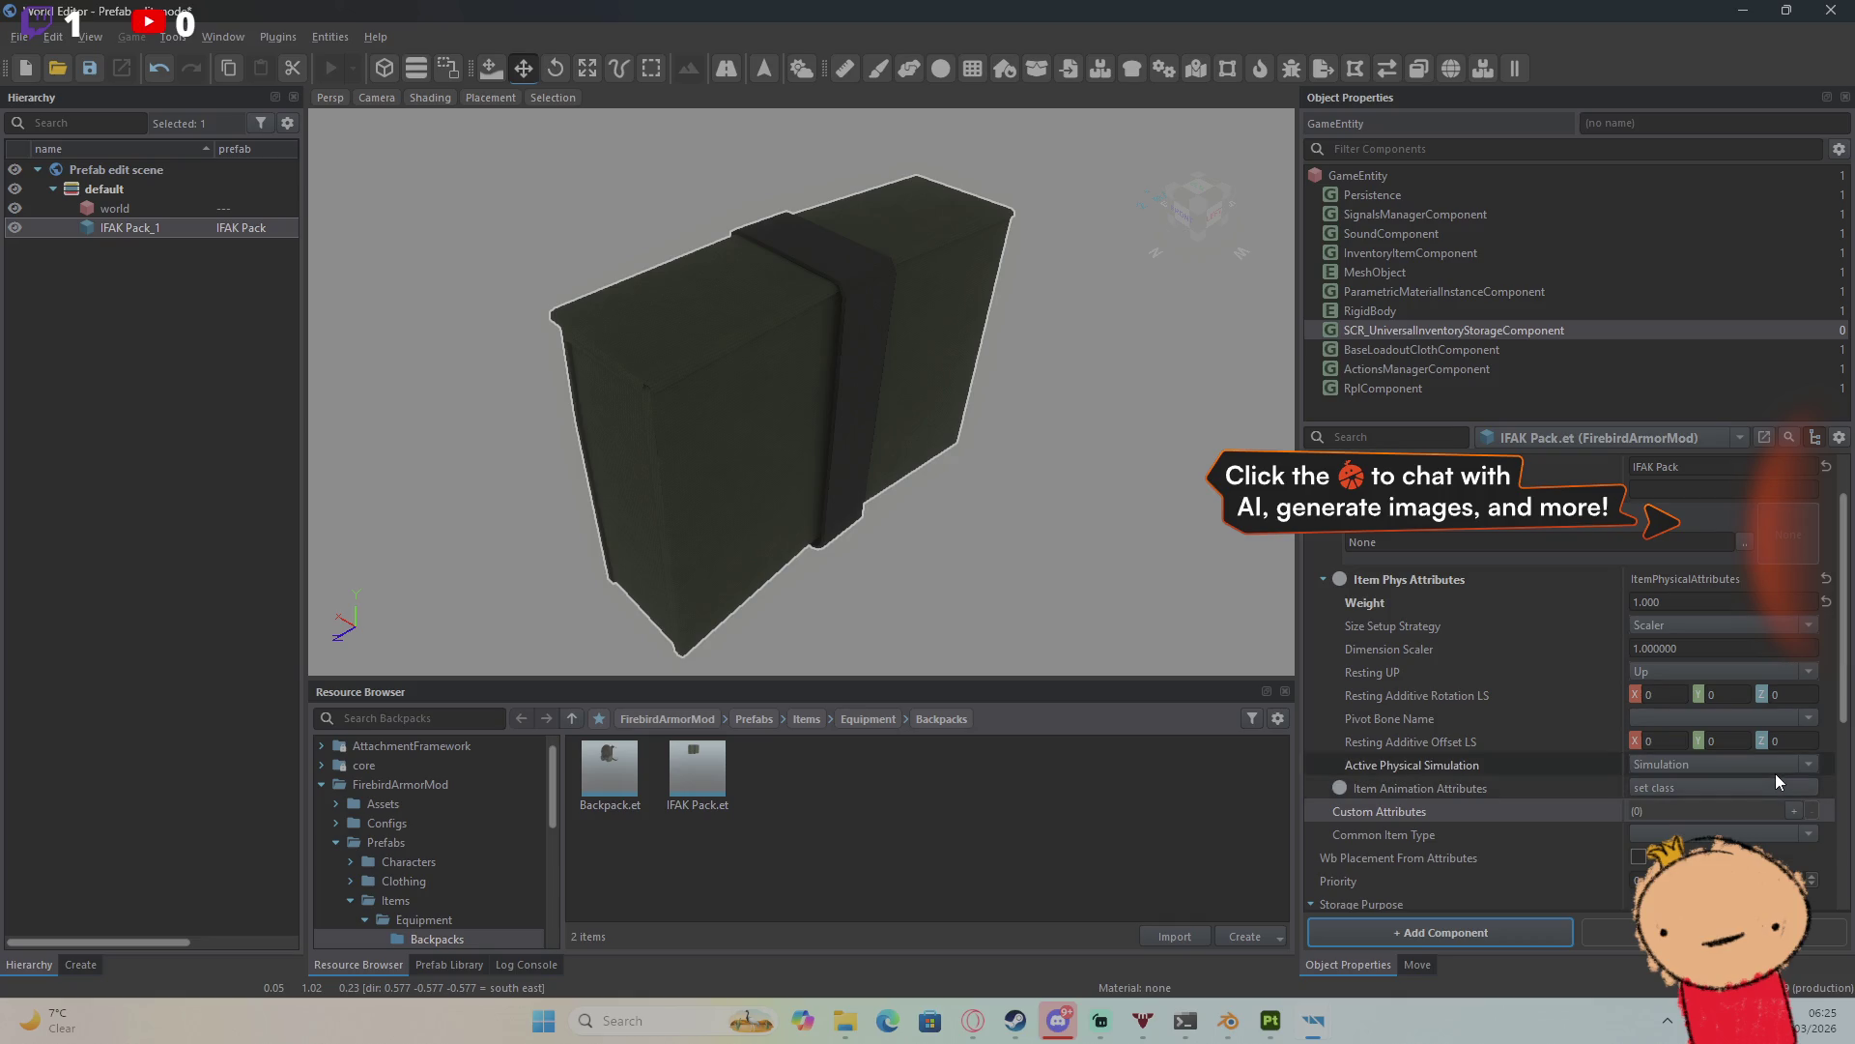
# Step: Turn off the IFAK Pack's InventoryItemComponent and close the prefab editor
pyautogui.scroll(-2, 1776, 773)
pyautogui.scroll(-5, 1774, 773)
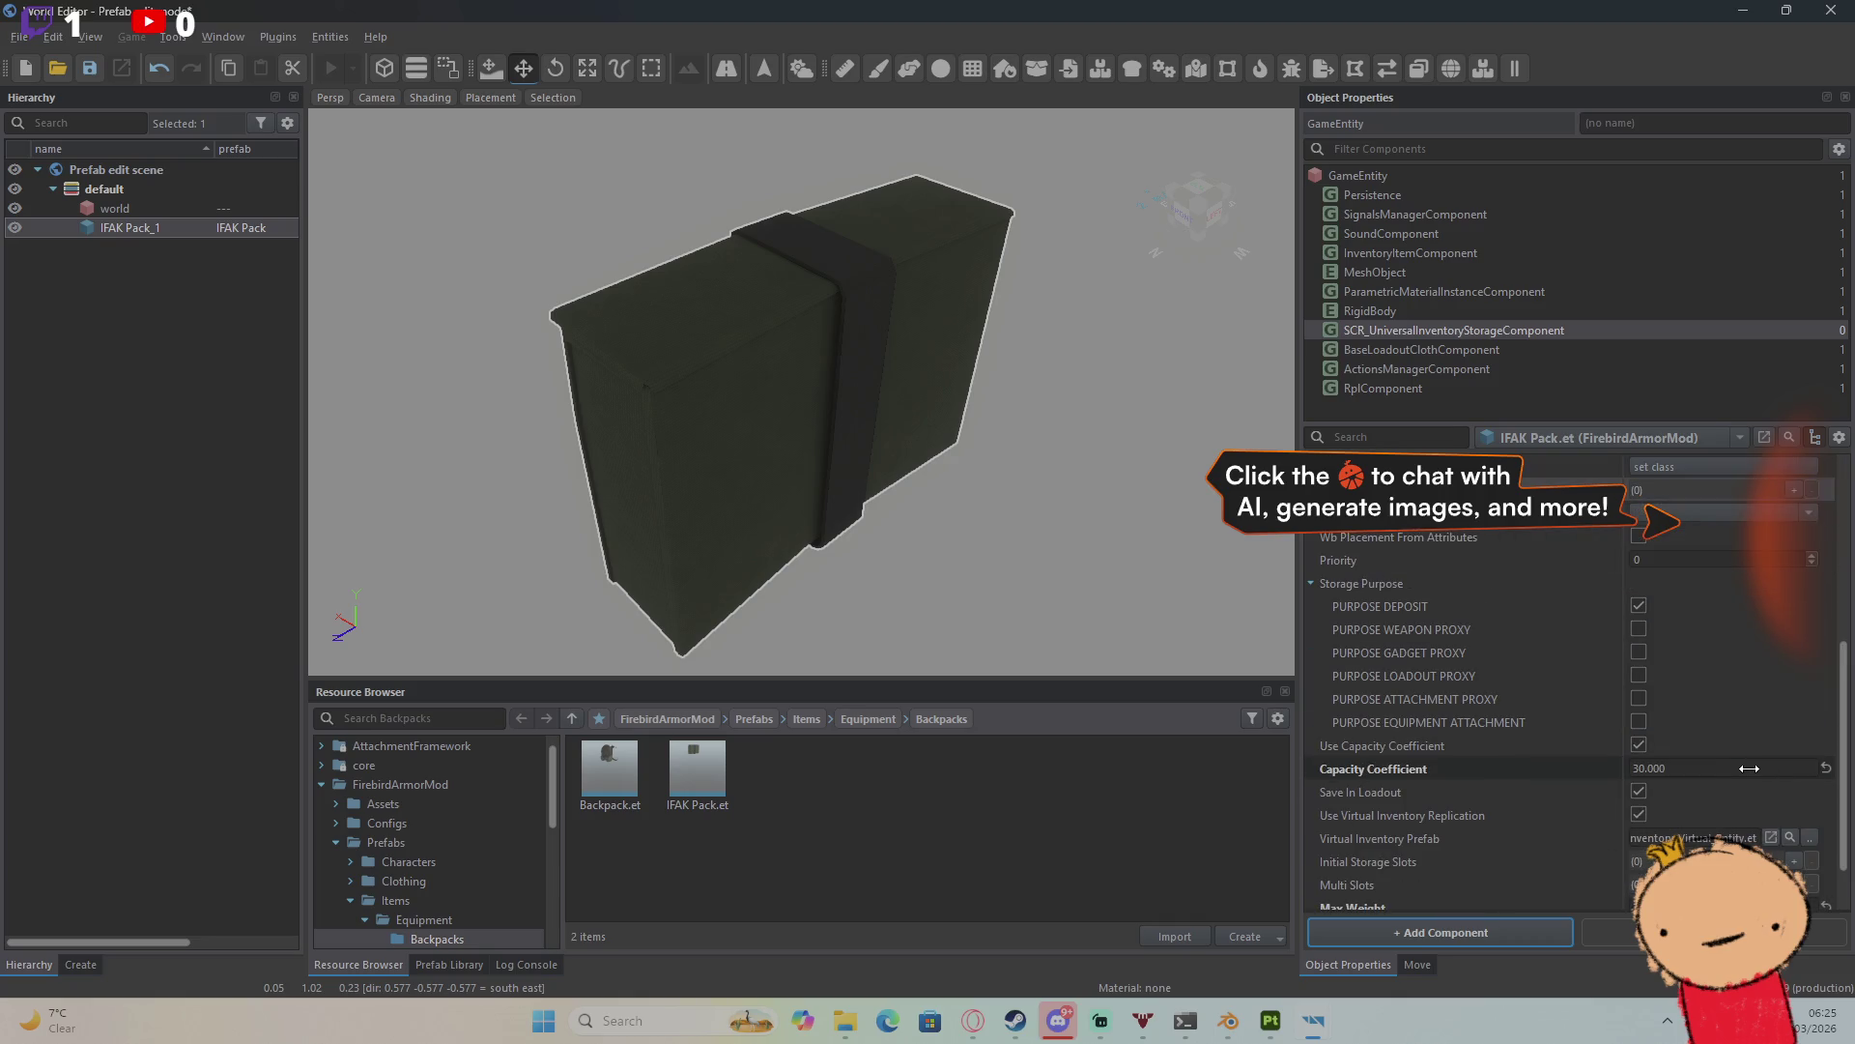
pyautogui.click(1475, 248)
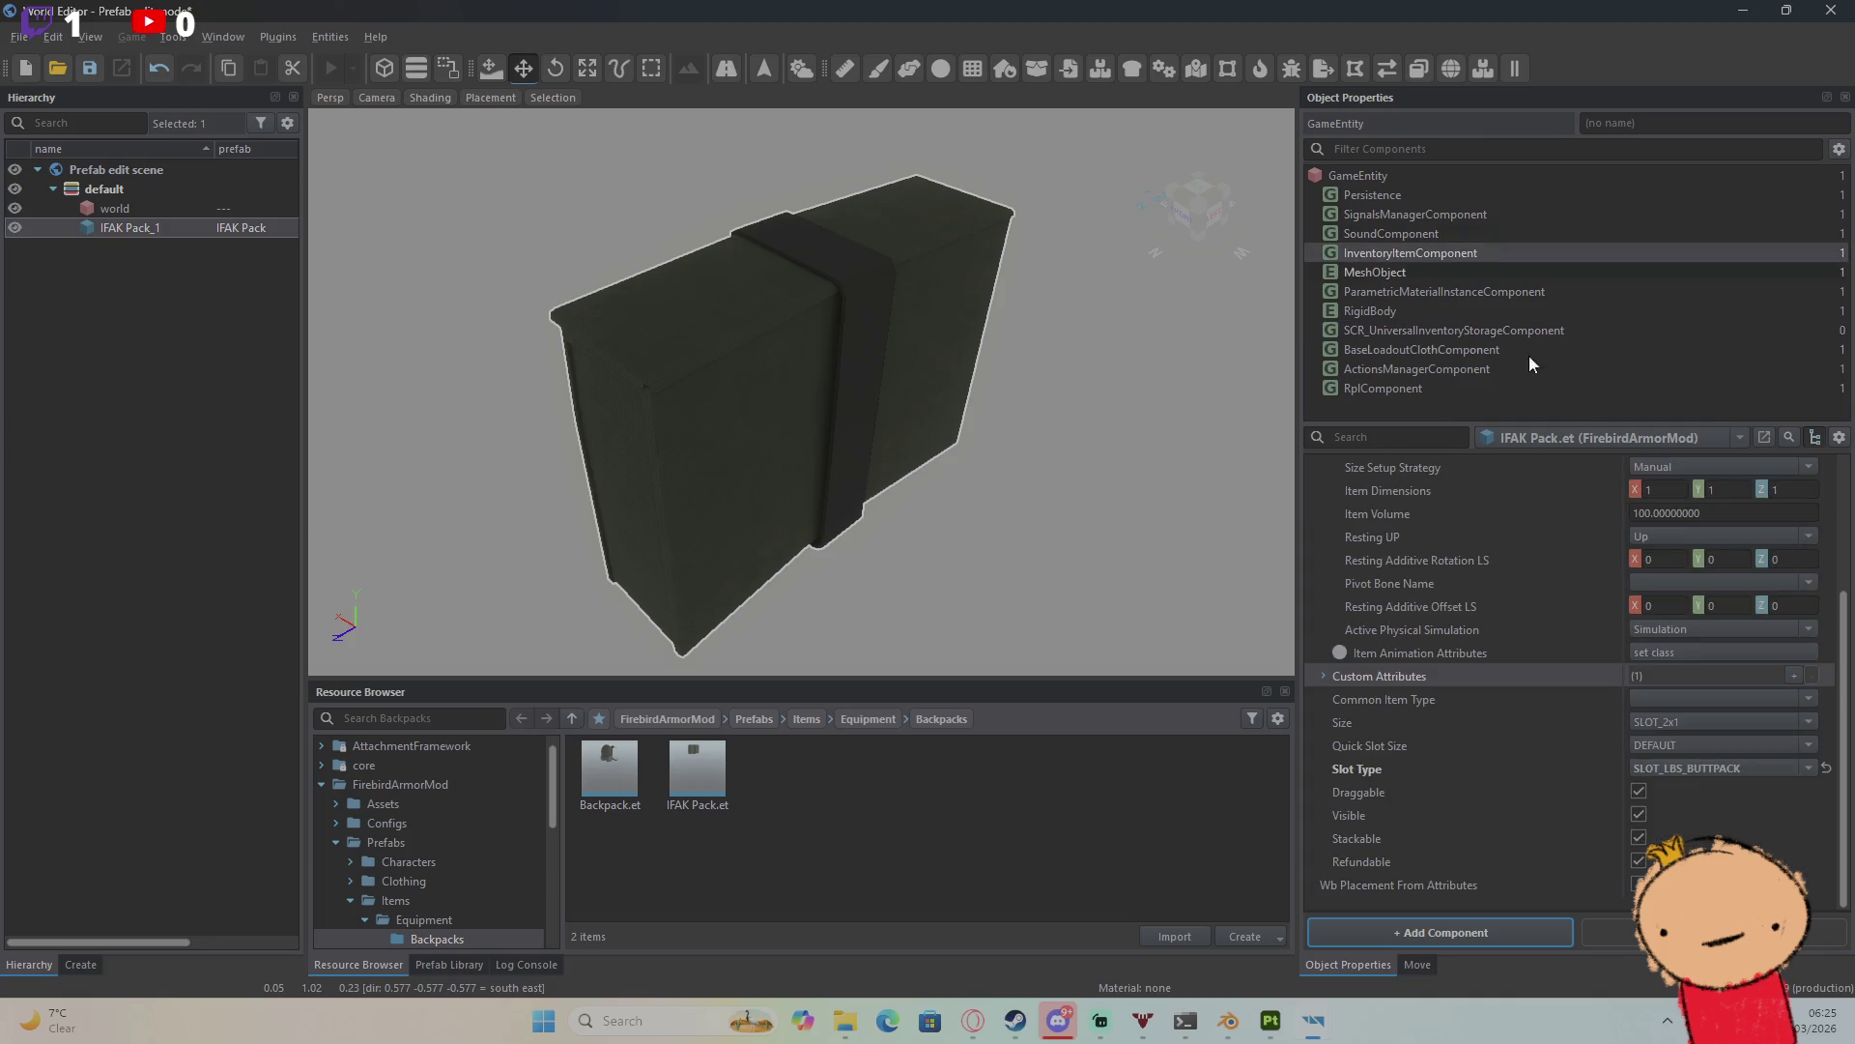
pyautogui.click(1639, 467)
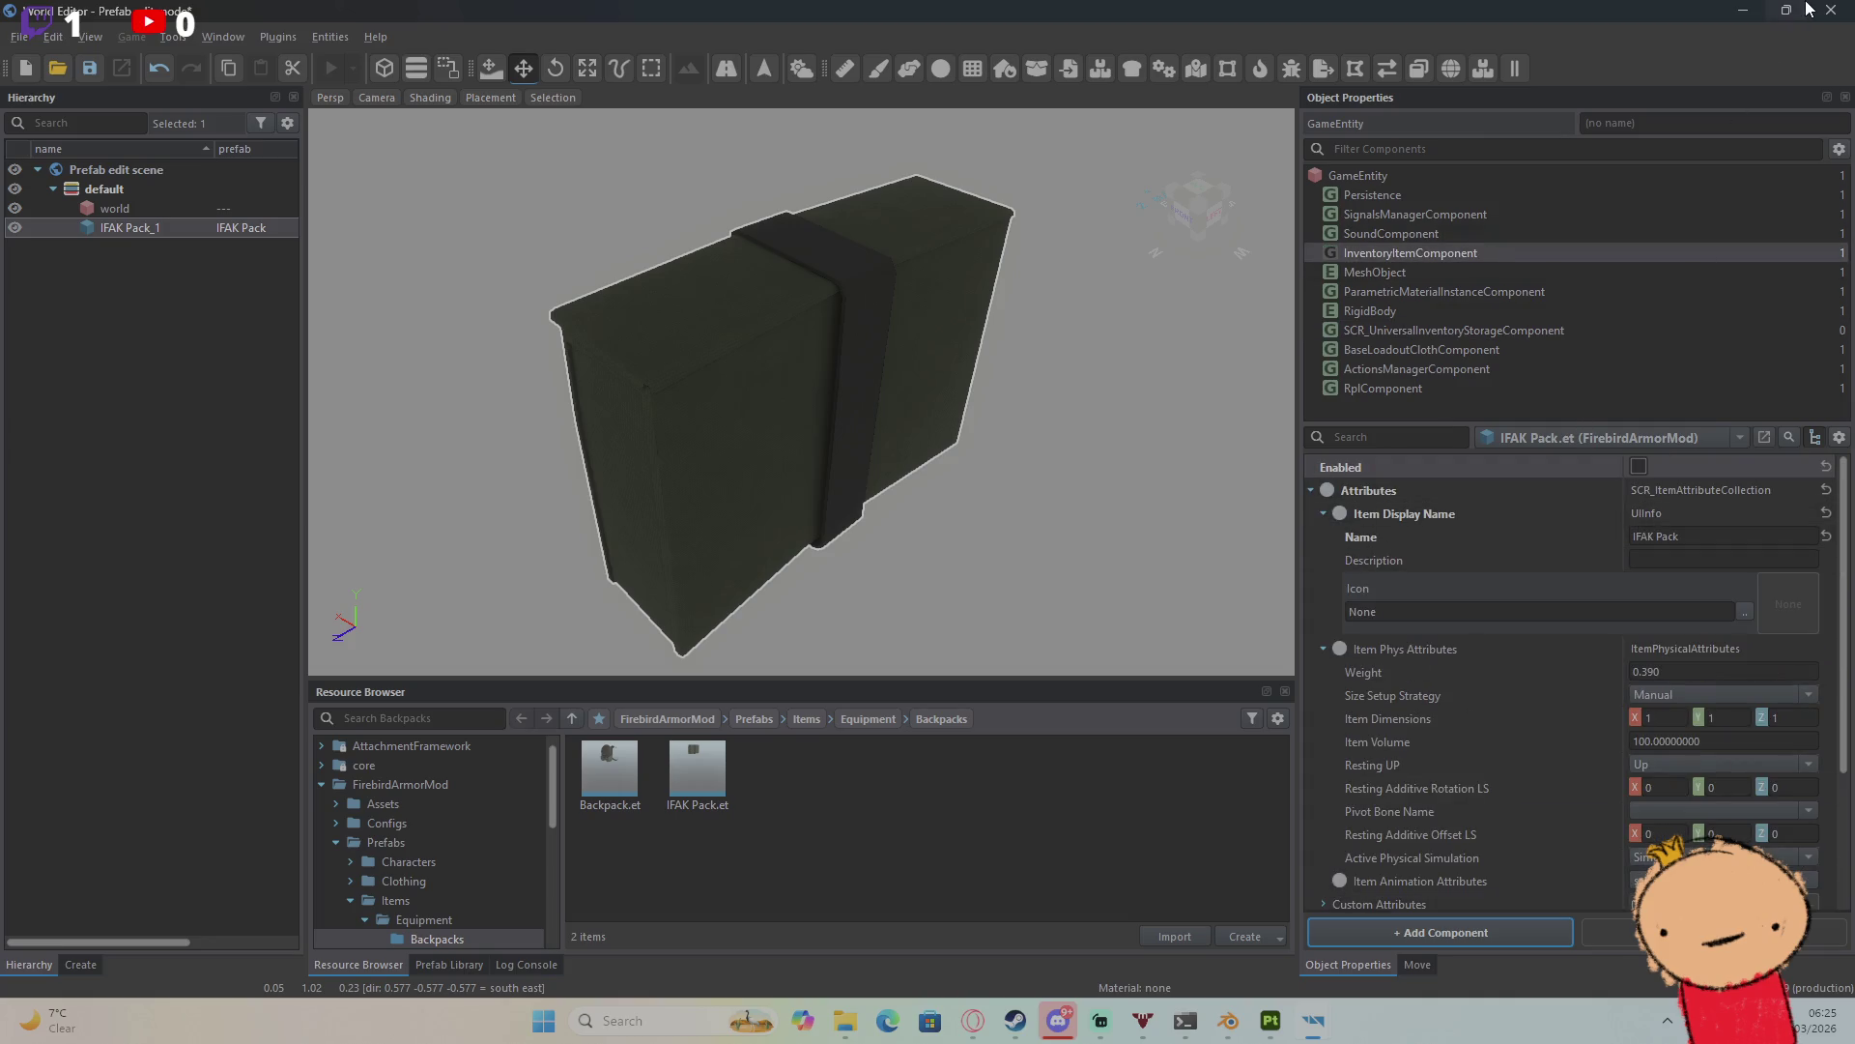
pyautogui.click(1831, 9)
# Step: Save the prefab, load Test.ent and check the in-game inventory, dismissing a script error
pyautogui.click(588, 654)
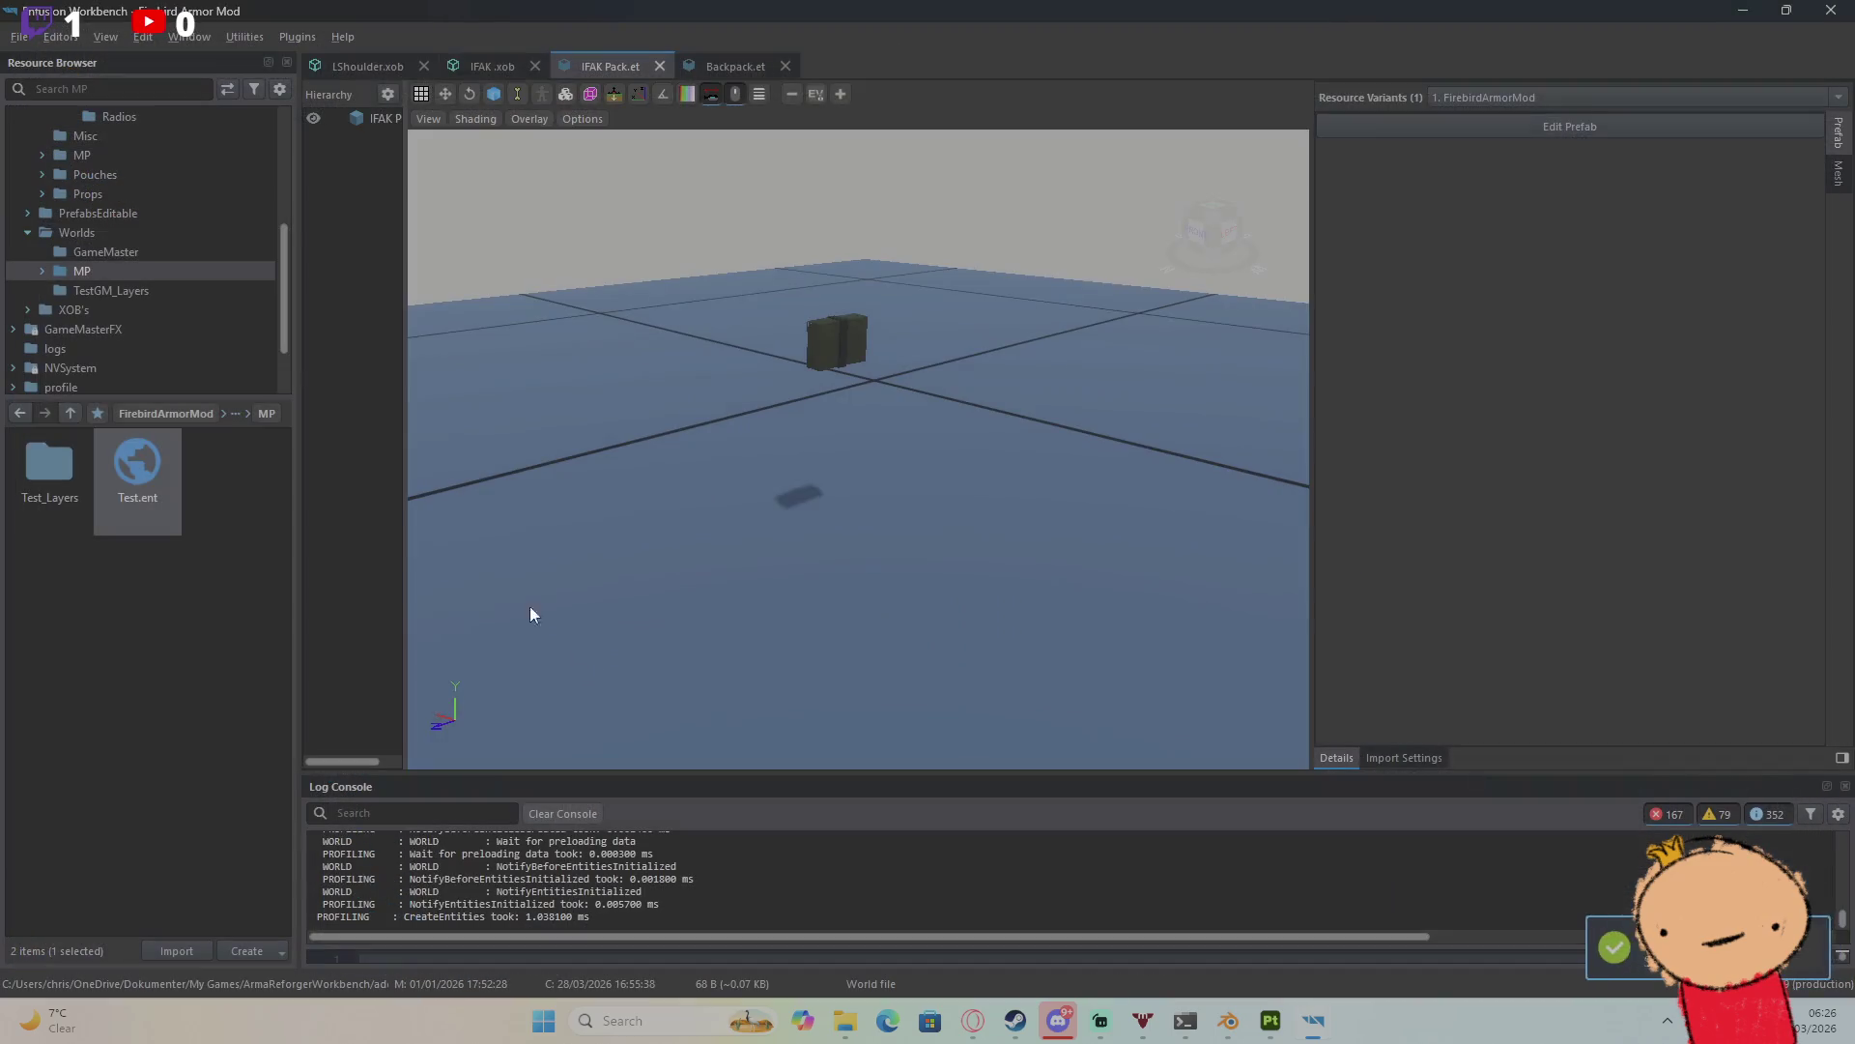
pyautogui.doubleClick(108, 469)
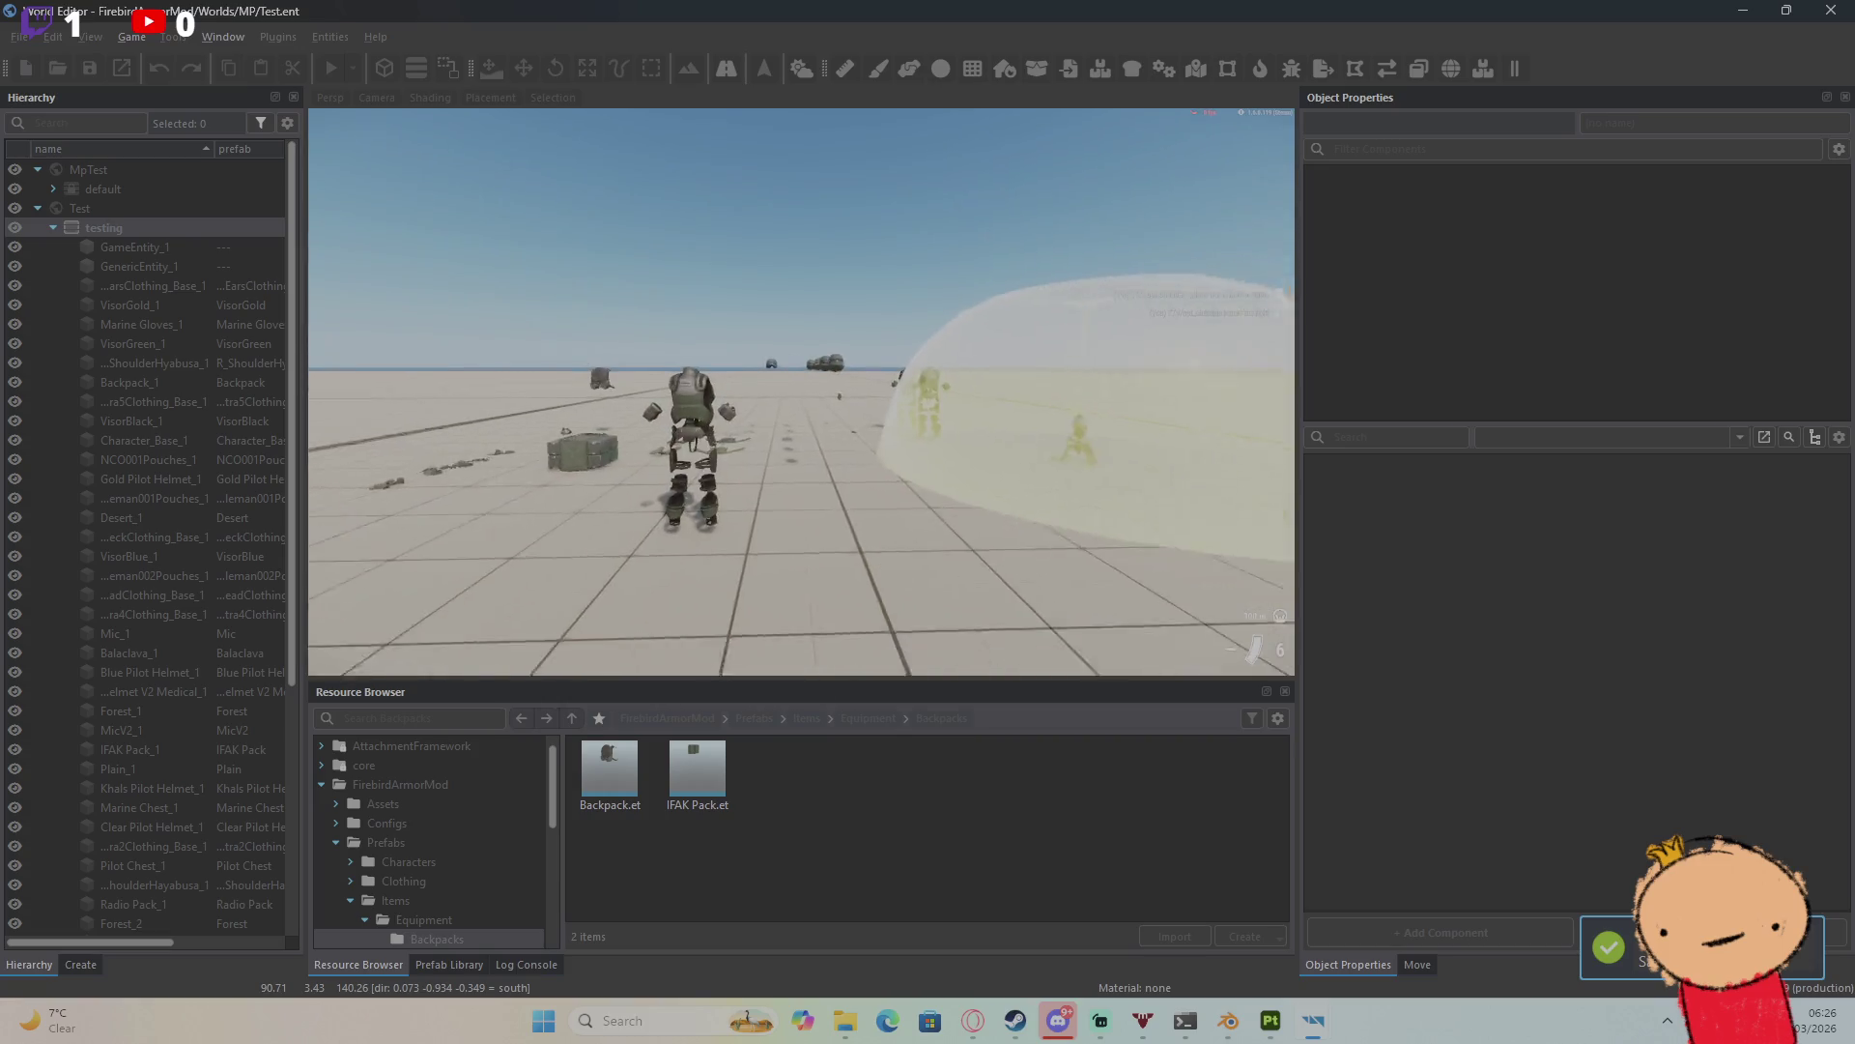
pyautogui.press('w')
pyautogui.press('s')
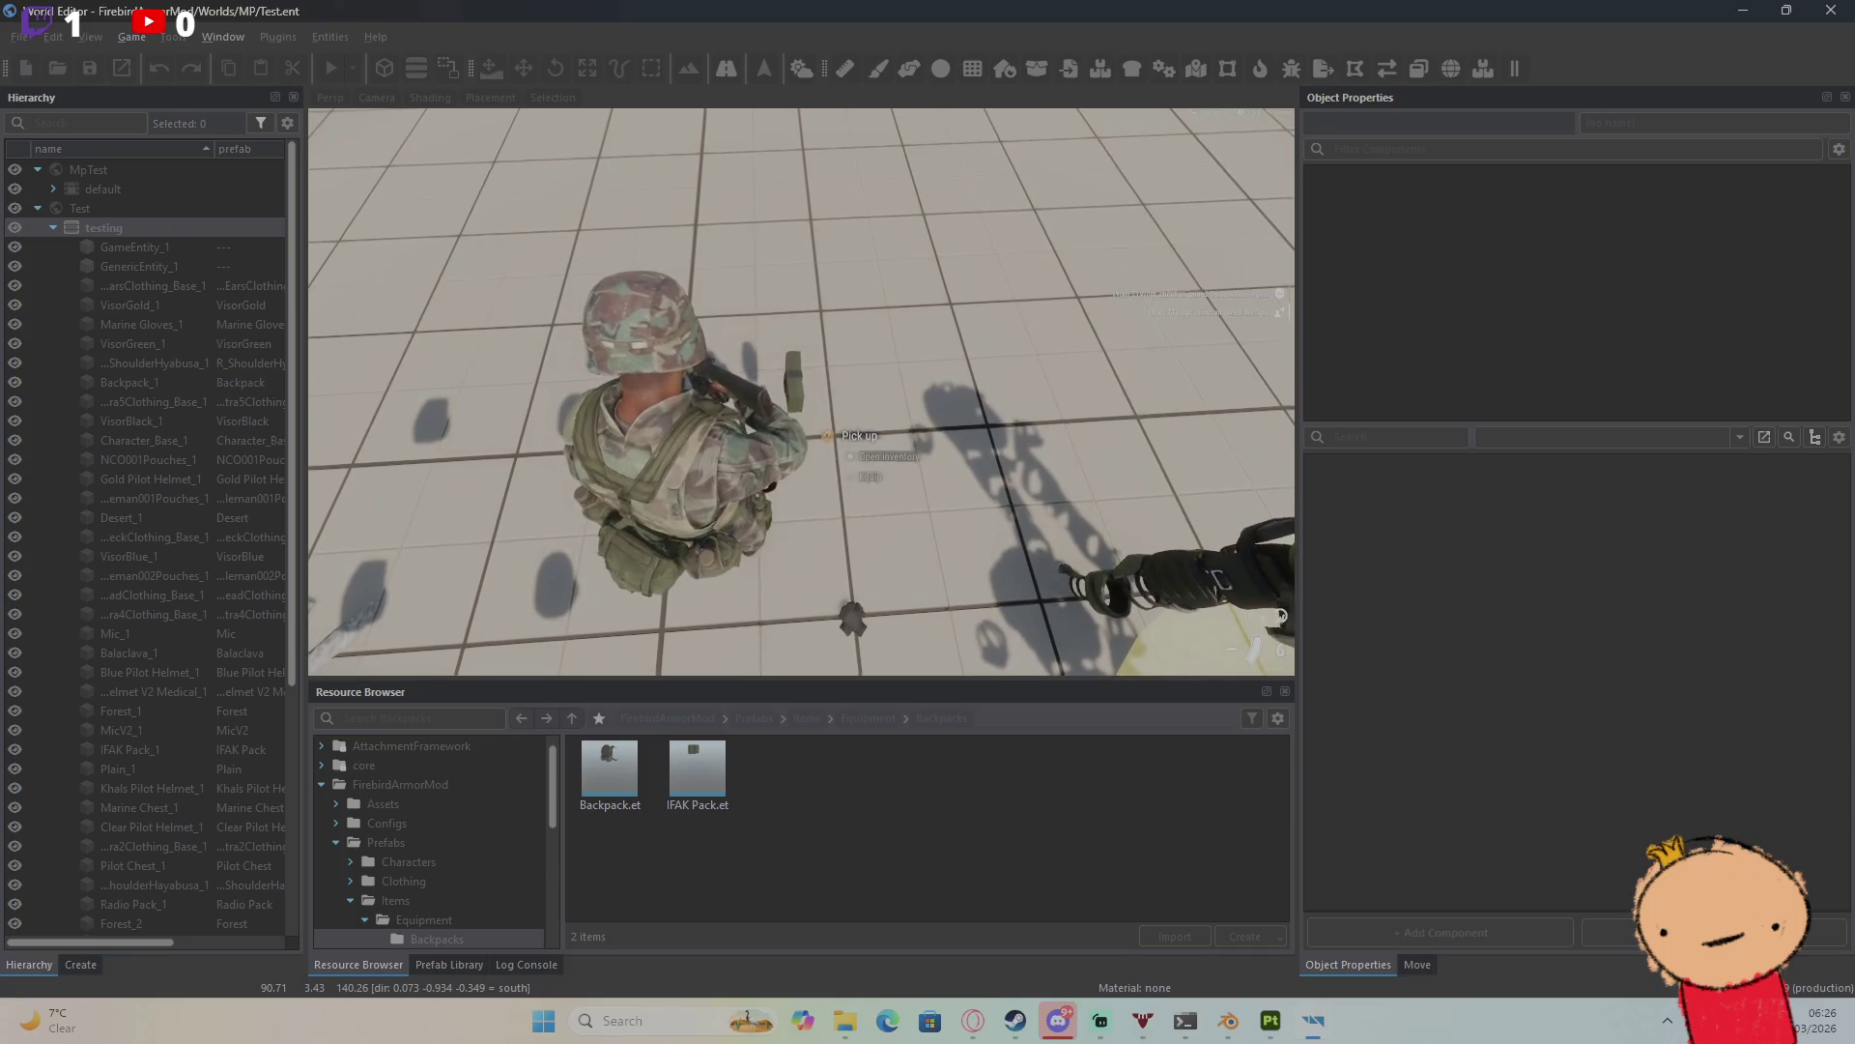
pyautogui.press('Tab')
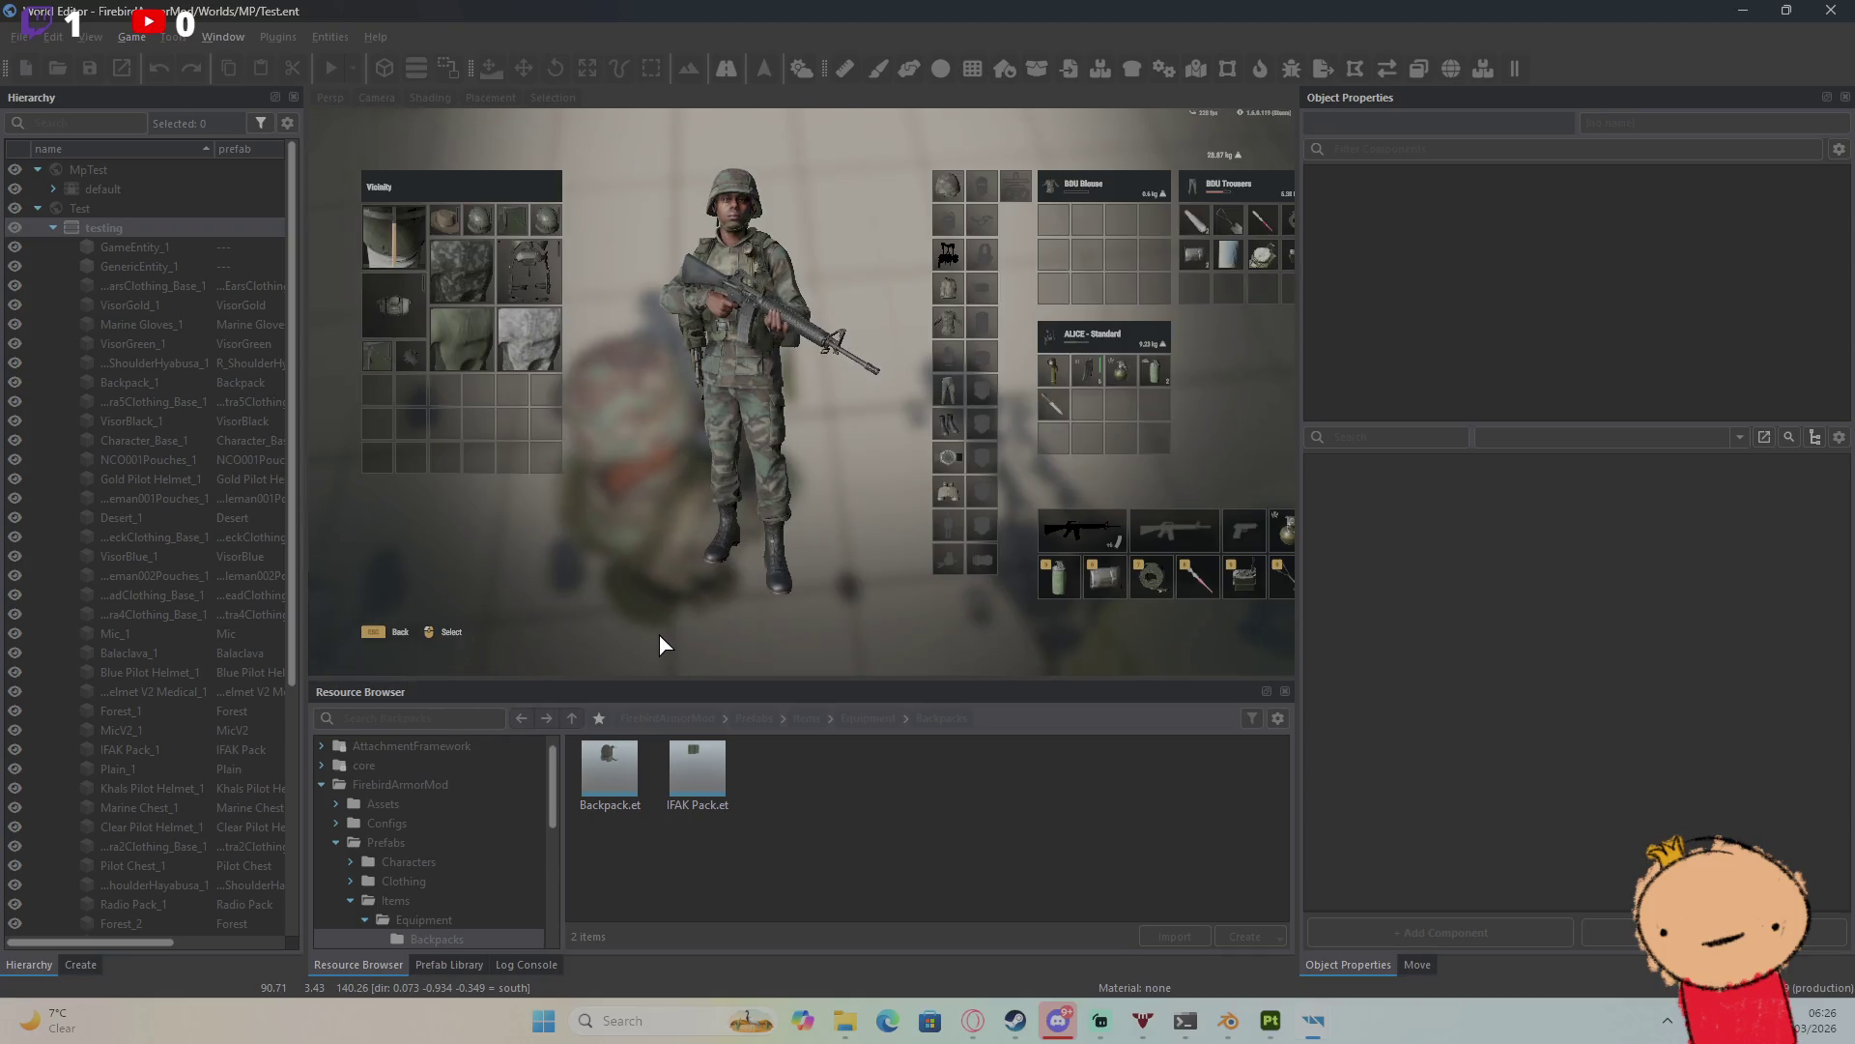
pyautogui.press('Escape')
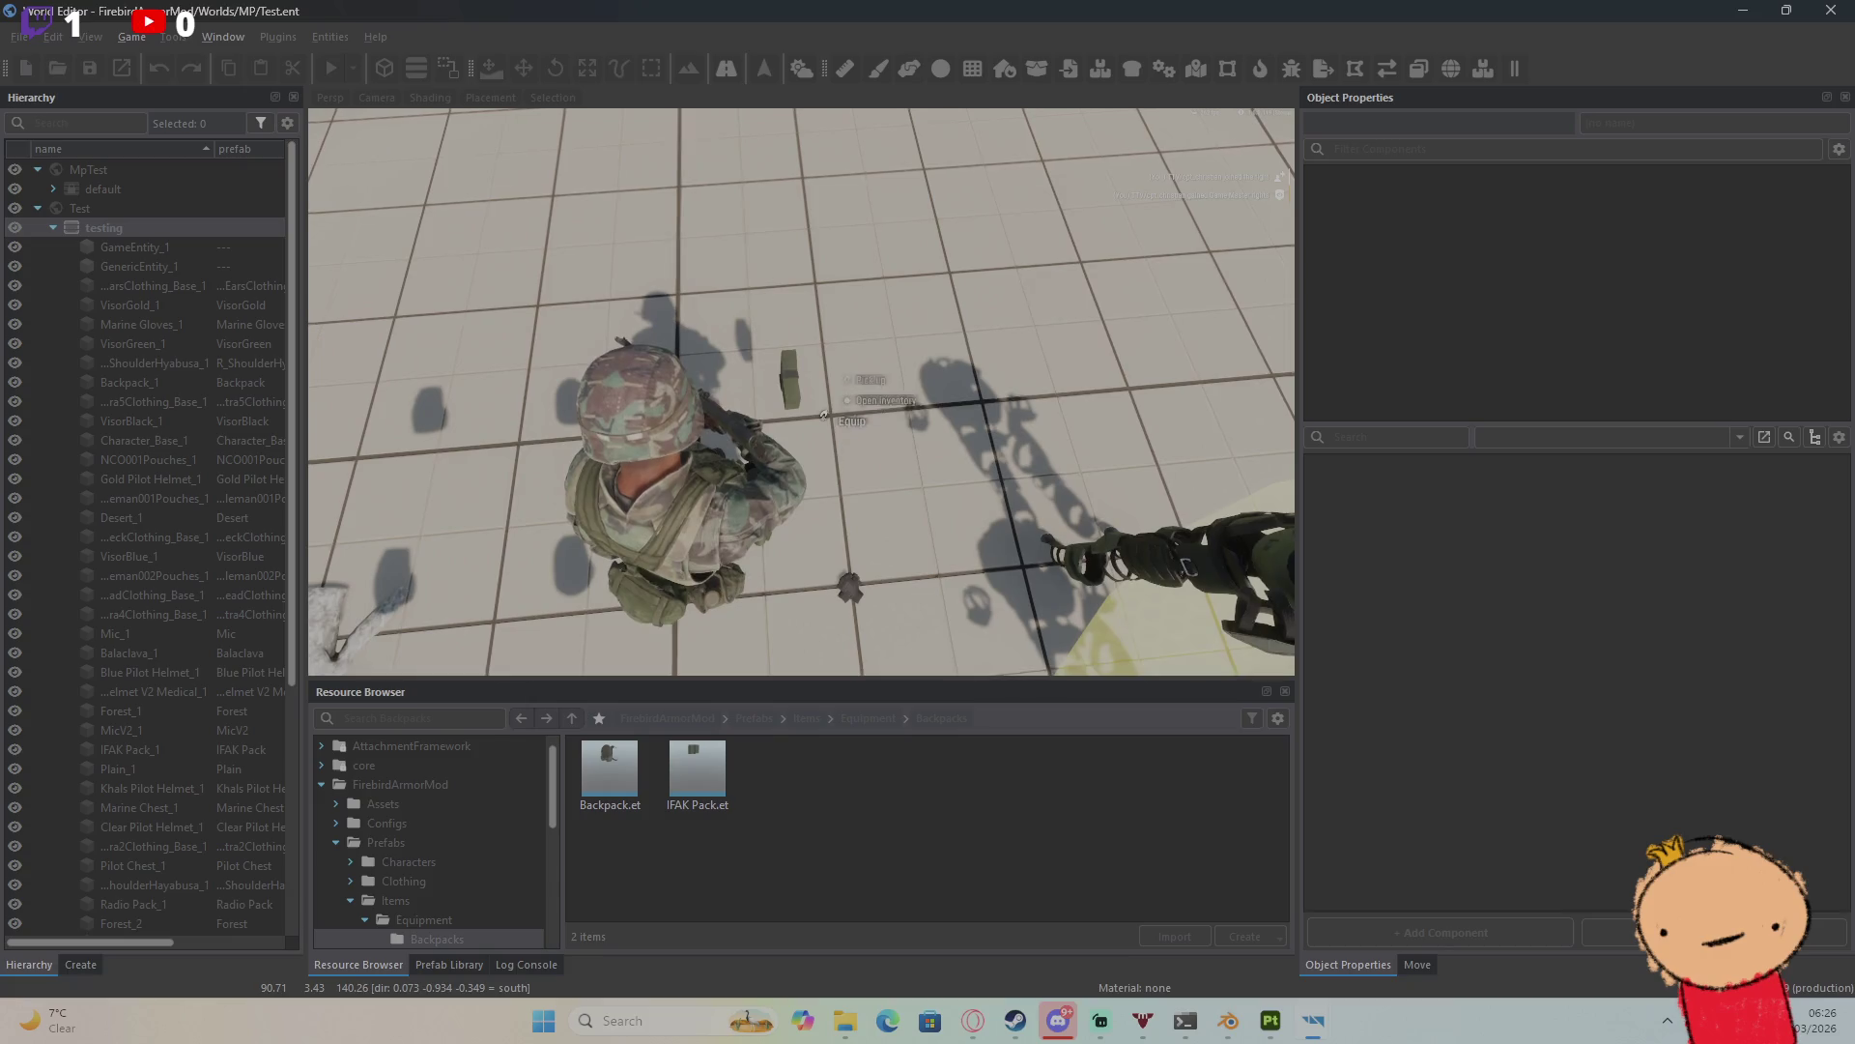
pyautogui.press('Tab')
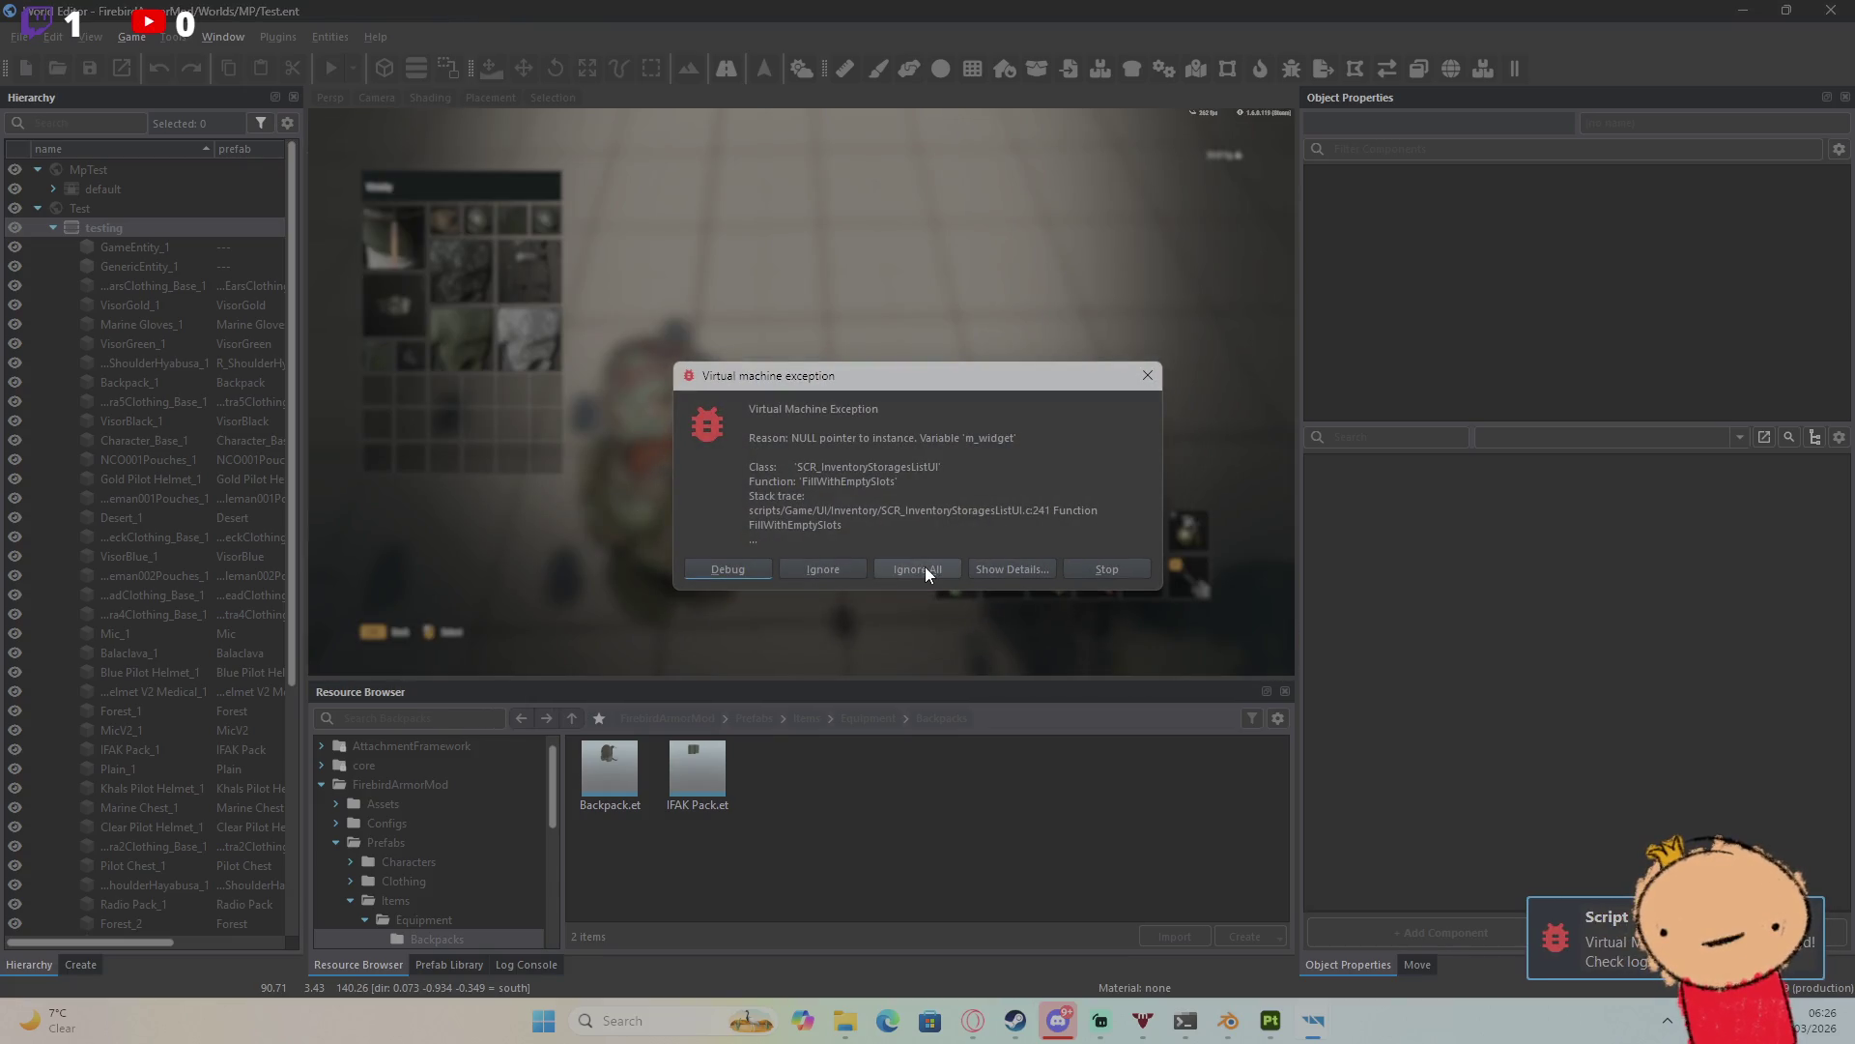
pyautogui.click(925, 566)
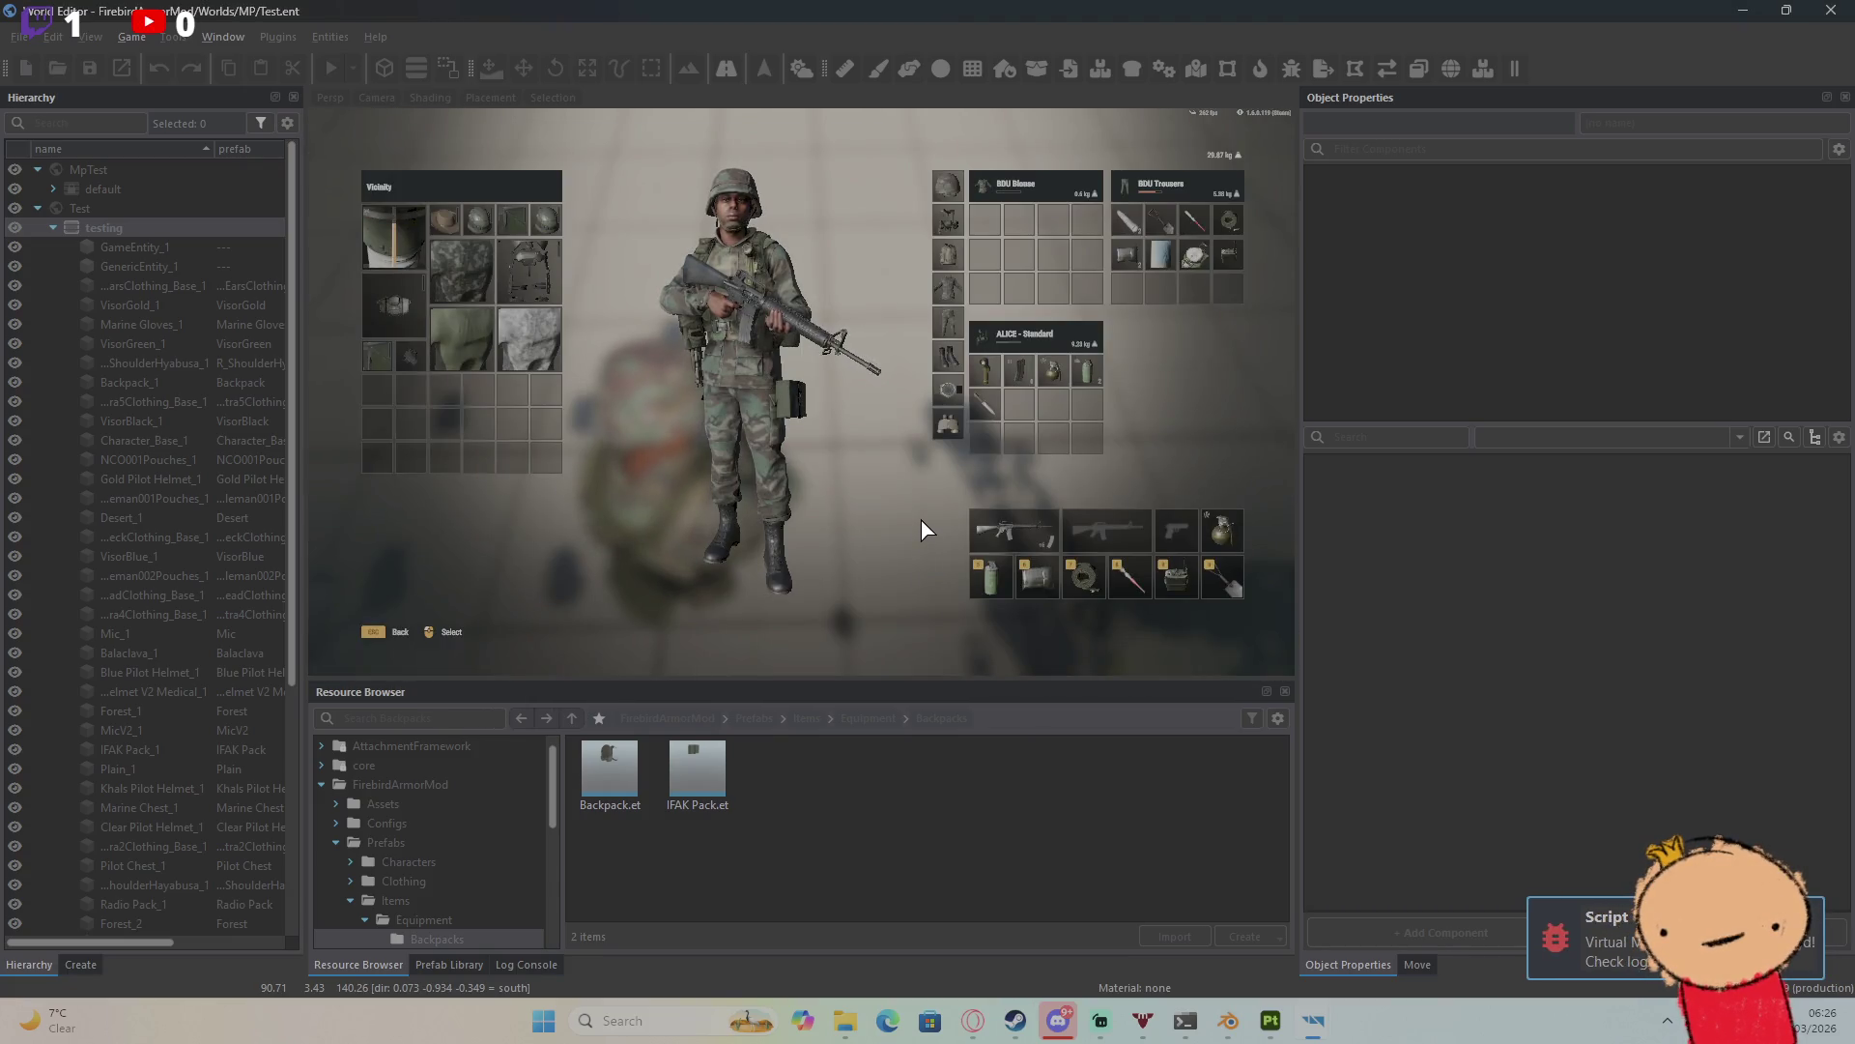
pyautogui.press('Escape')
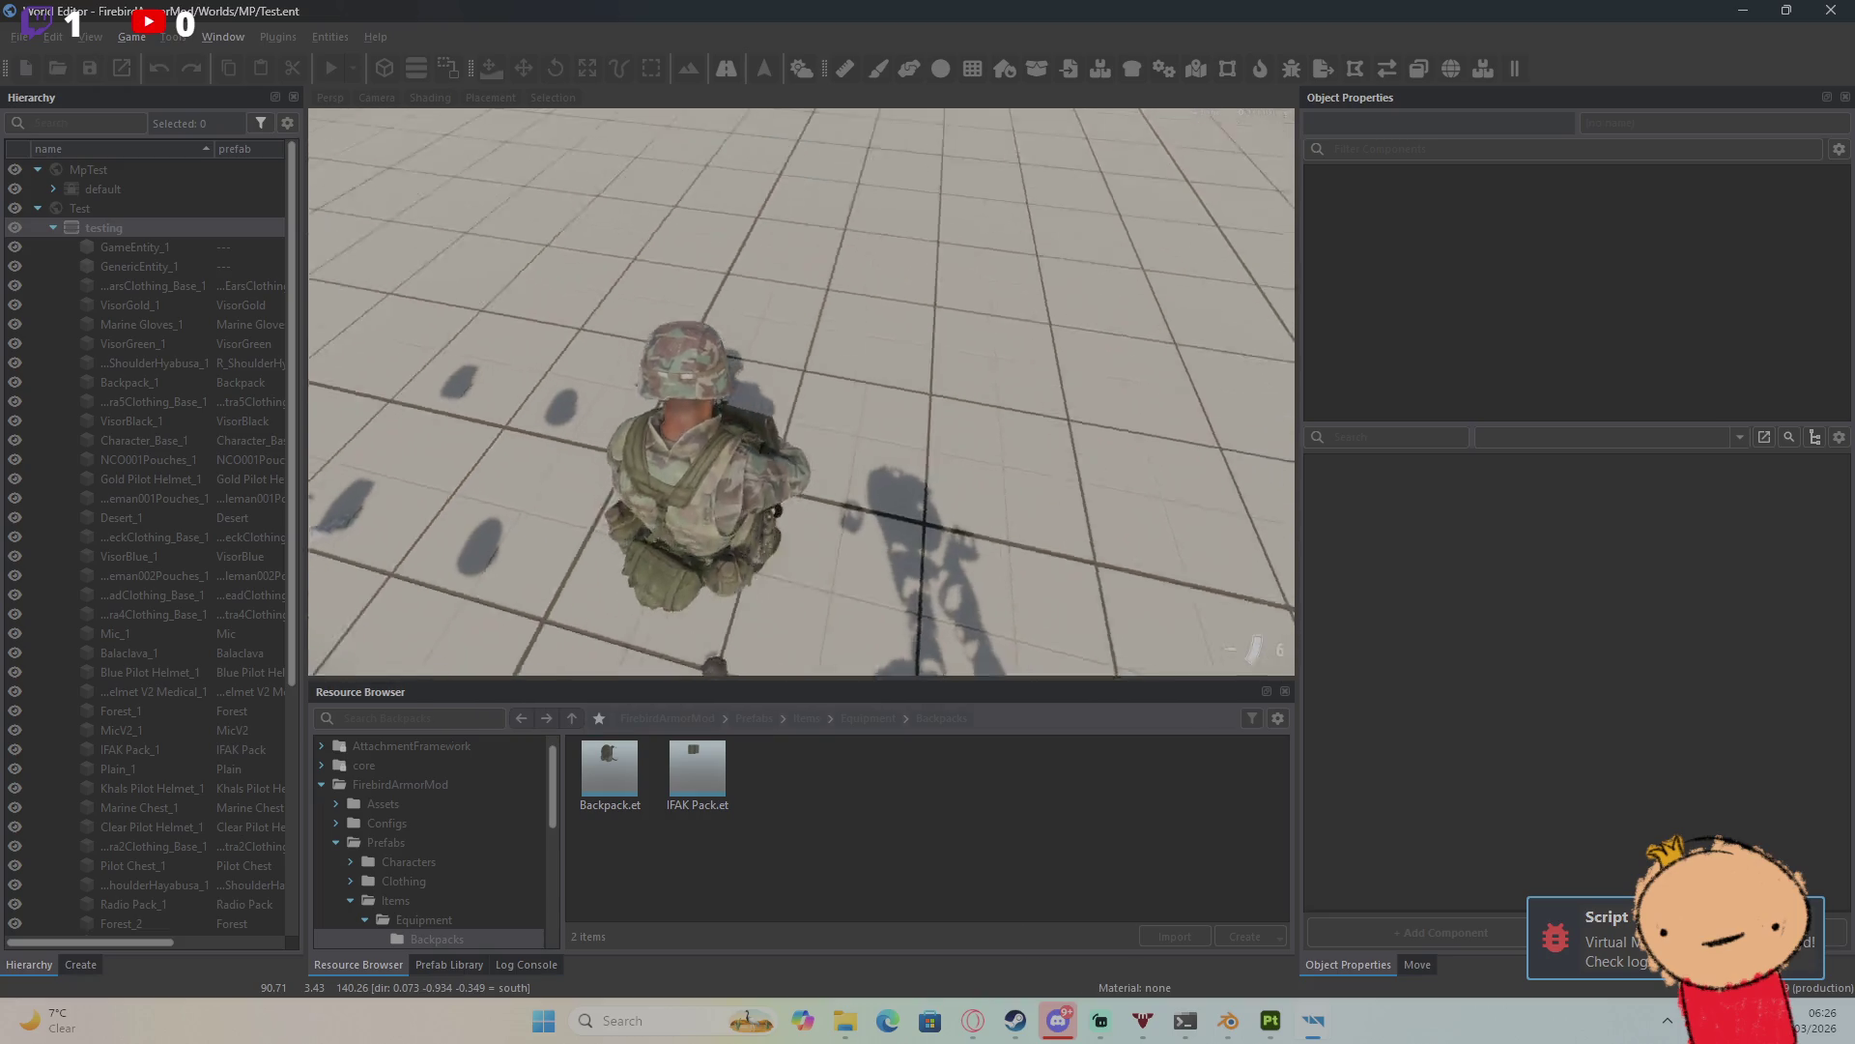
pyautogui.press('Escape')
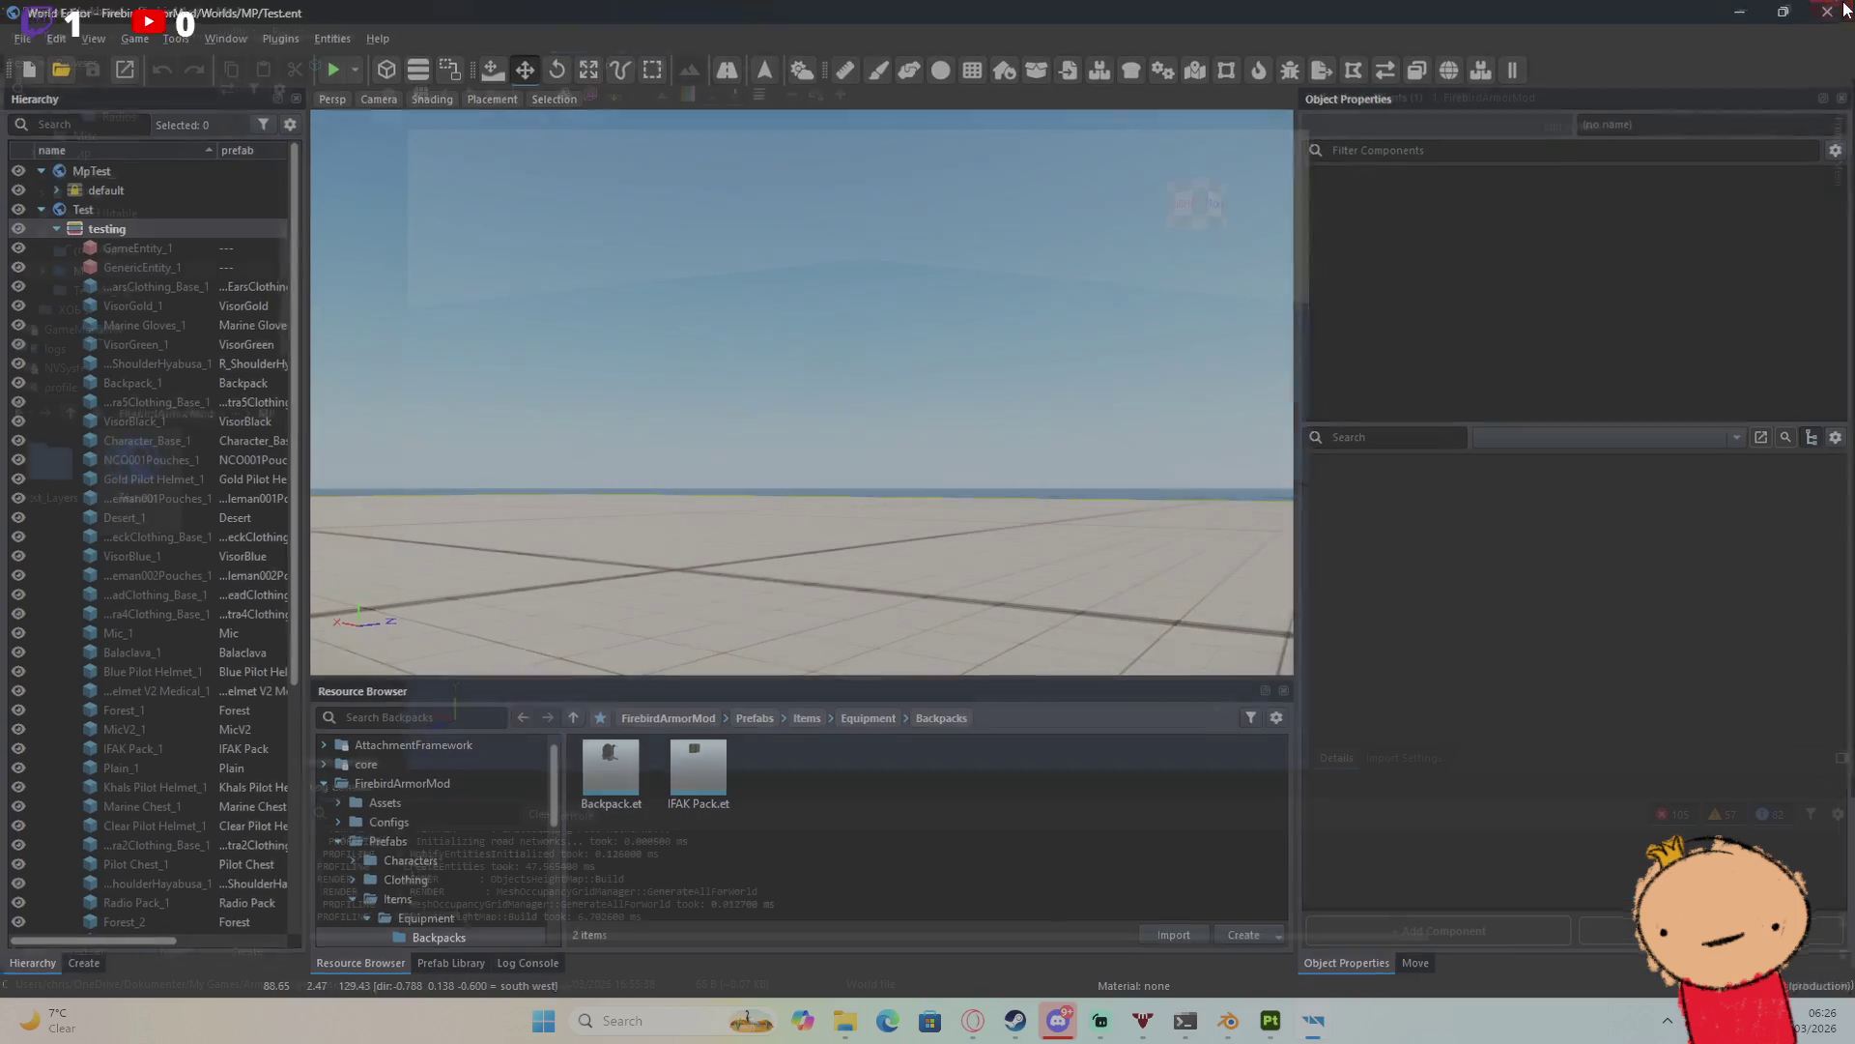
# Step: Re-enable the IFAK Pack's InventoryItemComponent, save the prefab, and reload Test.ent
pyautogui.hotkey('alt', 'Tab')
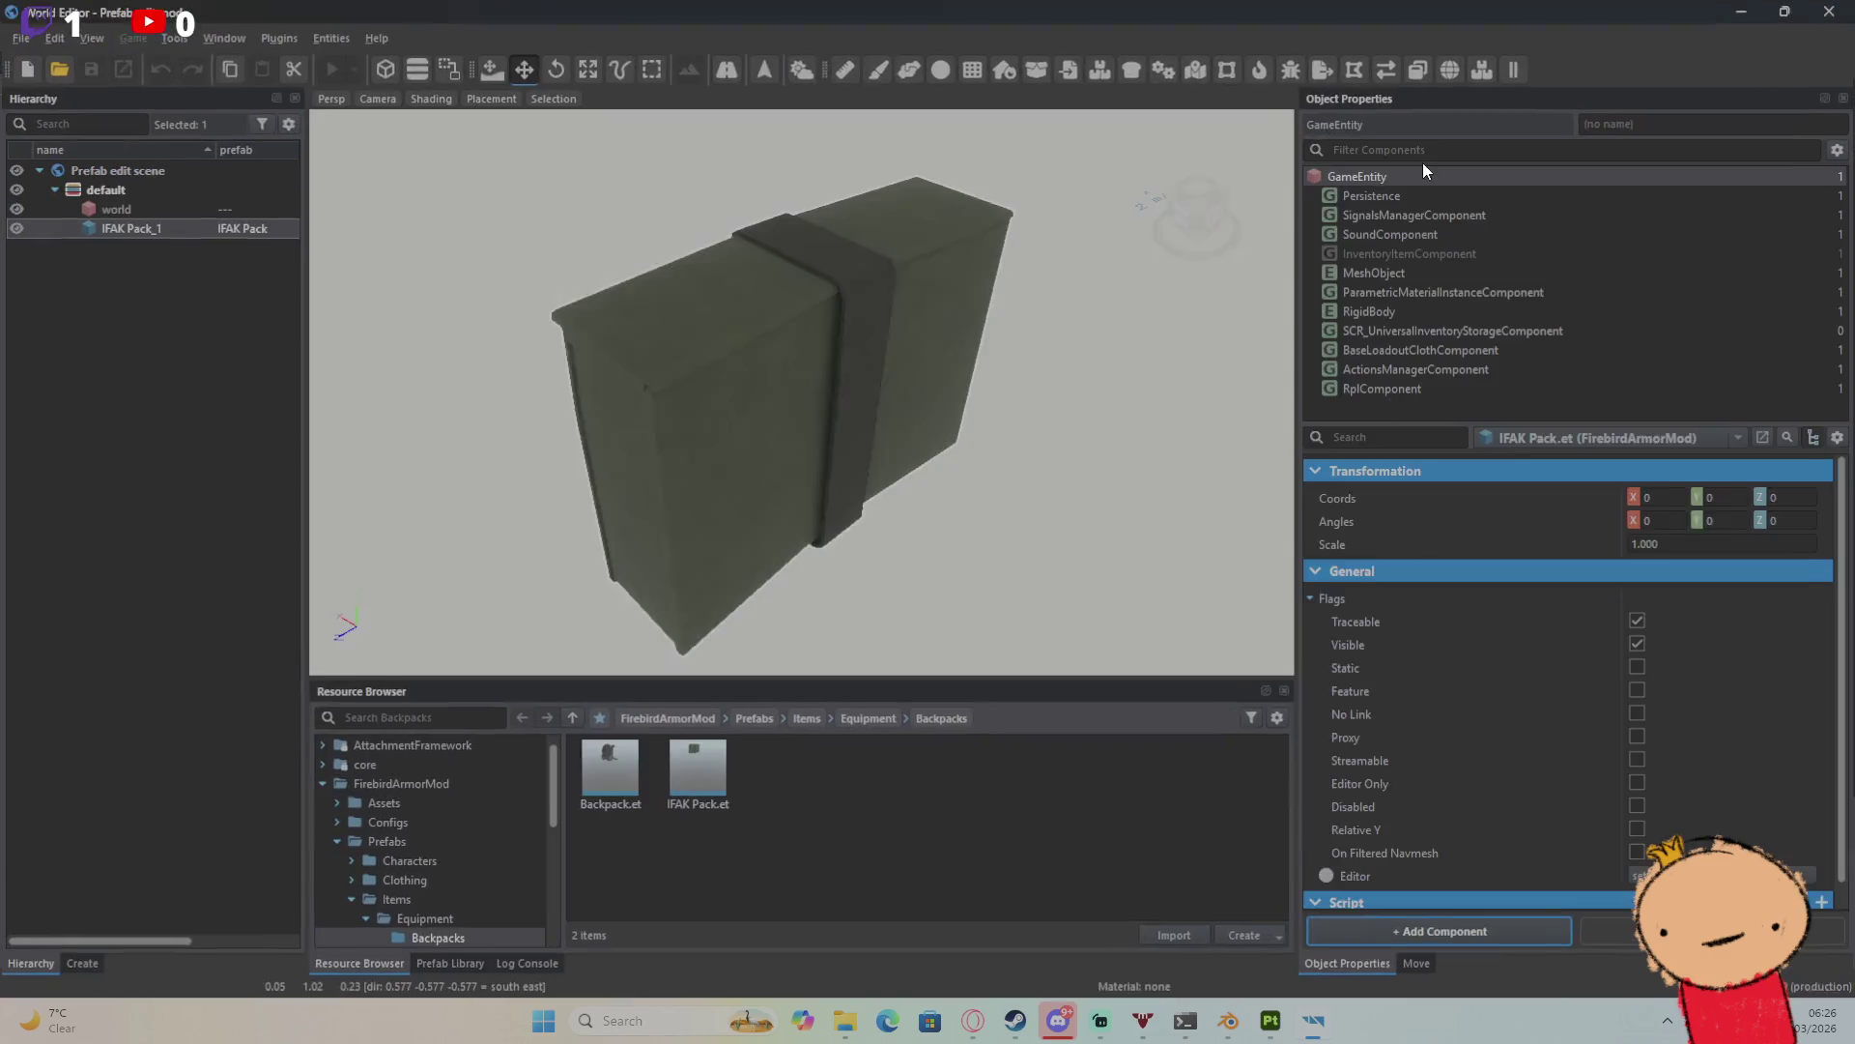
pyautogui.click(1416, 252)
pyautogui.click(1639, 467)
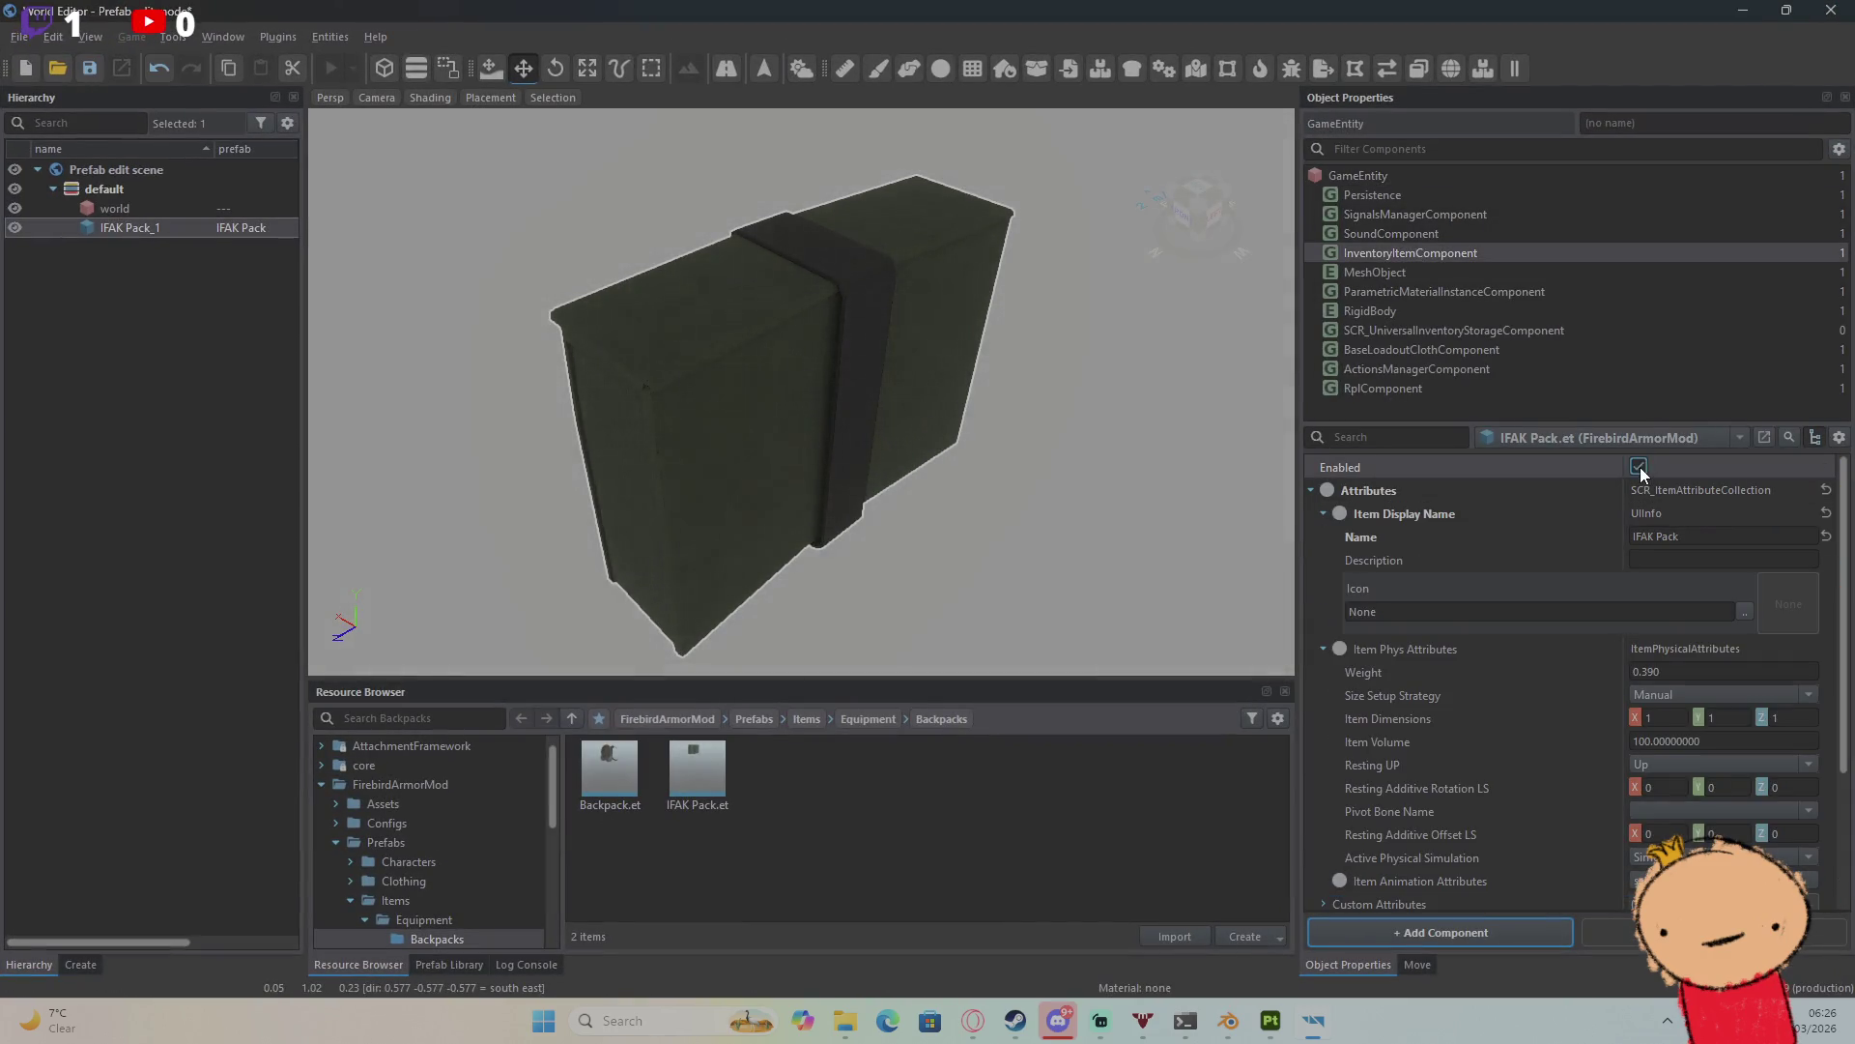
pyautogui.click(1823, 9)
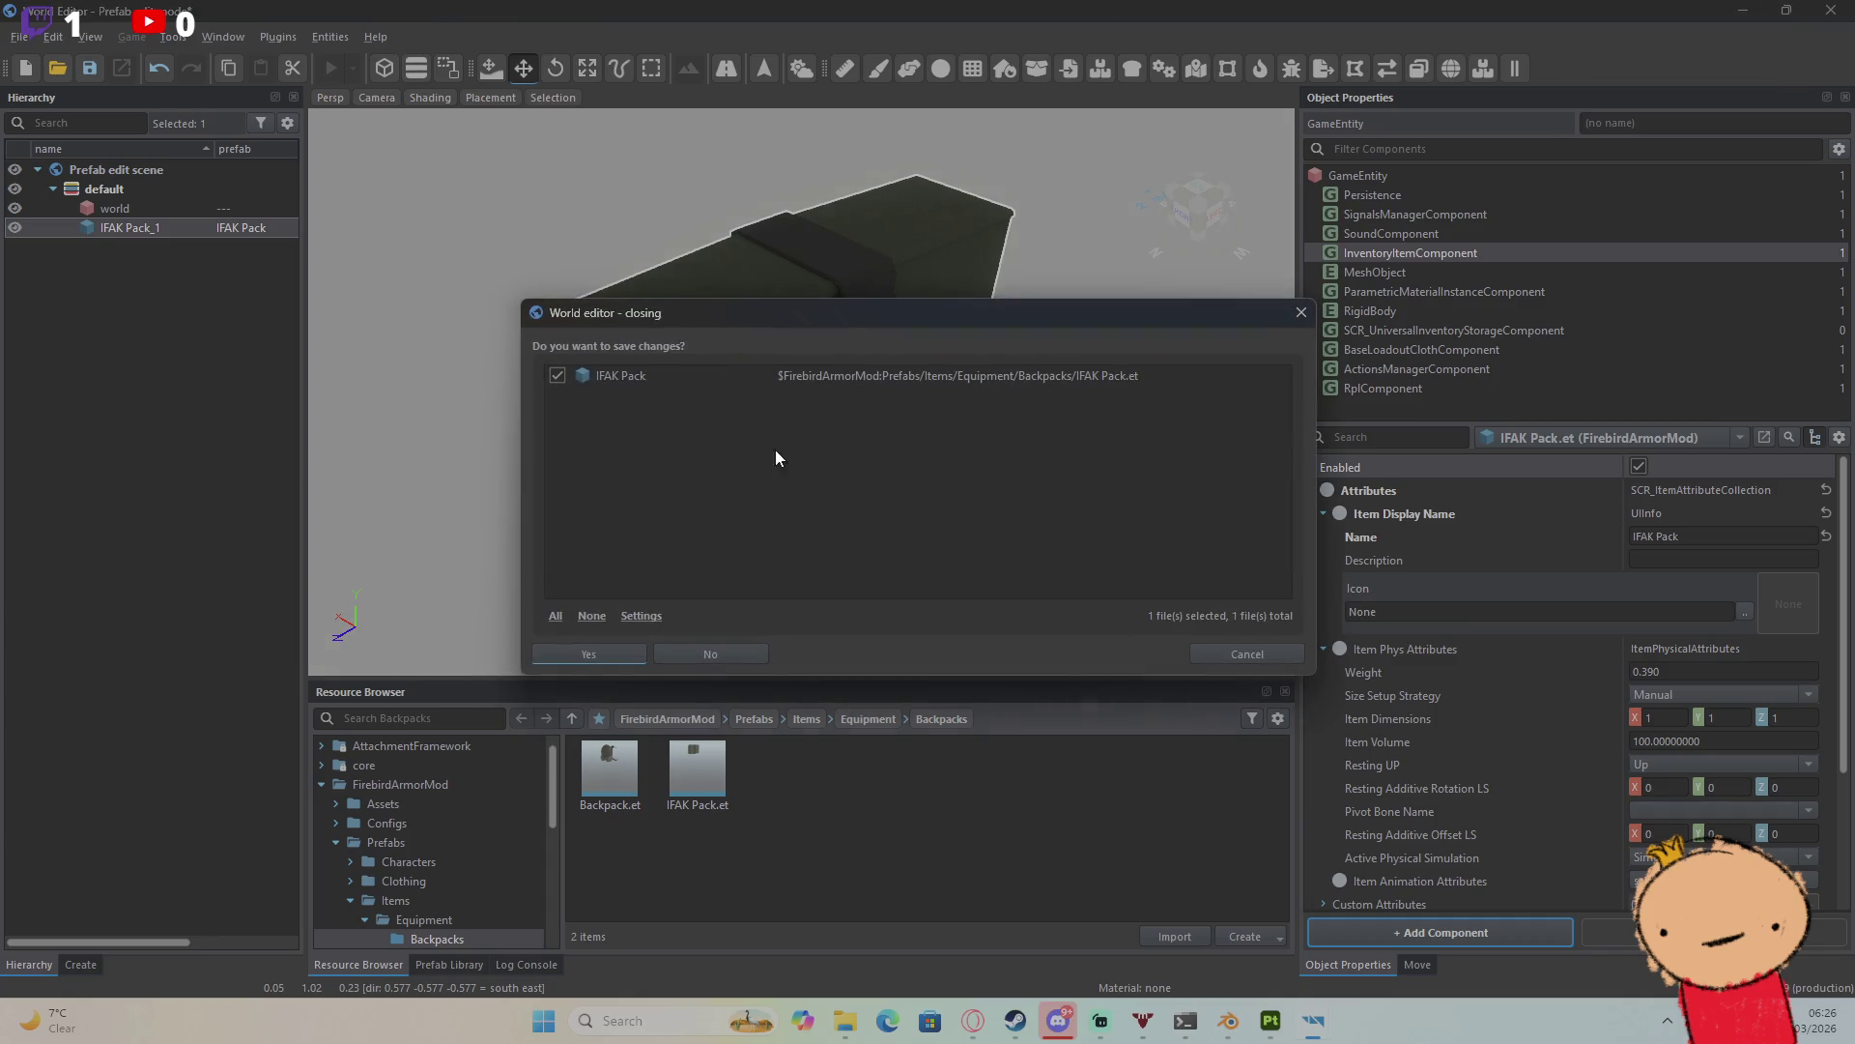
pyautogui.click(599, 654)
pyautogui.doubleClick(156, 488)
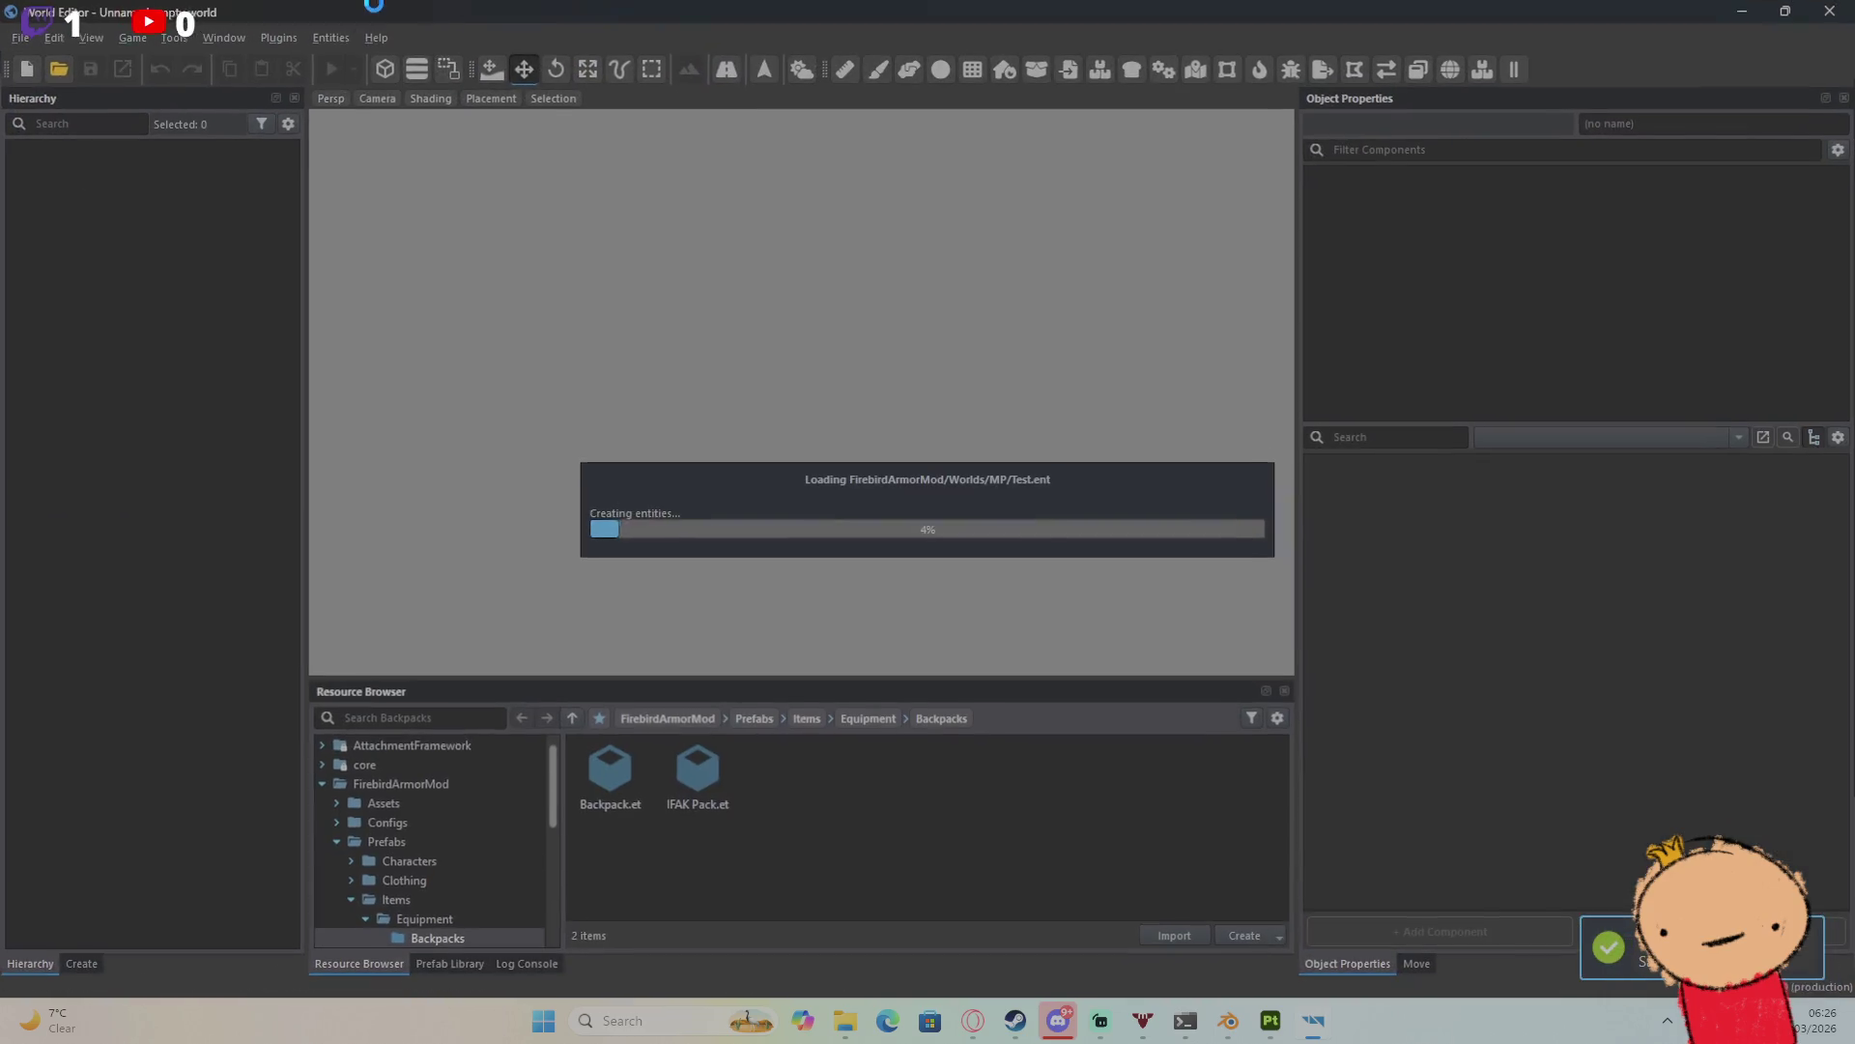
# Step: Play Test.ent, inspect the IFAK Pack's storage in the Tab inventory, then stop and close the World Editor
pyautogui.click(338, 78)
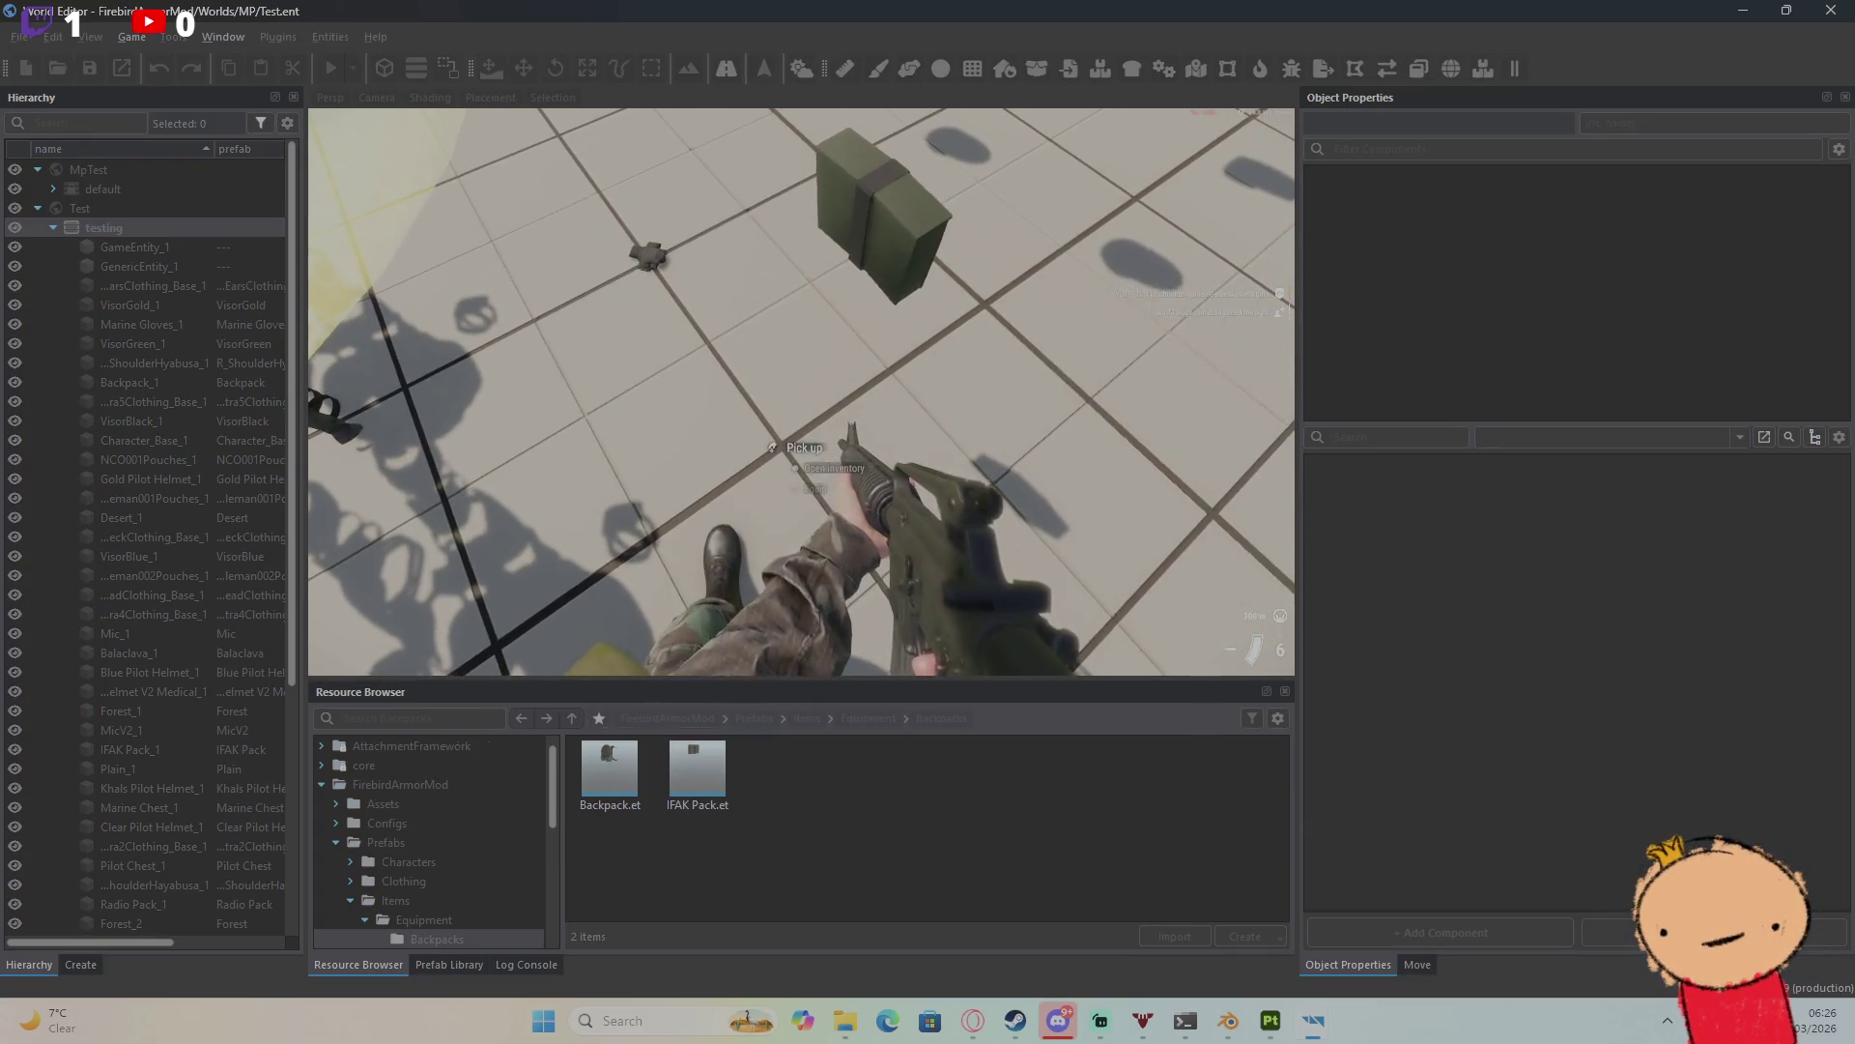
pyautogui.press('Tab')
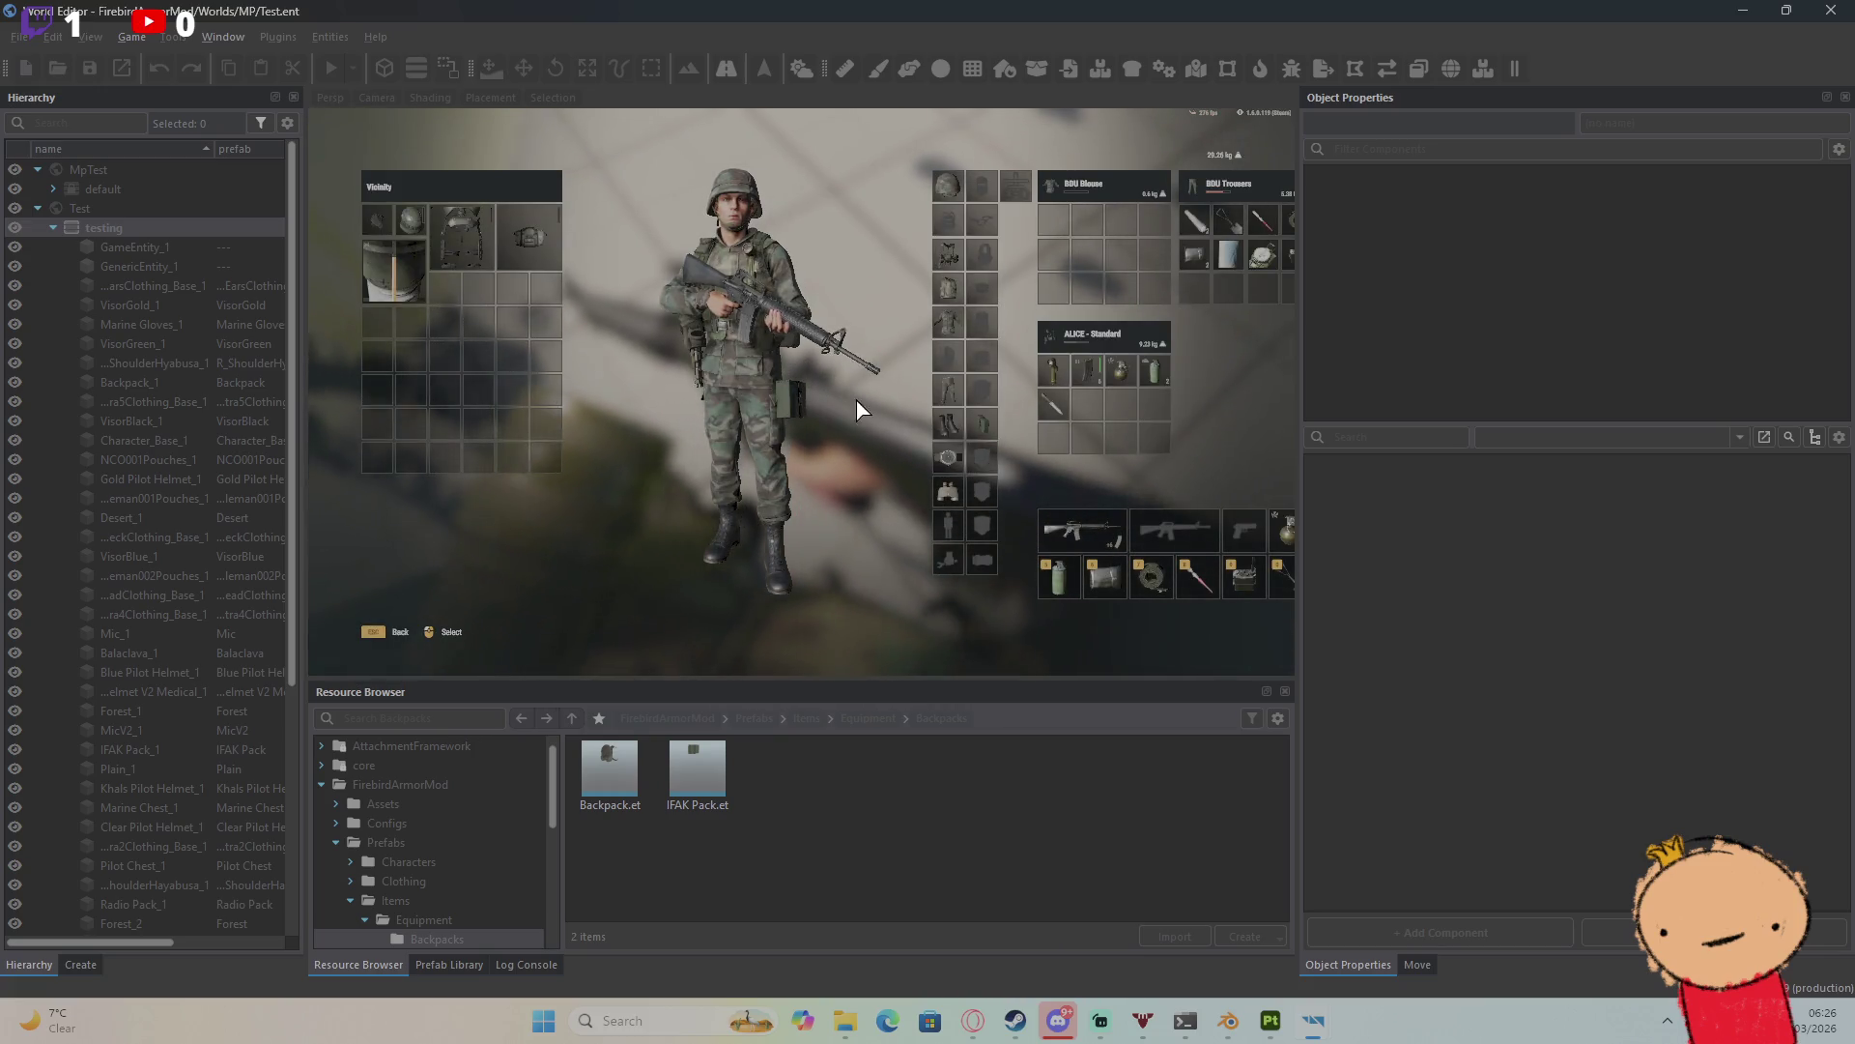
pyautogui.press('Tab')
pyautogui.press('Tab')
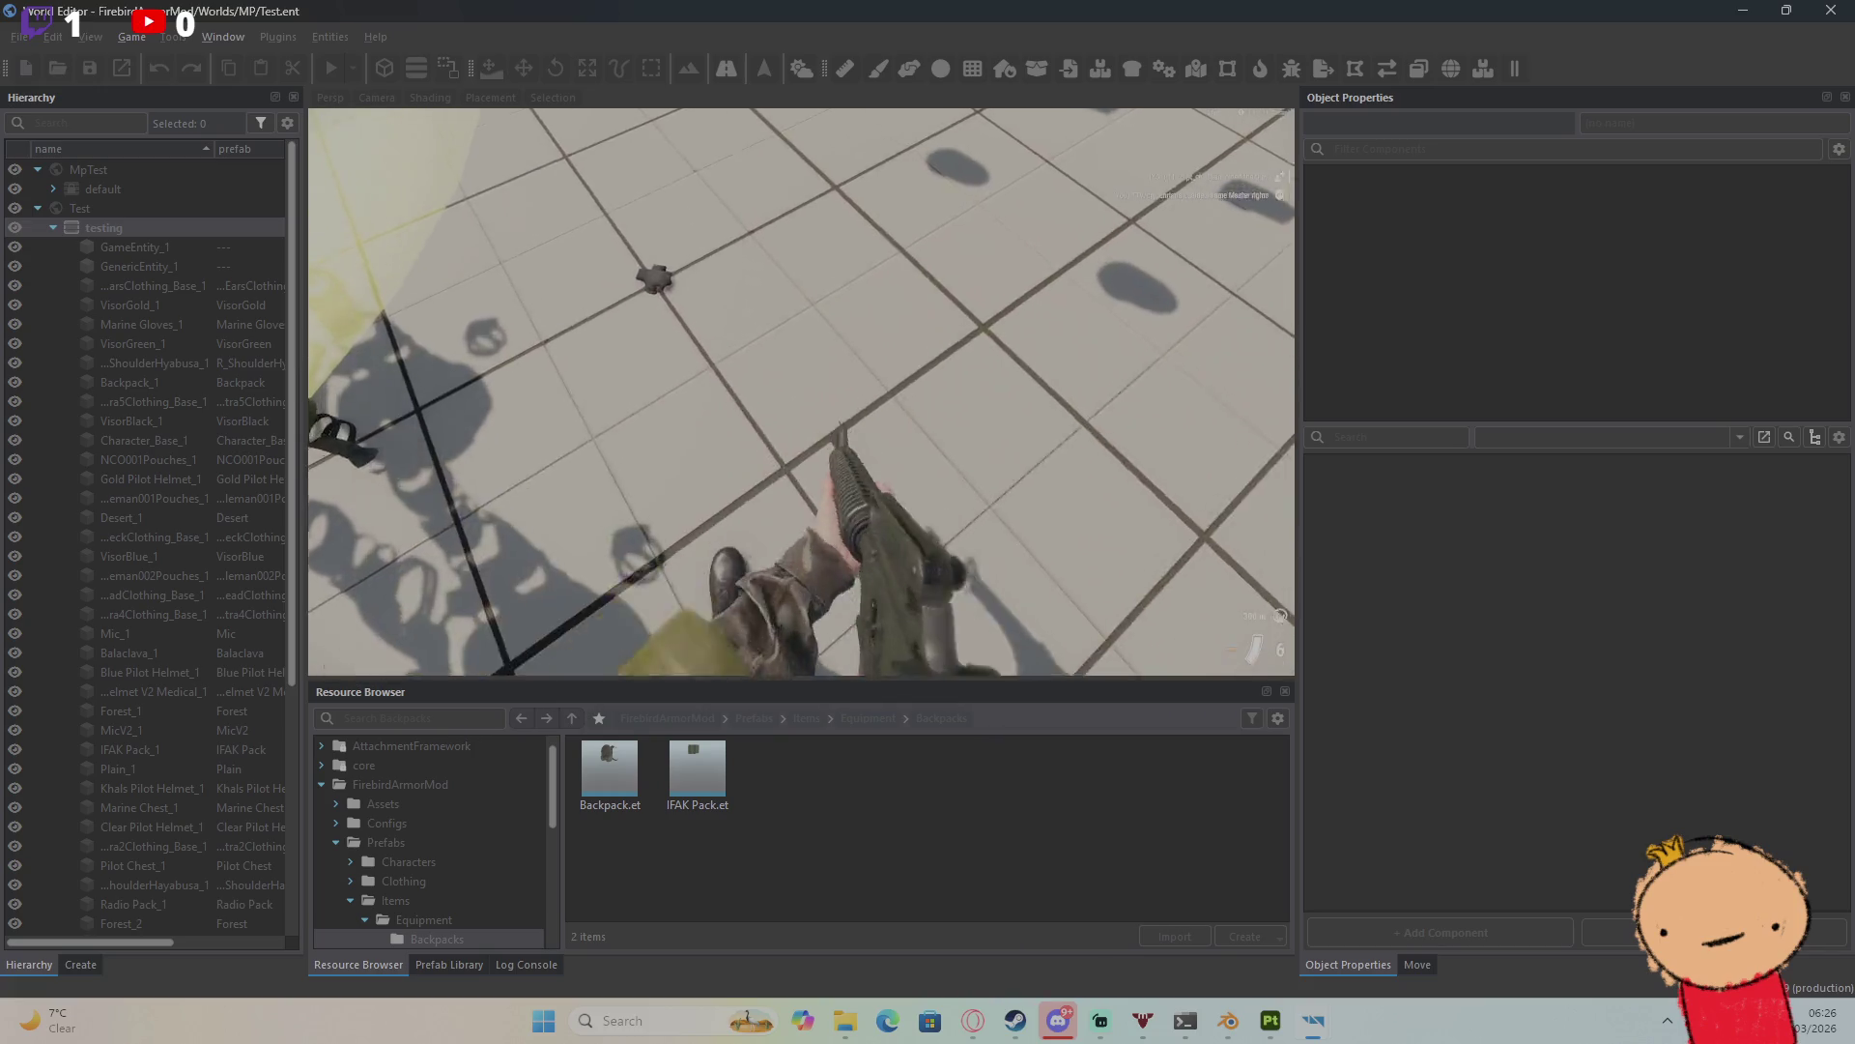
pyautogui.press('Tab')
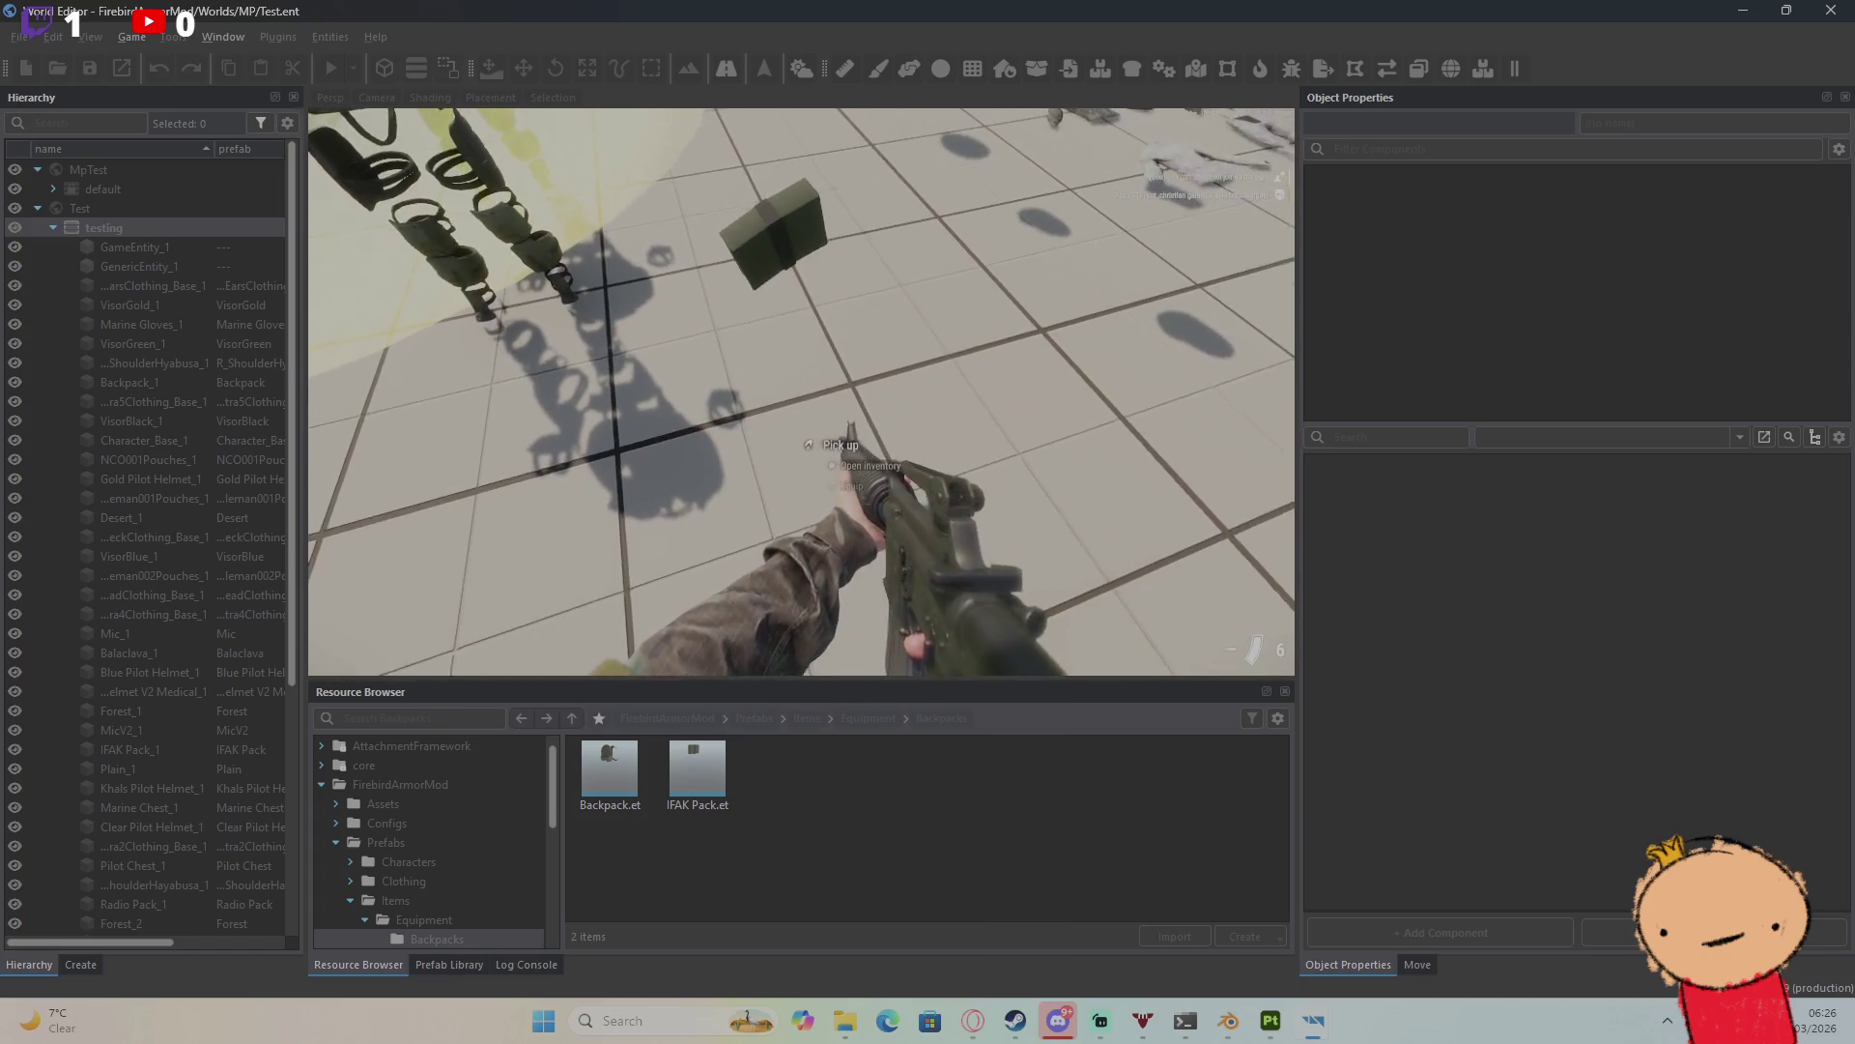
pyautogui.press('f')
pyautogui.press('Tab')
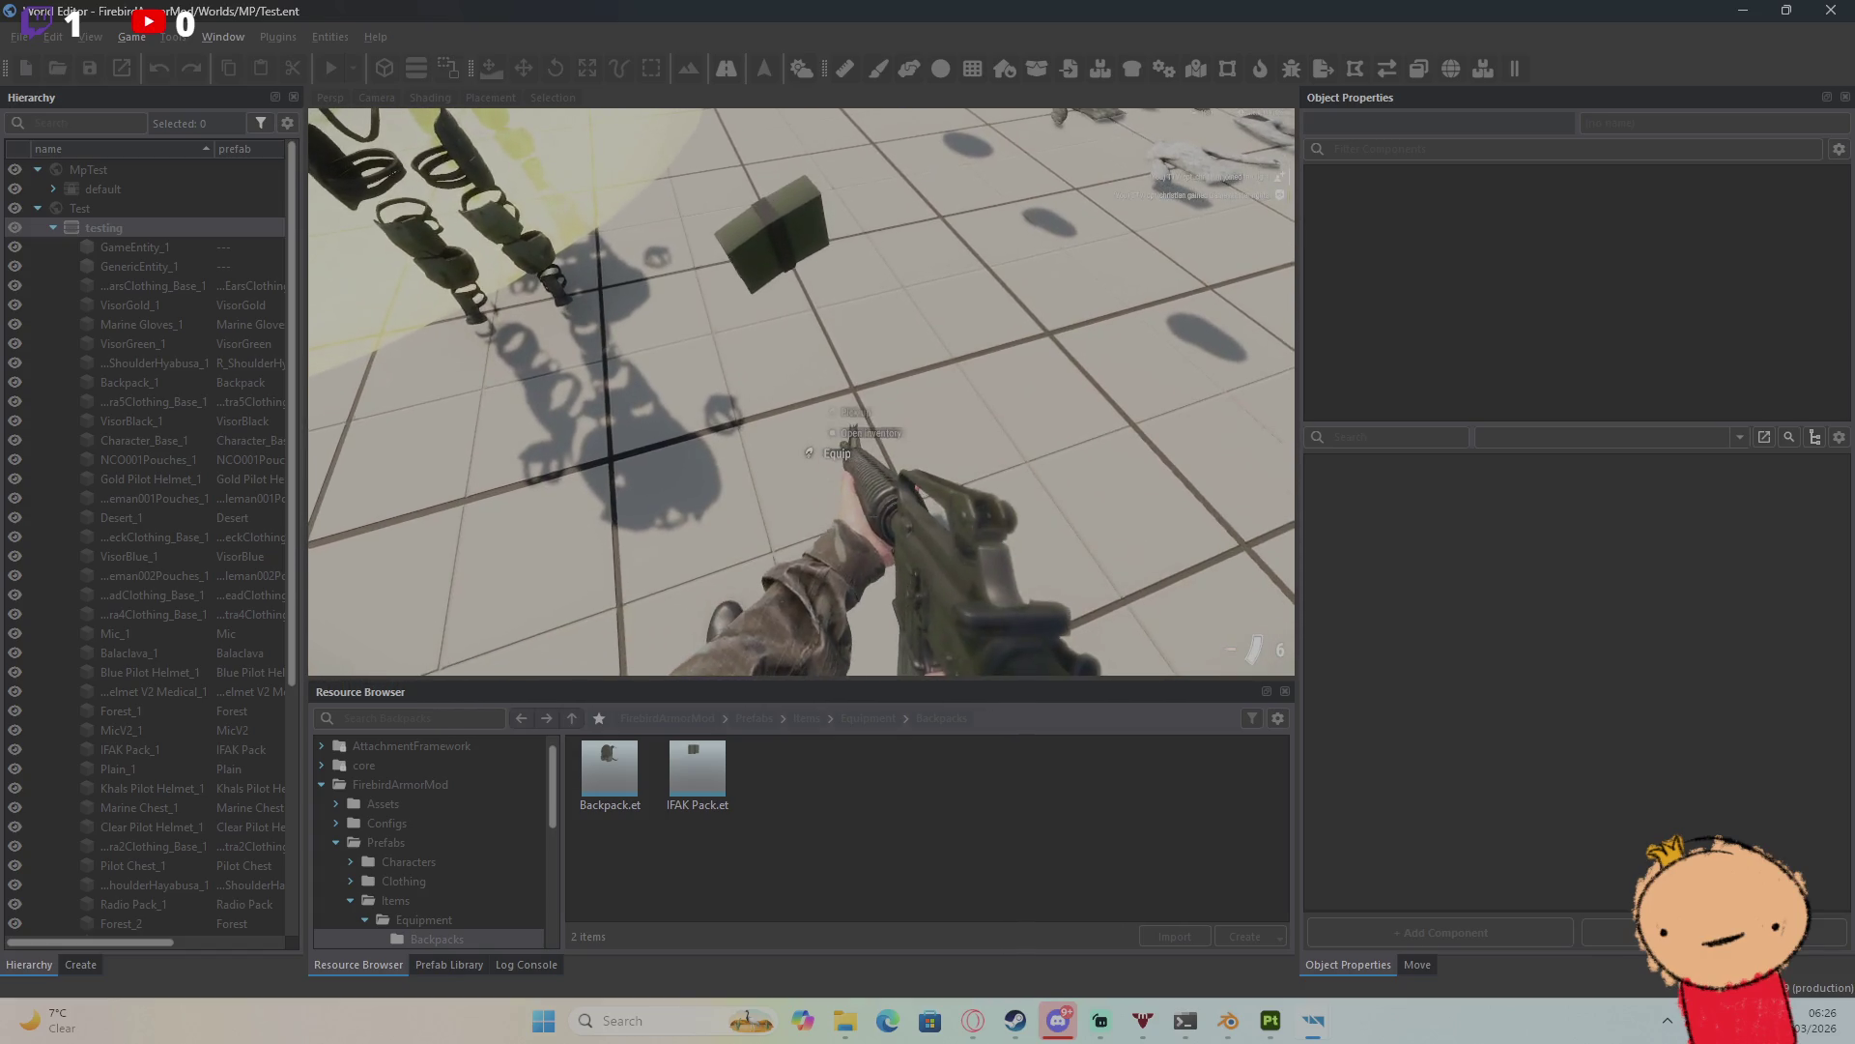
pyautogui.press('Tab')
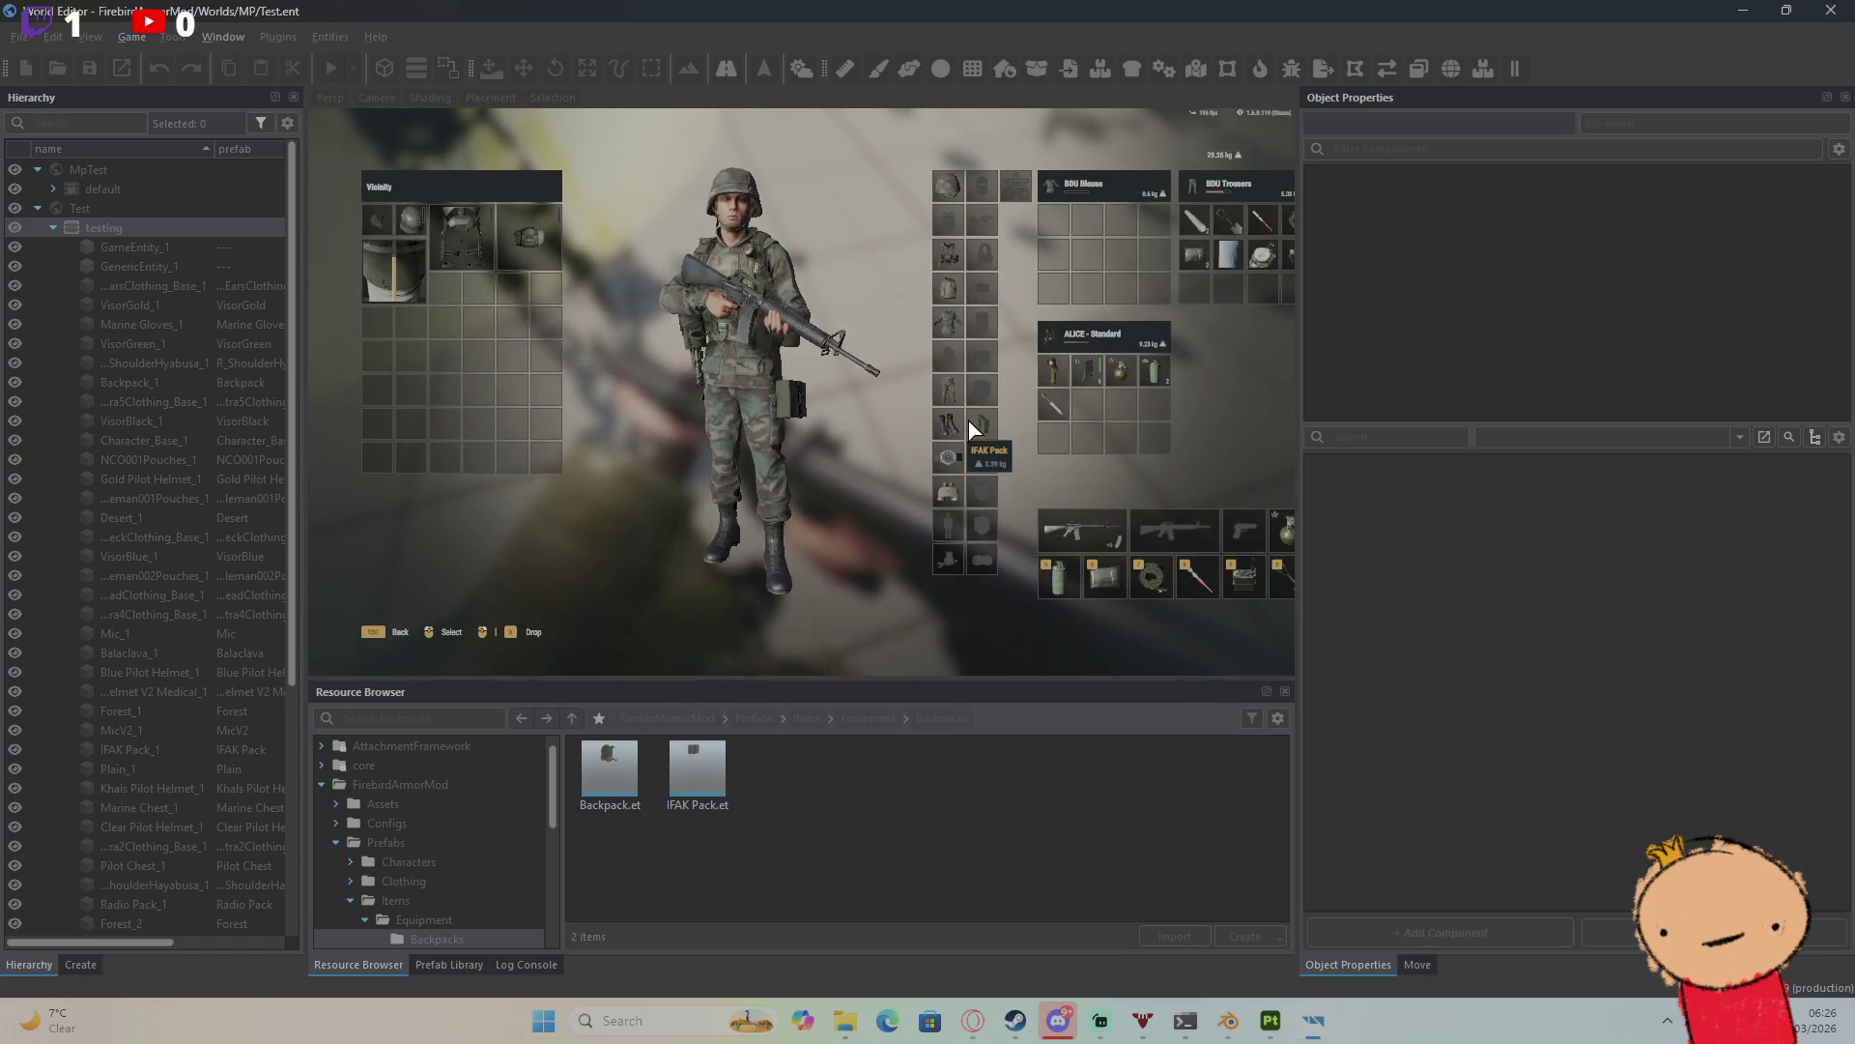
pyautogui.press('Tab')
pyautogui.press('Escape')
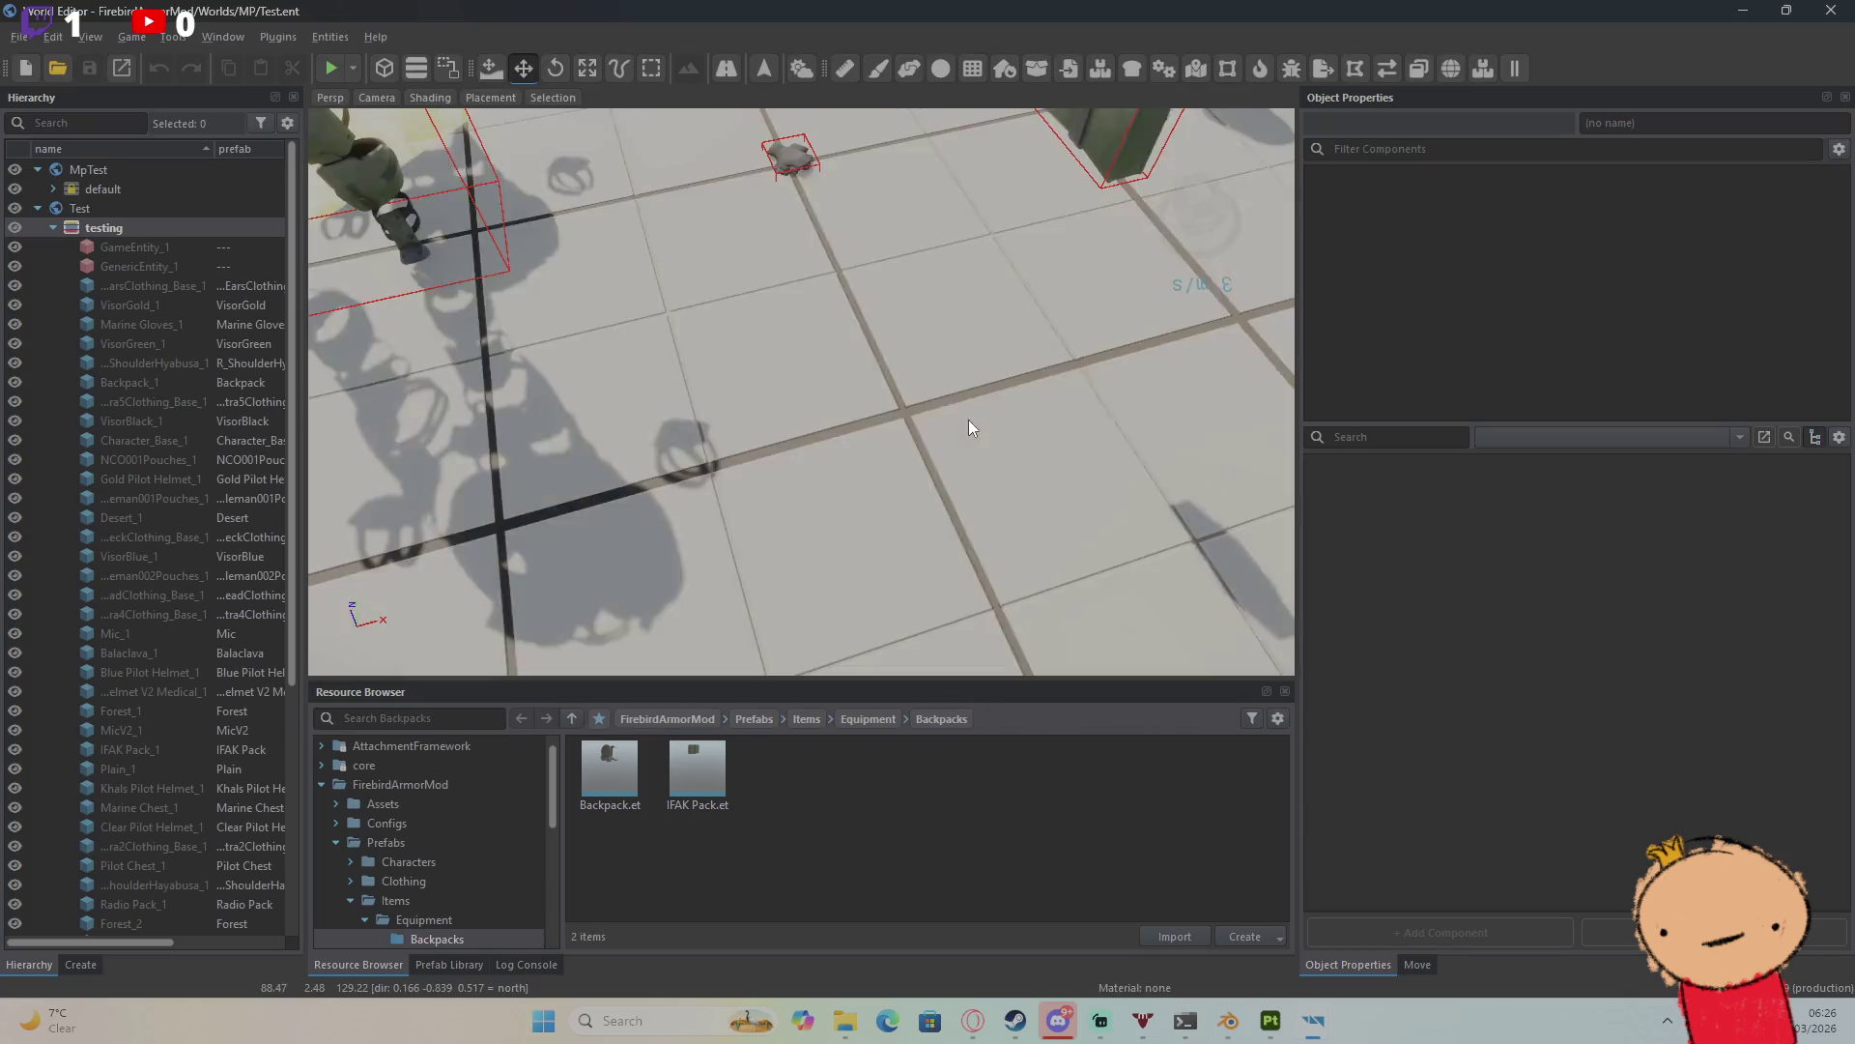
pyautogui.click(1831, 10)
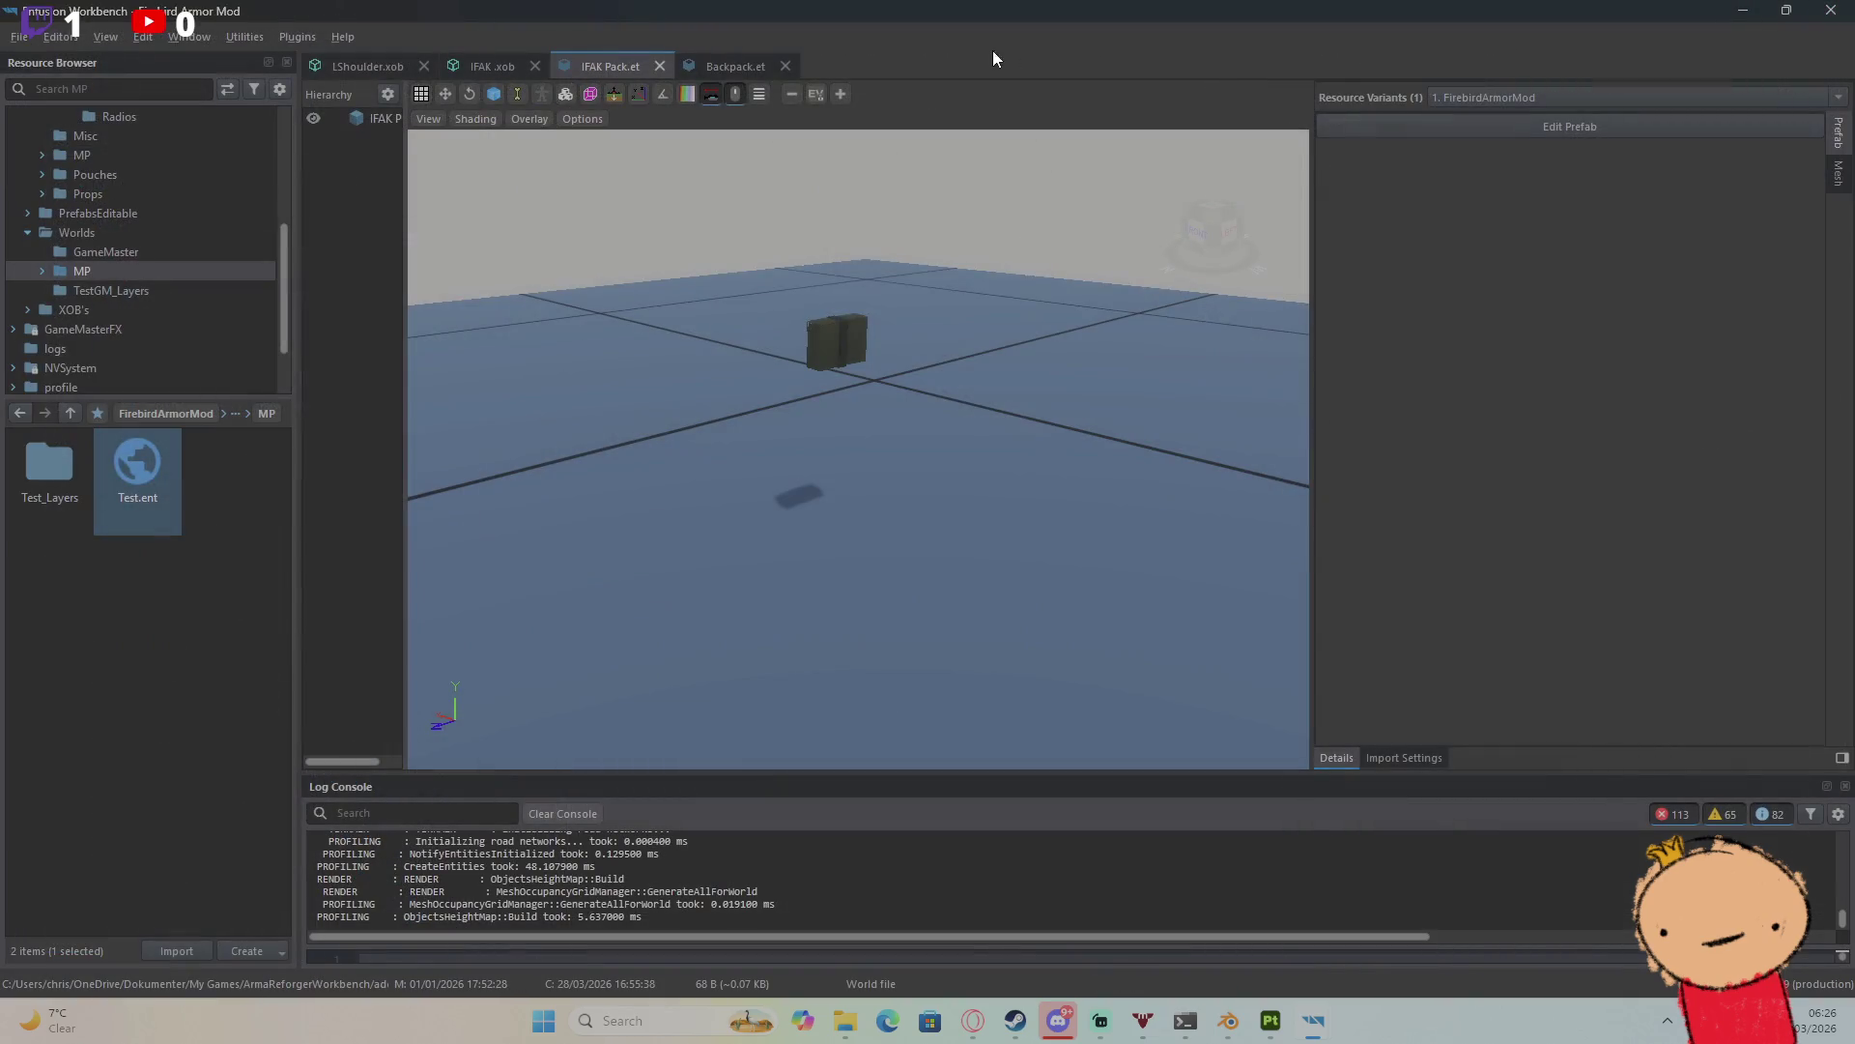
# Step: Reopen the IFAK Pack prefab and disable its InventoryItemComponent
pyautogui.click(704, 56)
pyautogui.click(590, 58)
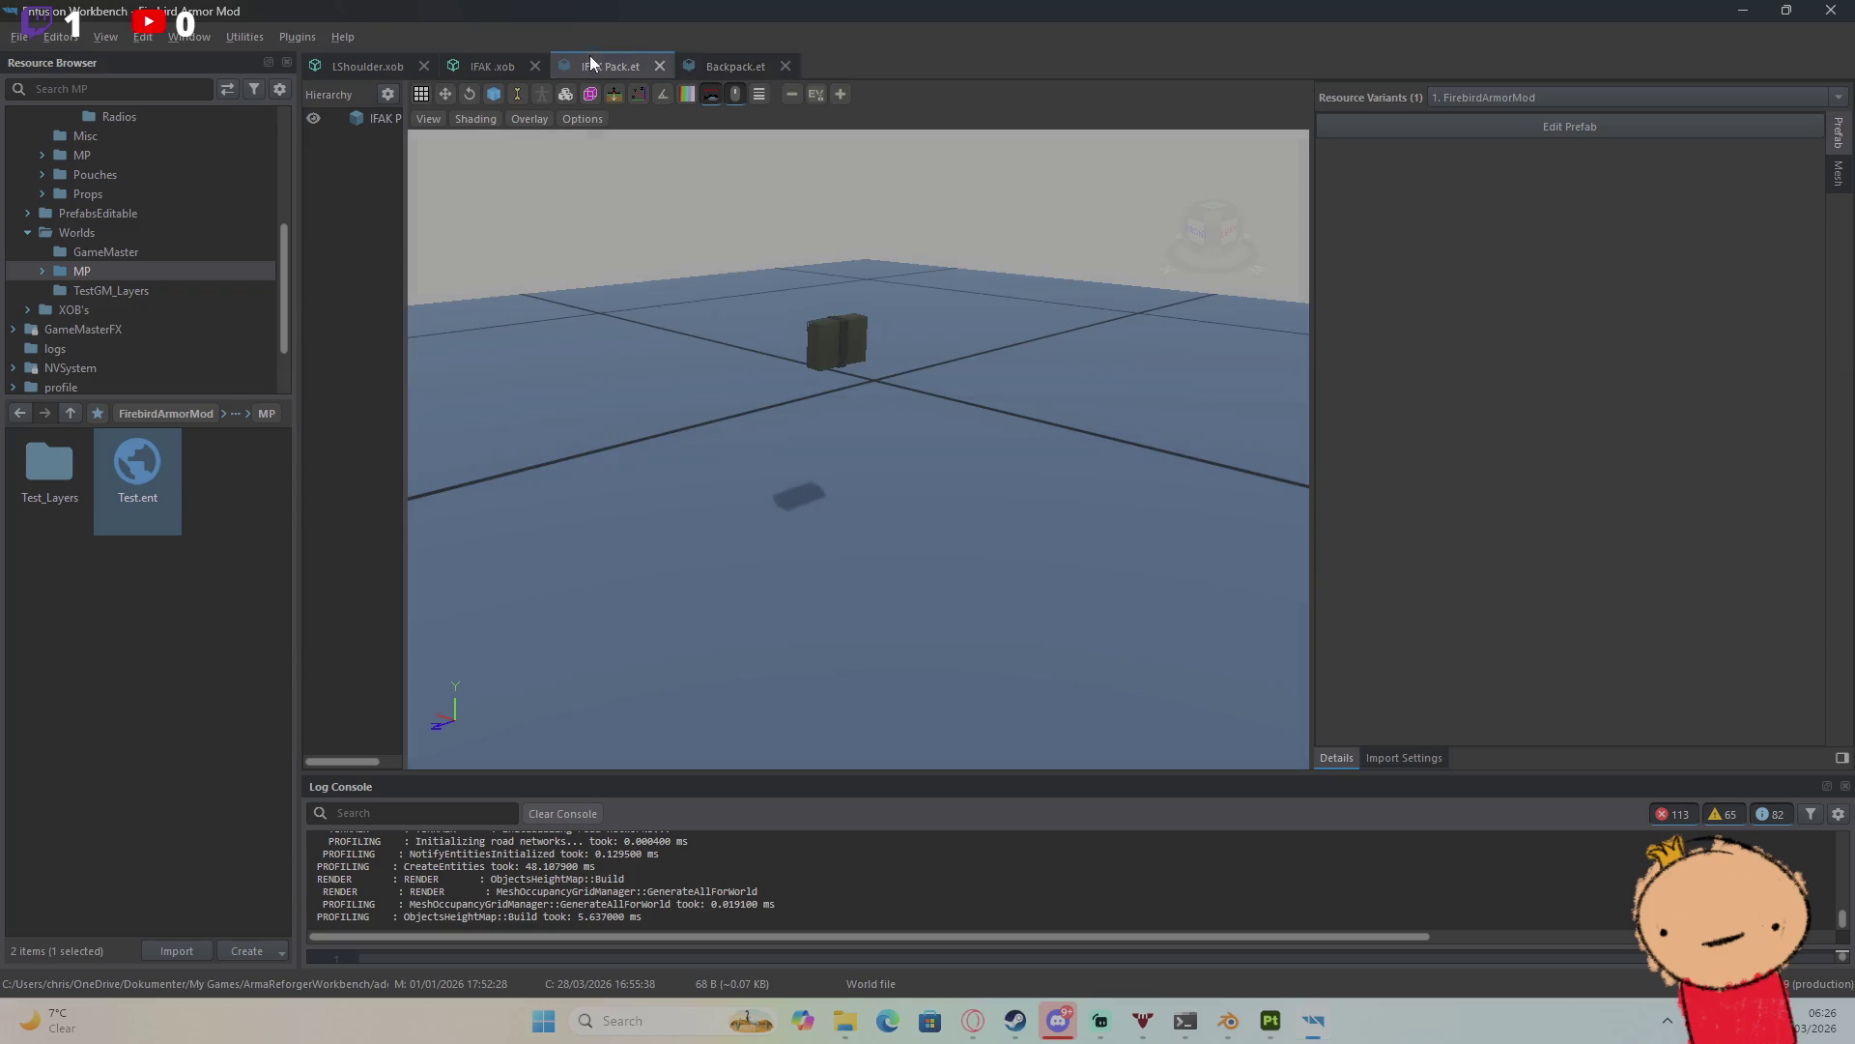
pyautogui.click(1457, 127)
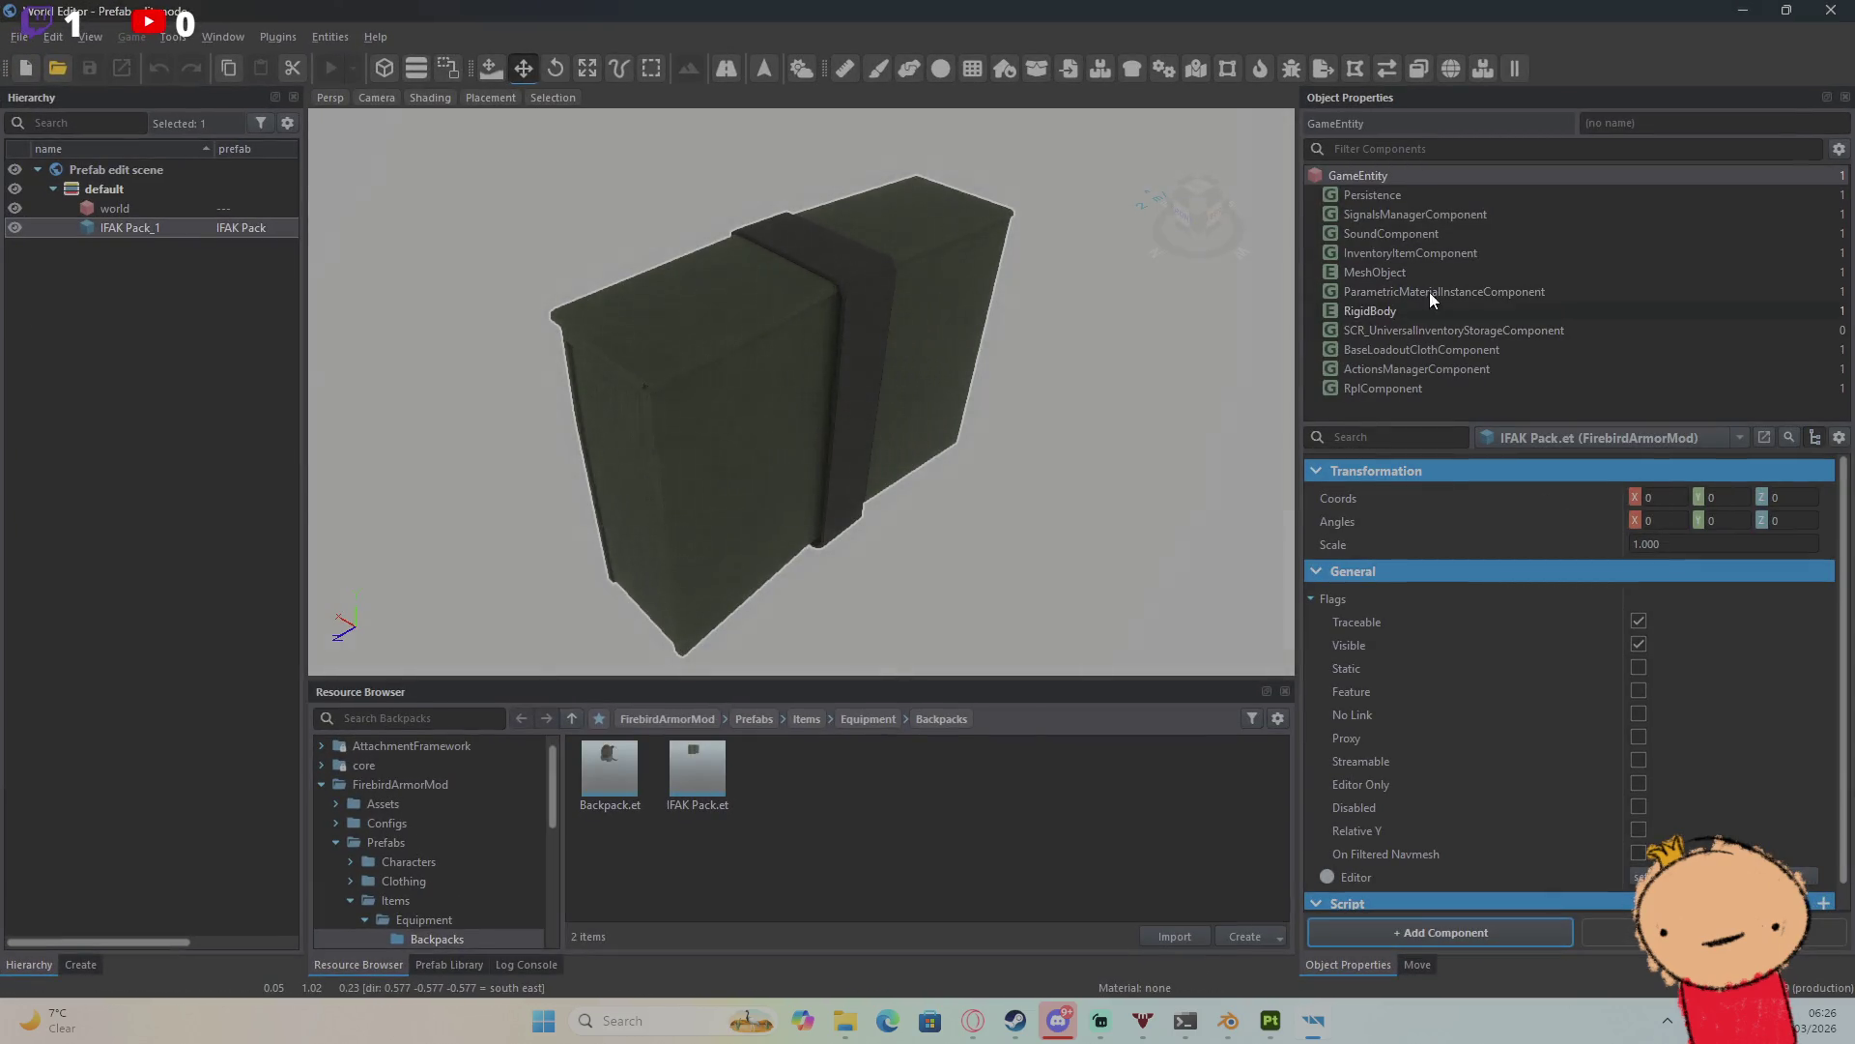
pyautogui.click(1436, 333)
pyautogui.click(1417, 251)
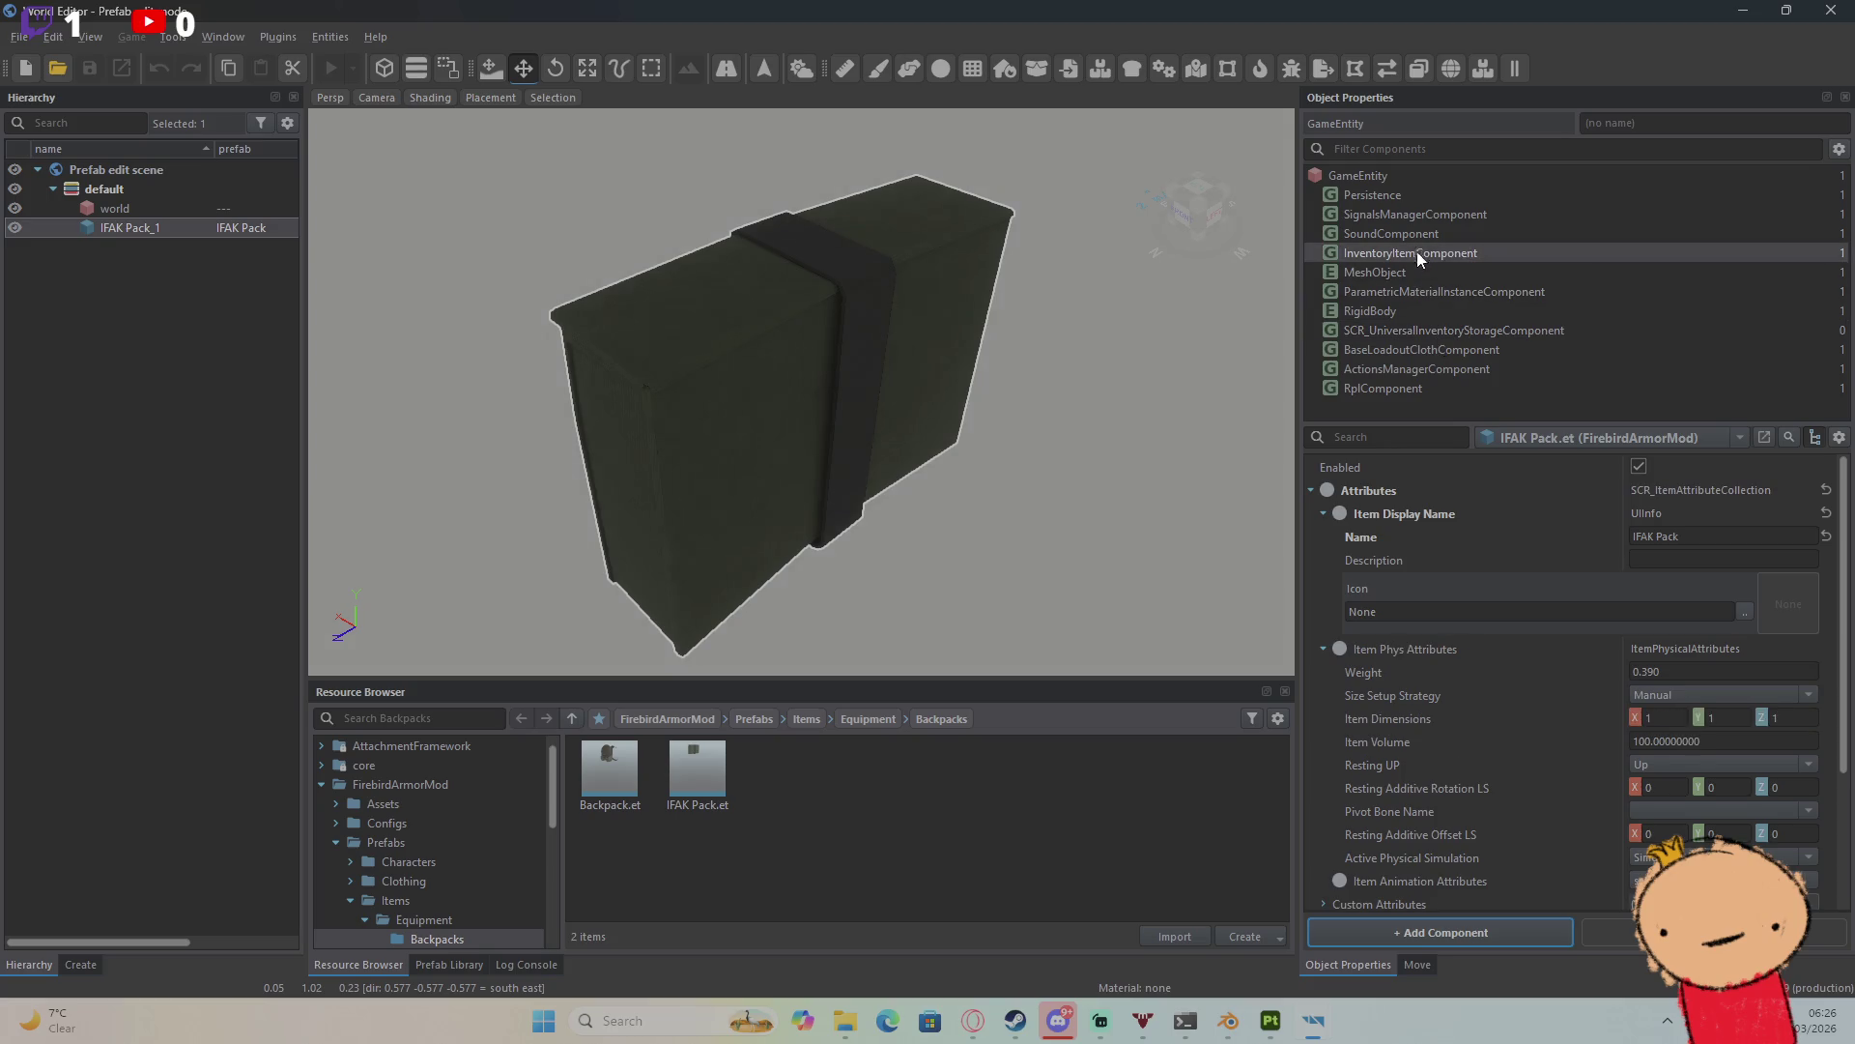
pyautogui.click(1639, 468)
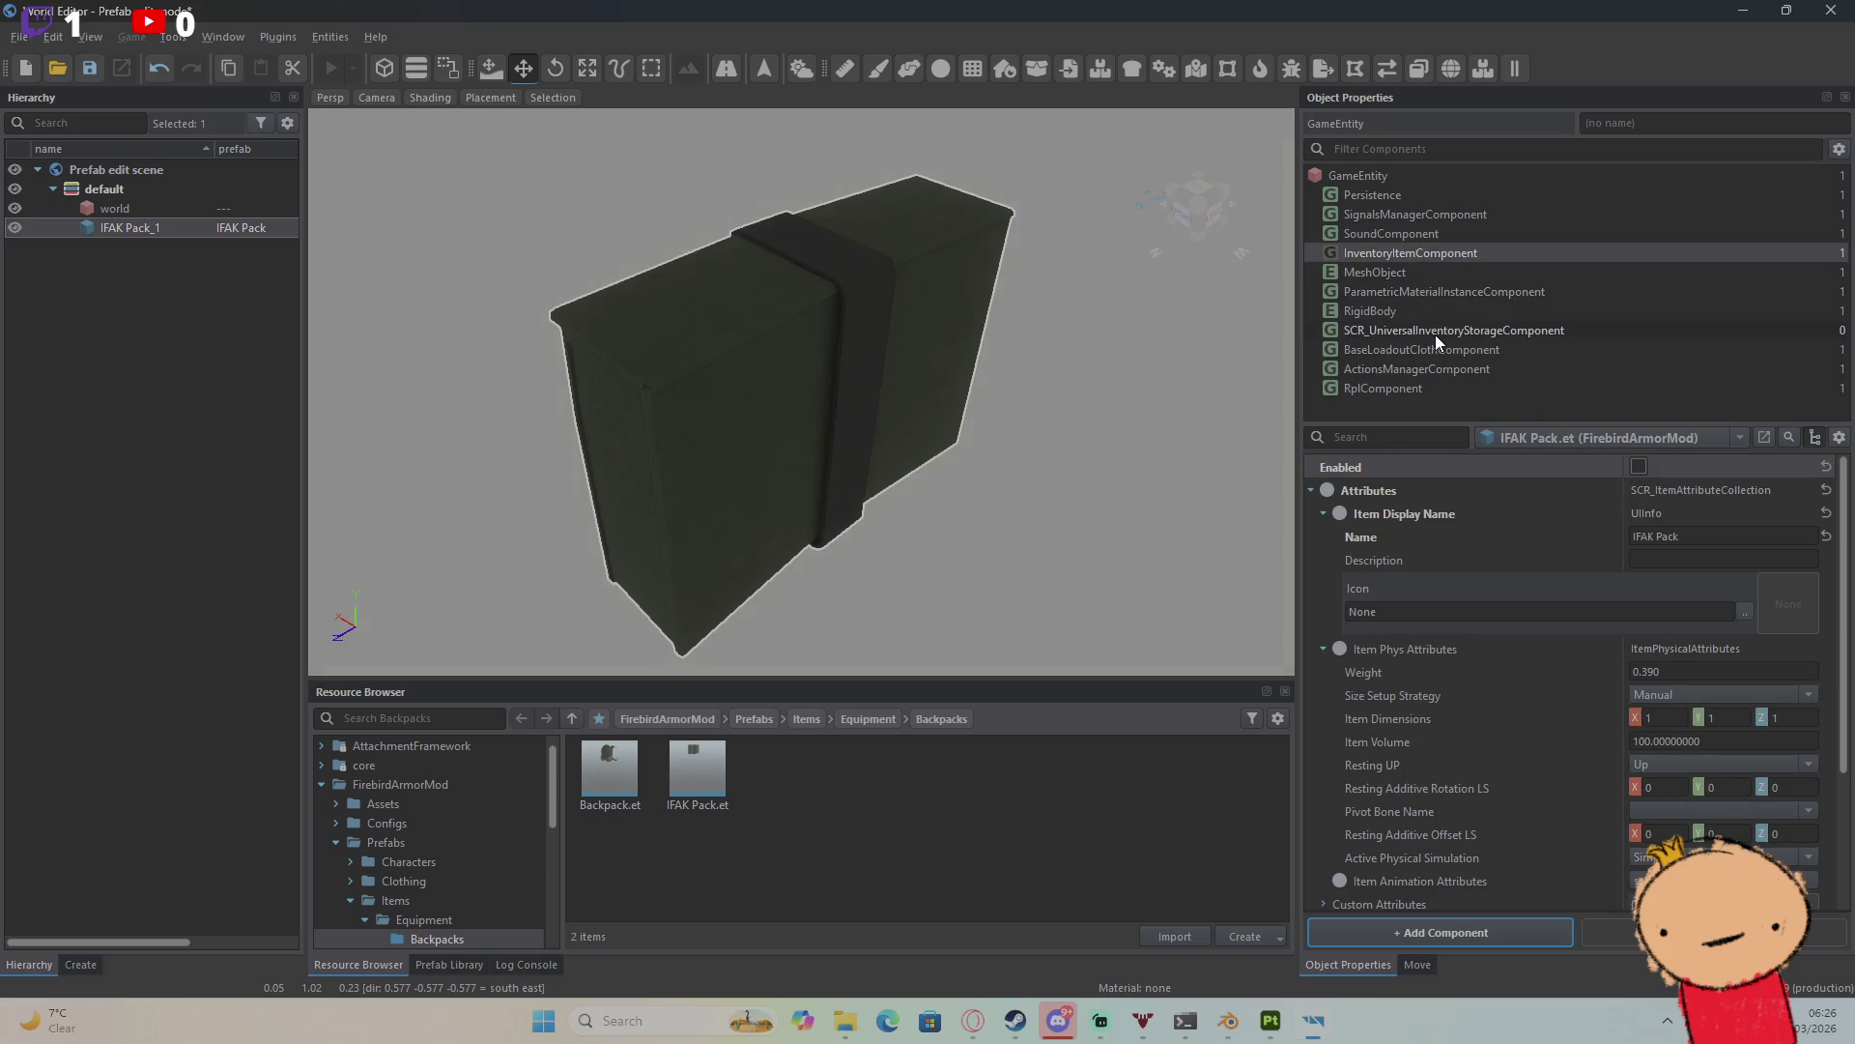
# Step: Set the storage attributes to SCR_ItemAttributeCollection with a UIInfo display name 'IFAK Pack'
pyautogui.click(1435, 334)
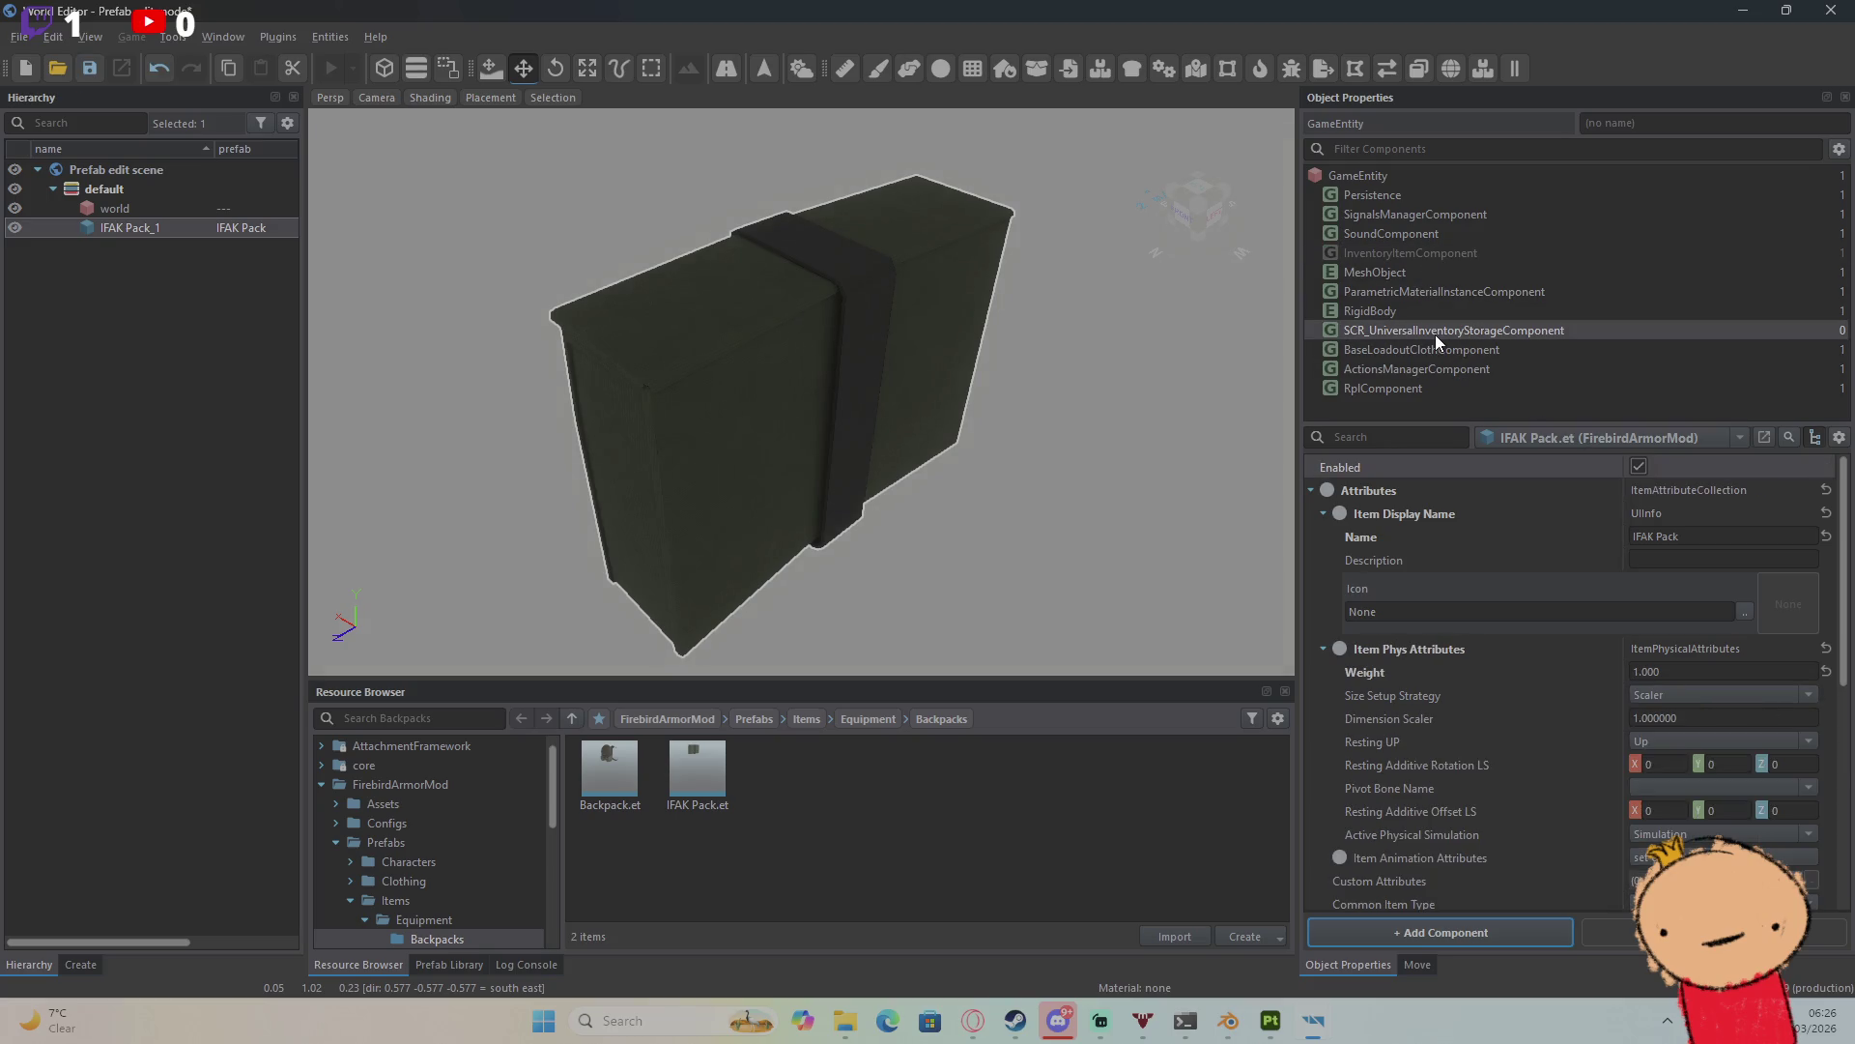
pyautogui.click(1826, 490)
pyautogui.click(1793, 488)
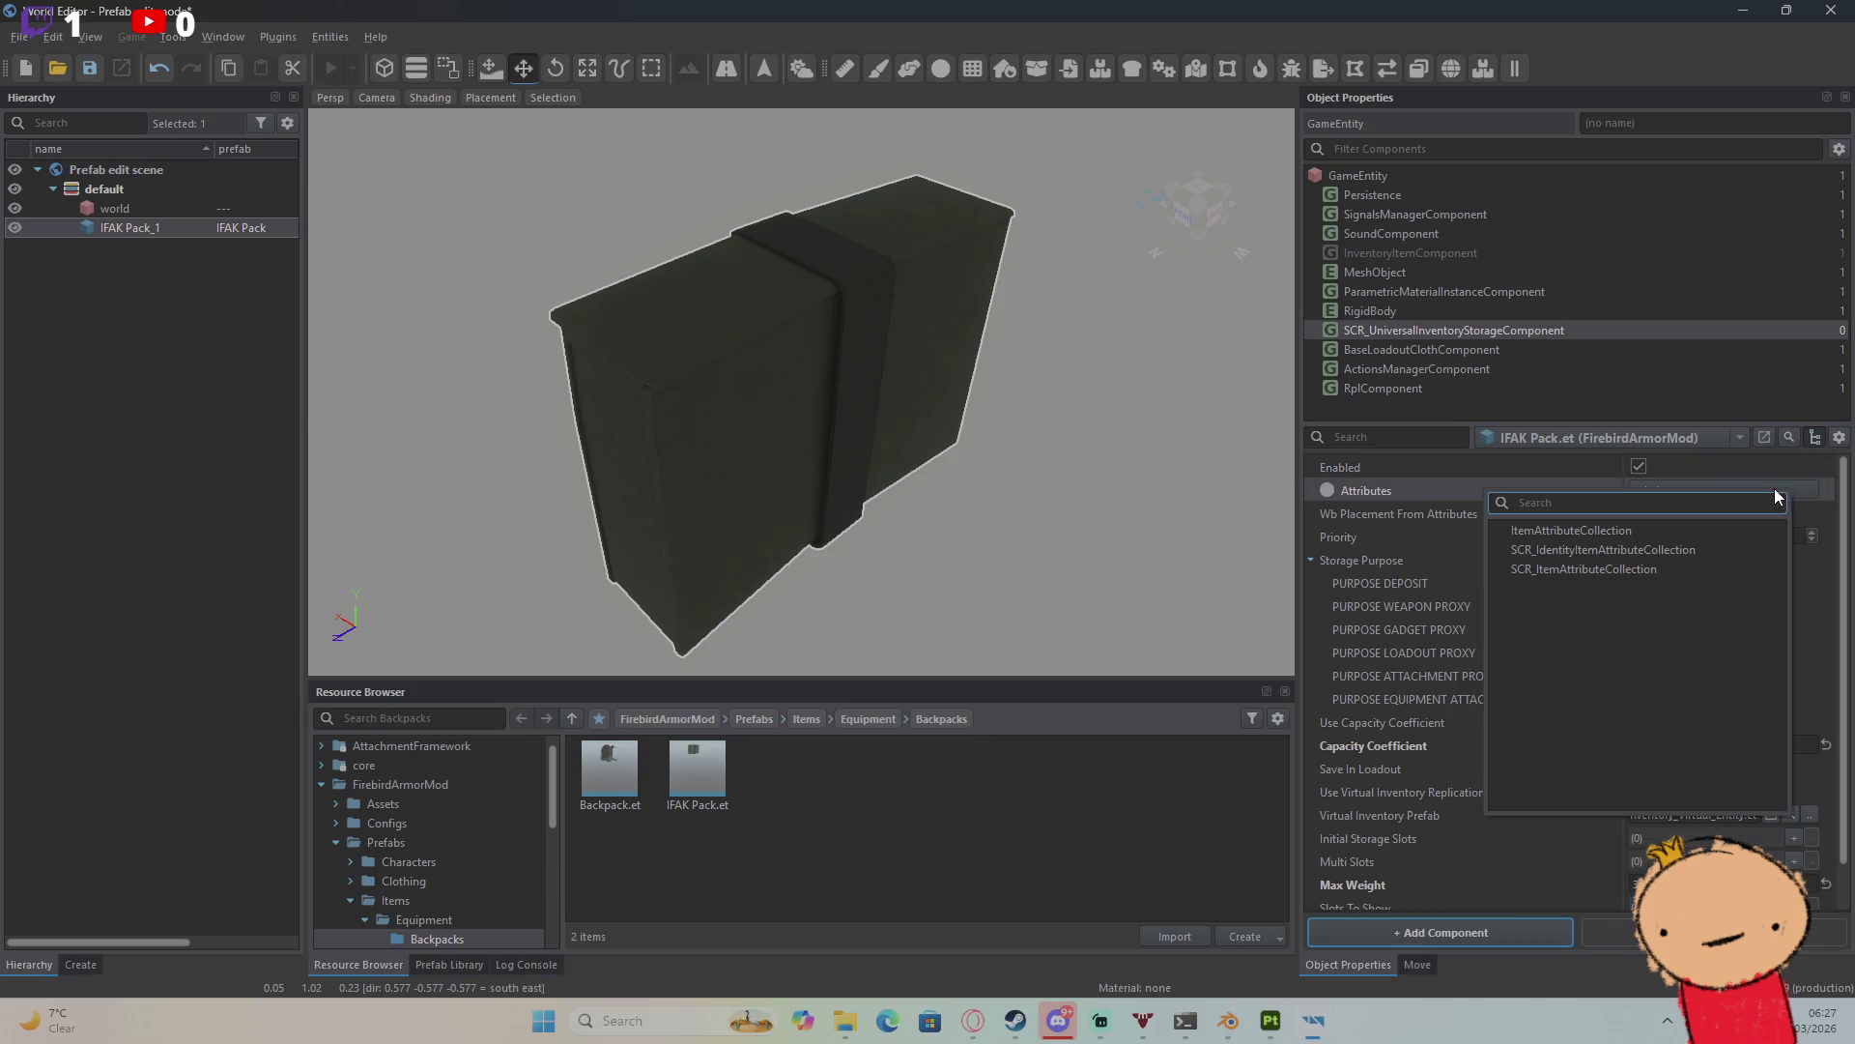
pyautogui.click(1682, 568)
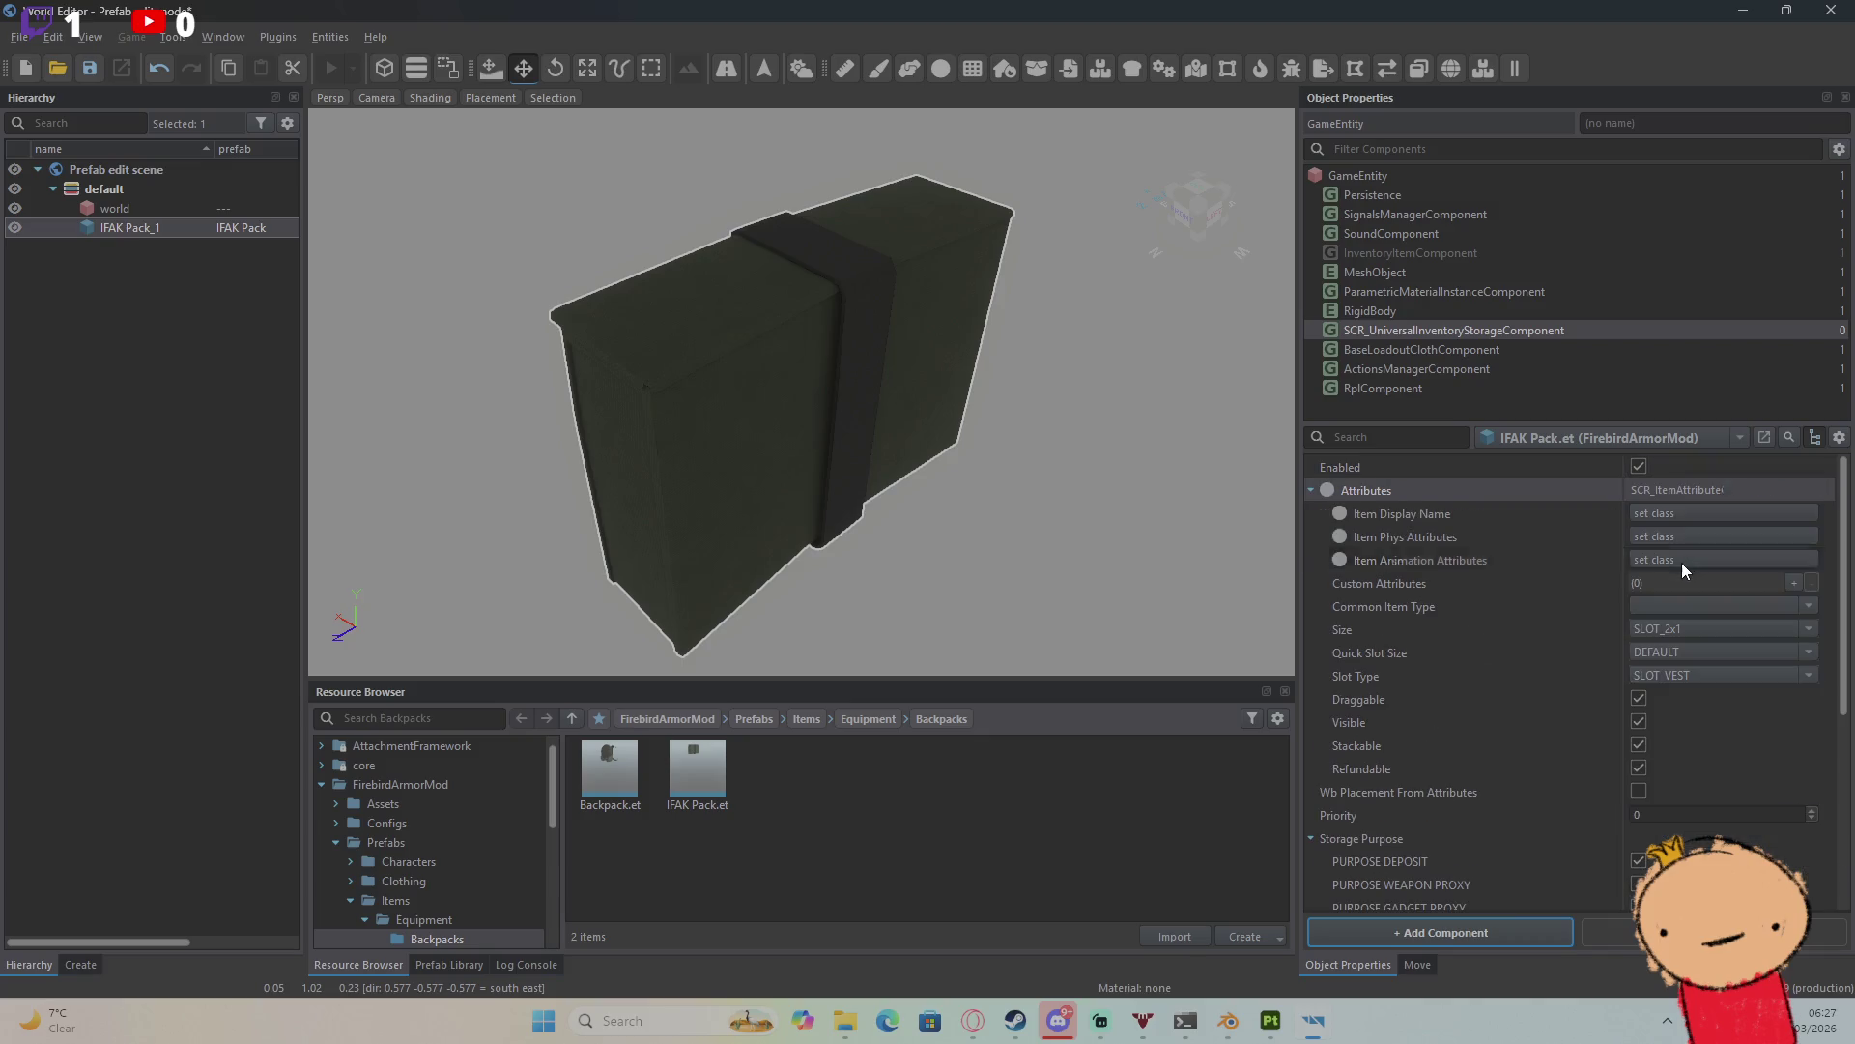
pyautogui.click(1674, 512)
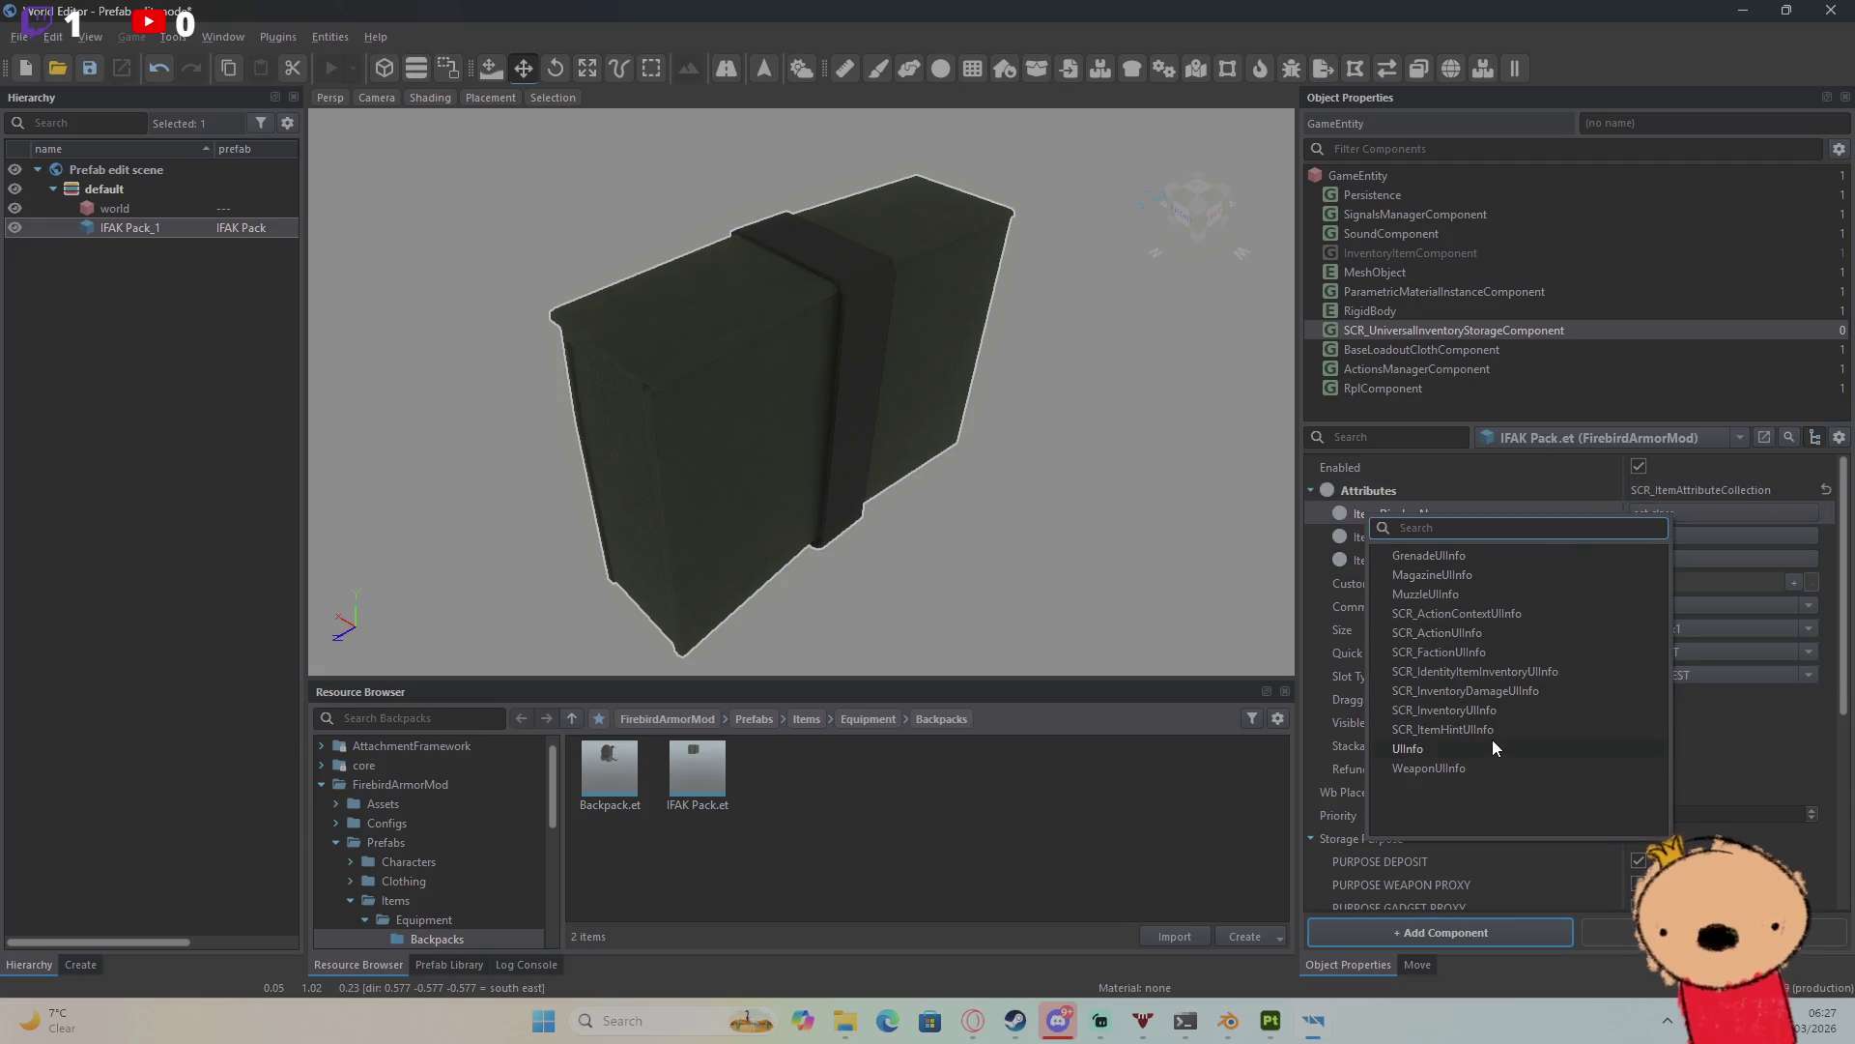
pyautogui.click(1492, 746)
pyautogui.click(1664, 533)
pyautogui.write('IFAK')
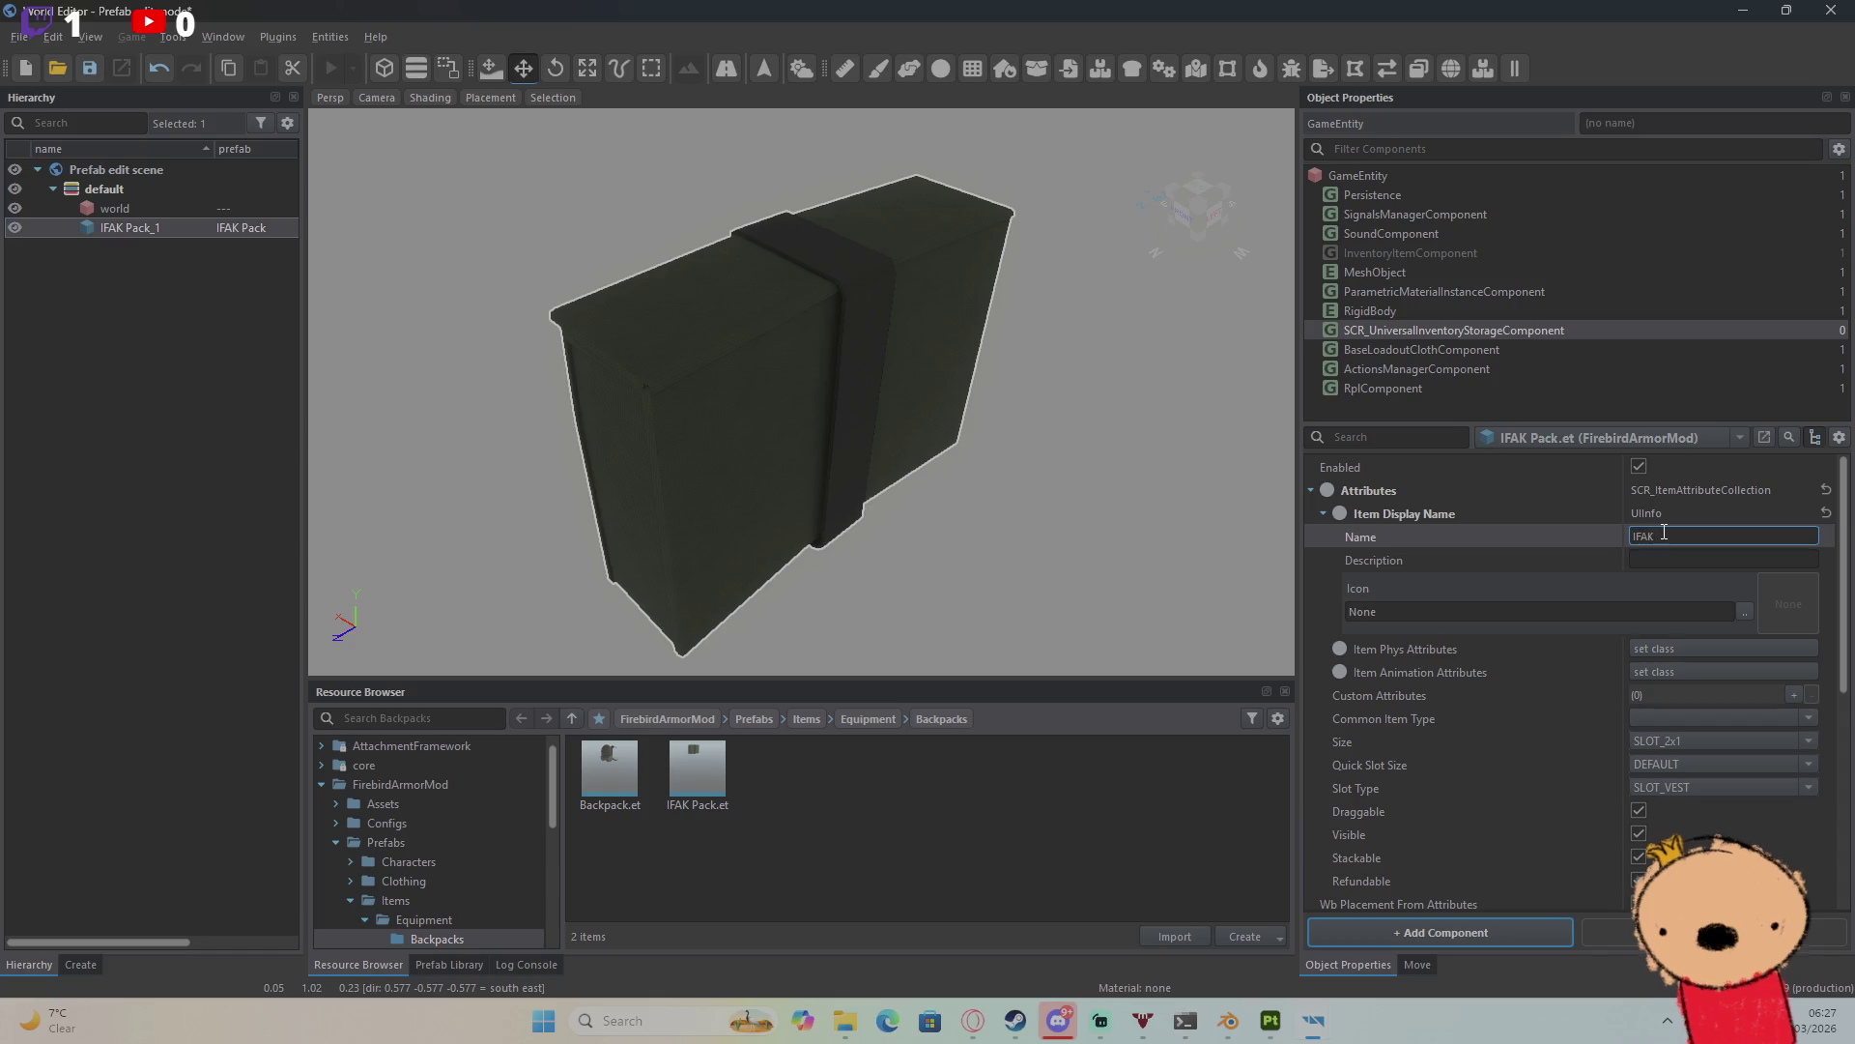
pyautogui.write('Pack')
pyautogui.press('Return')
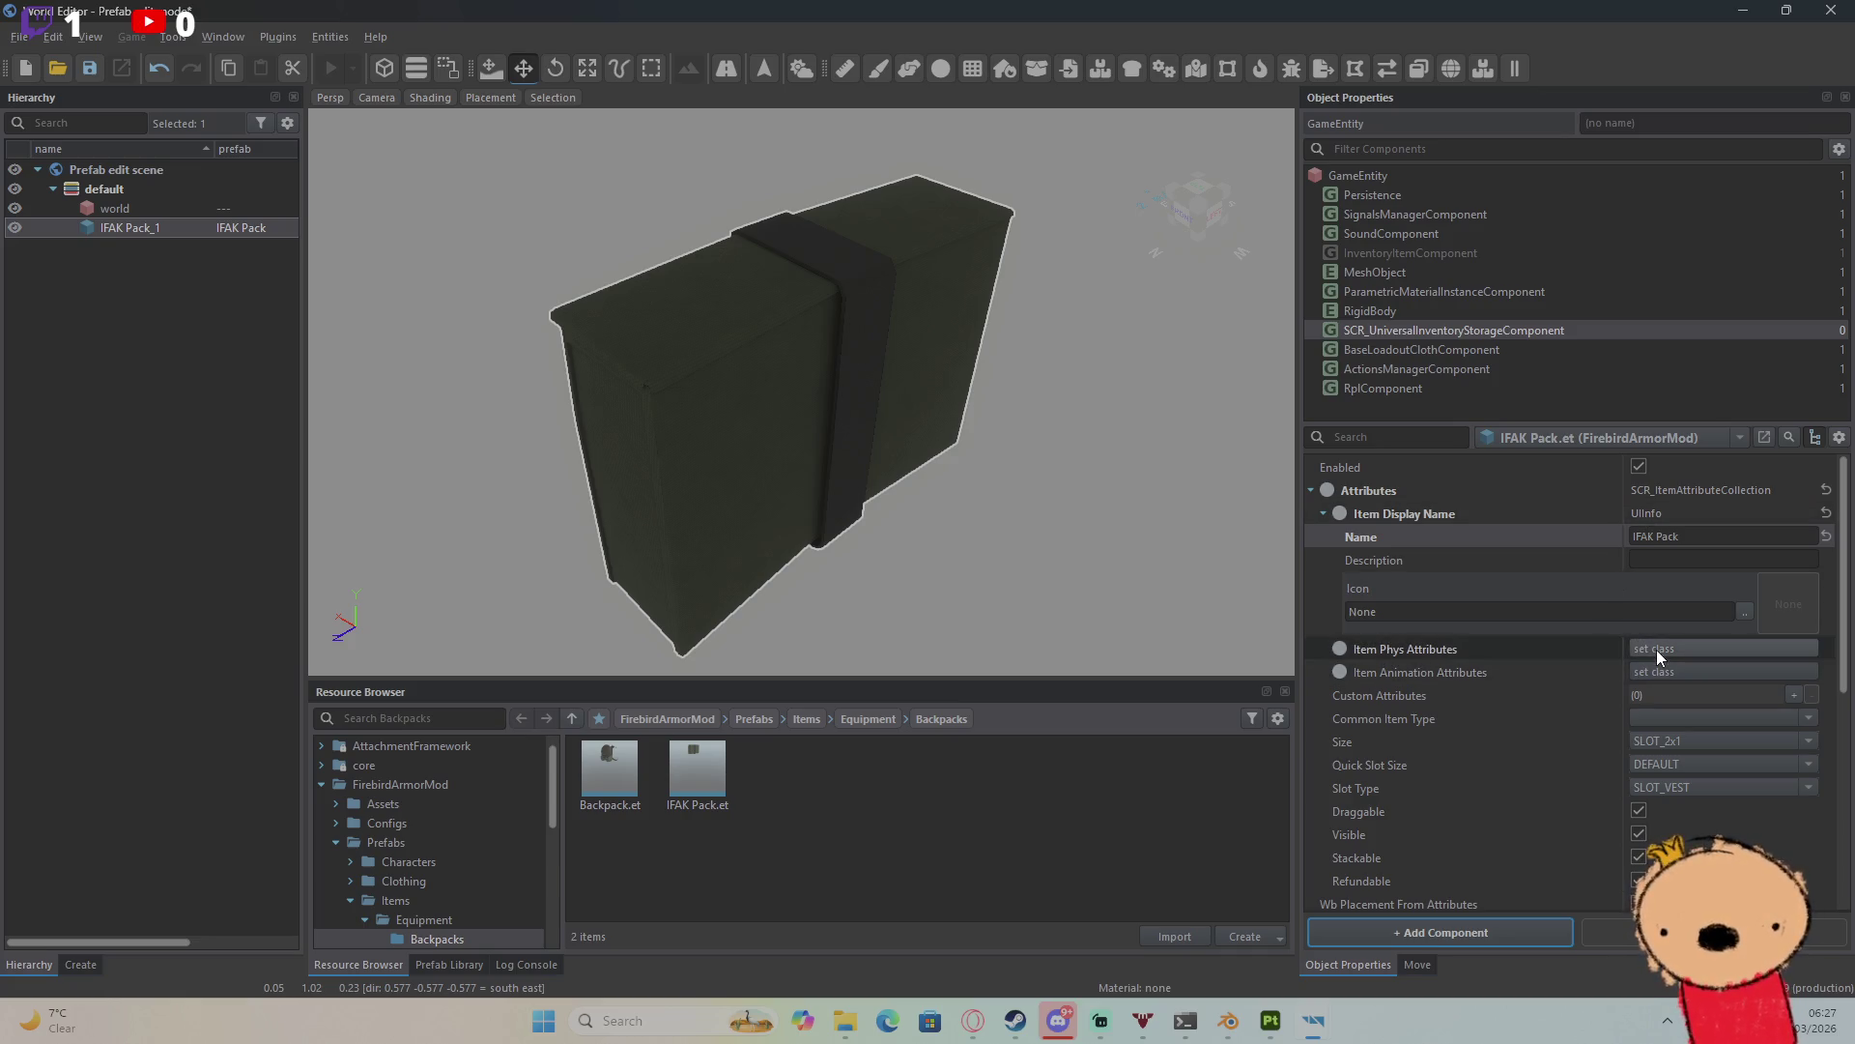
# Step: Set the slot type to SLOT_BACKPACK and the common item type to BANDAGE
pyautogui.click(1658, 788)
pyautogui.click(1668, 775)
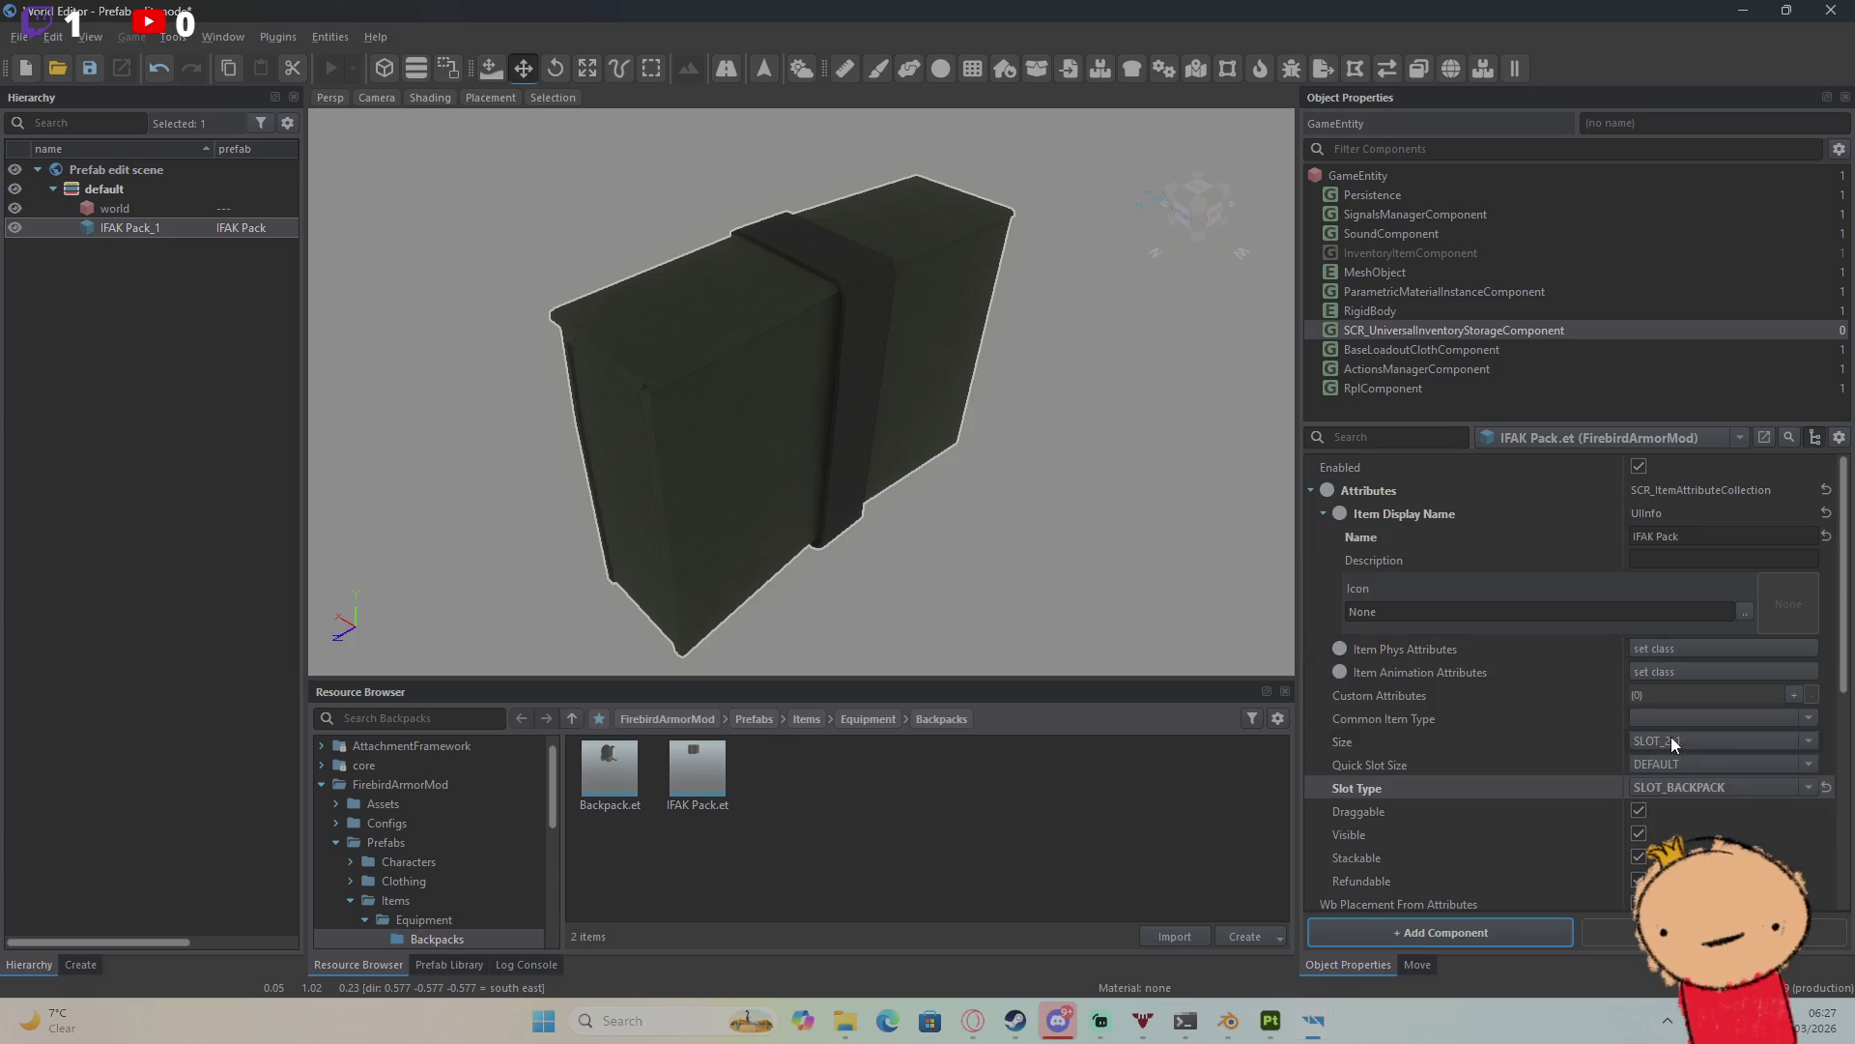
pyautogui.click(1811, 719)
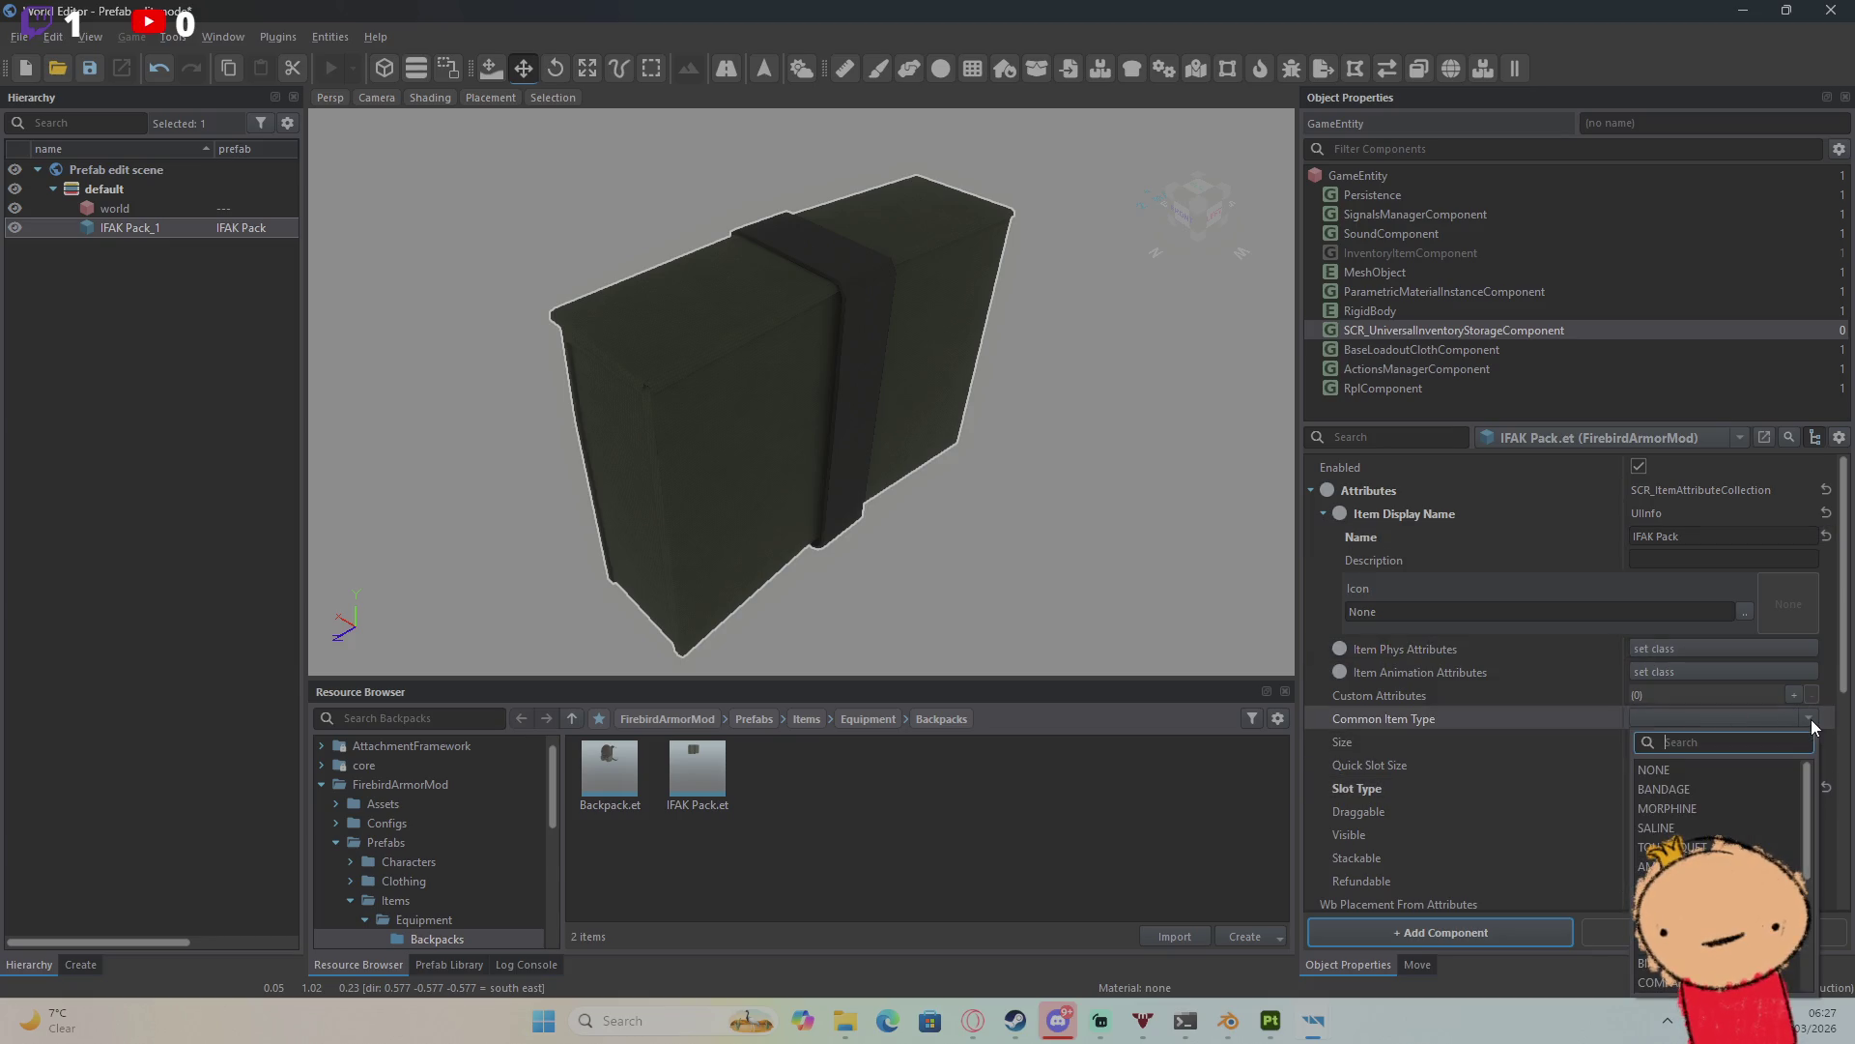
pyautogui.click(1811, 719)
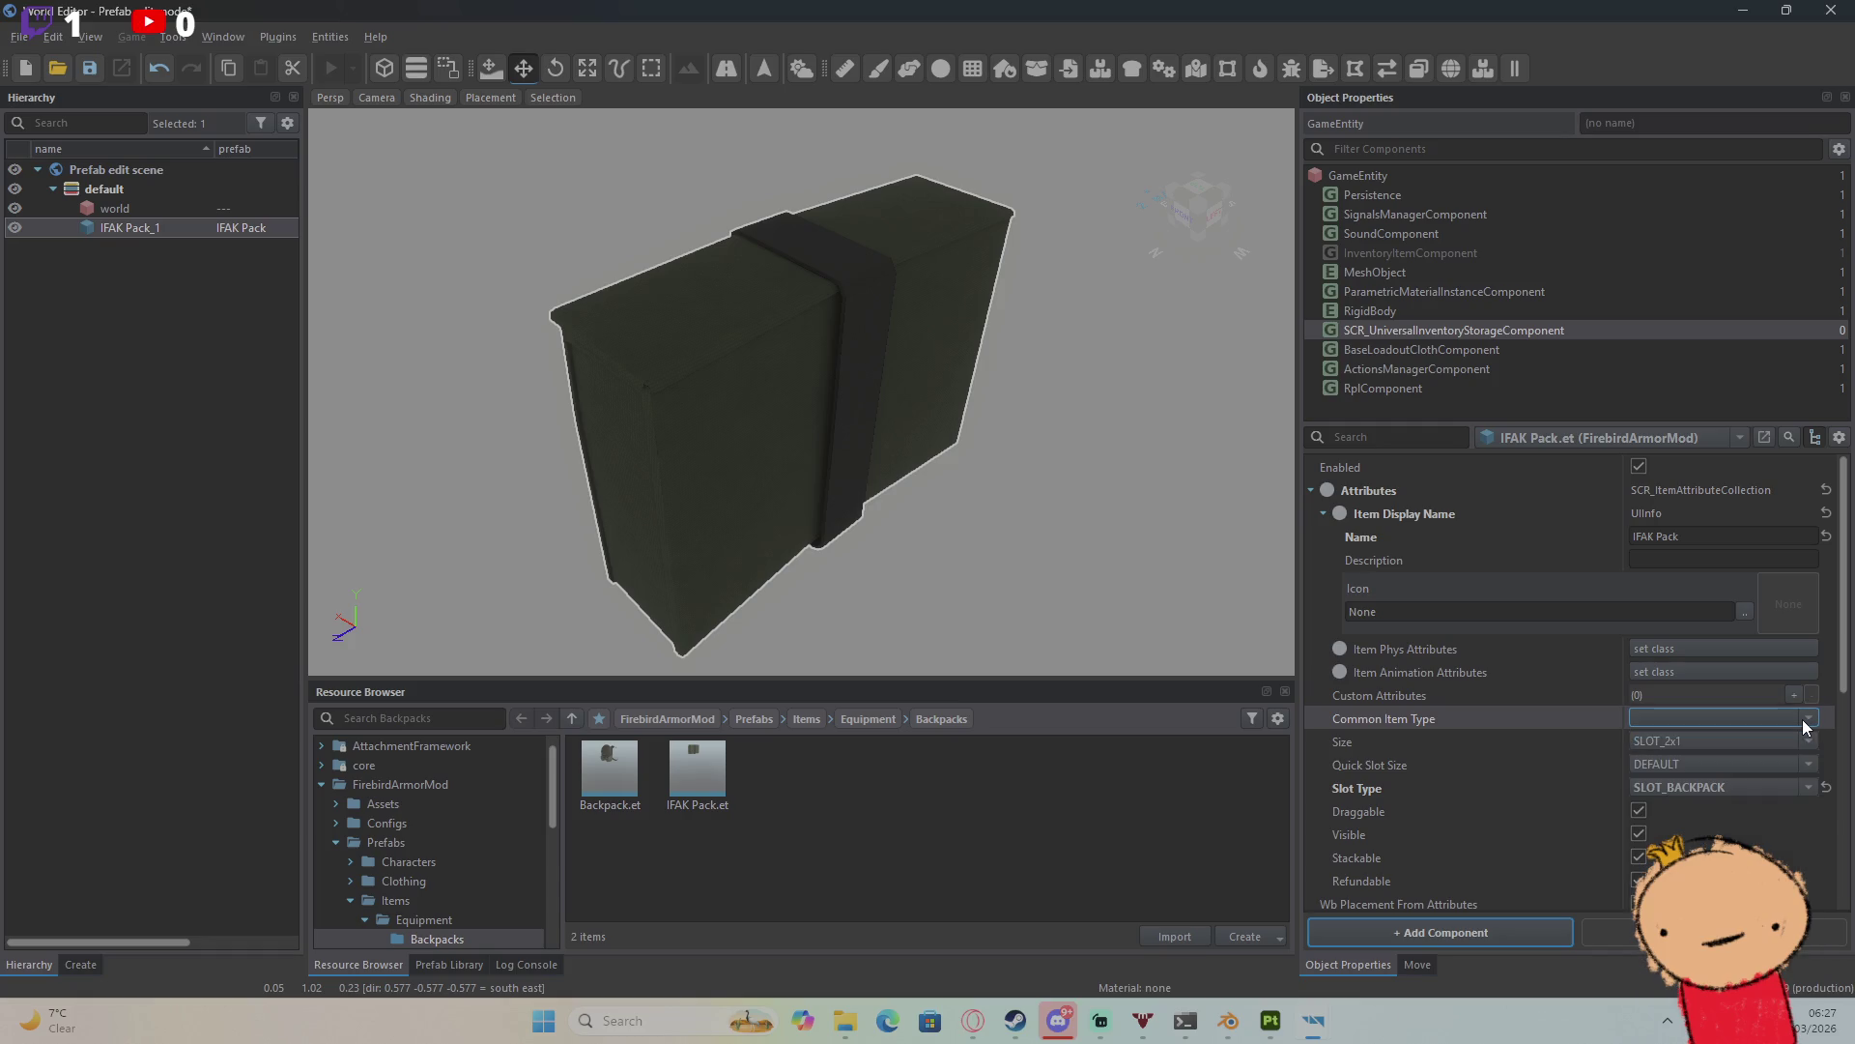
pyautogui.click(1803, 721)
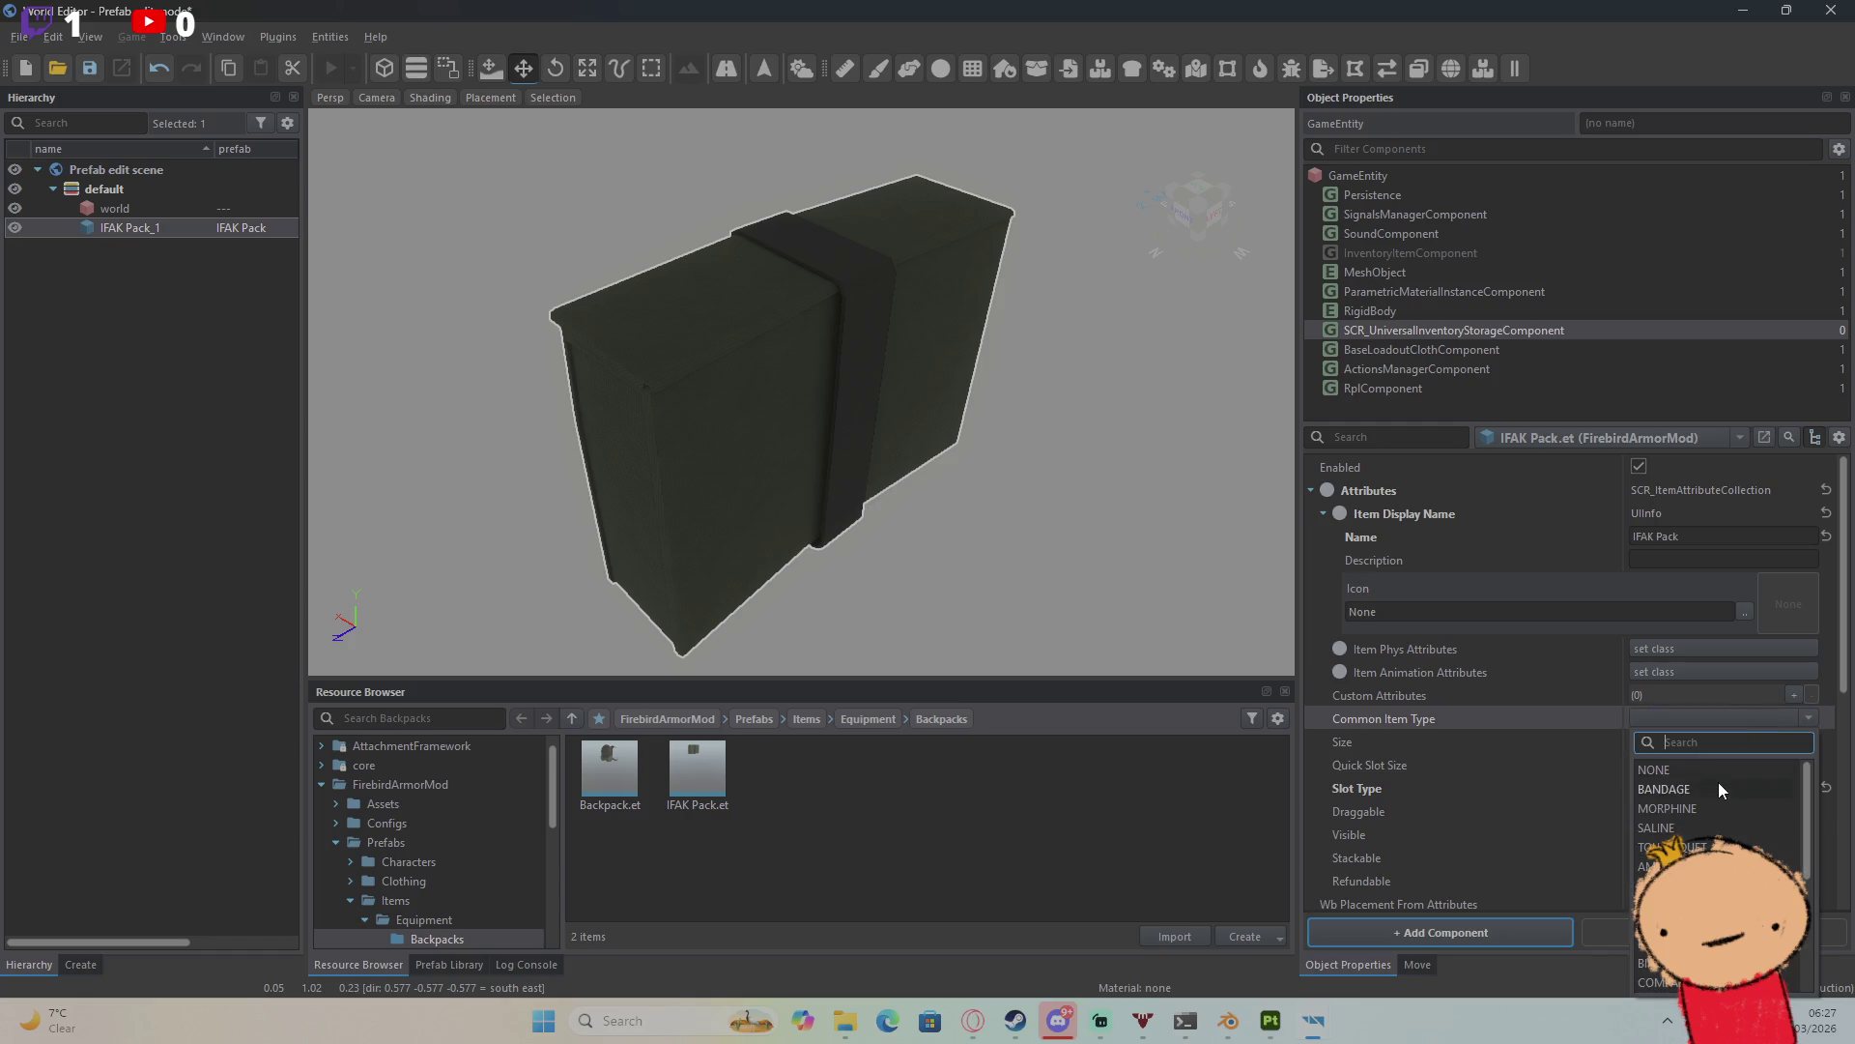
pyautogui.click(1718, 781)
# Step: Add Item Phys Attributes with weight 1.000 and physical simulation set to None
pyautogui.click(1668, 647)
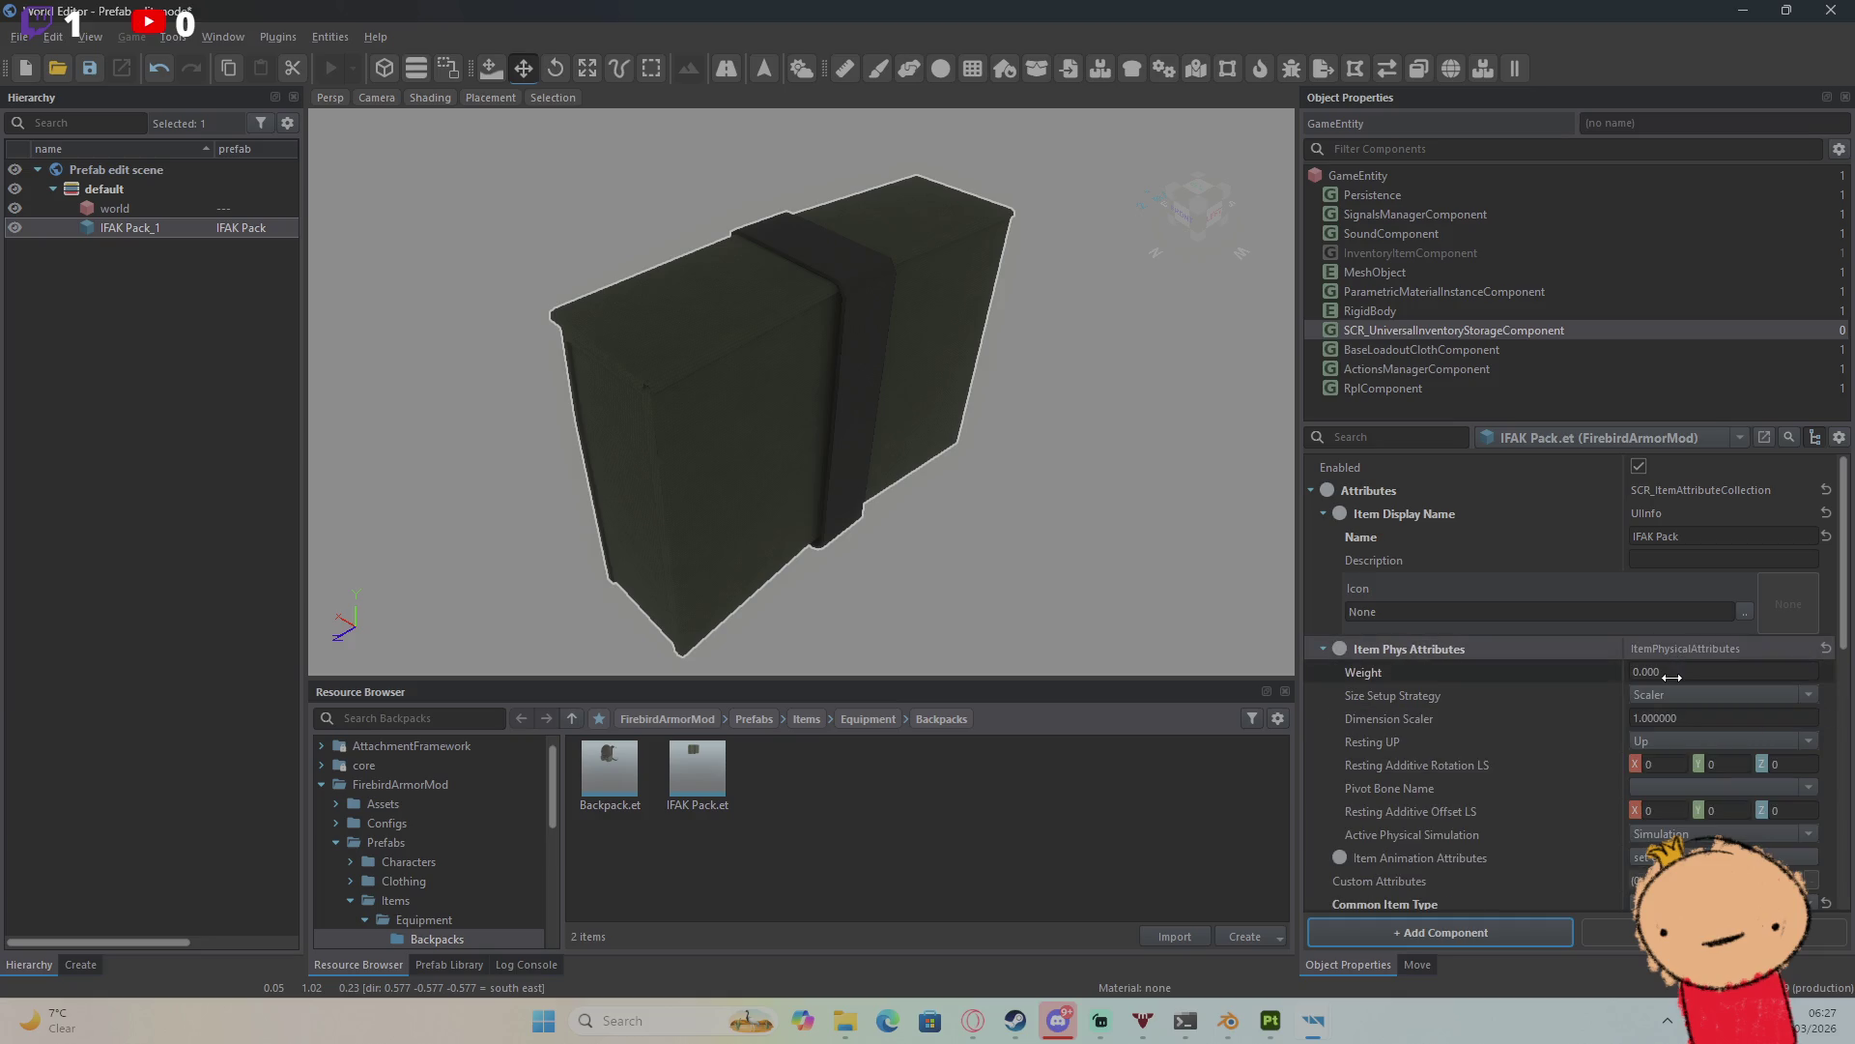
pyautogui.click(1671, 676)
pyautogui.write('1')
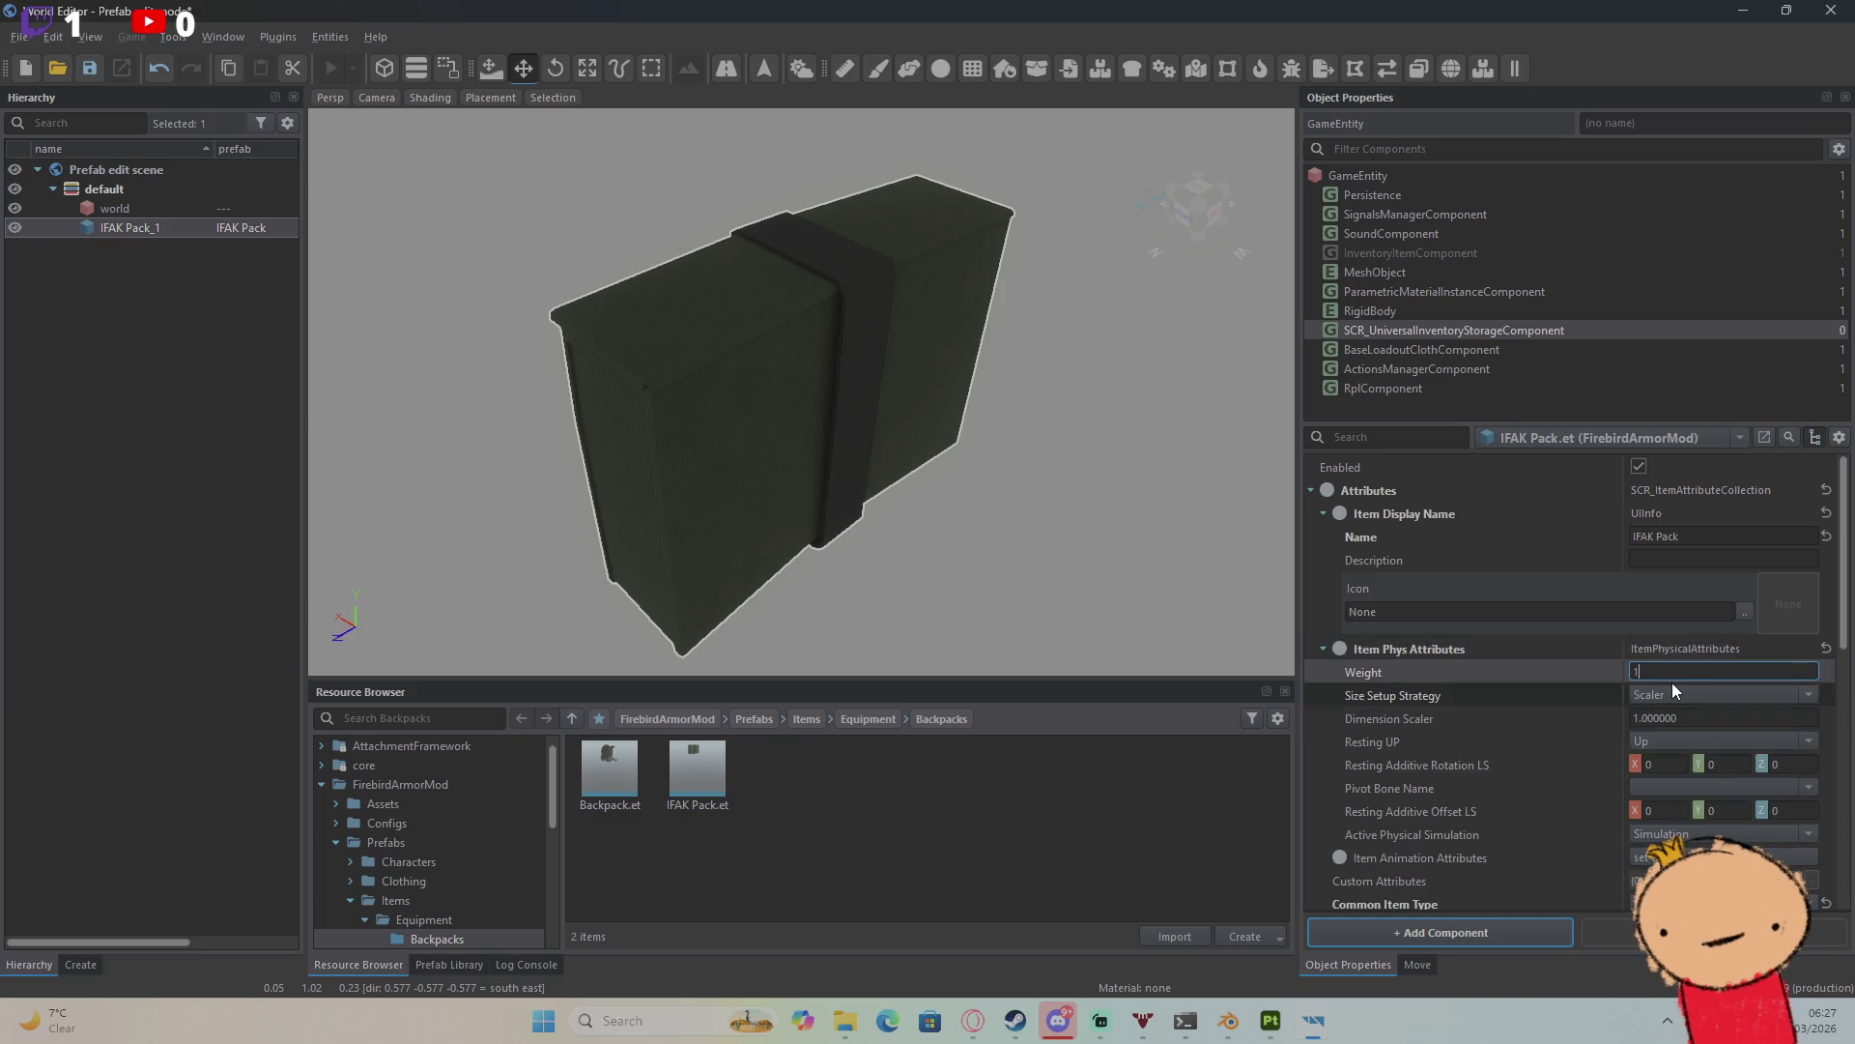
pyautogui.press('Return')
pyautogui.scroll(-2, 1672, 682)
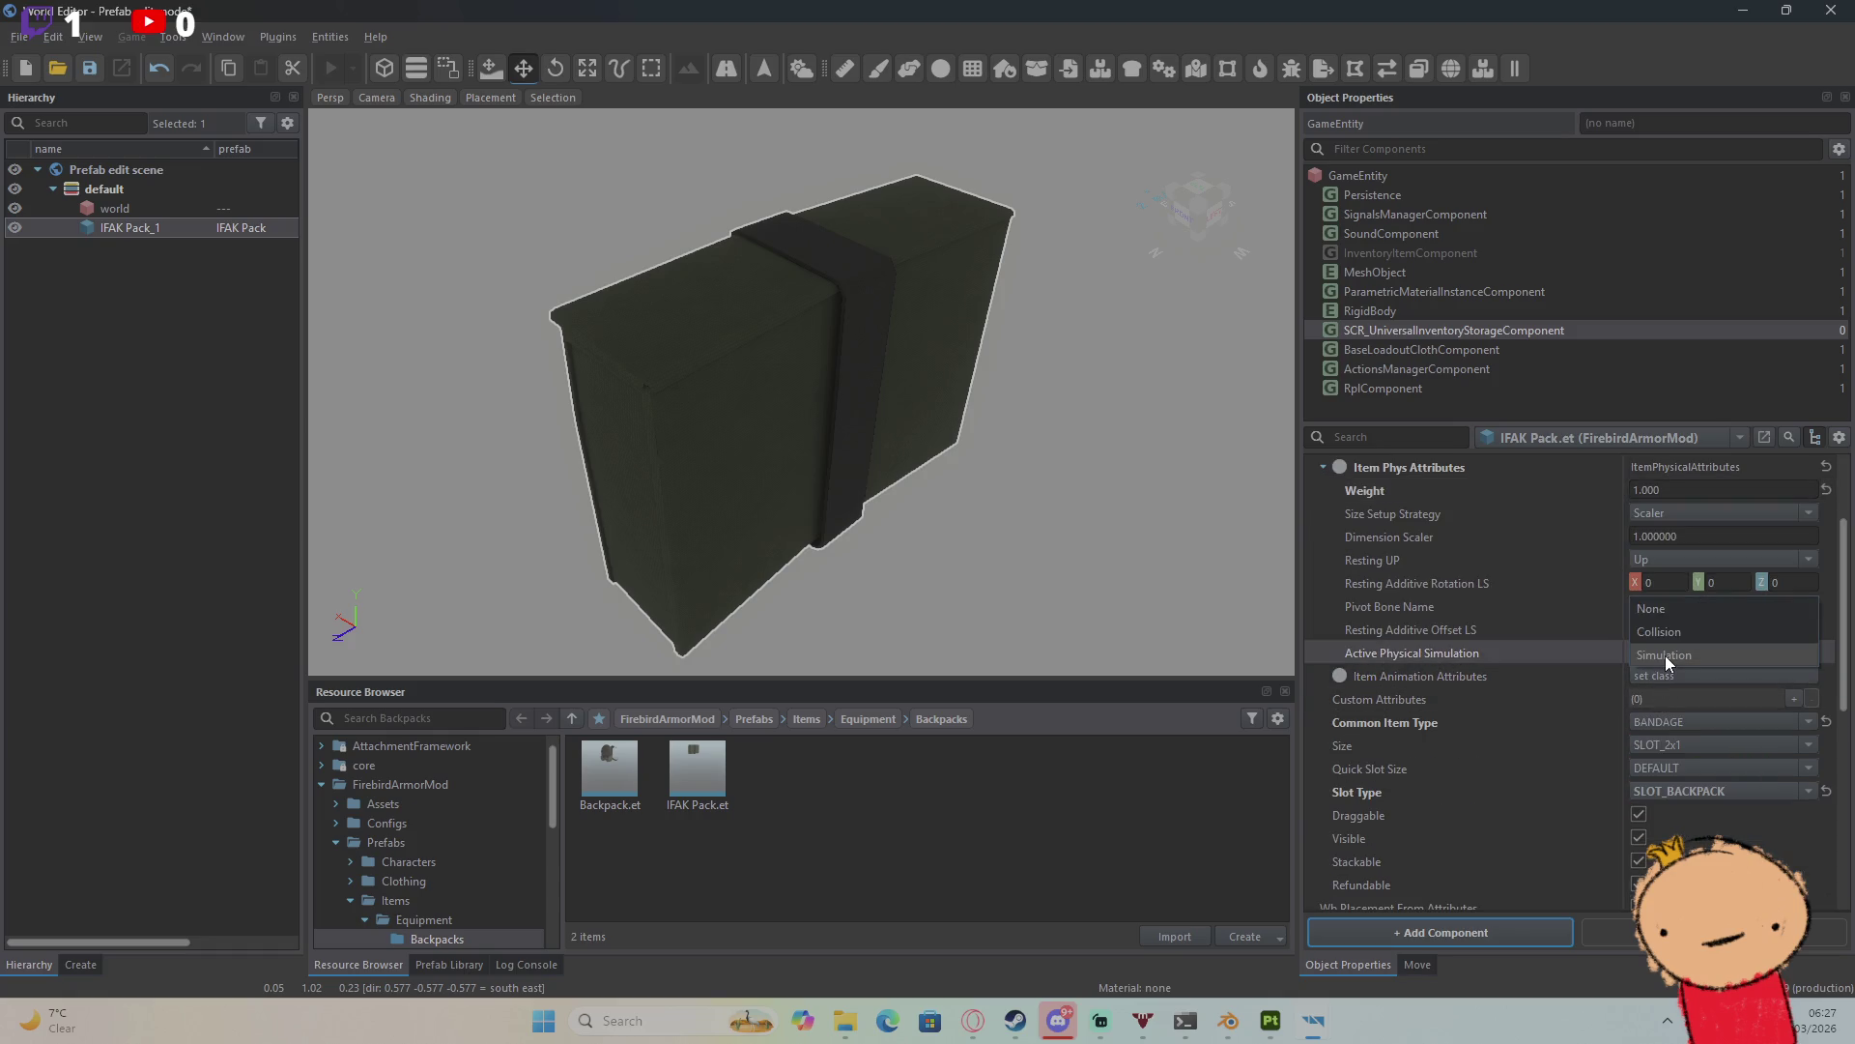
pyautogui.click(1666, 655)
pyautogui.click(1661, 608)
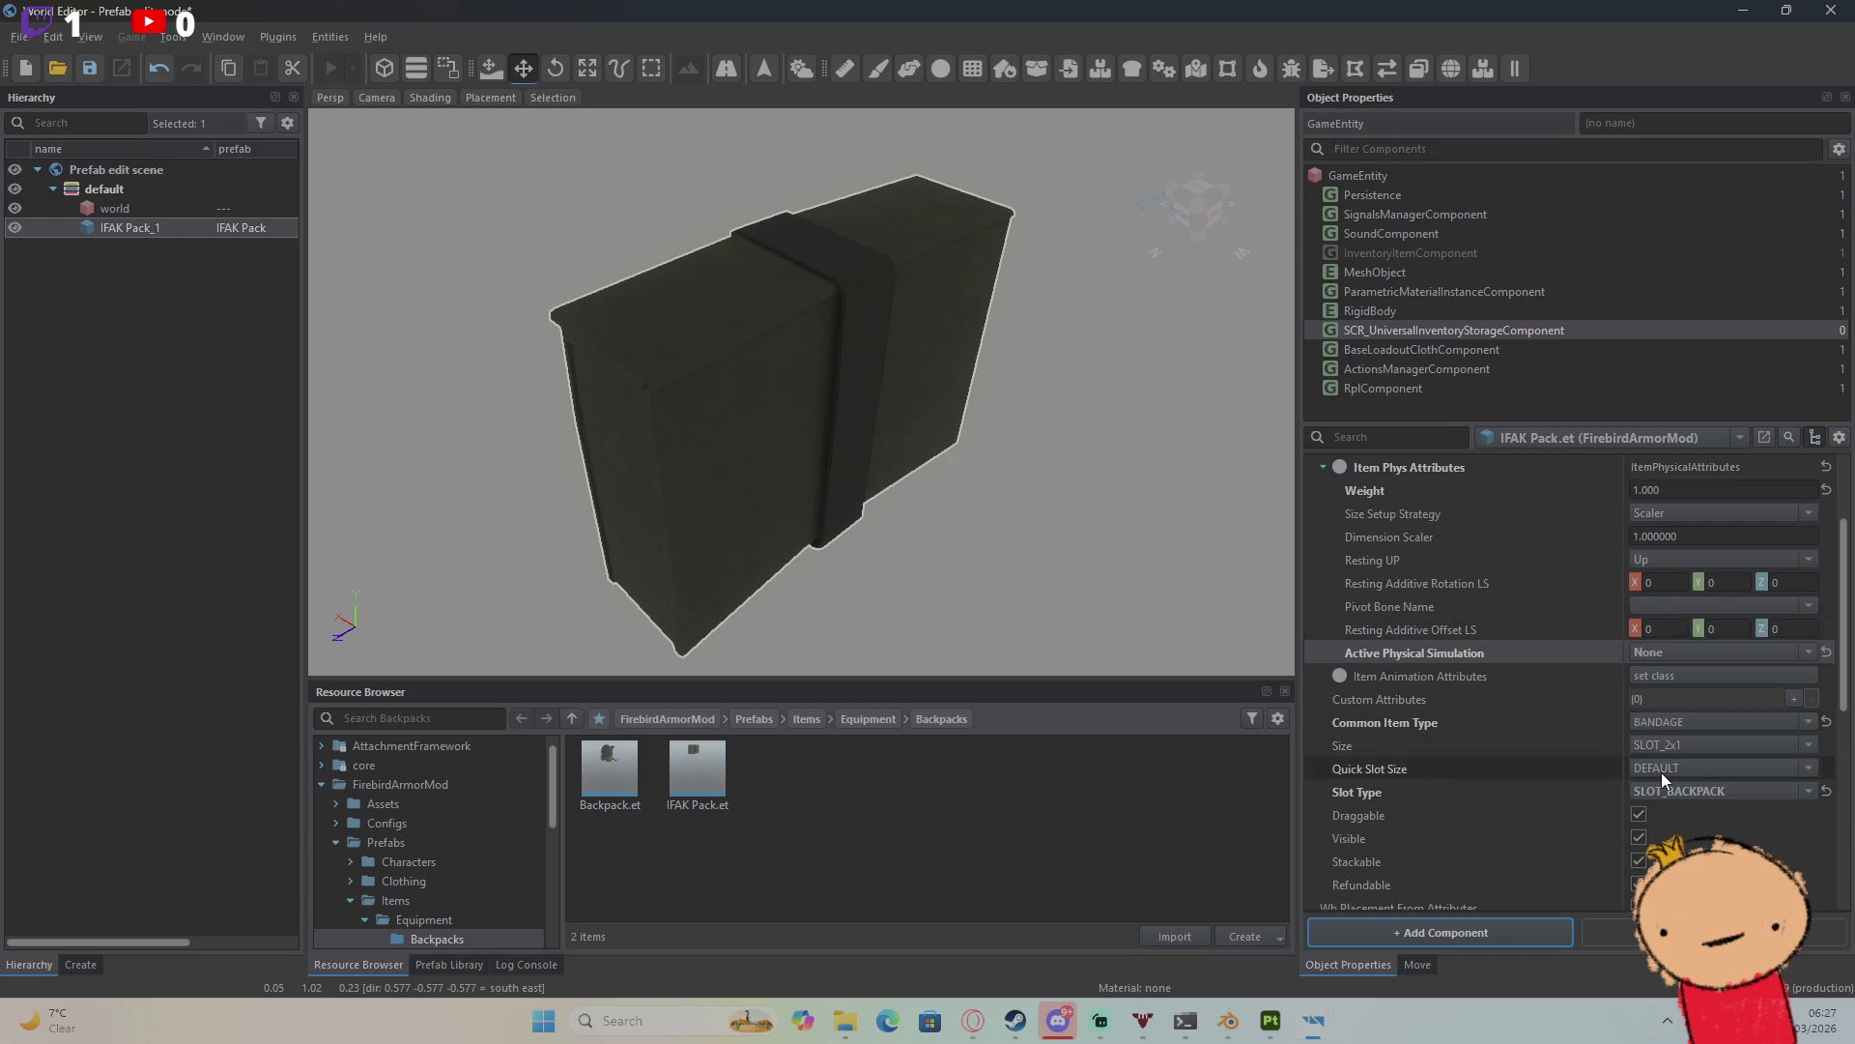
pyautogui.scroll(-5, 1661, 773)
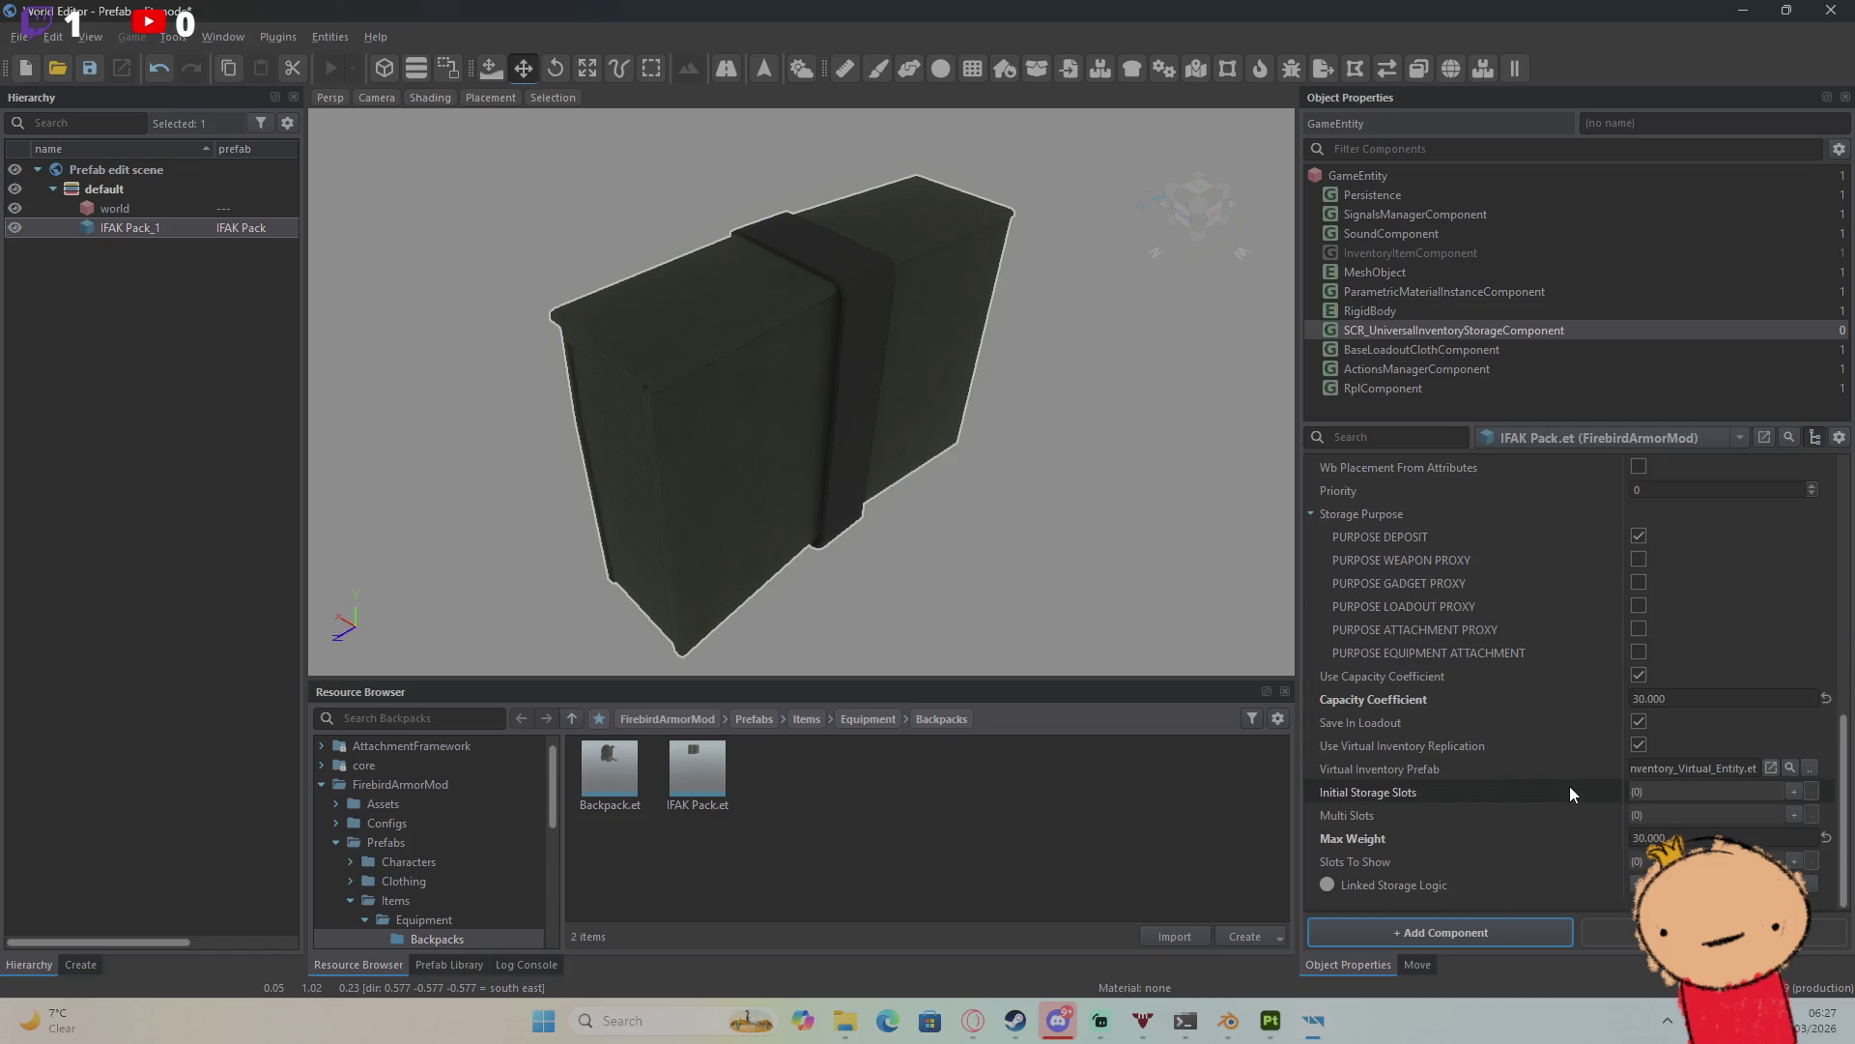
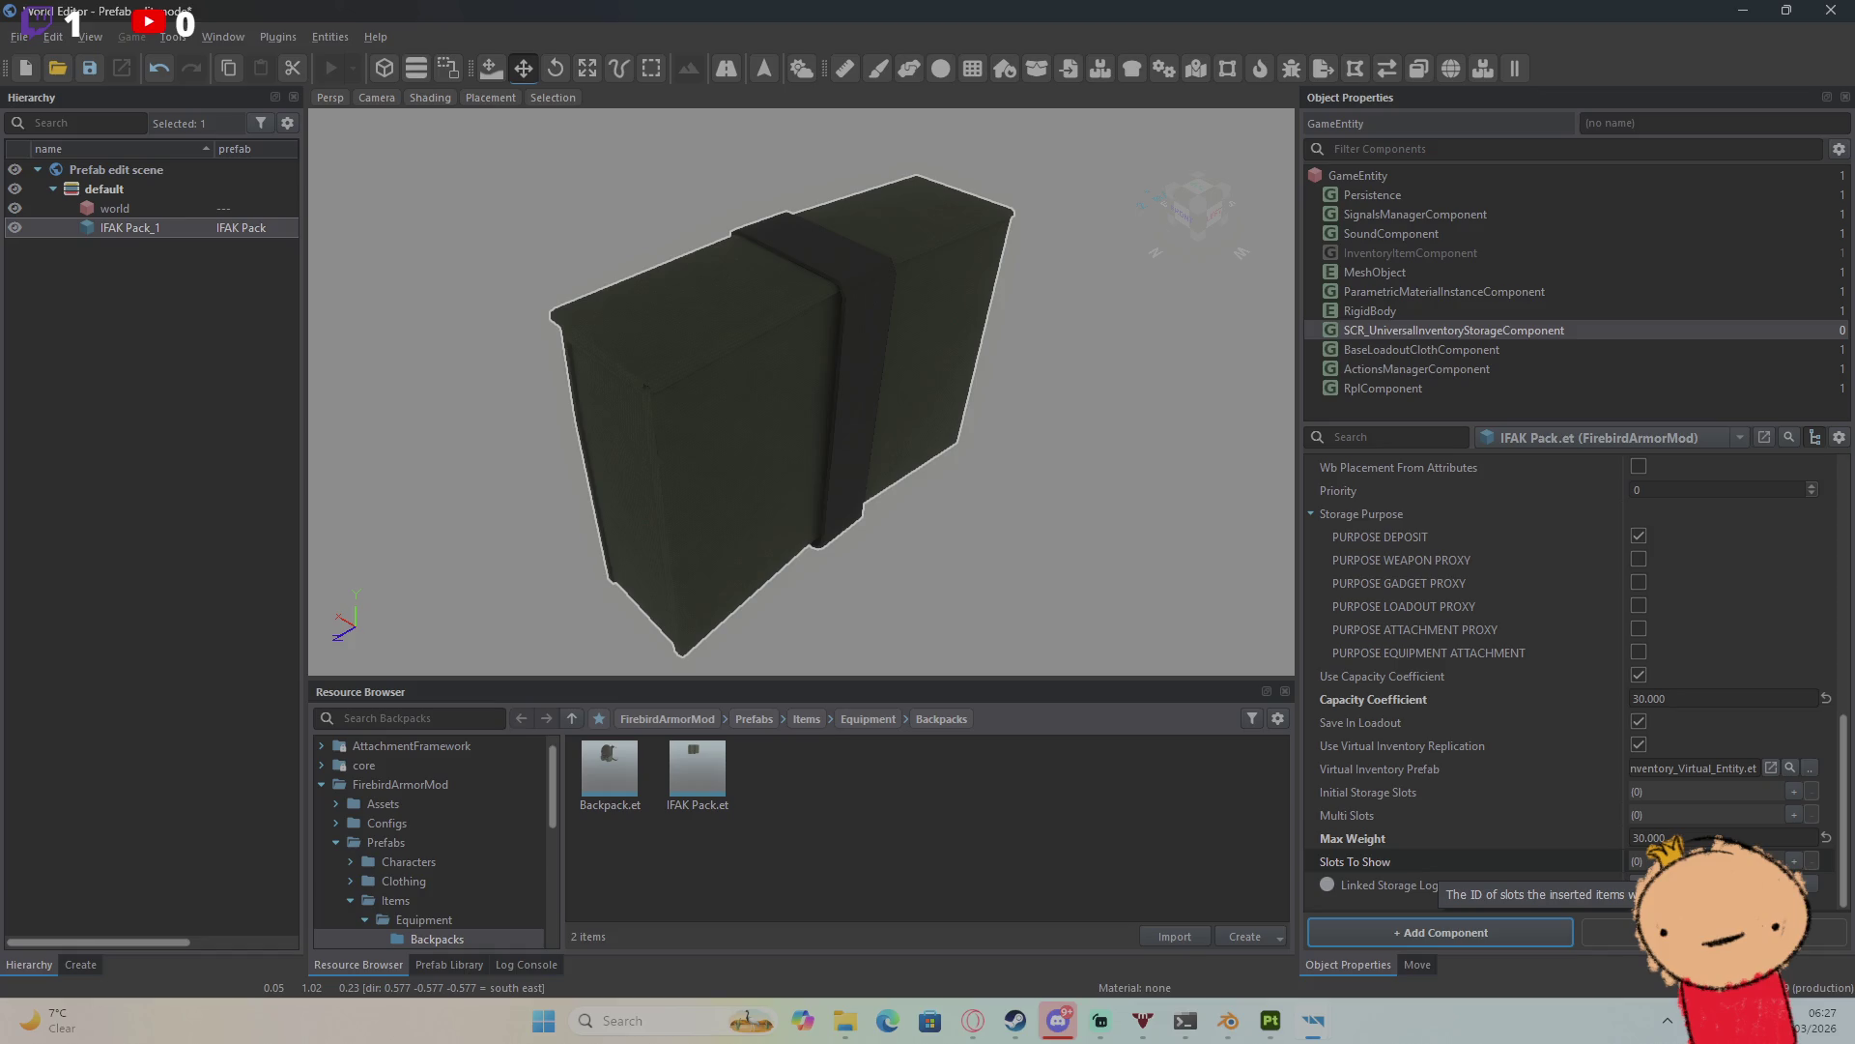
# Step: Add three entries to the storage's Slots To Show array
pyautogui.click(1794, 861)
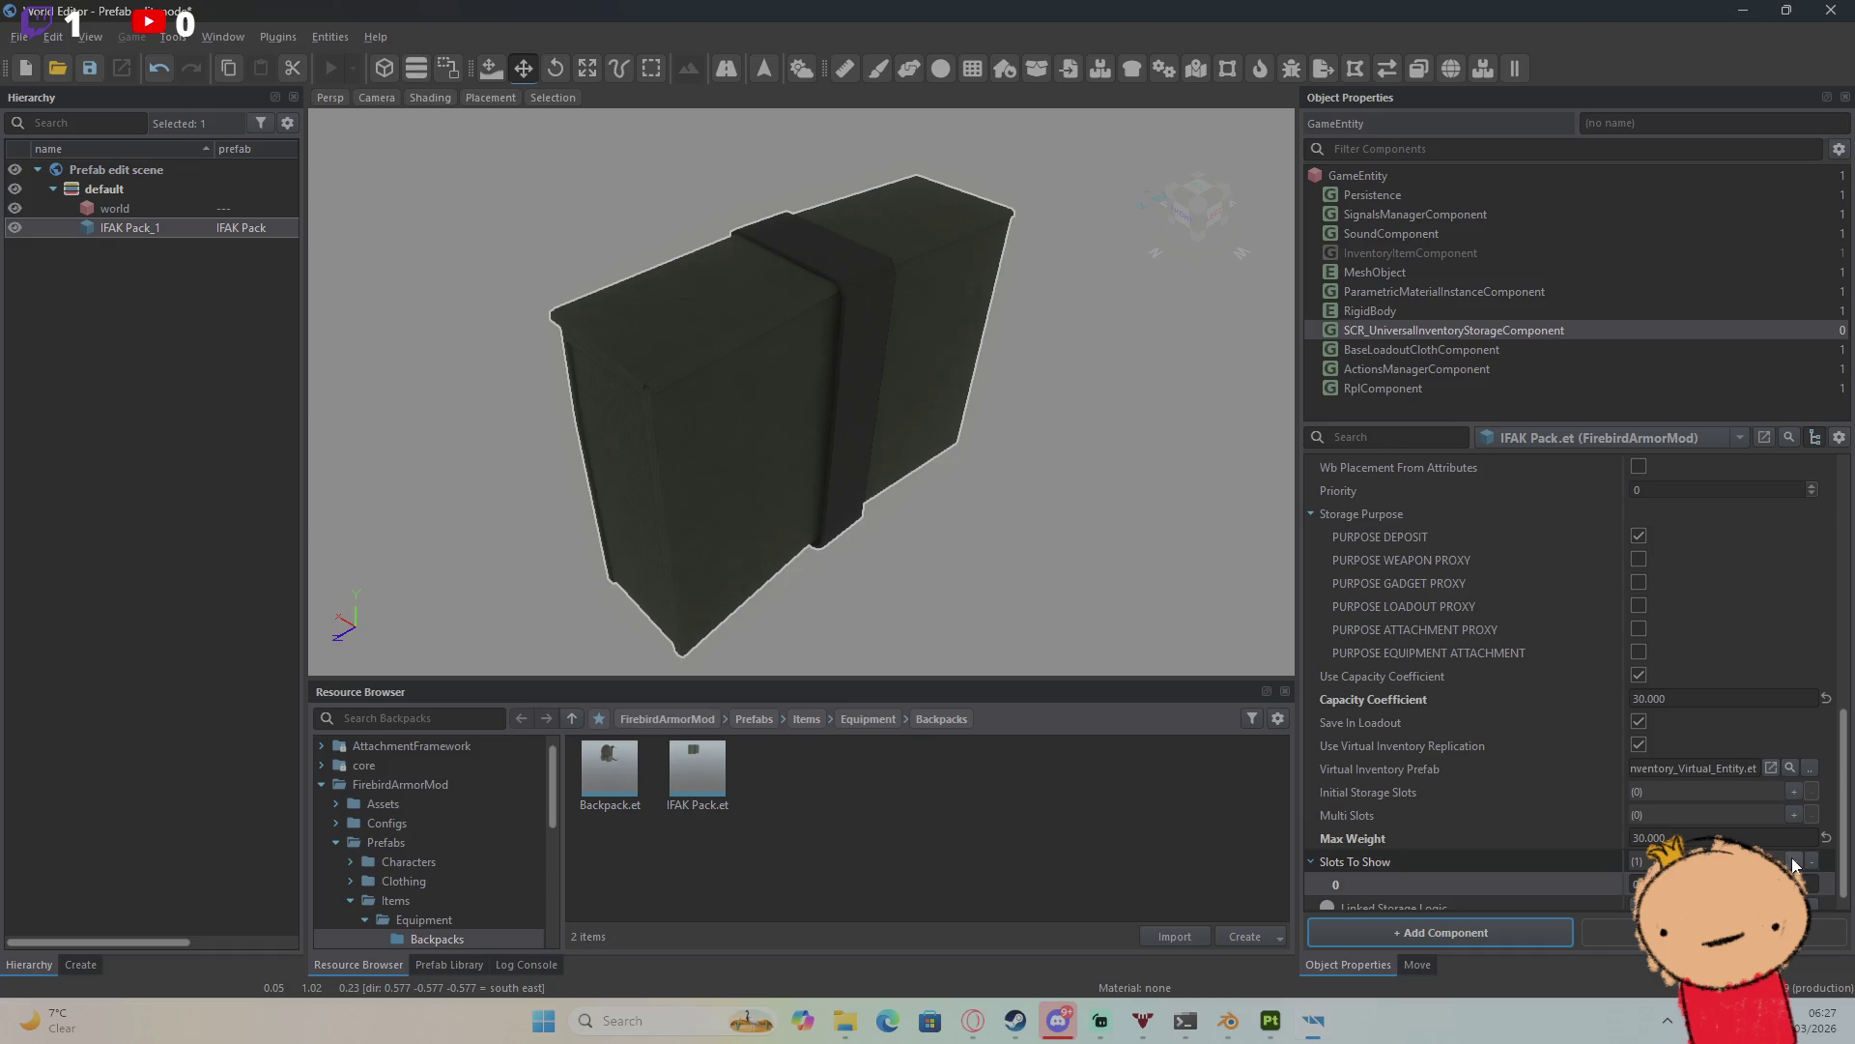
pyautogui.click(1794, 861)
pyautogui.click(1795, 861)
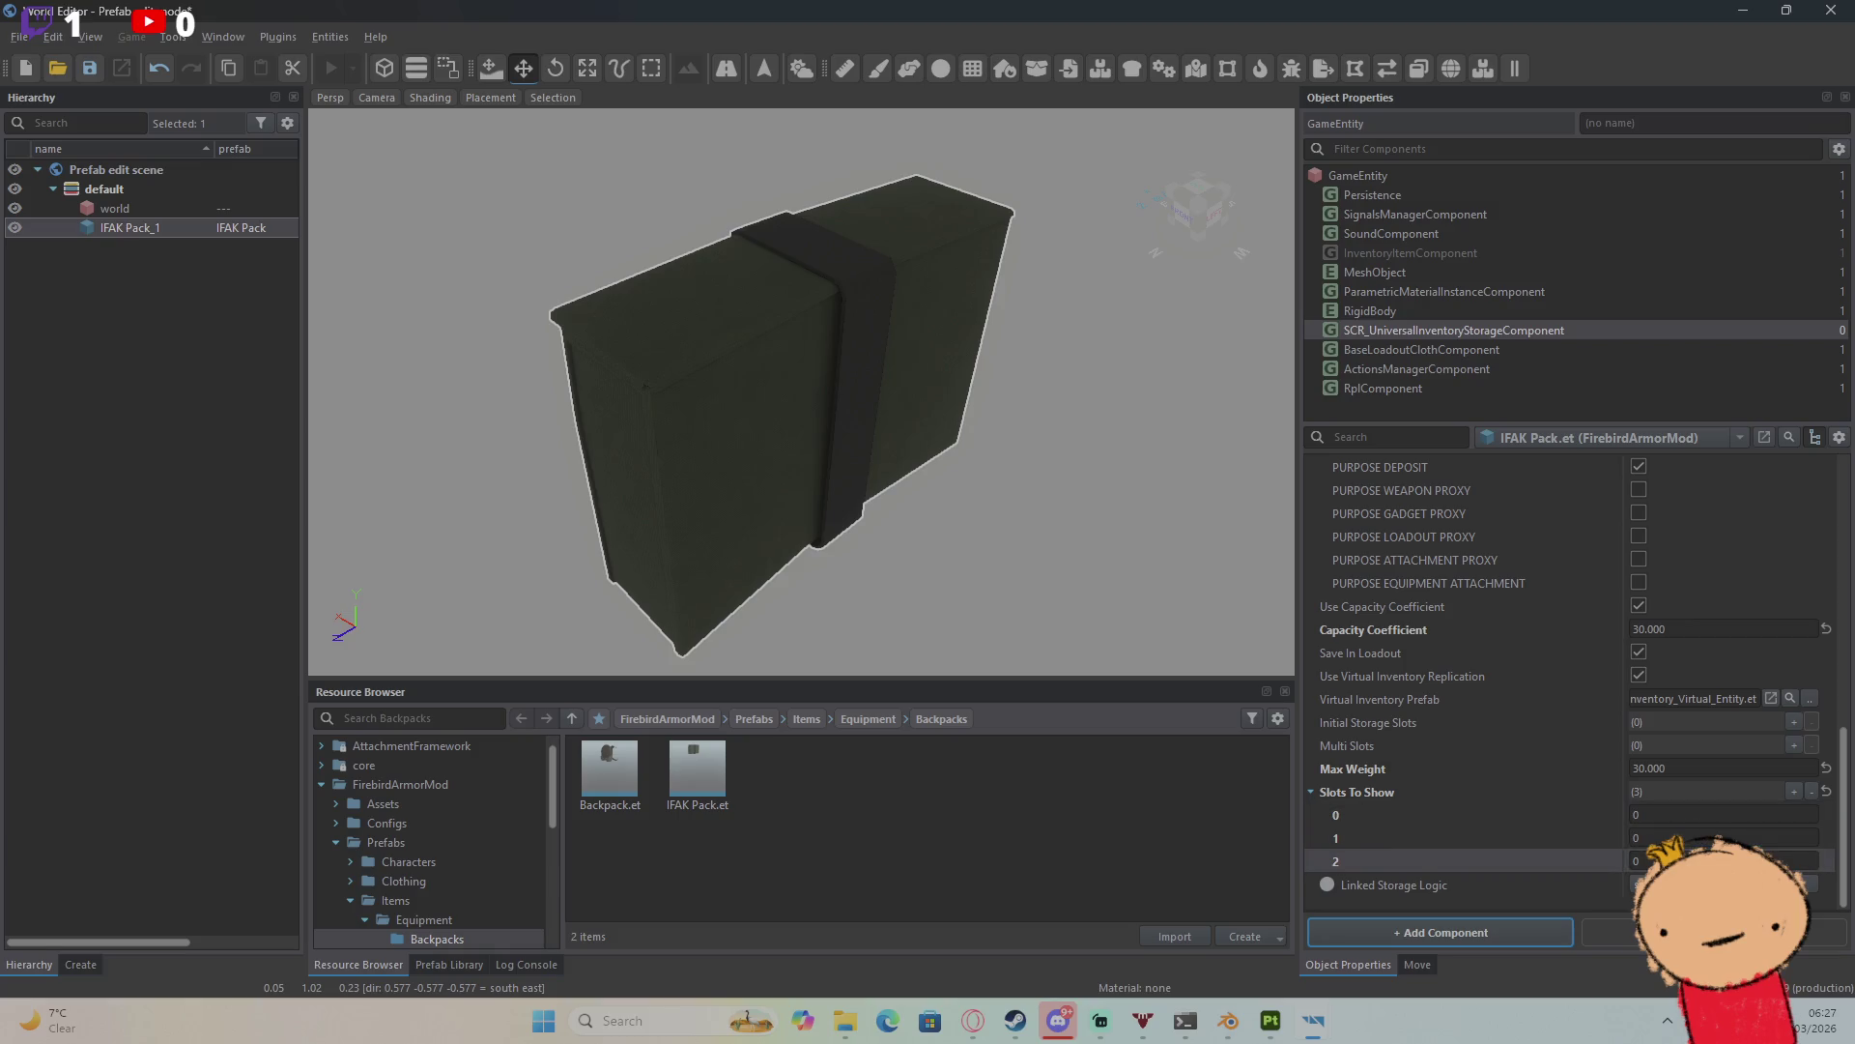
# Step: Set the slots-to-show rows to 3, 1 and 2, and add one Multi Slots configuration
pyautogui.click(1666, 831)
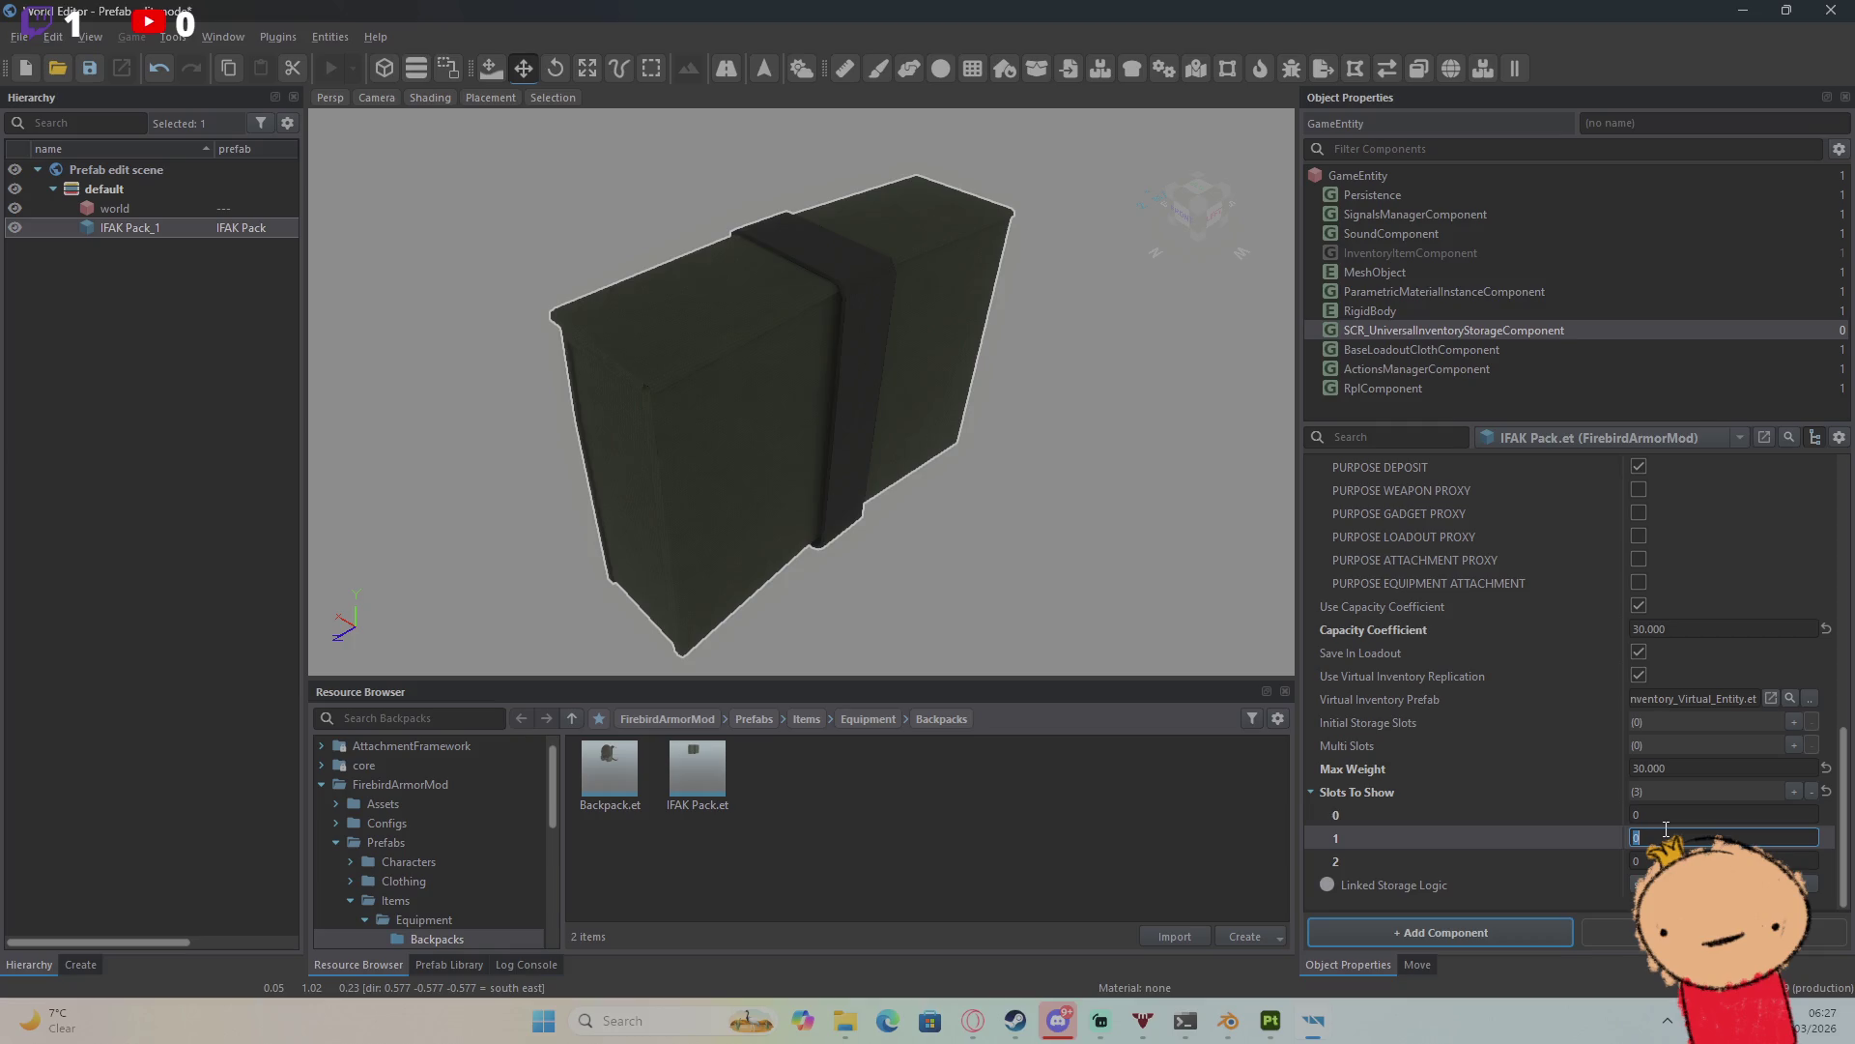
pyautogui.write('1')
pyautogui.press('Tab')
pyautogui.write('2')
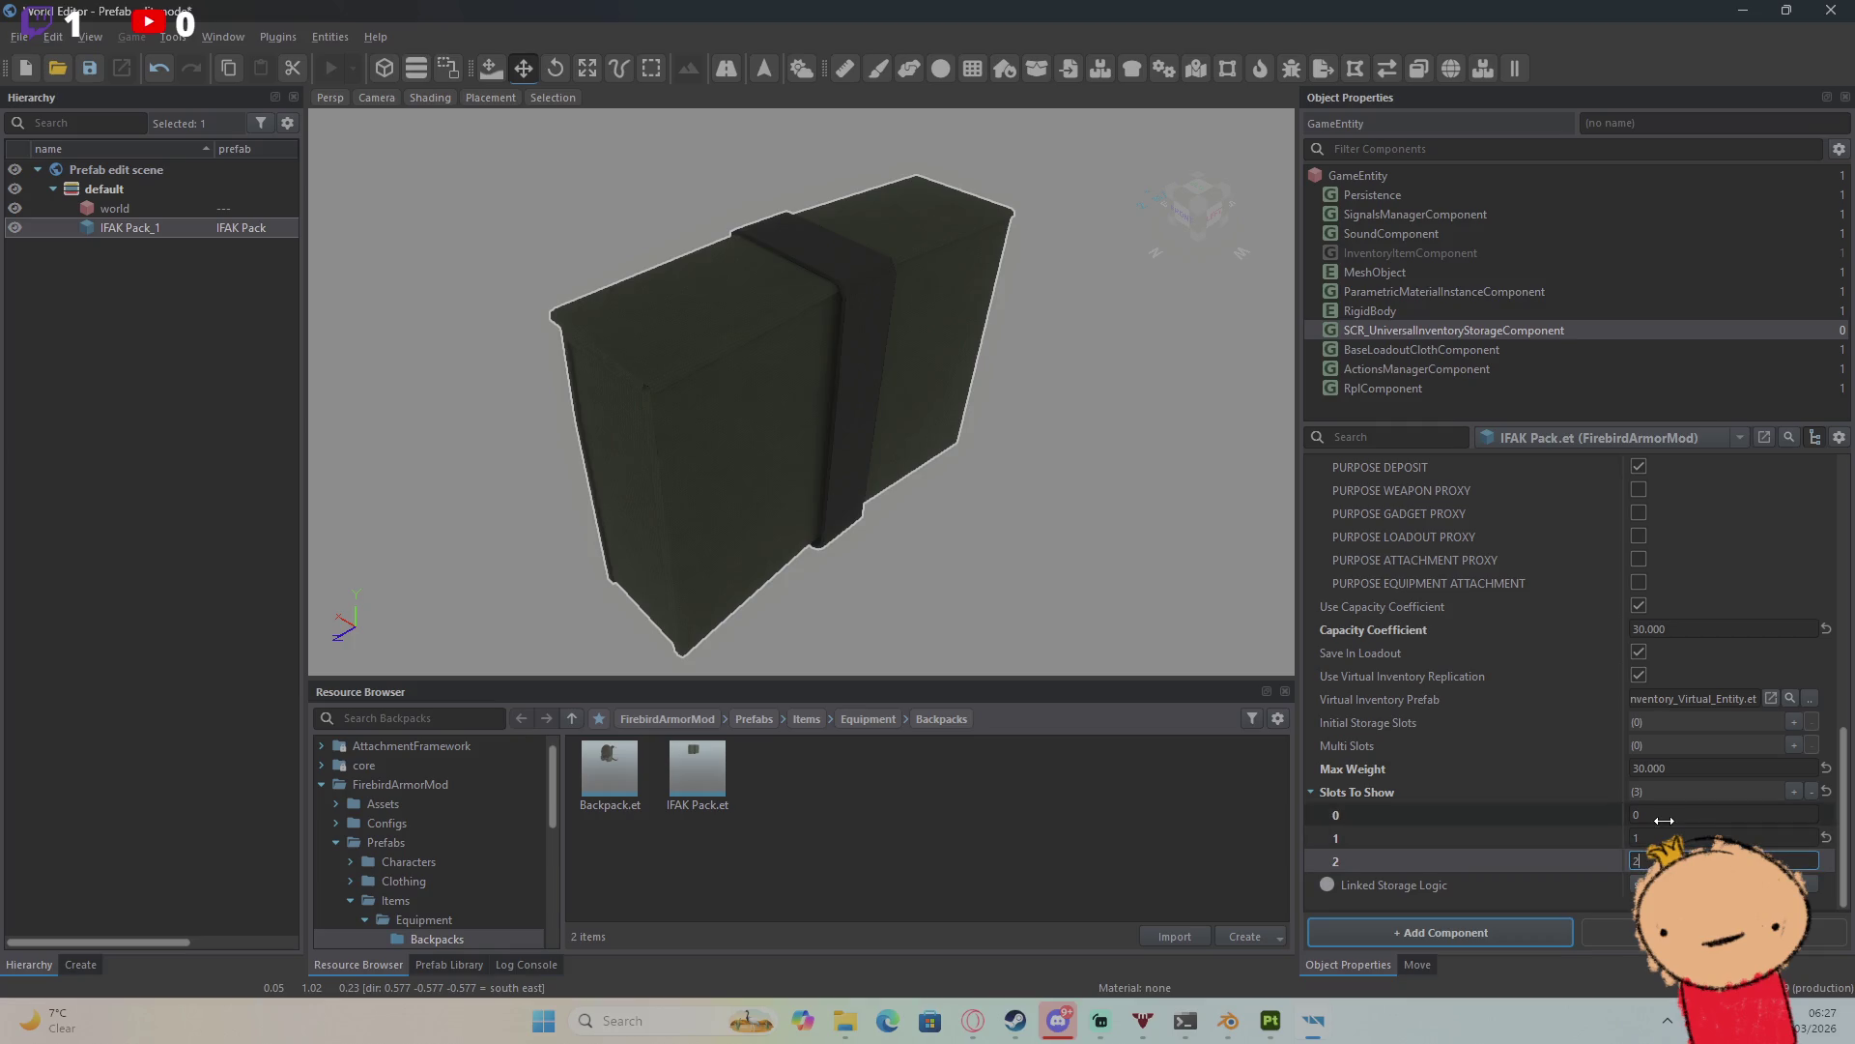
pyautogui.click(1669, 815)
pyautogui.write('3')
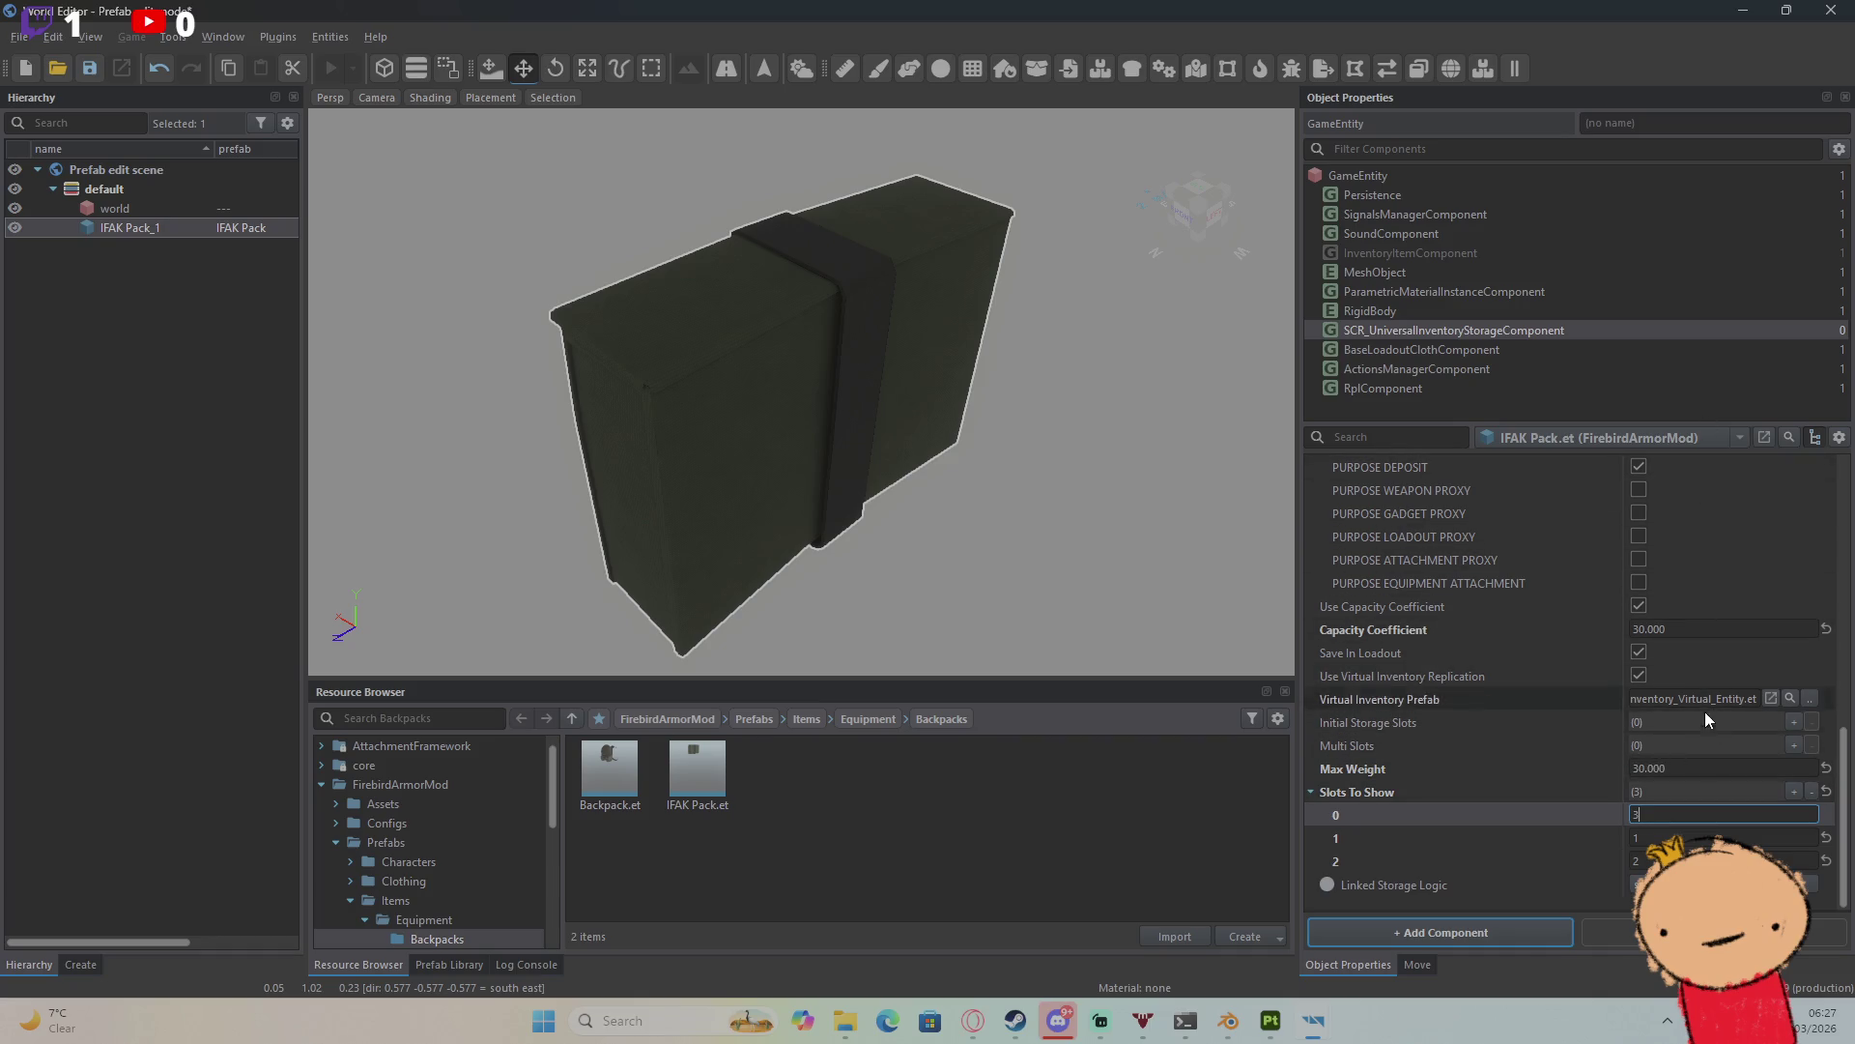
pyautogui.click(1794, 745)
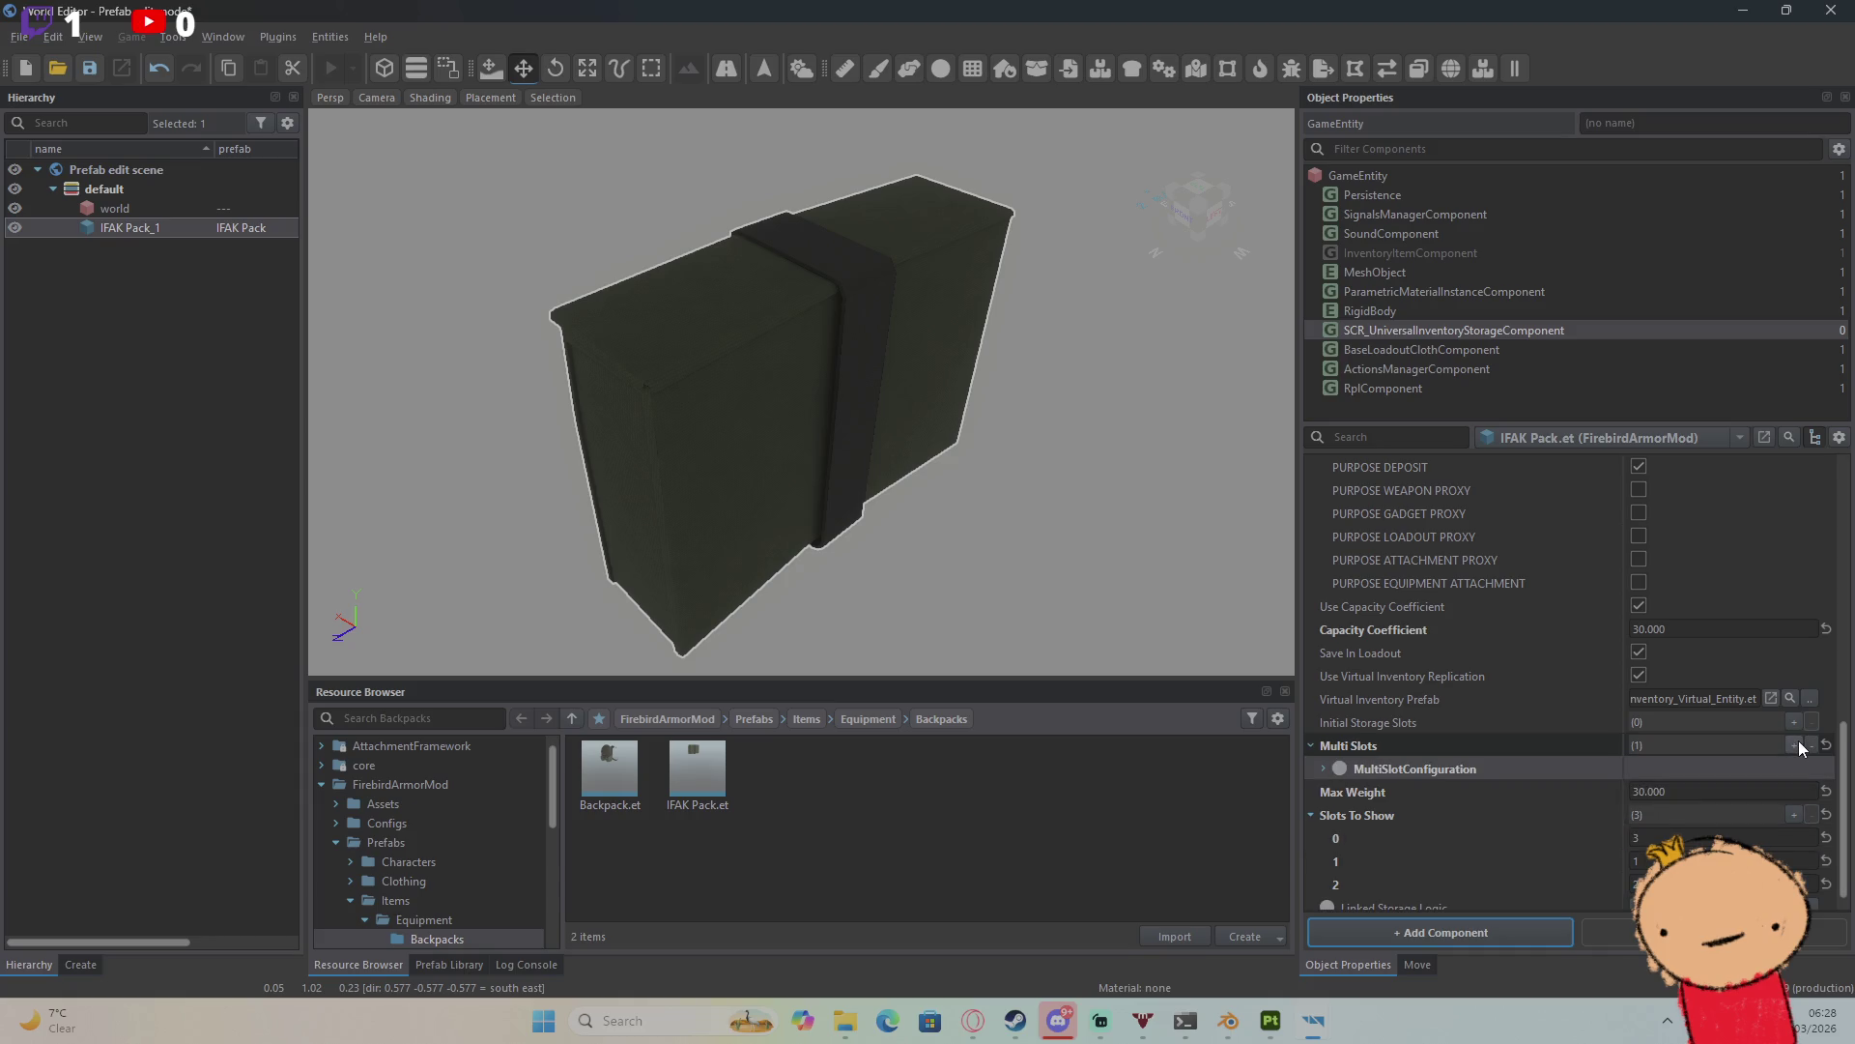
# Step: Give the multi-slot configuration an InventoryStorageSlot template, then delete that MultiSlotConfiguration entry
pyautogui.click(1322, 768)
pyautogui.scroll(-1, 1497, 753)
pyautogui.click(1675, 722)
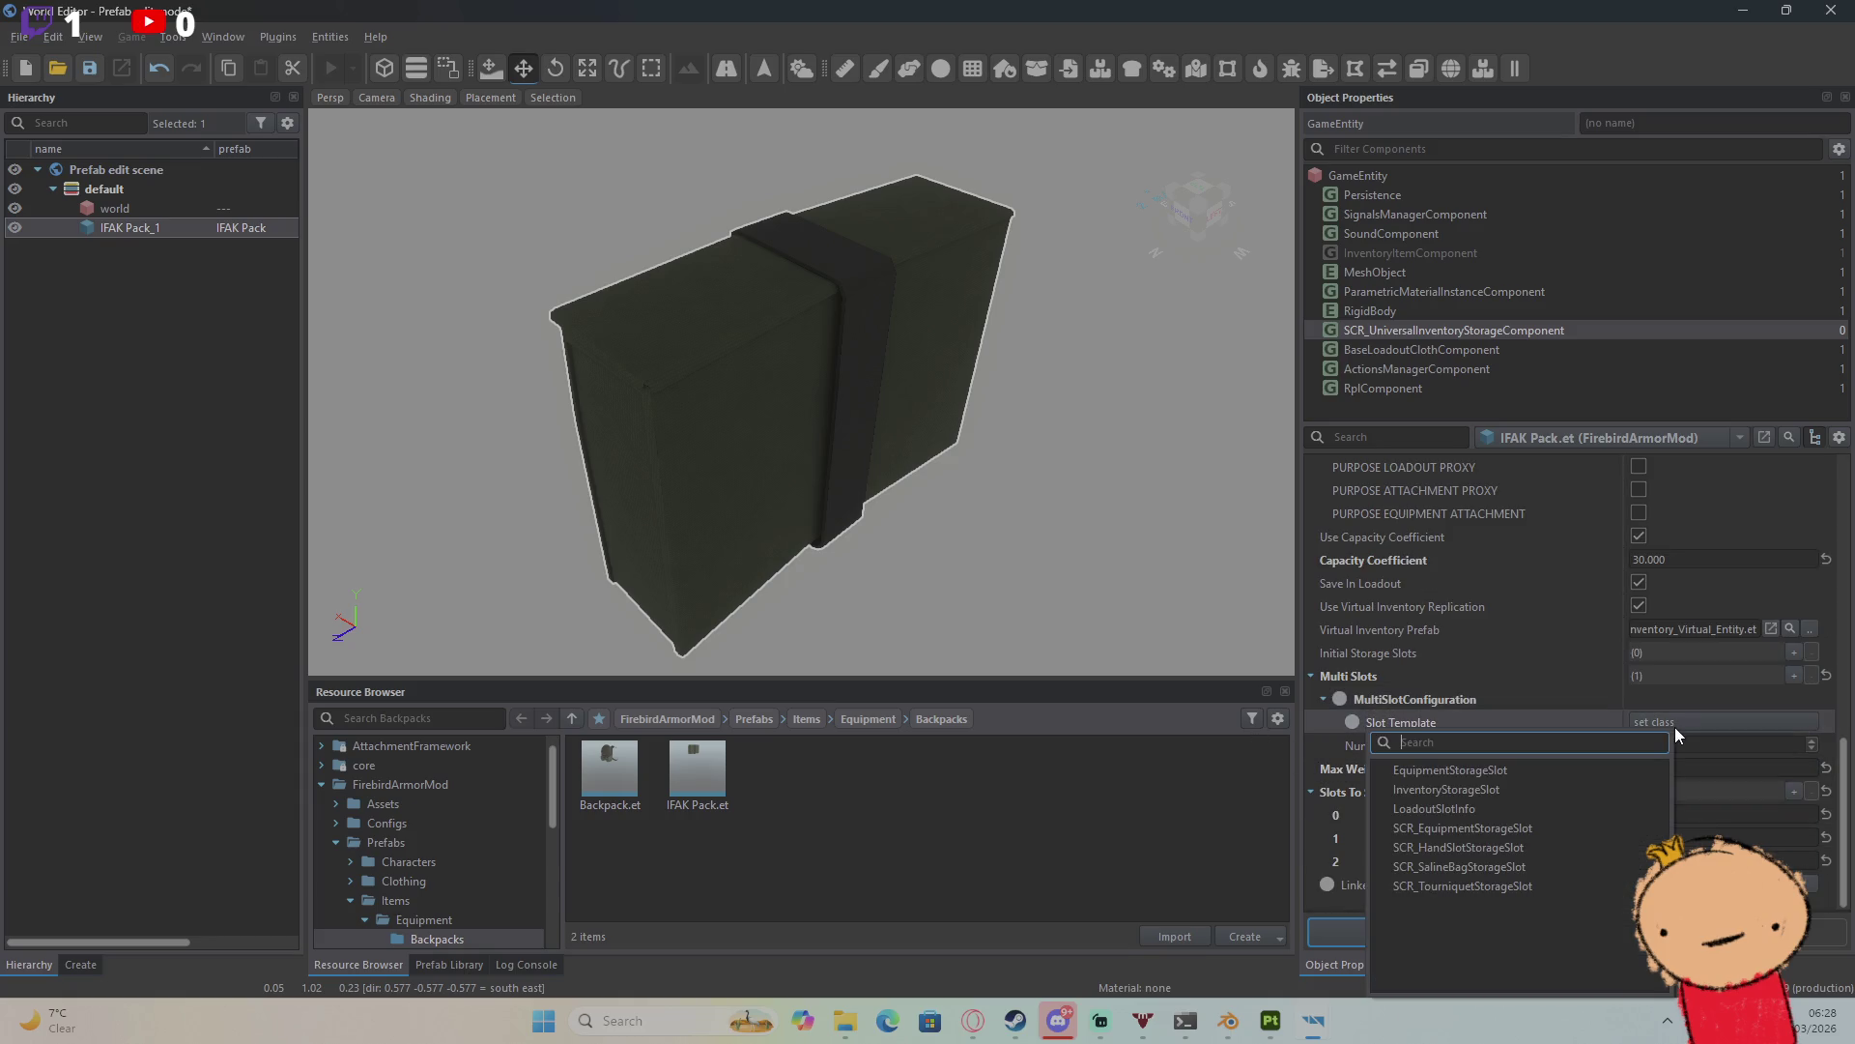
pyautogui.click(1567, 791)
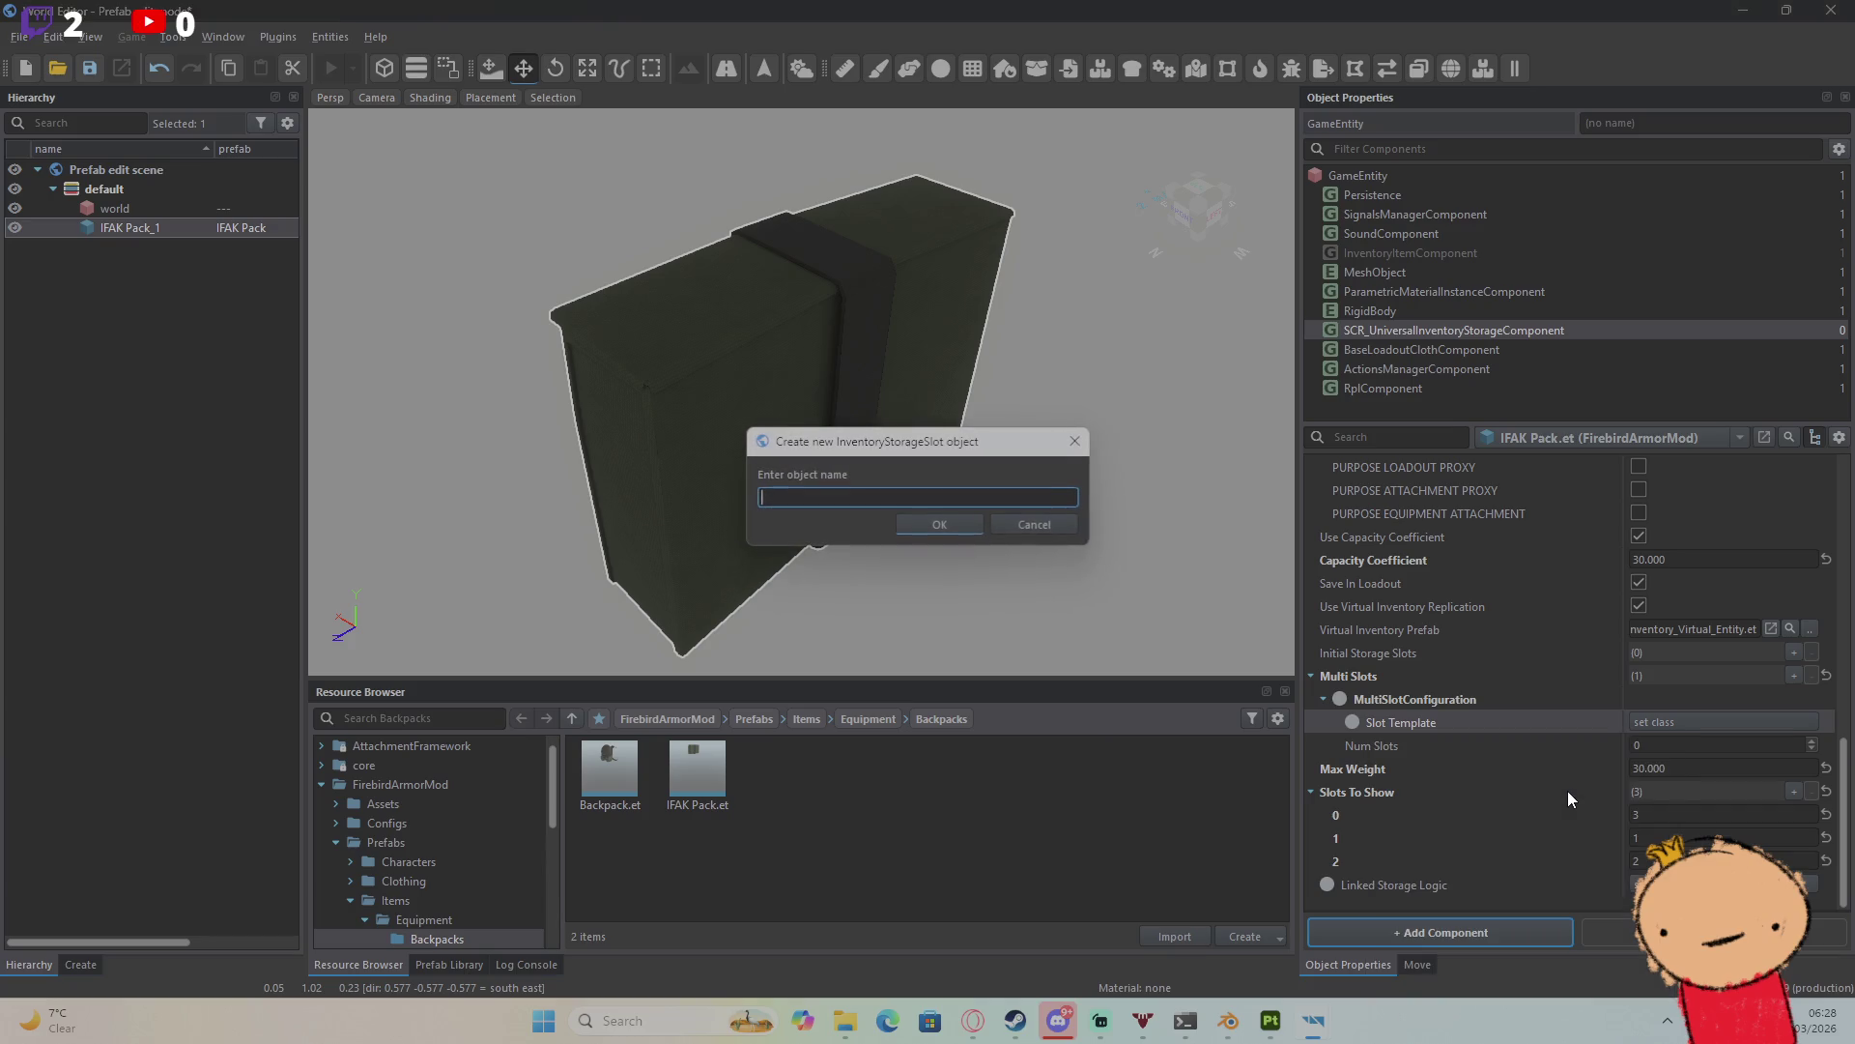
pyautogui.write('m')
pyautogui.click(920, 522)
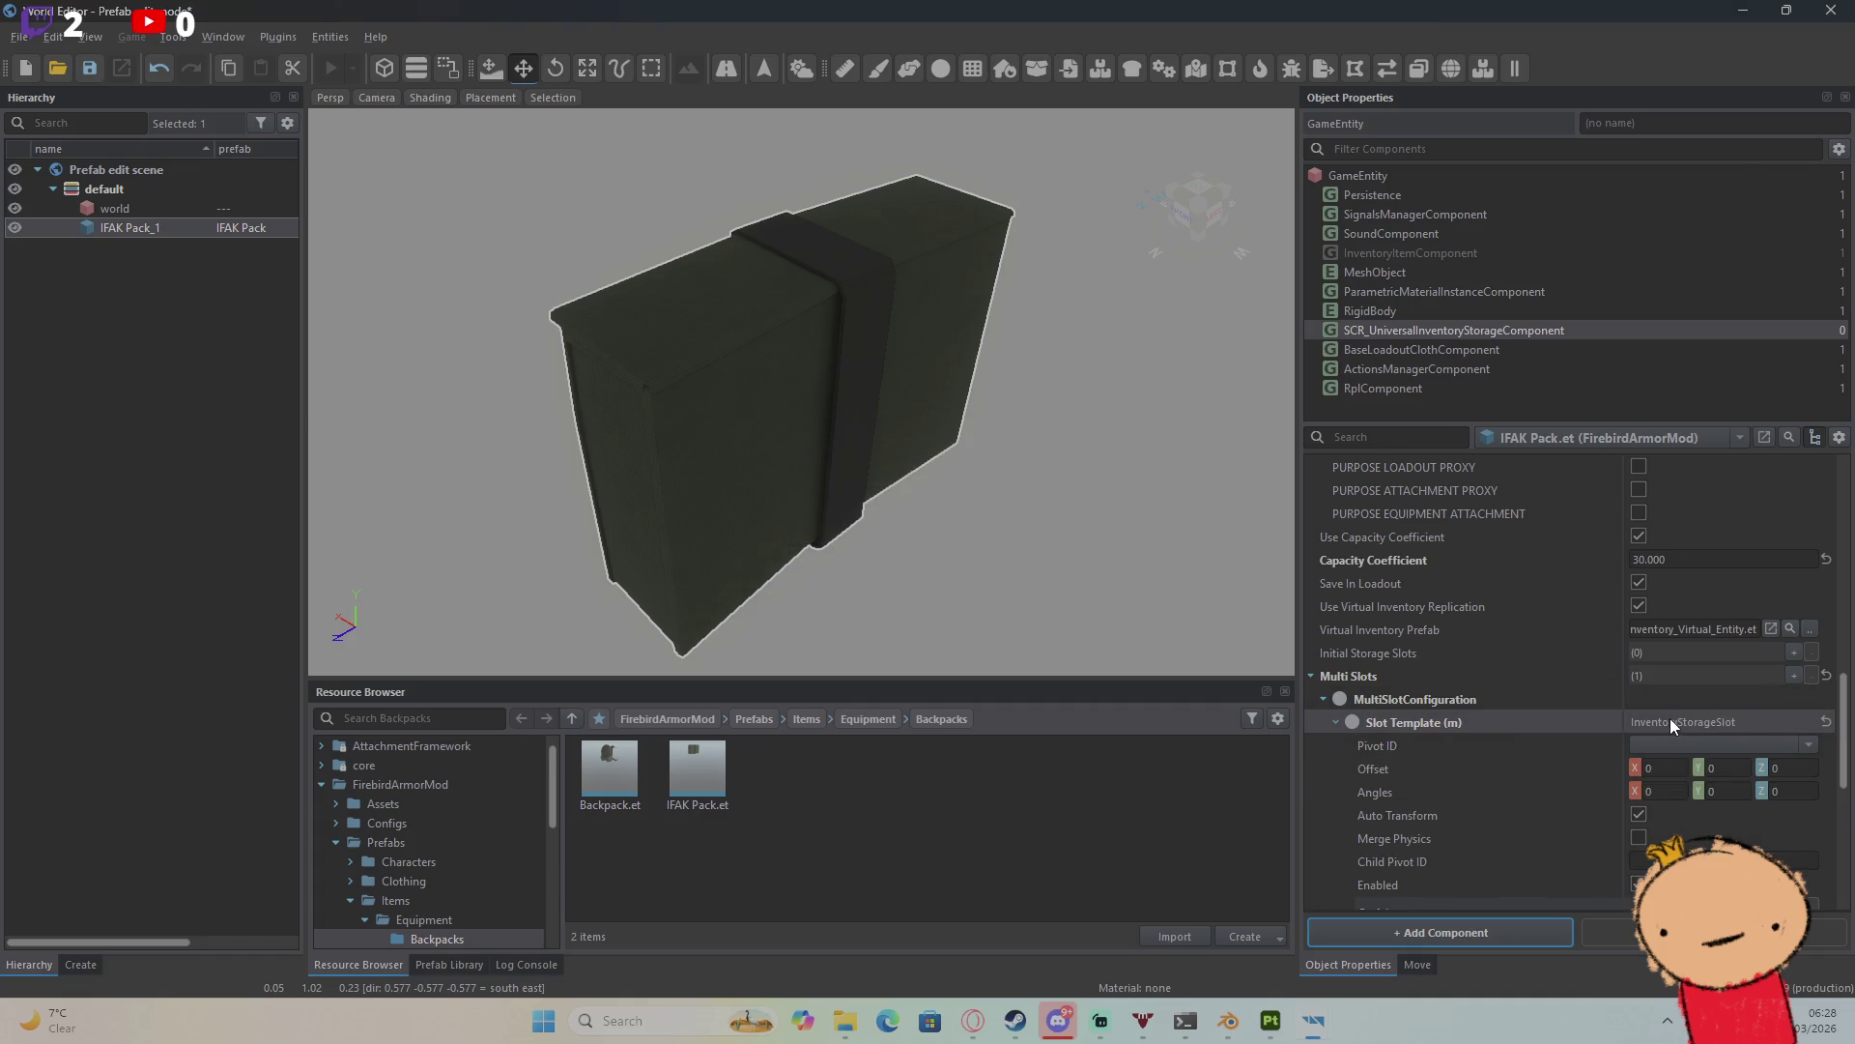
pyautogui.click(1826, 675)
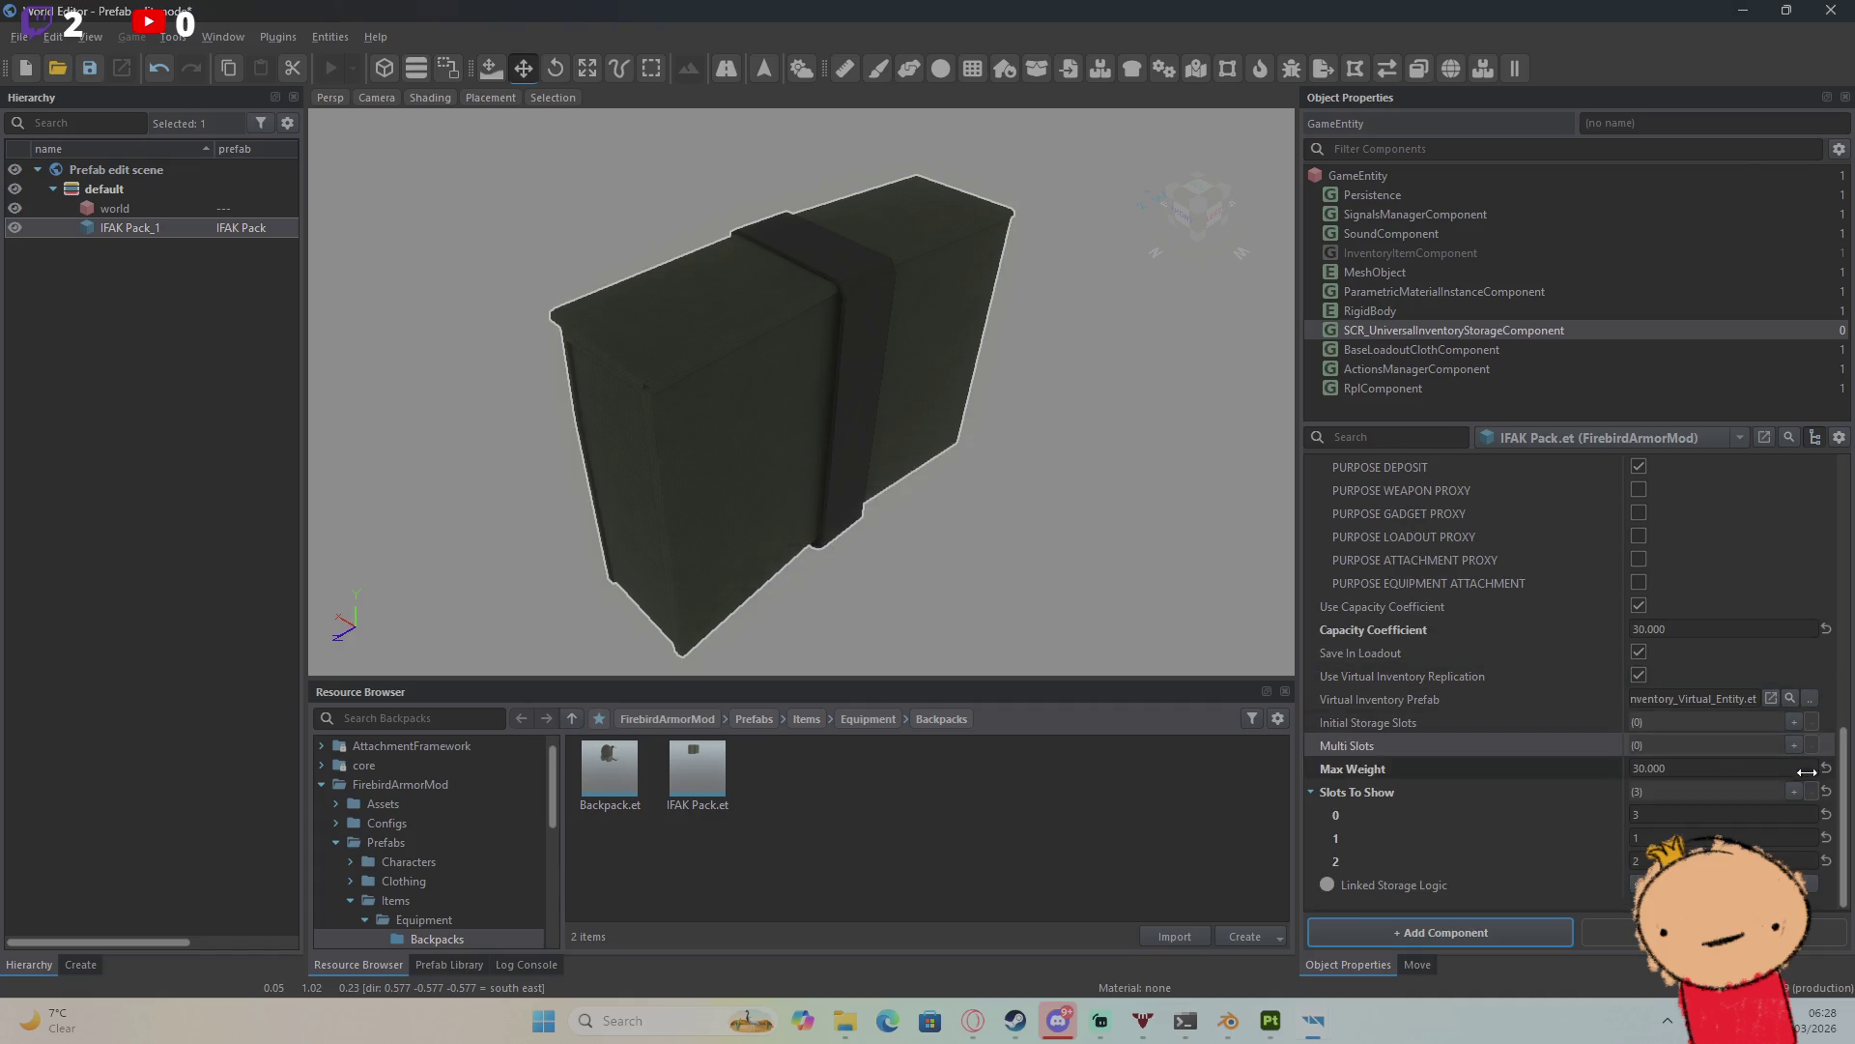
# Step: Clear the Slots To Show array and expand ActionsManagerComponent's Additional Actions
pyautogui.click(1828, 794)
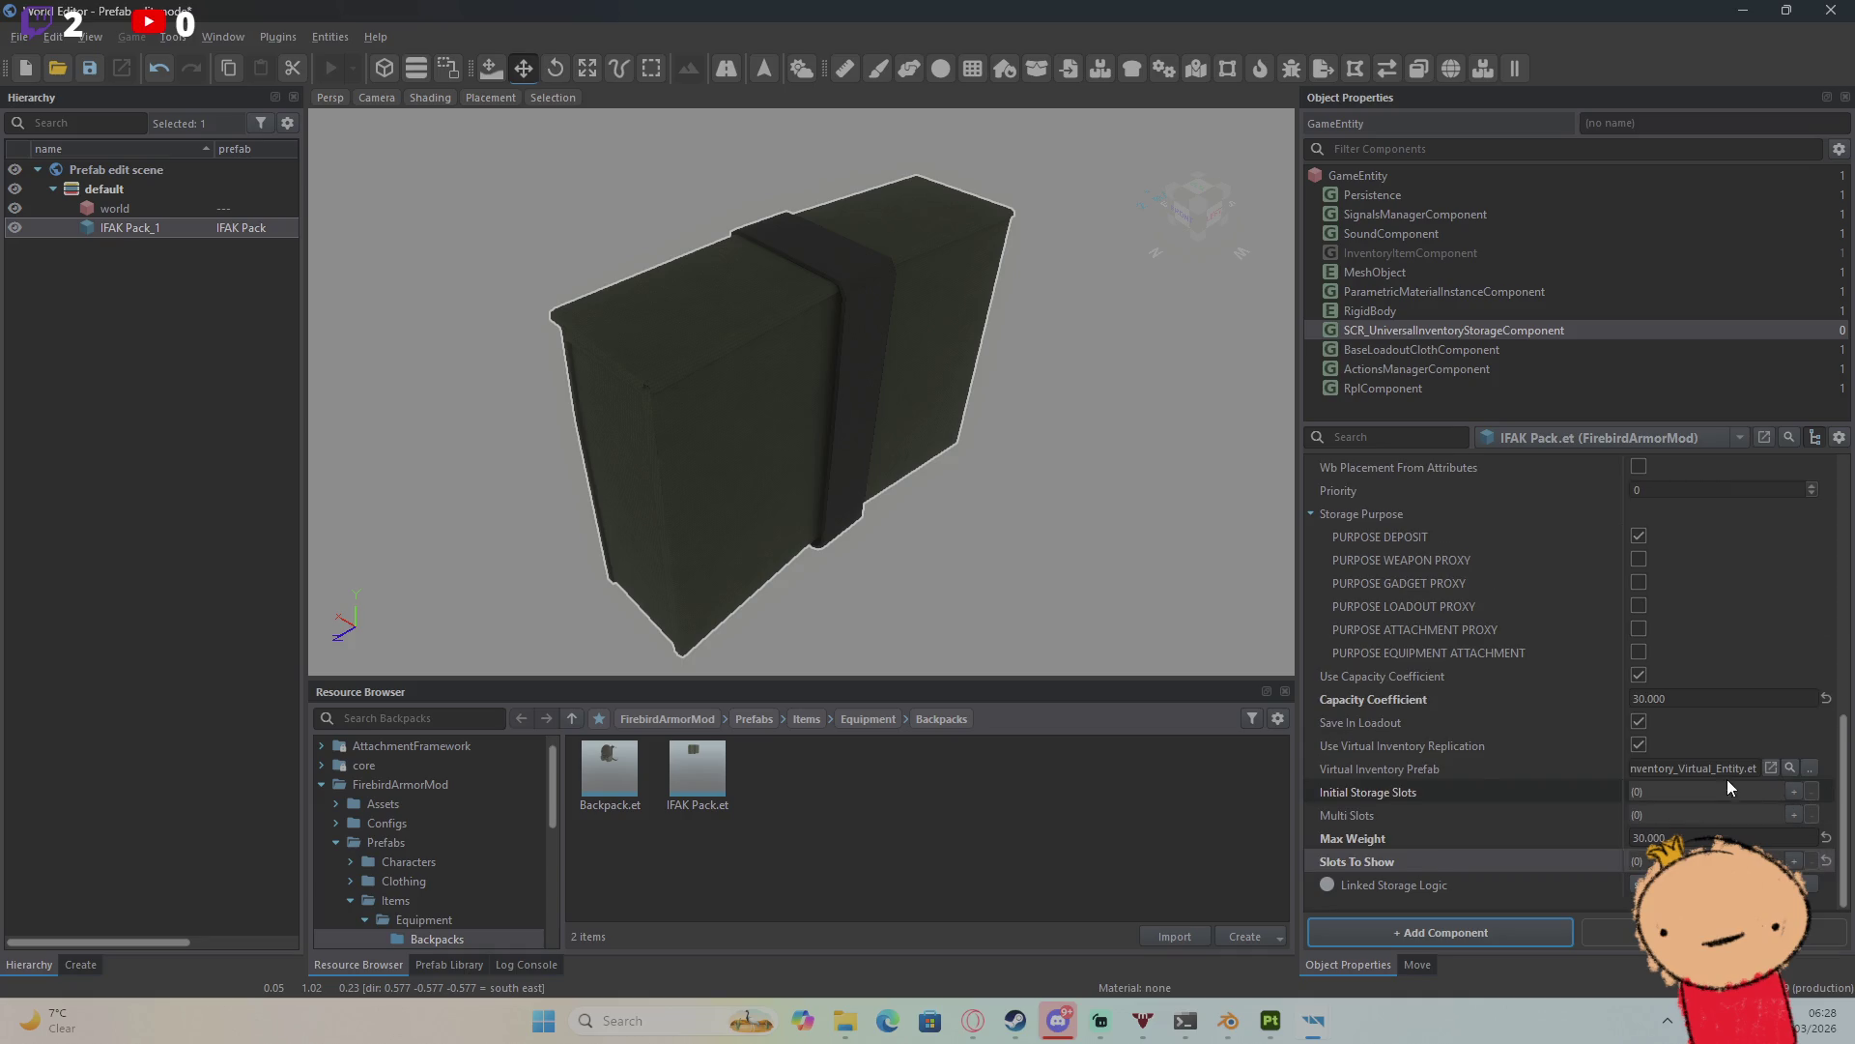
pyautogui.scroll(10, 1637, 767)
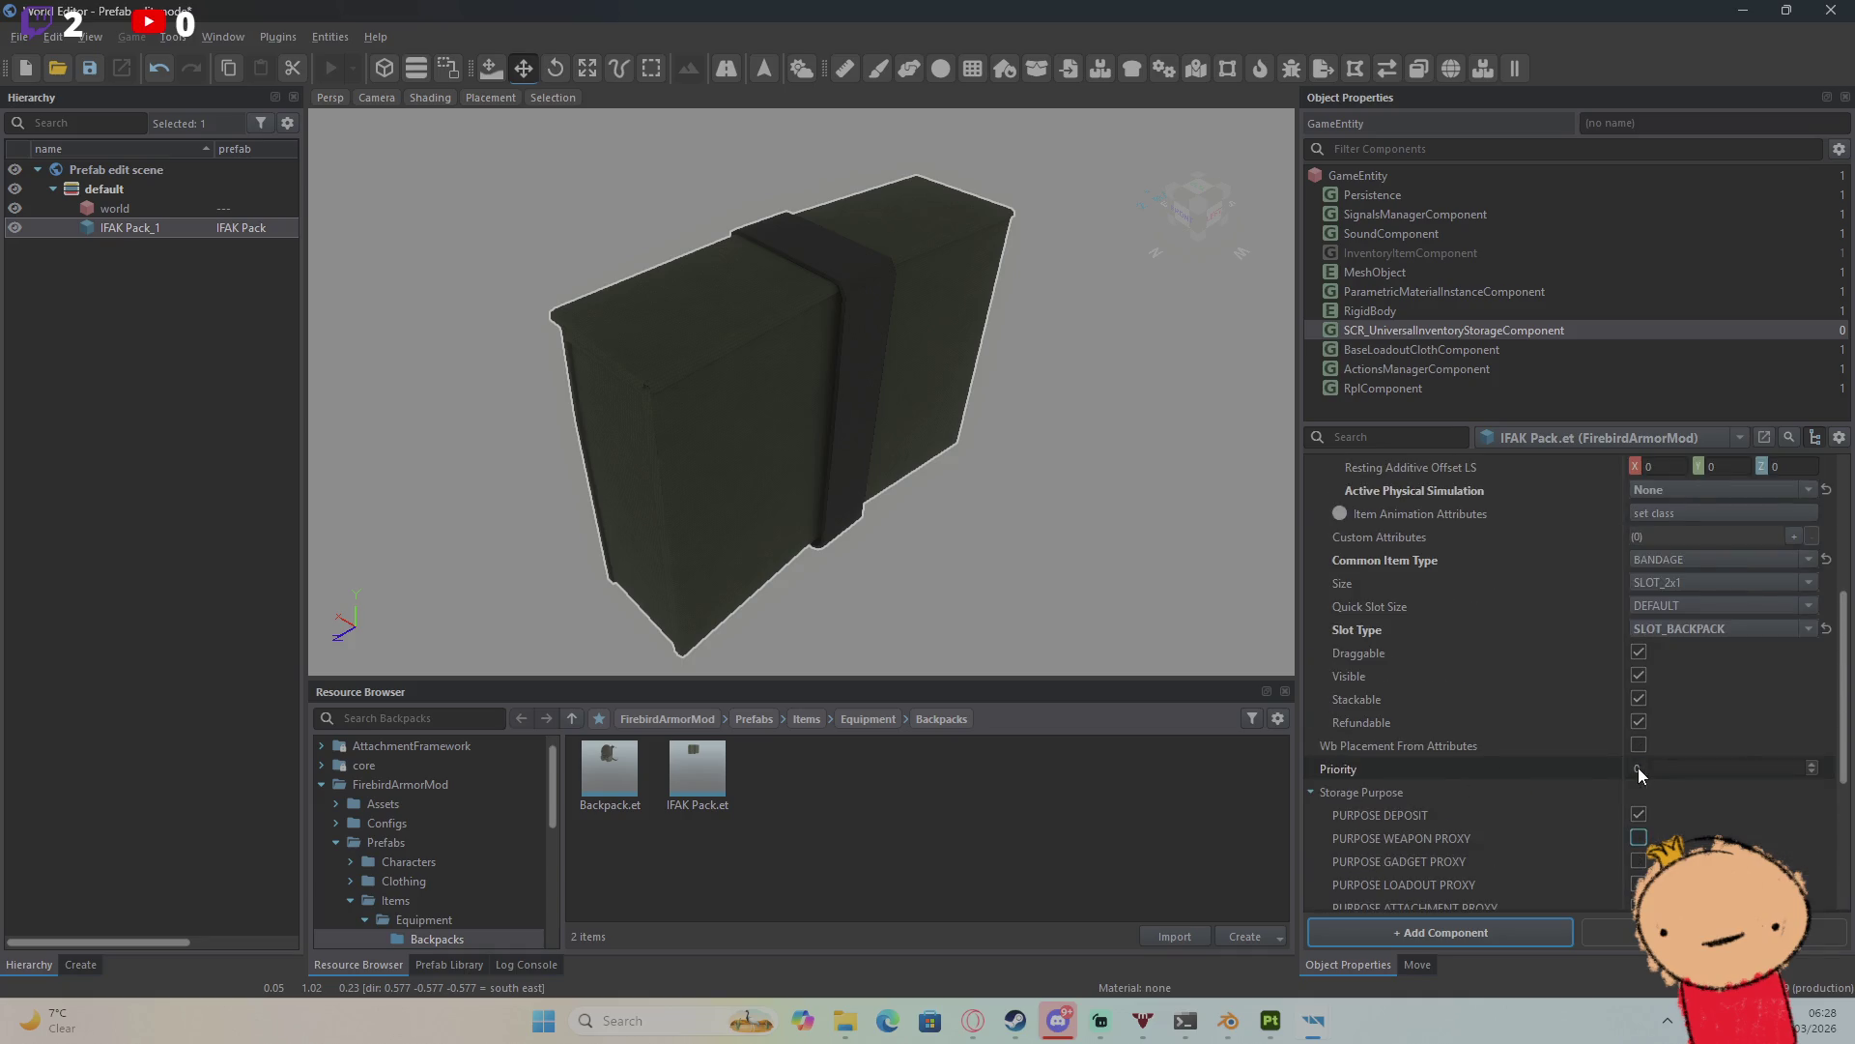
pyautogui.click(1424, 372)
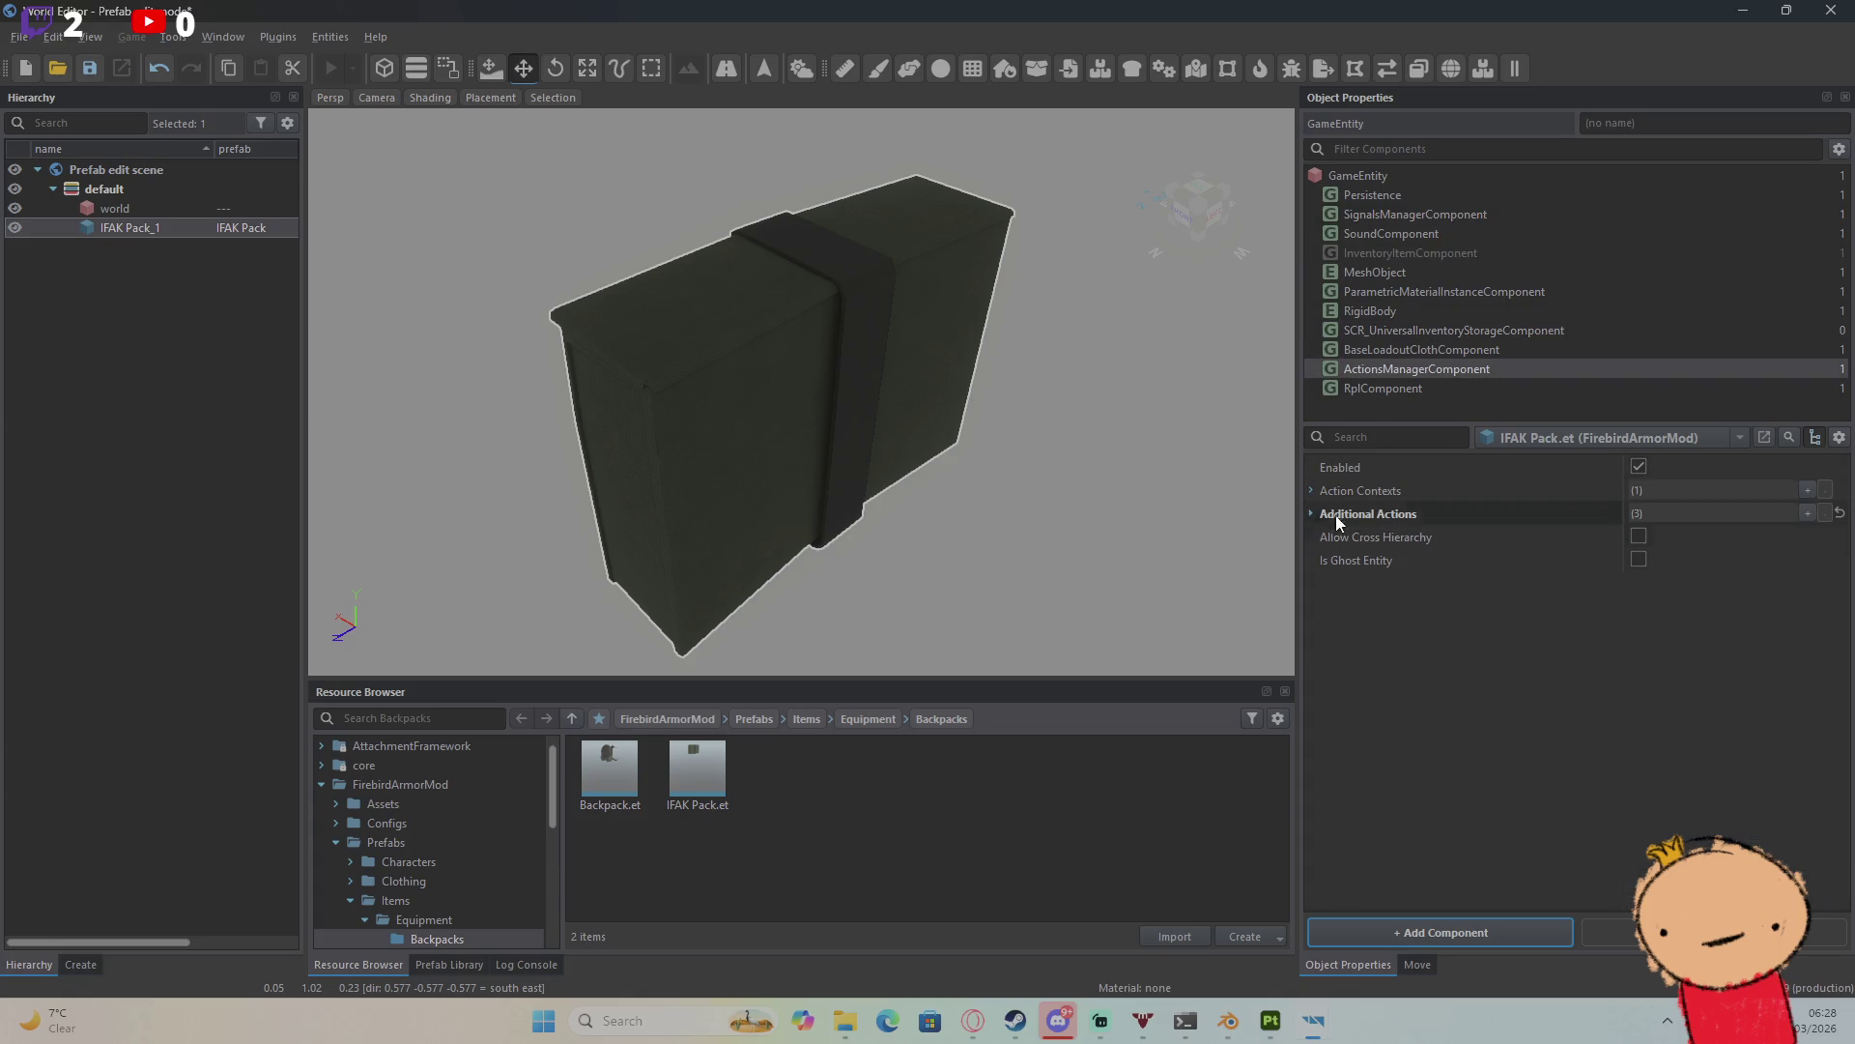
pyautogui.click(1310, 511)
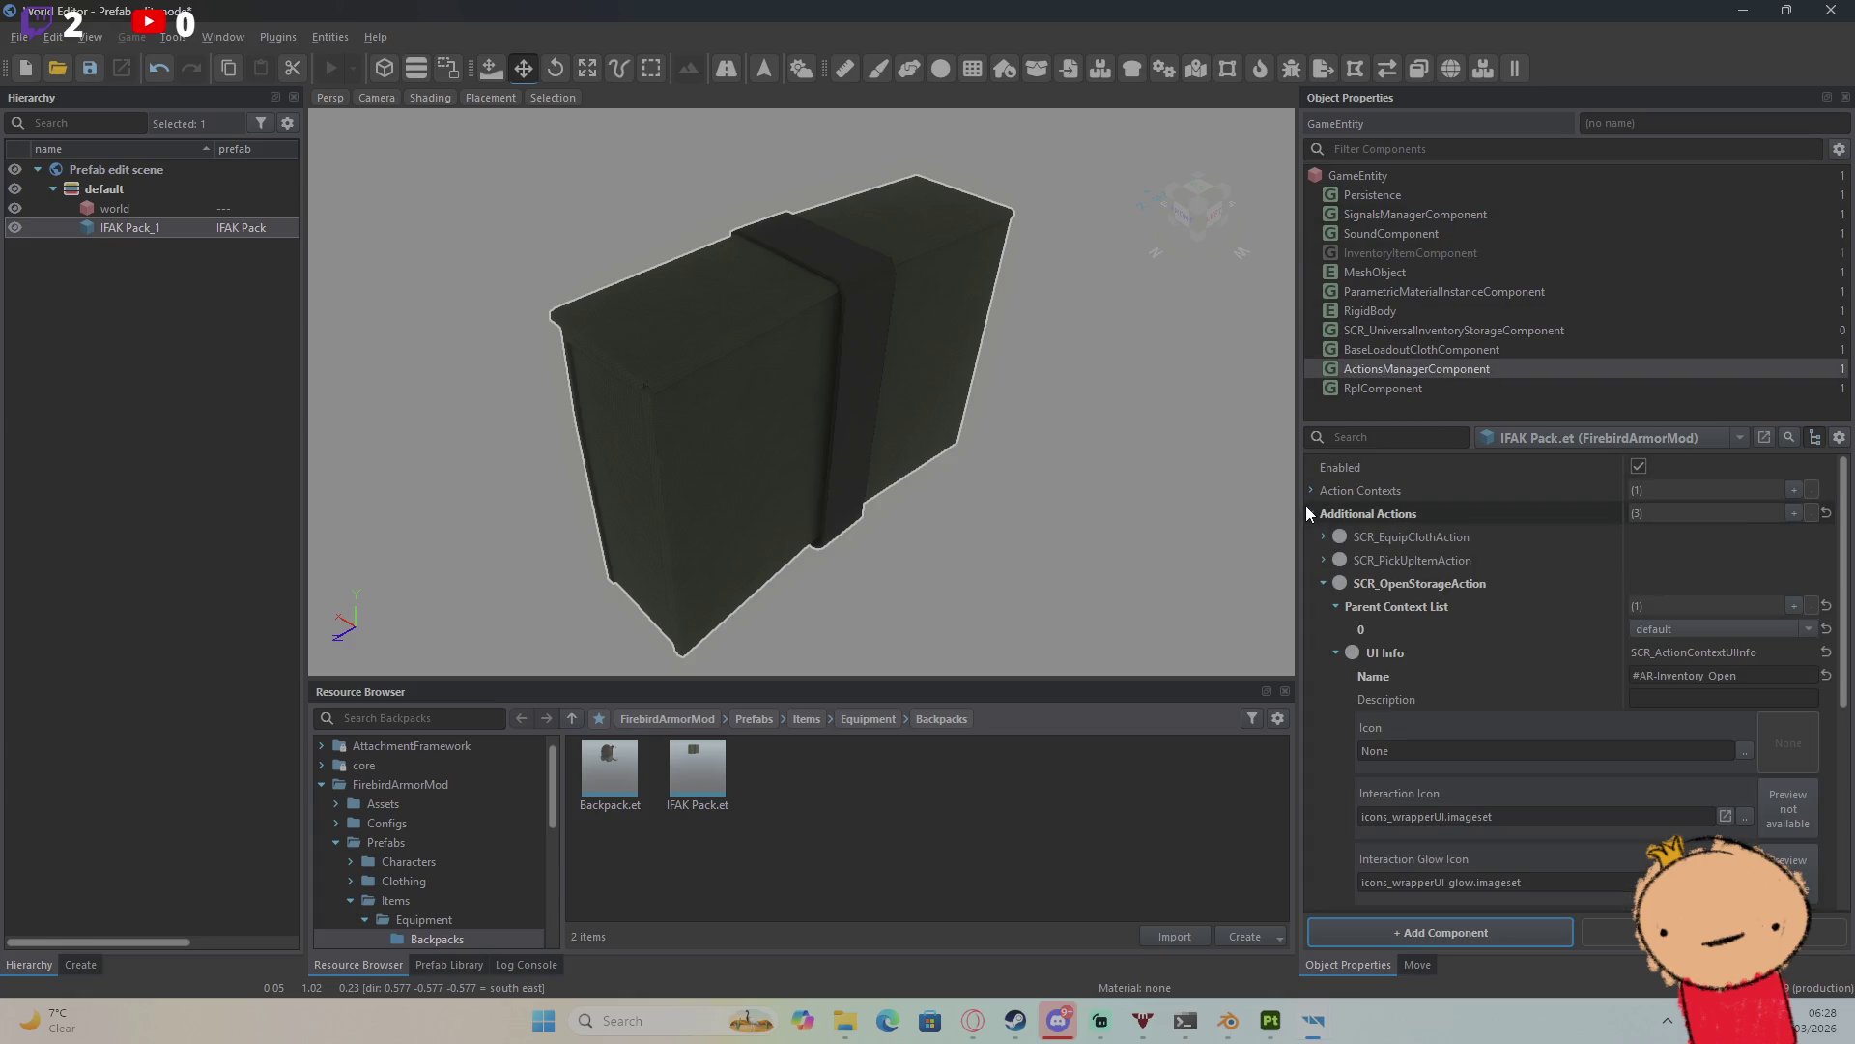
pyautogui.rightClick(1399, 577)
pyautogui.click(1365, 581)
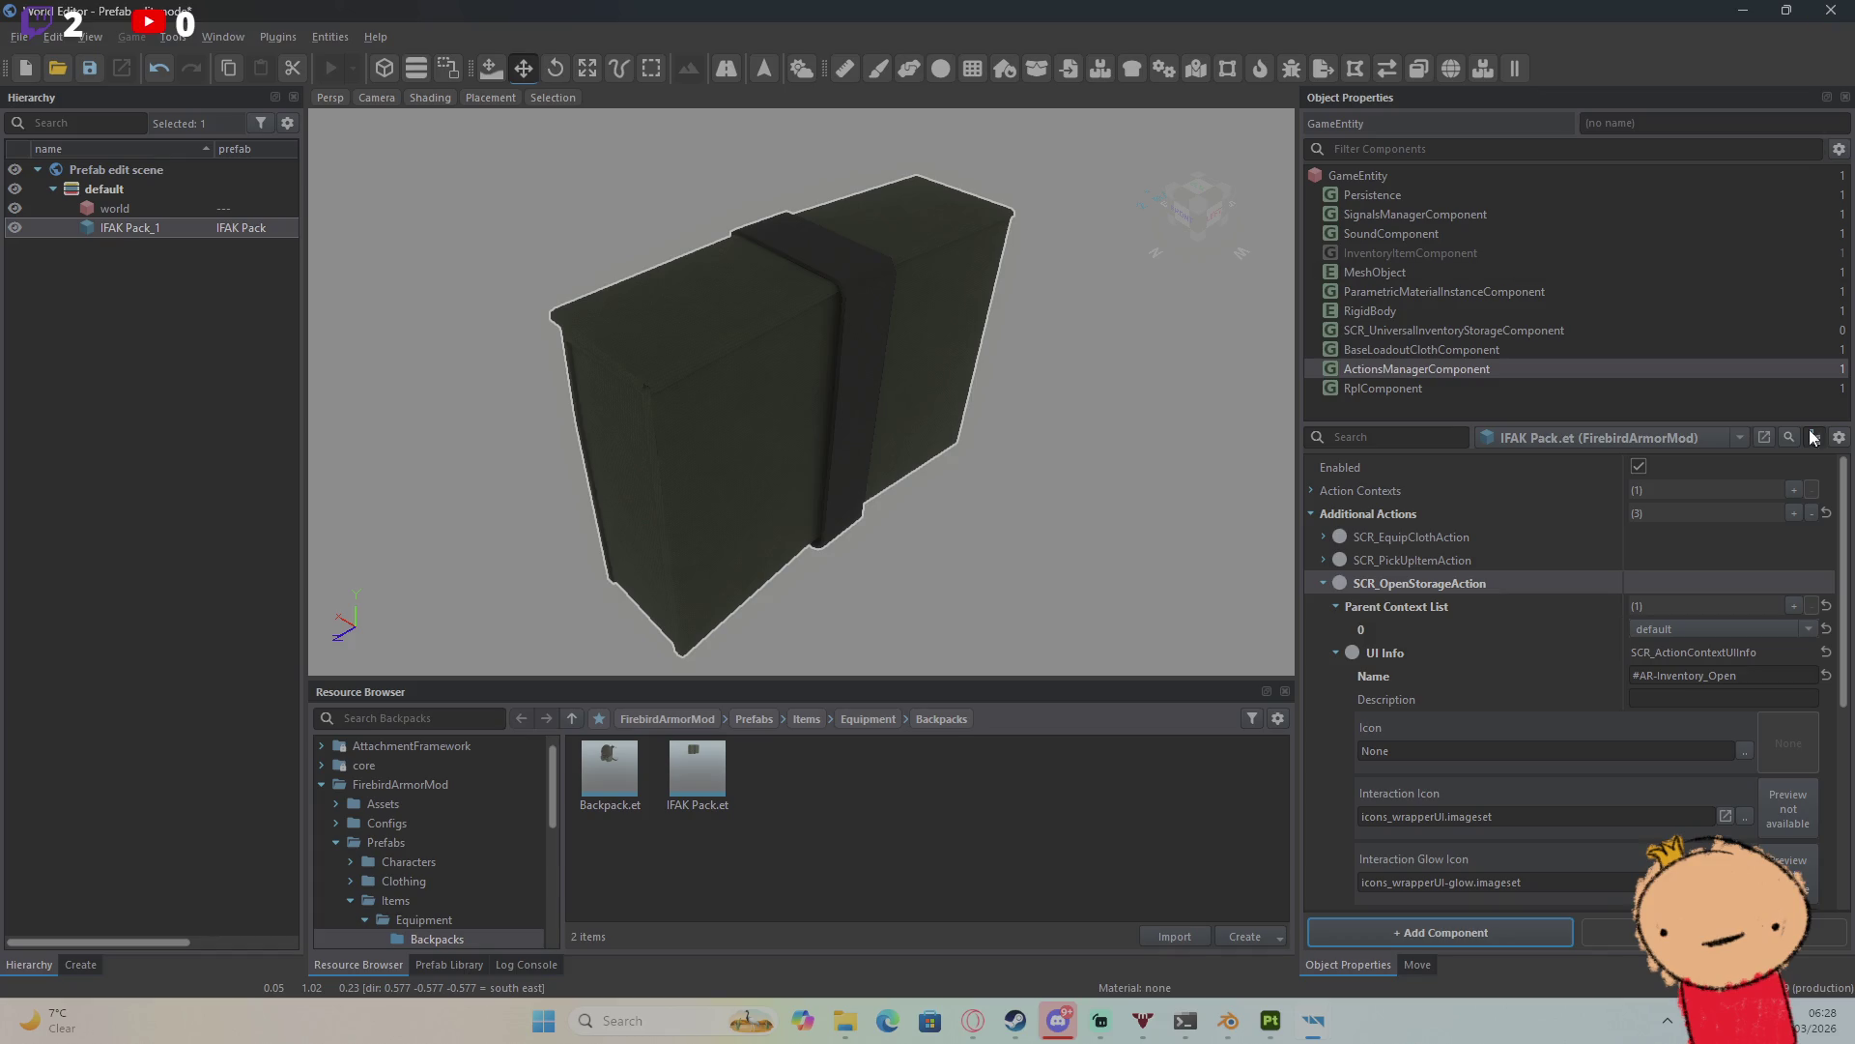
# Step: Delete SCR_OpenStorageAction, leaving the equip cloth and pick up item actions
pyautogui.scroll(-1, 1665, 681)
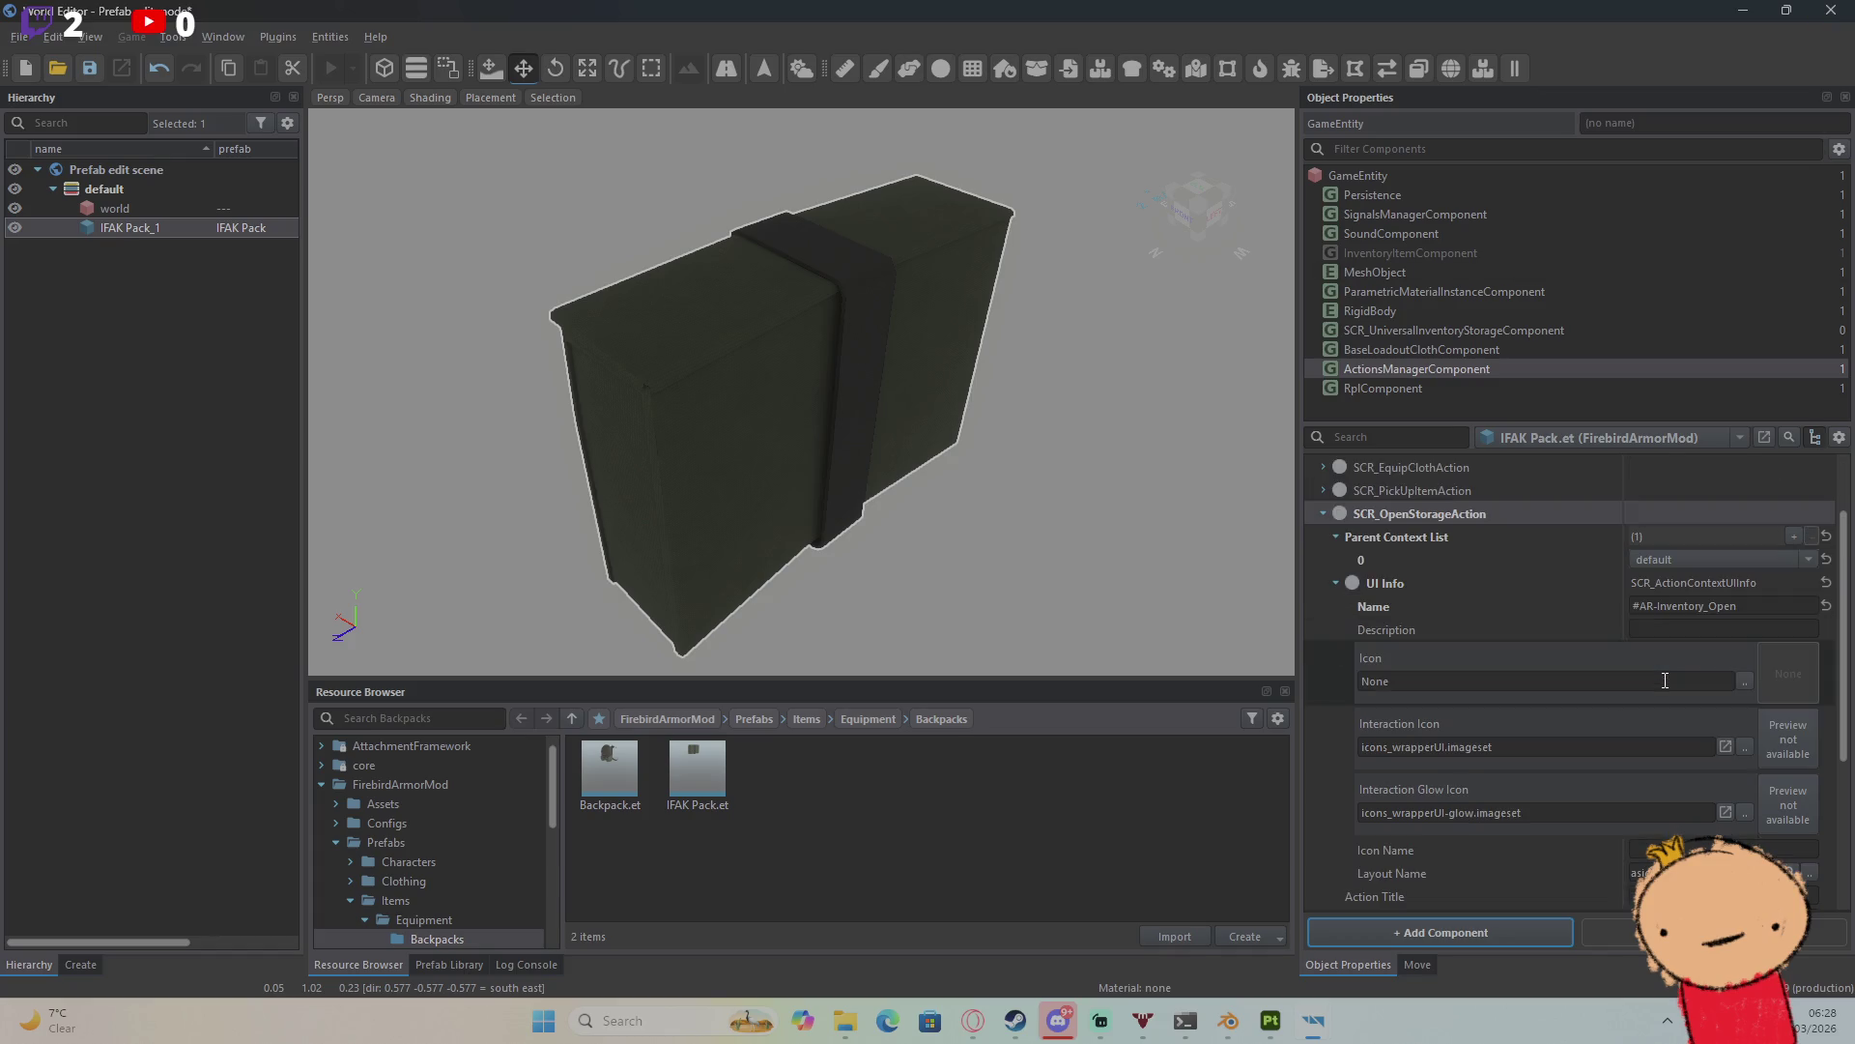
pyautogui.click(1805, 561)
pyautogui.click(1805, 561)
pyautogui.scroll(-3, 1729, 671)
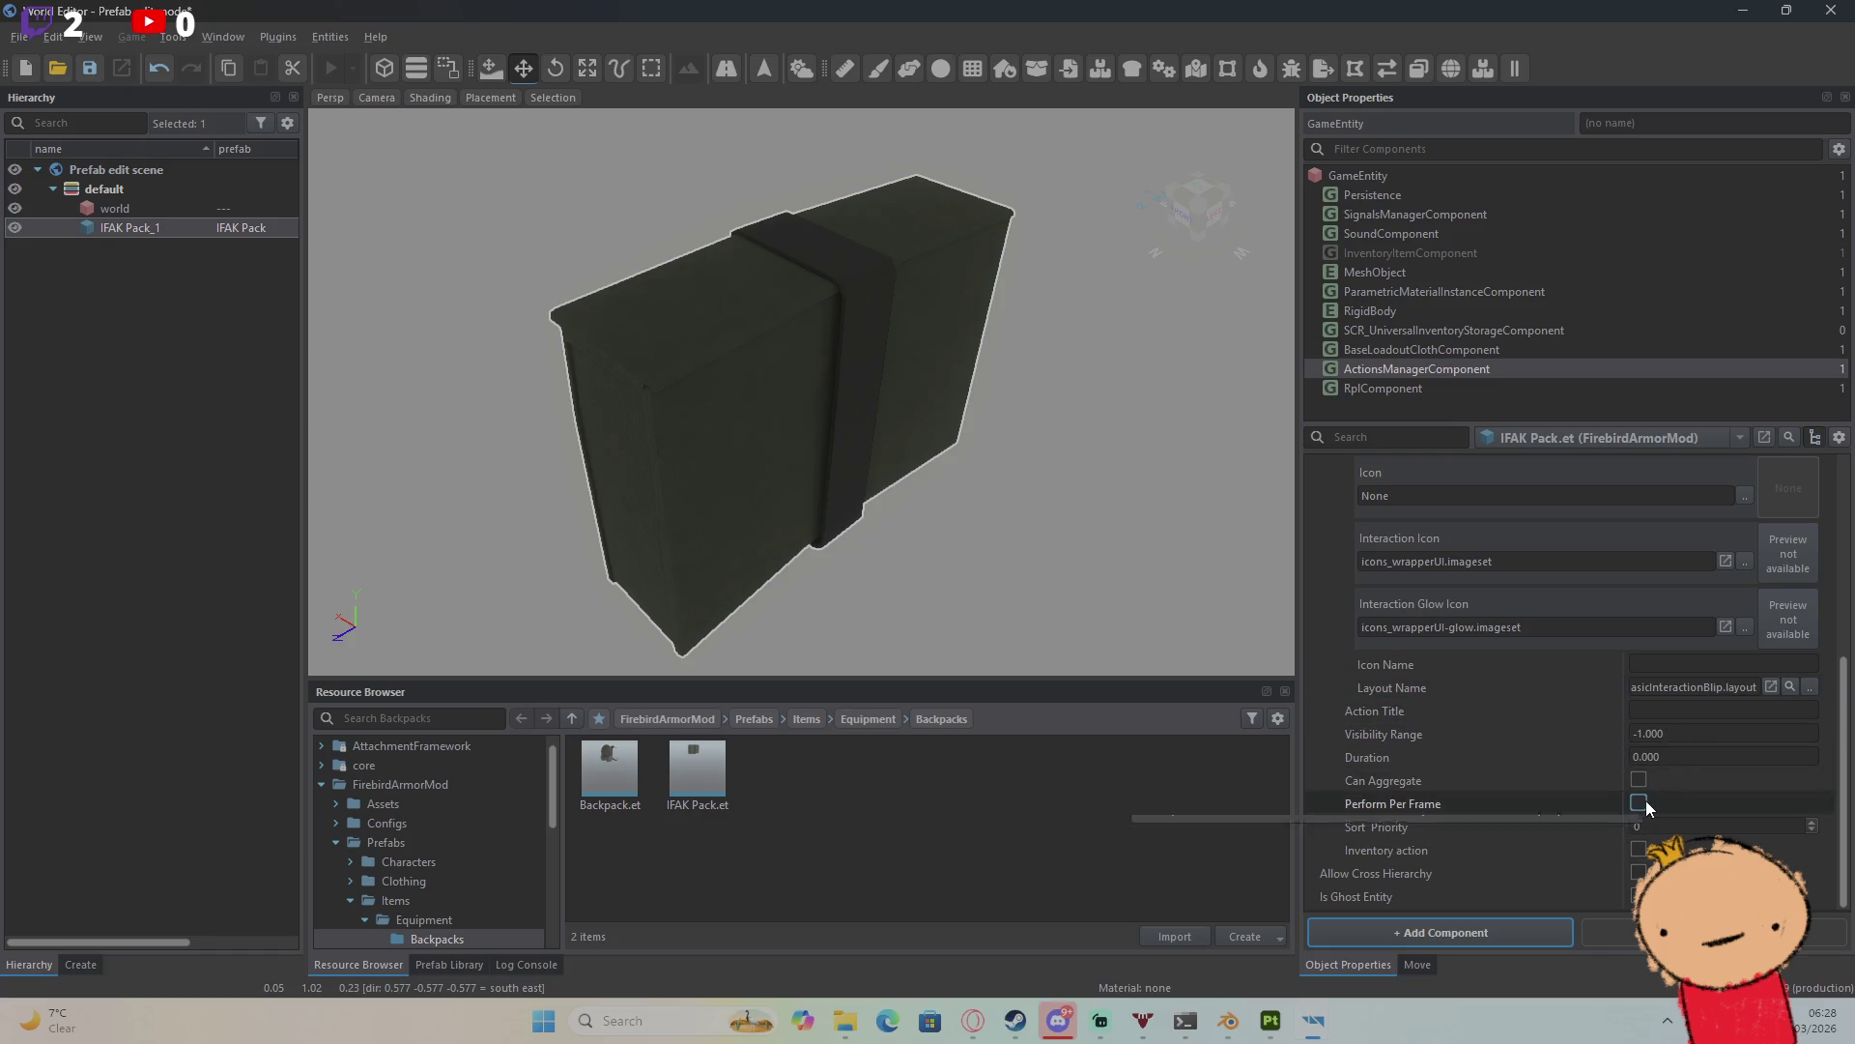
pyautogui.moveTo(1644, 802)
pyautogui.moveTo(1640, 849)
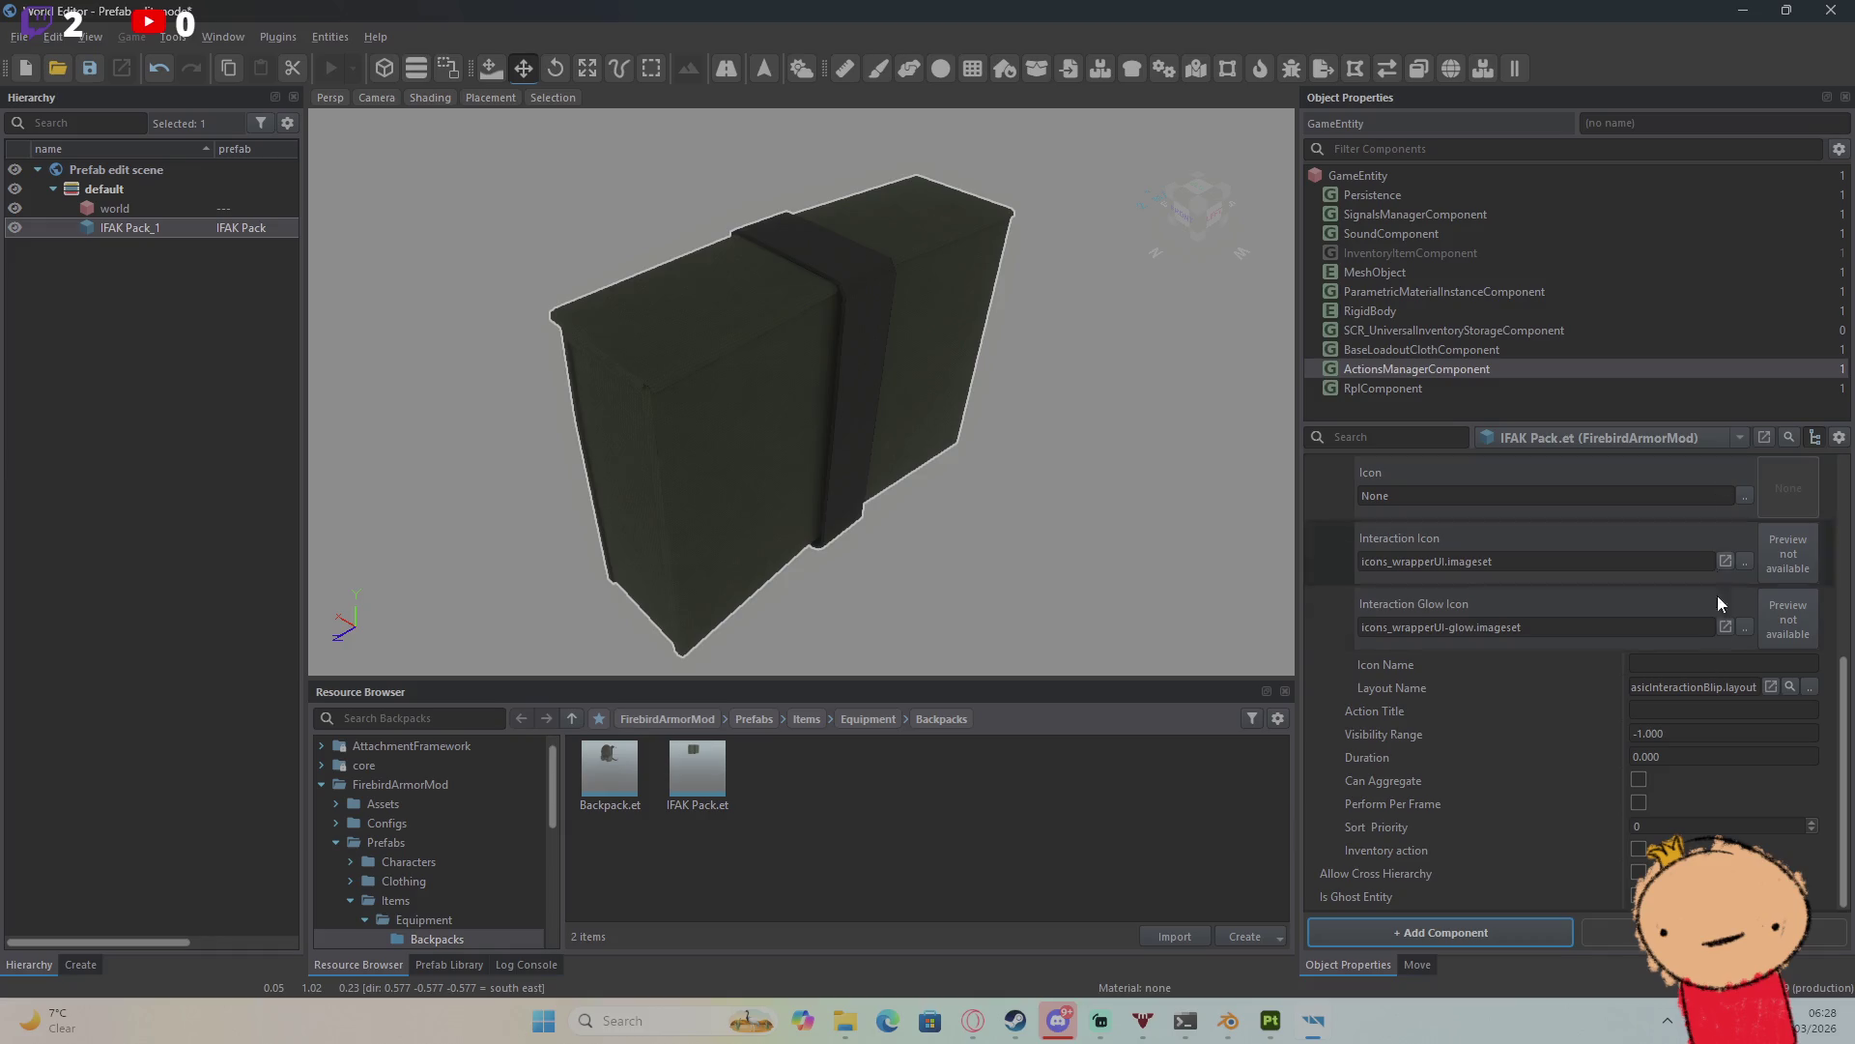
pyautogui.scroll(4, 1540, 630)
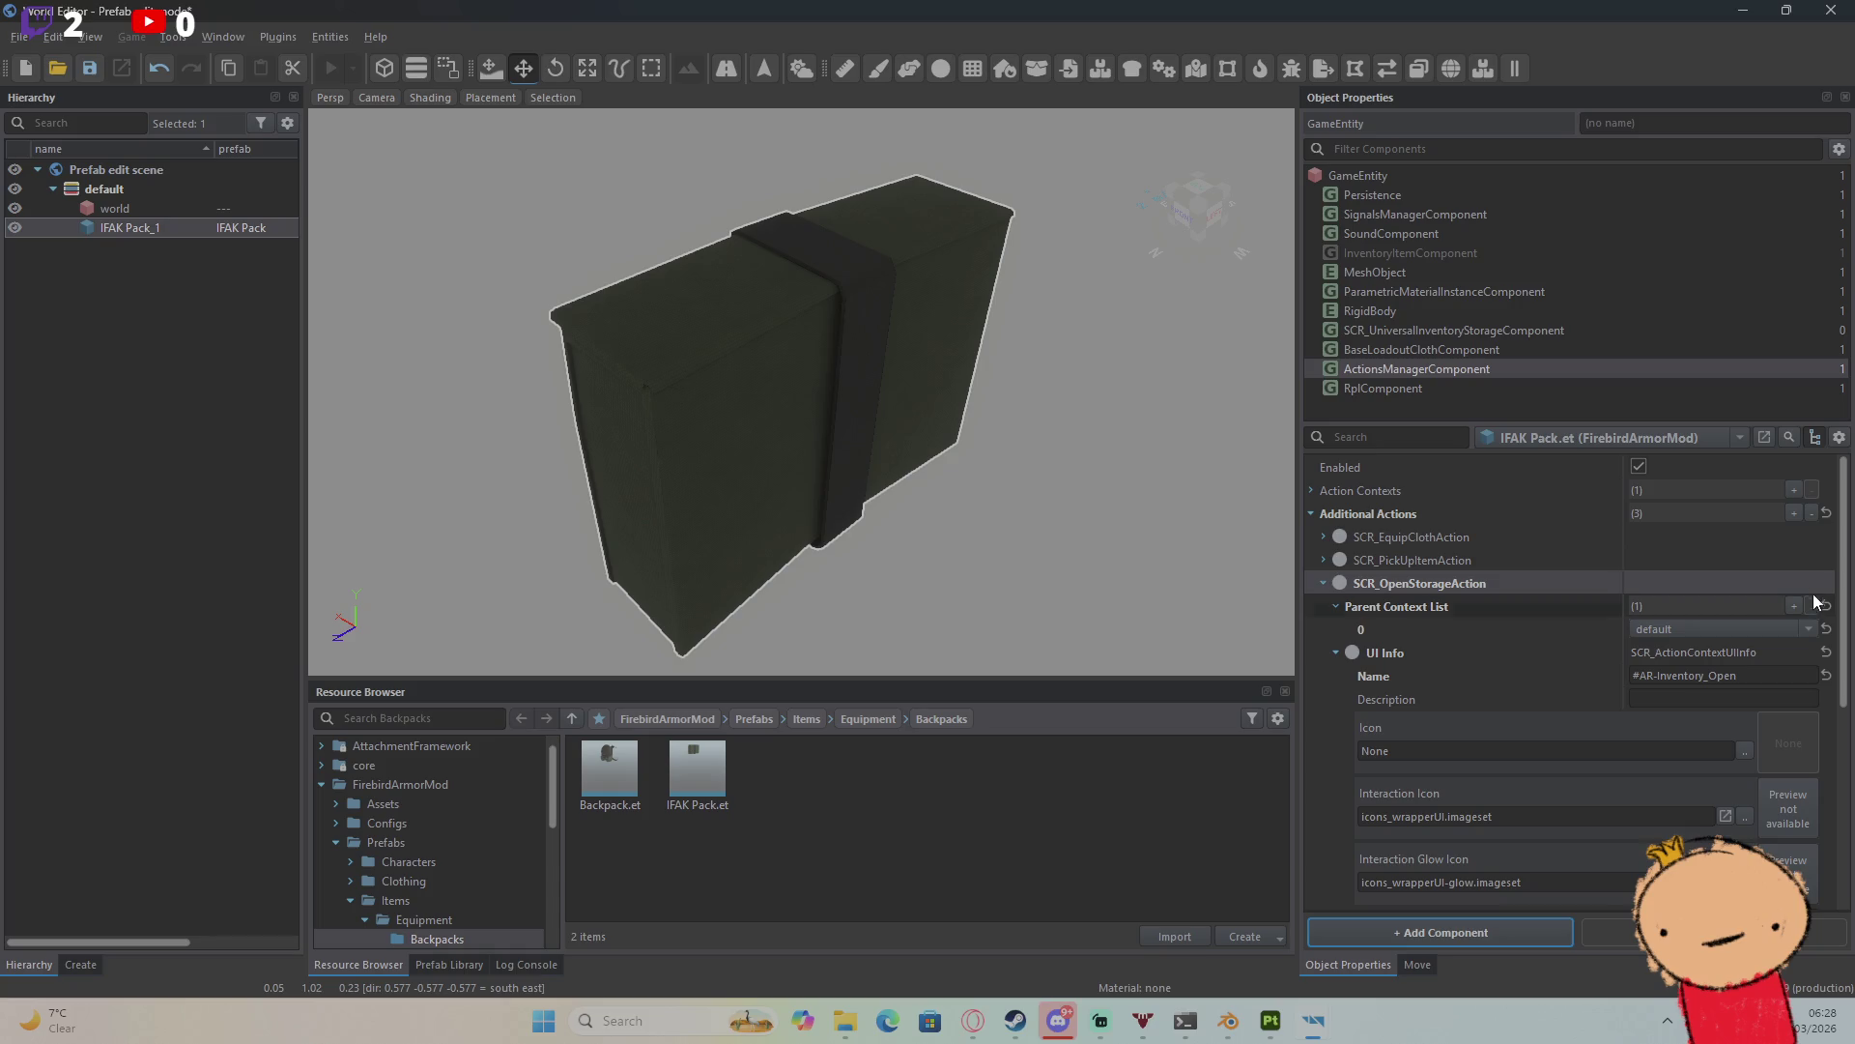
pyautogui.click(1812, 514)
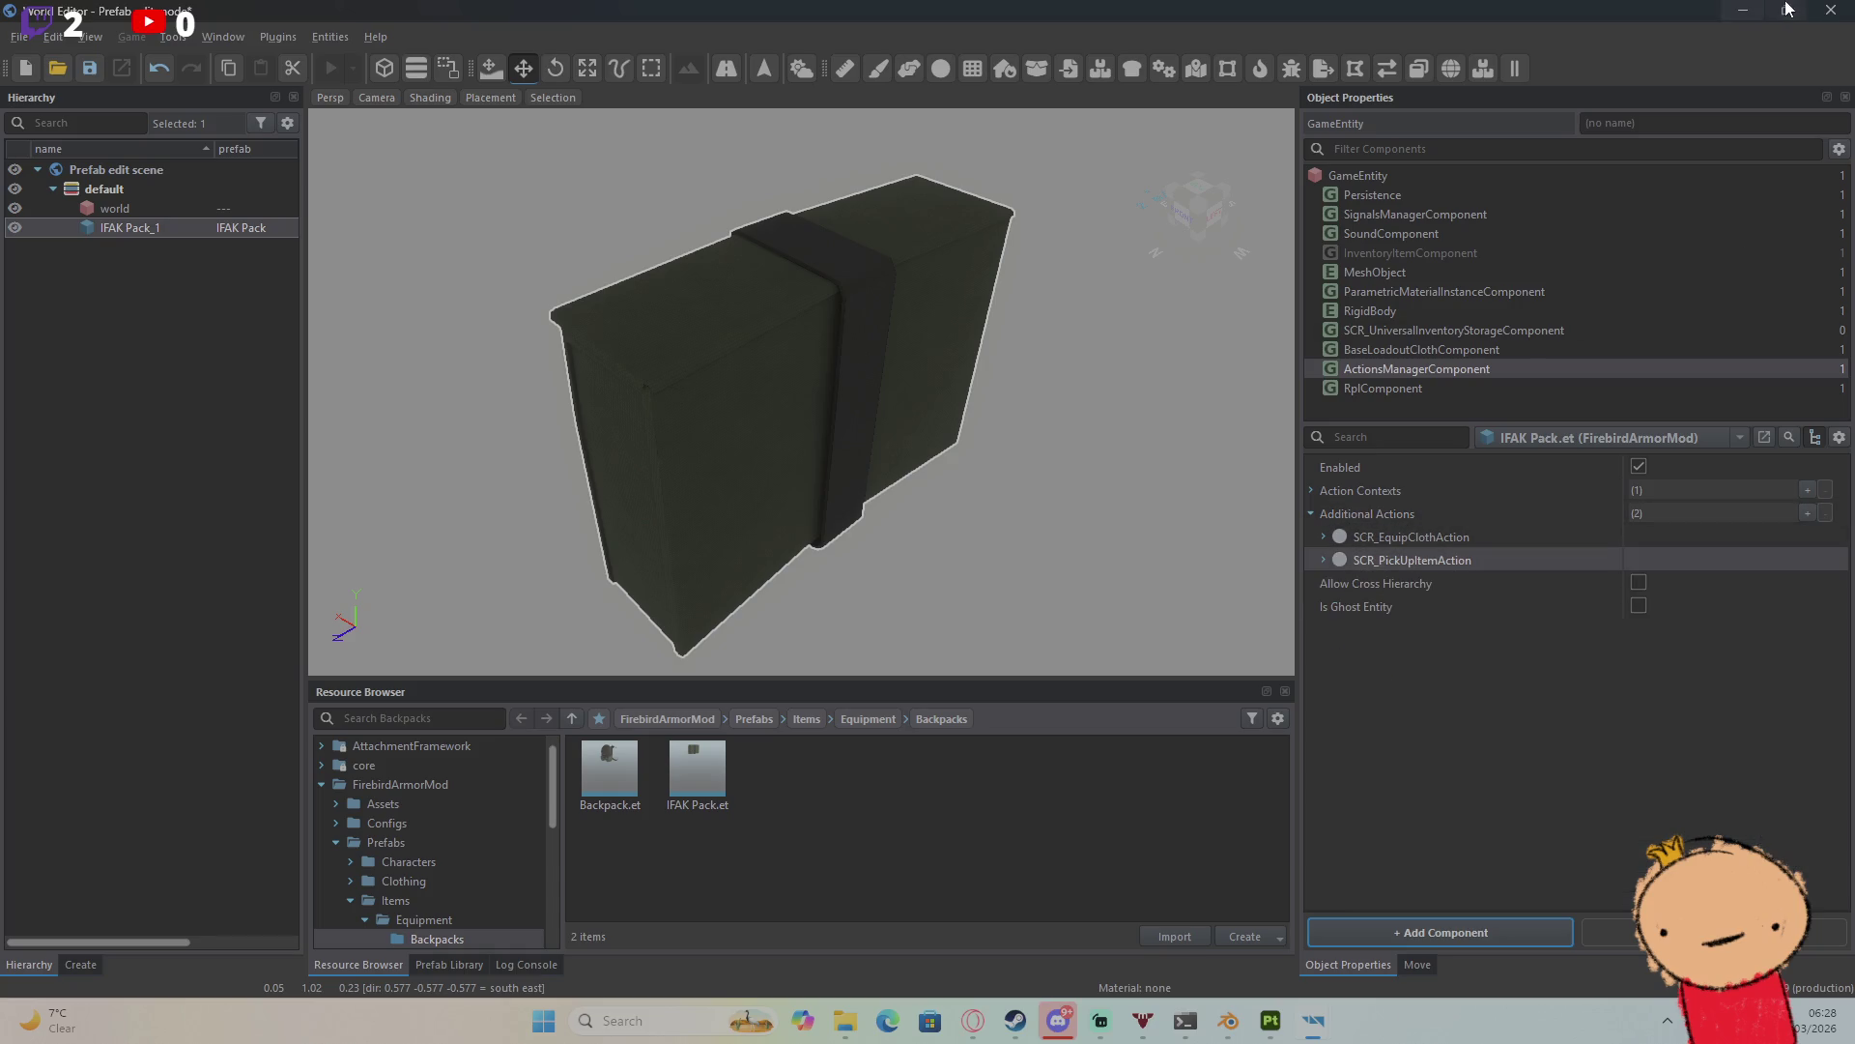
# Step: Save the IFAK Pack prefab changes and start play mode in the test world
pyautogui.click(1821, 8)
pyautogui.click(589, 640)
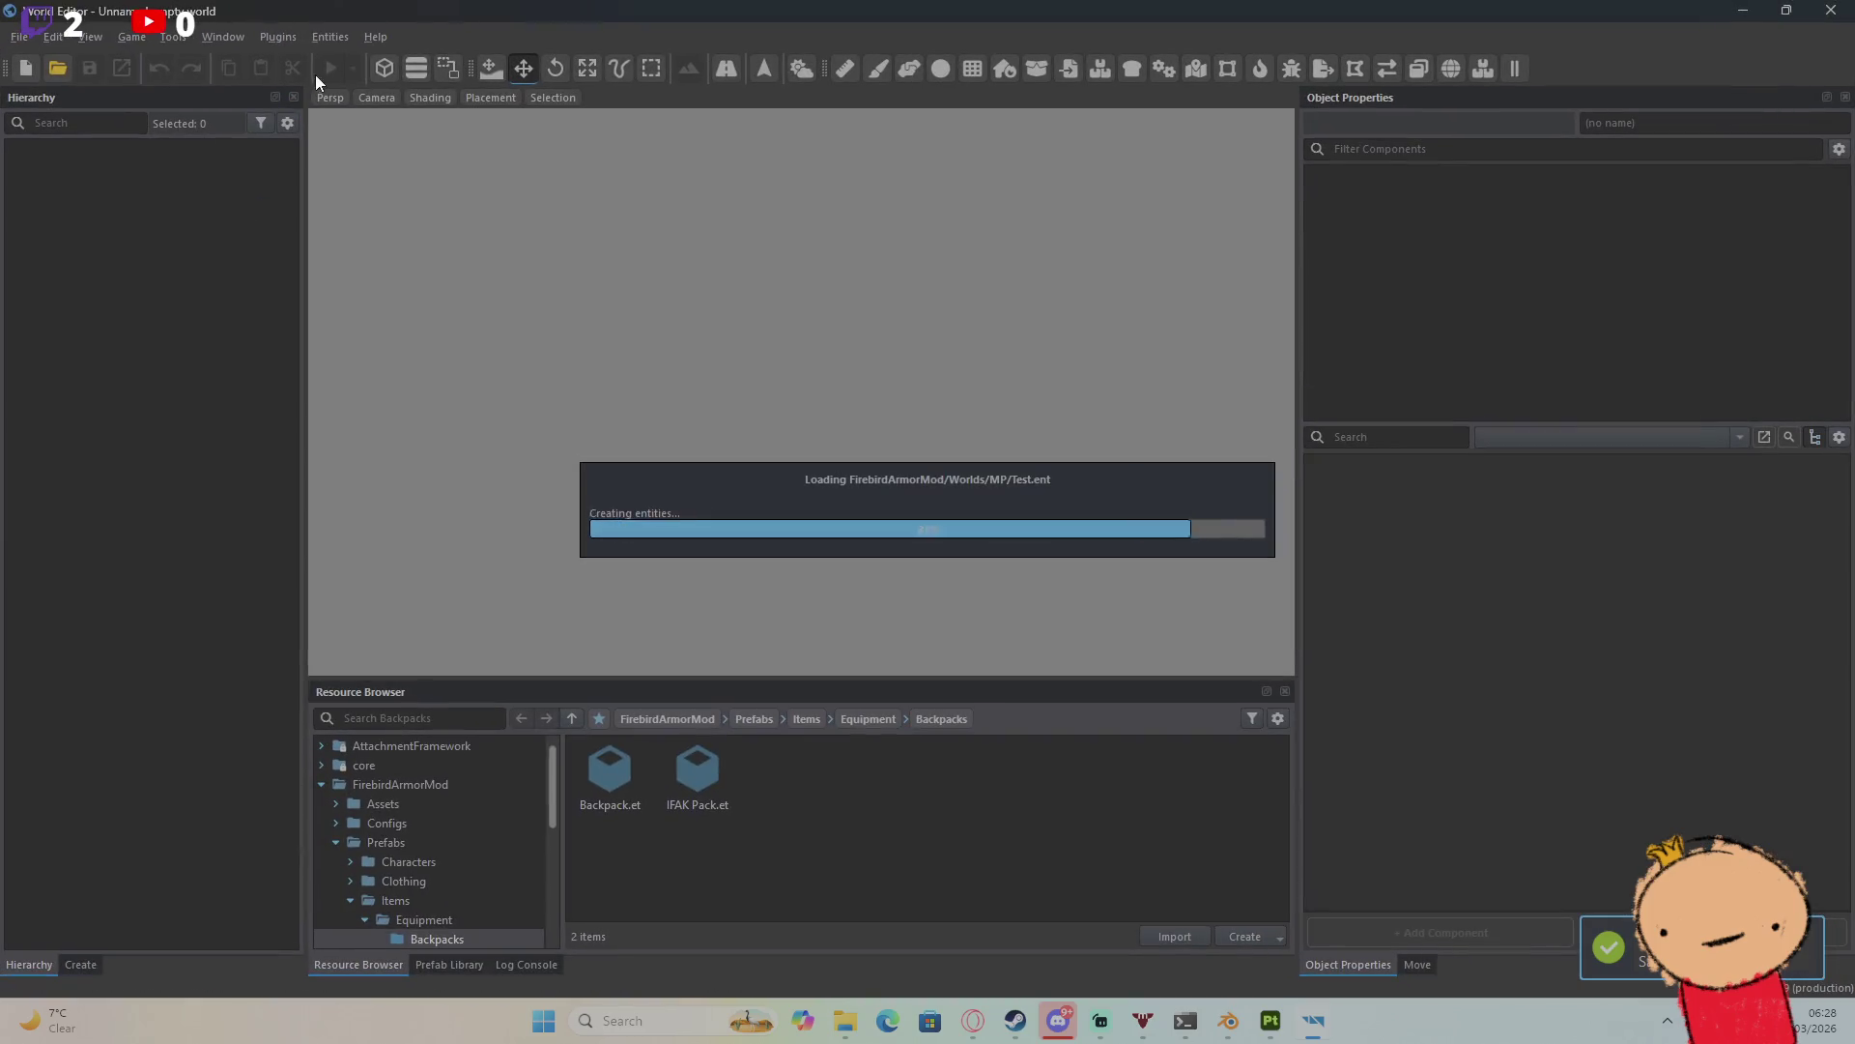
pyautogui.click(327, 65)
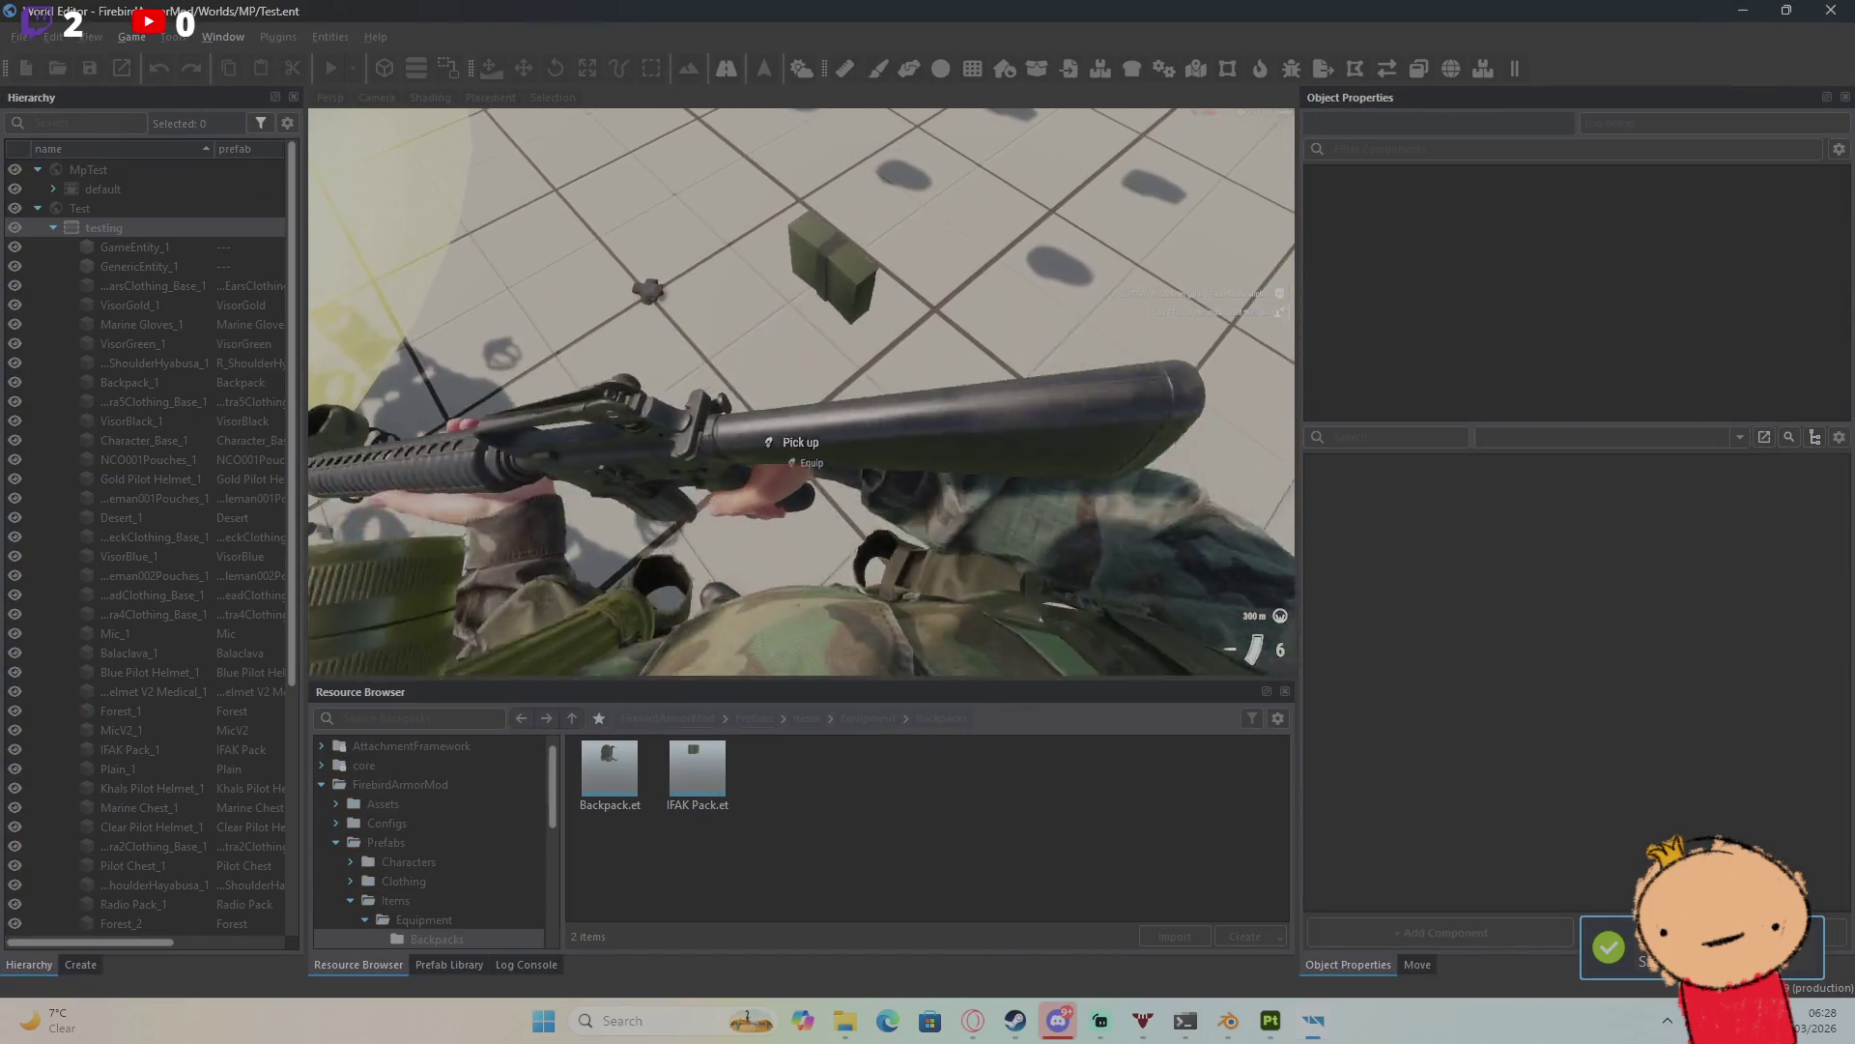
pyautogui.press('Tab')
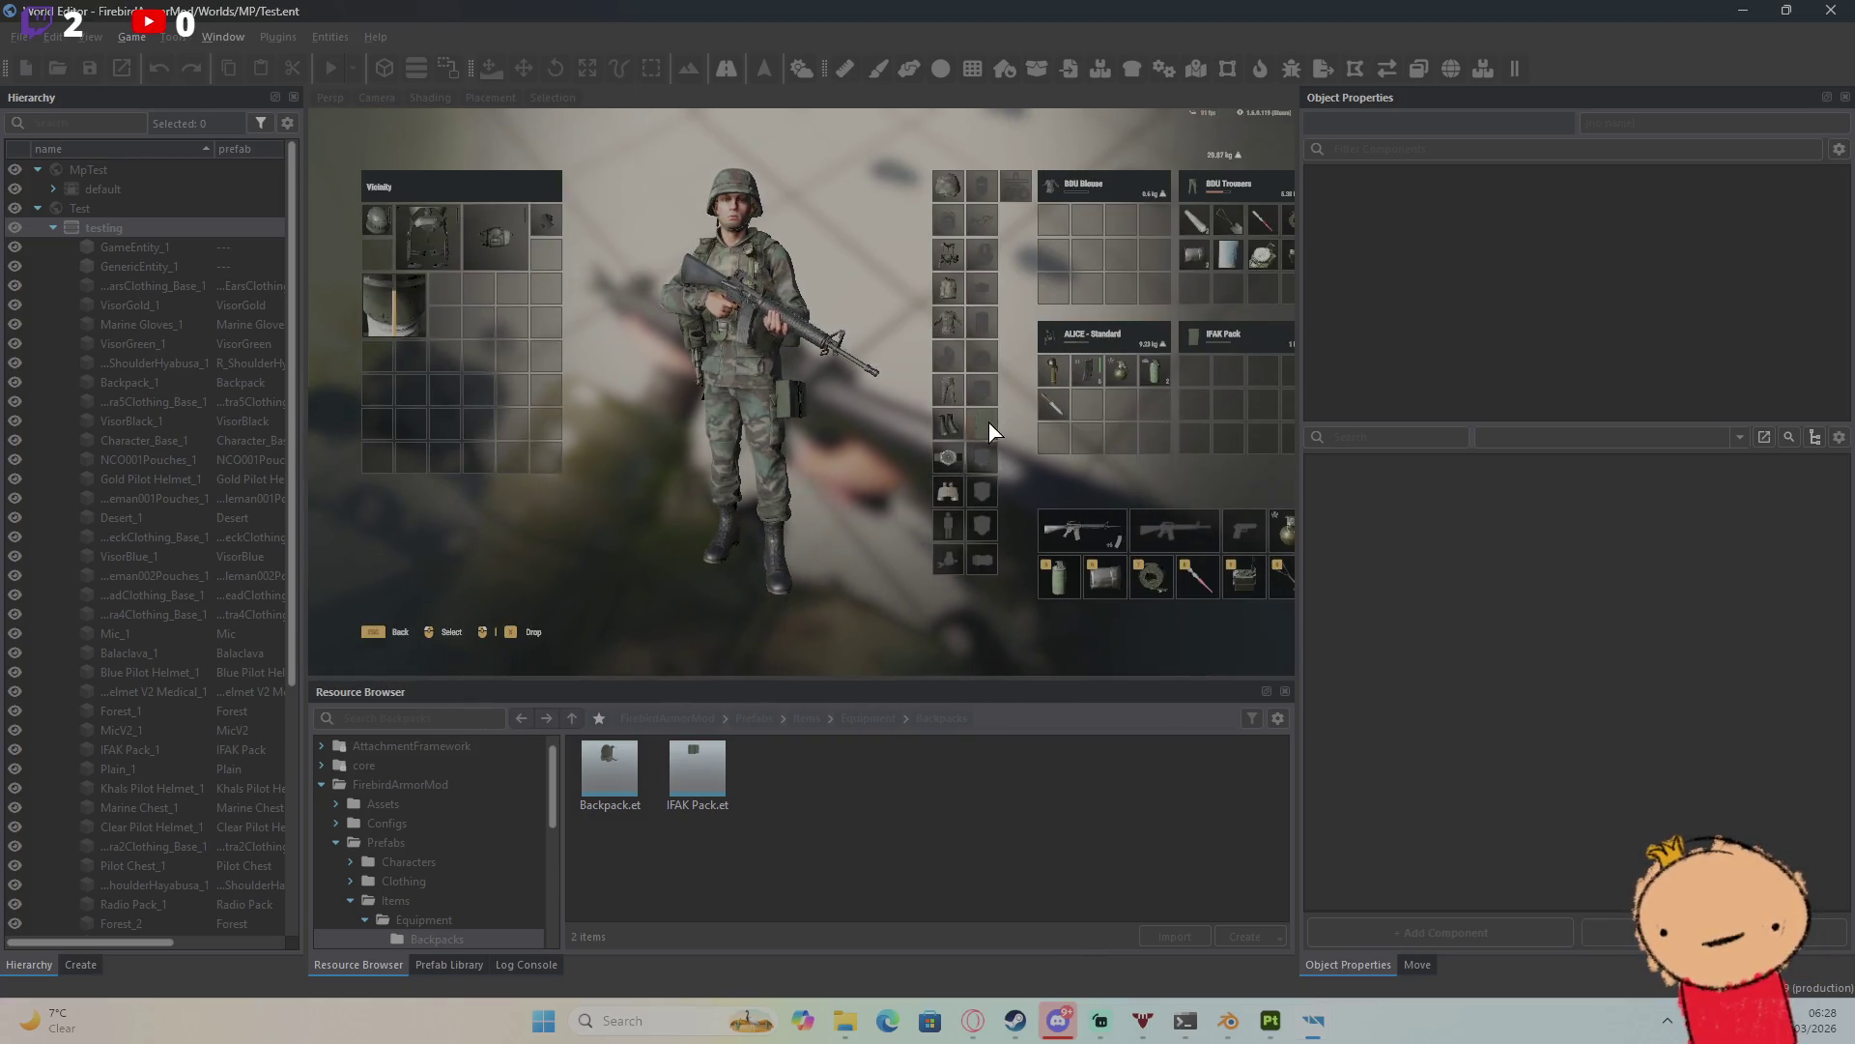
pyautogui.press('Tab')
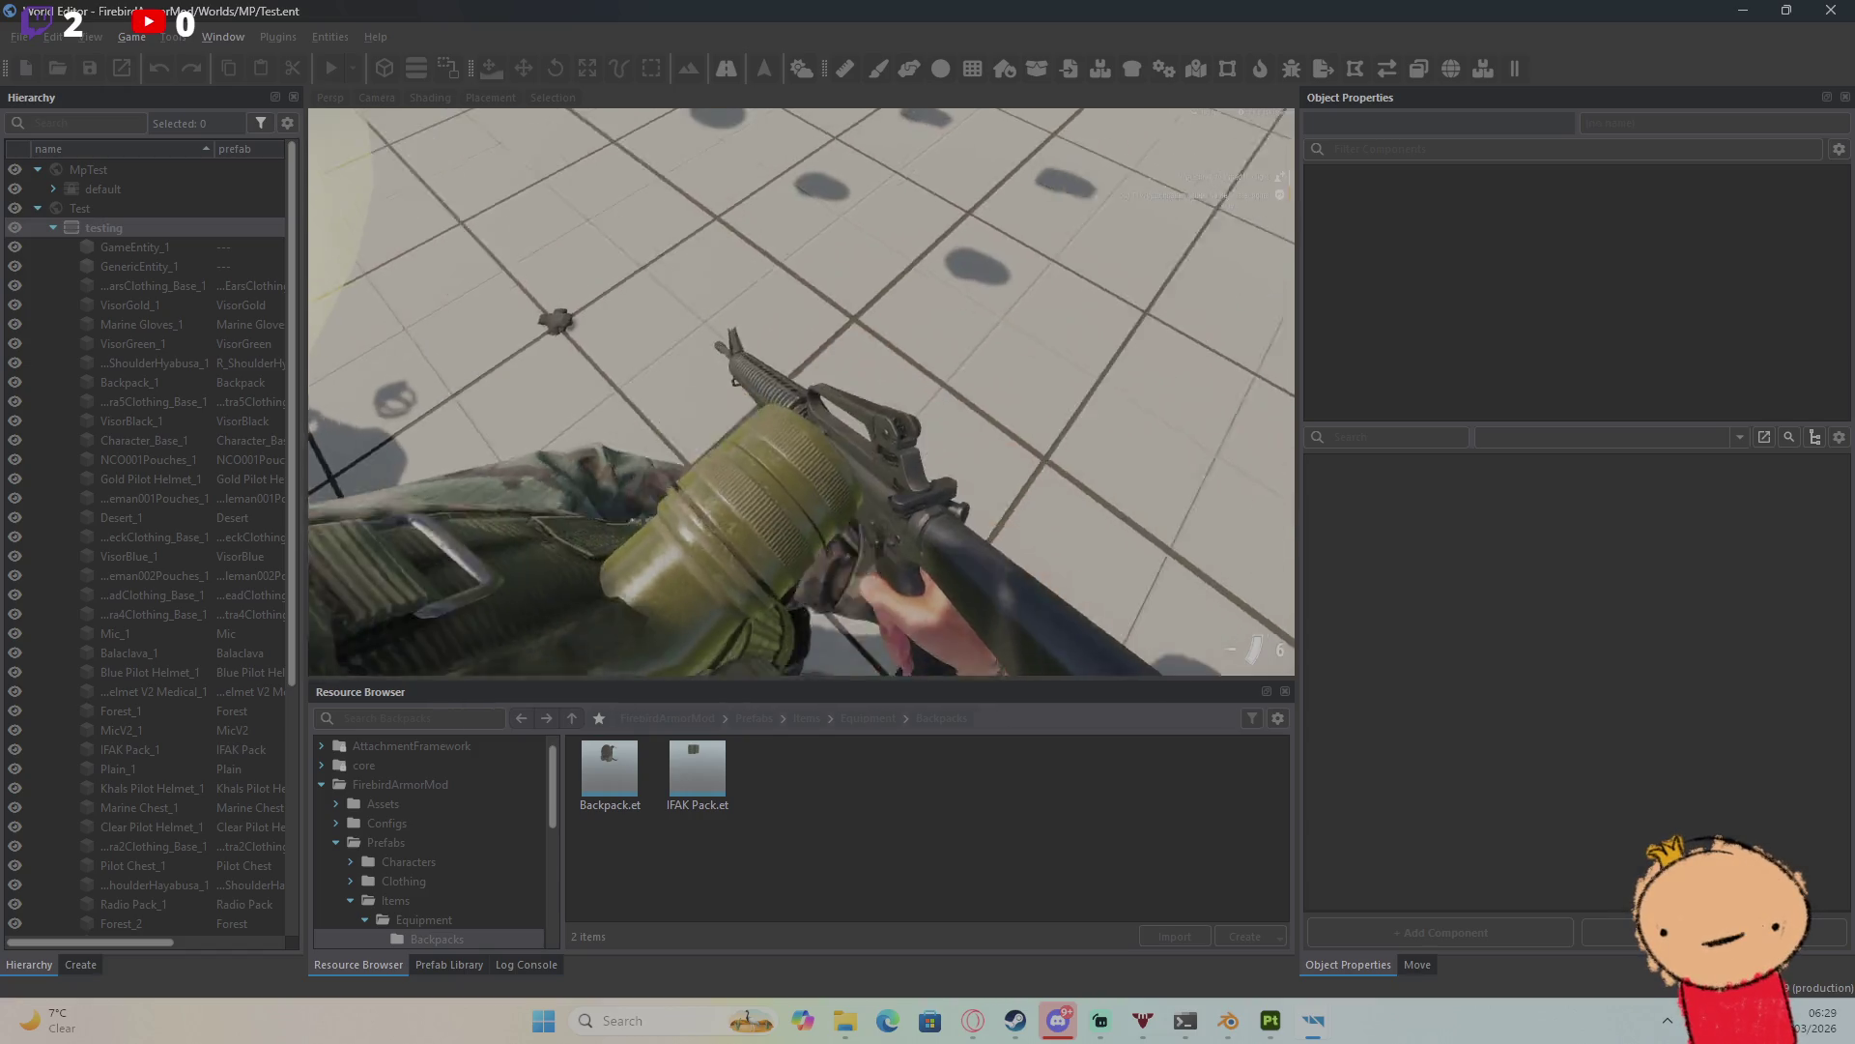
pyautogui.press('Tab')
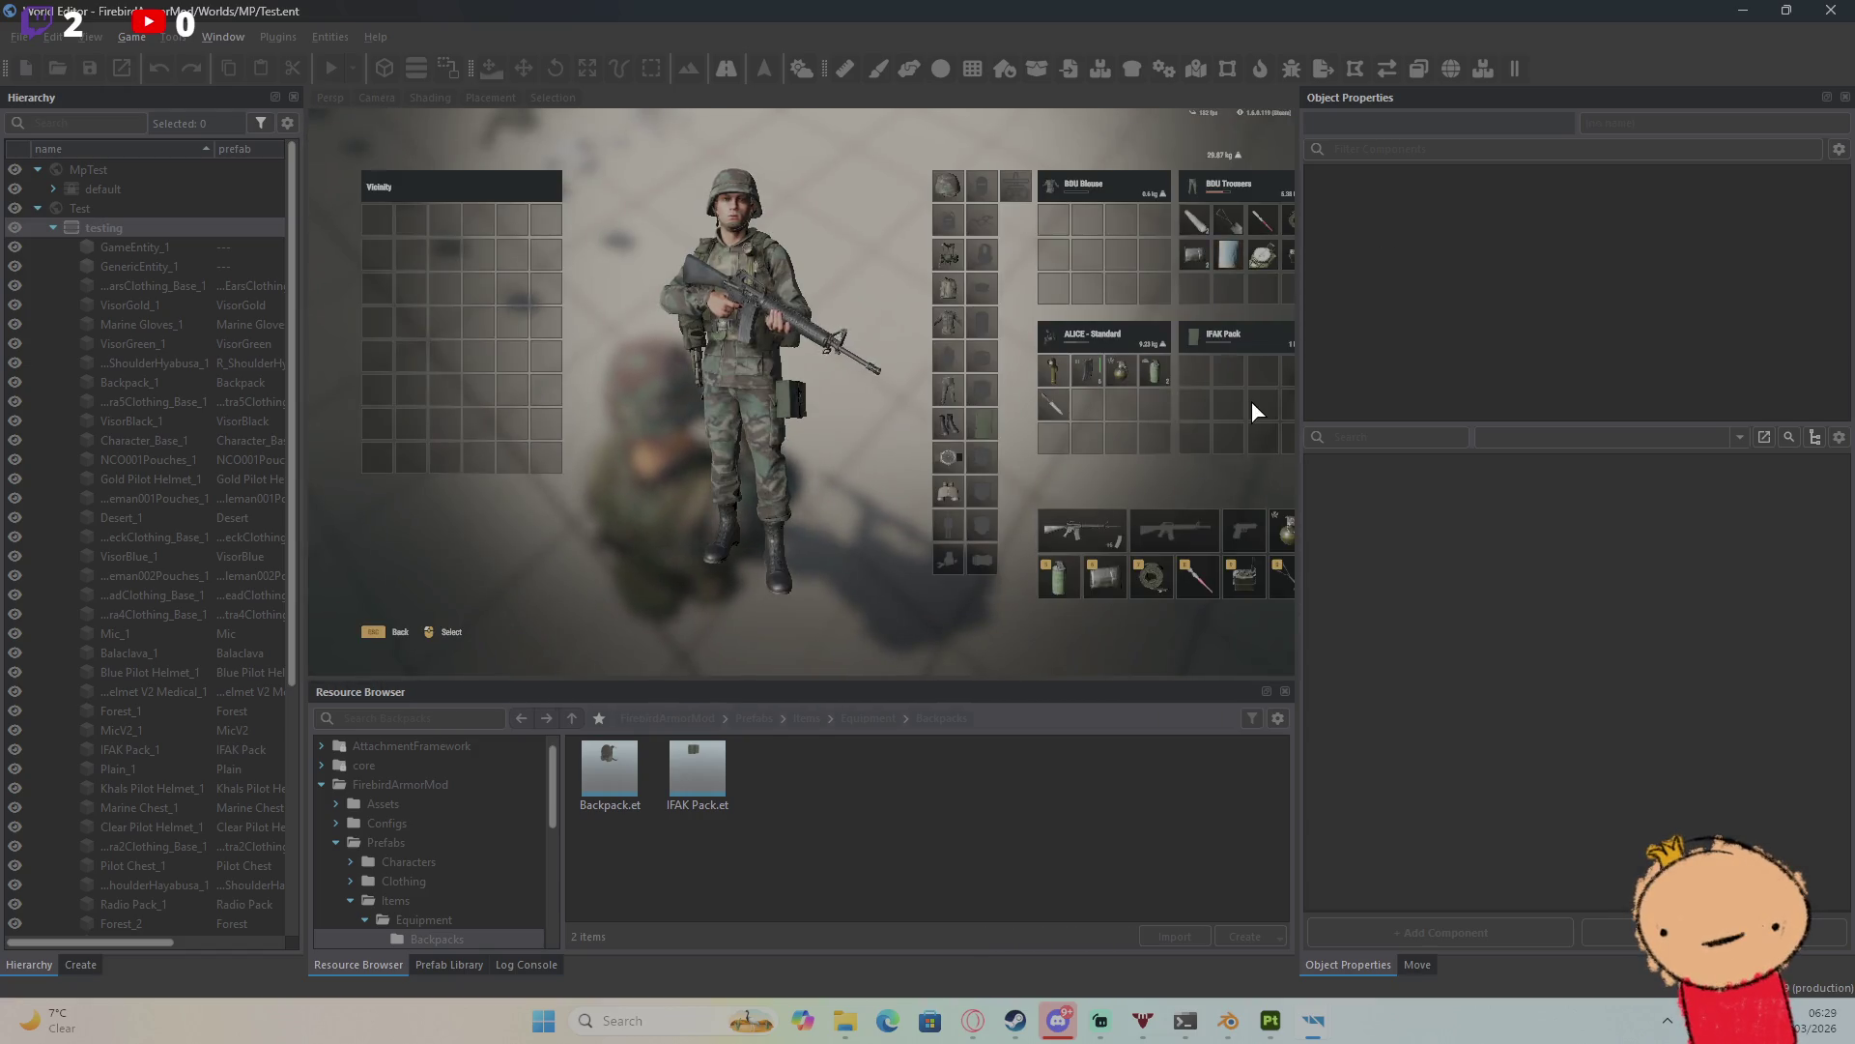
pyautogui.press('Tab')
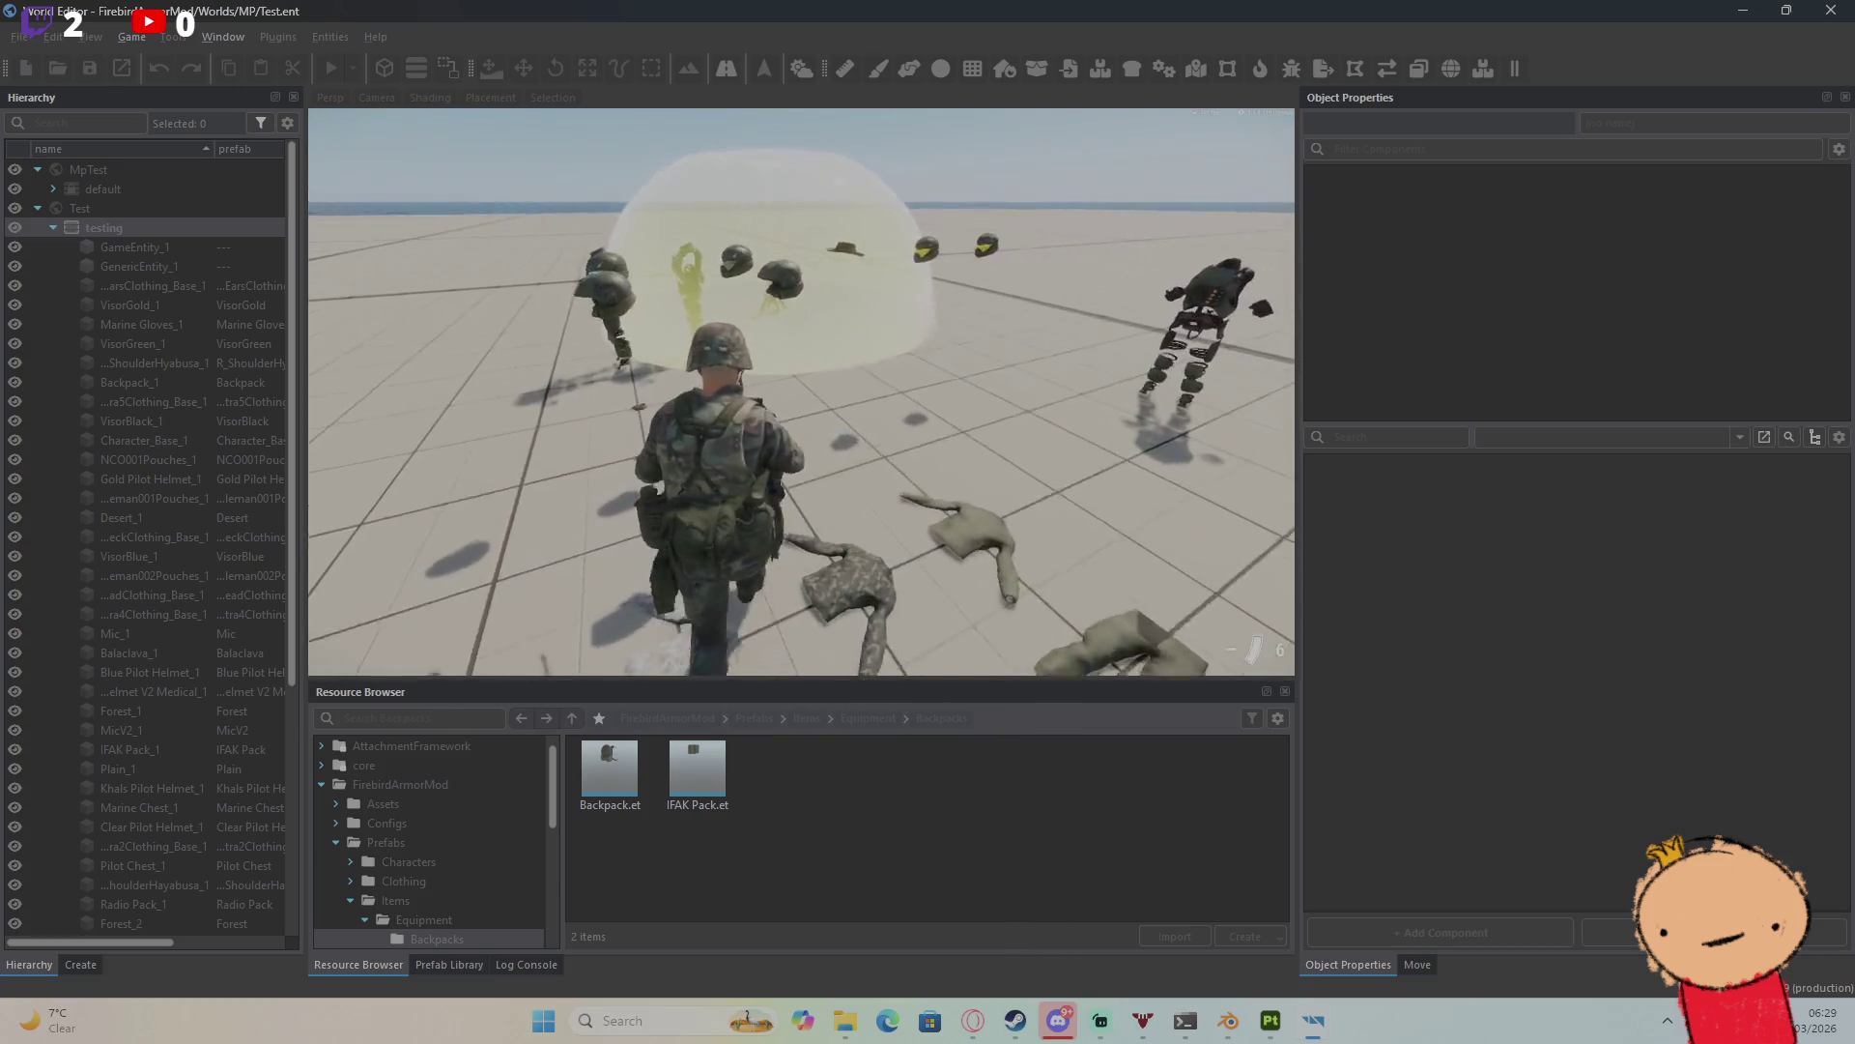
pyautogui.press('Tab')
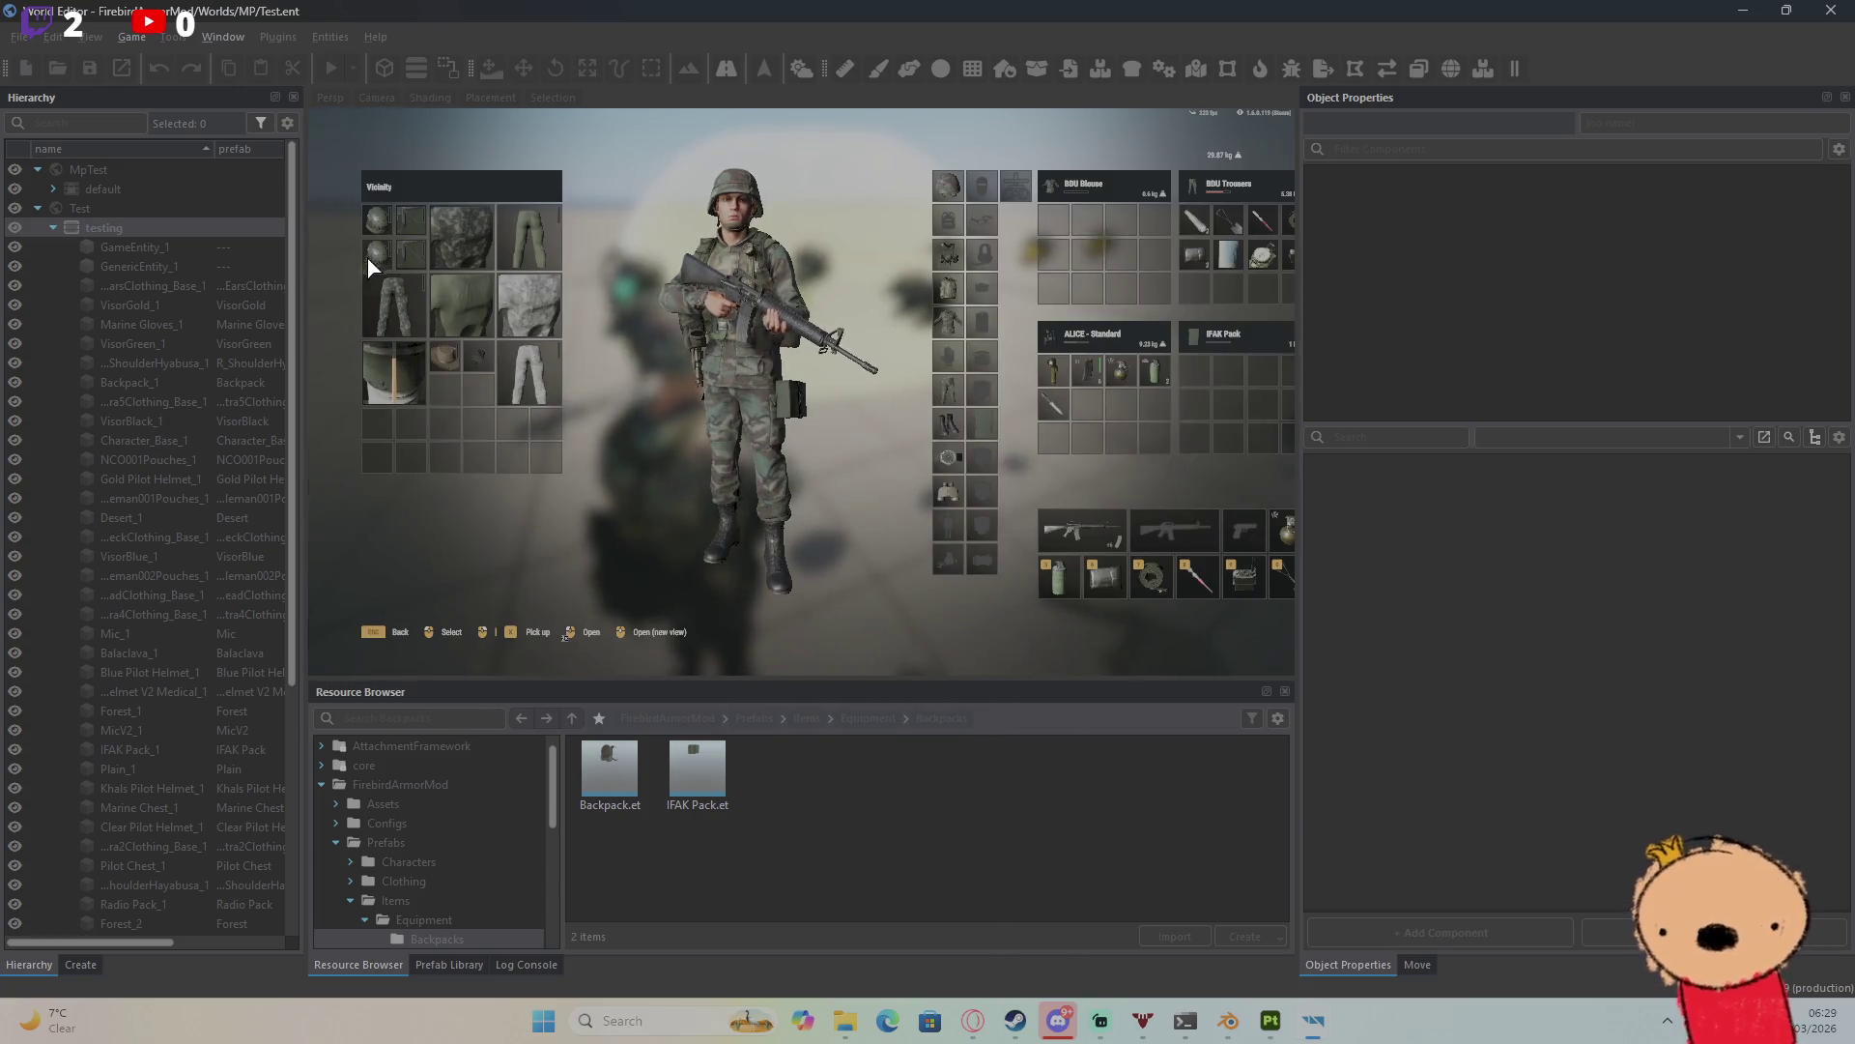
# Step: Store the camo items, white trousers and hat from Vicinity in the IFAK Pack
pyautogui.moveTo(403, 251); pyautogui.dragTo(1249, 421)
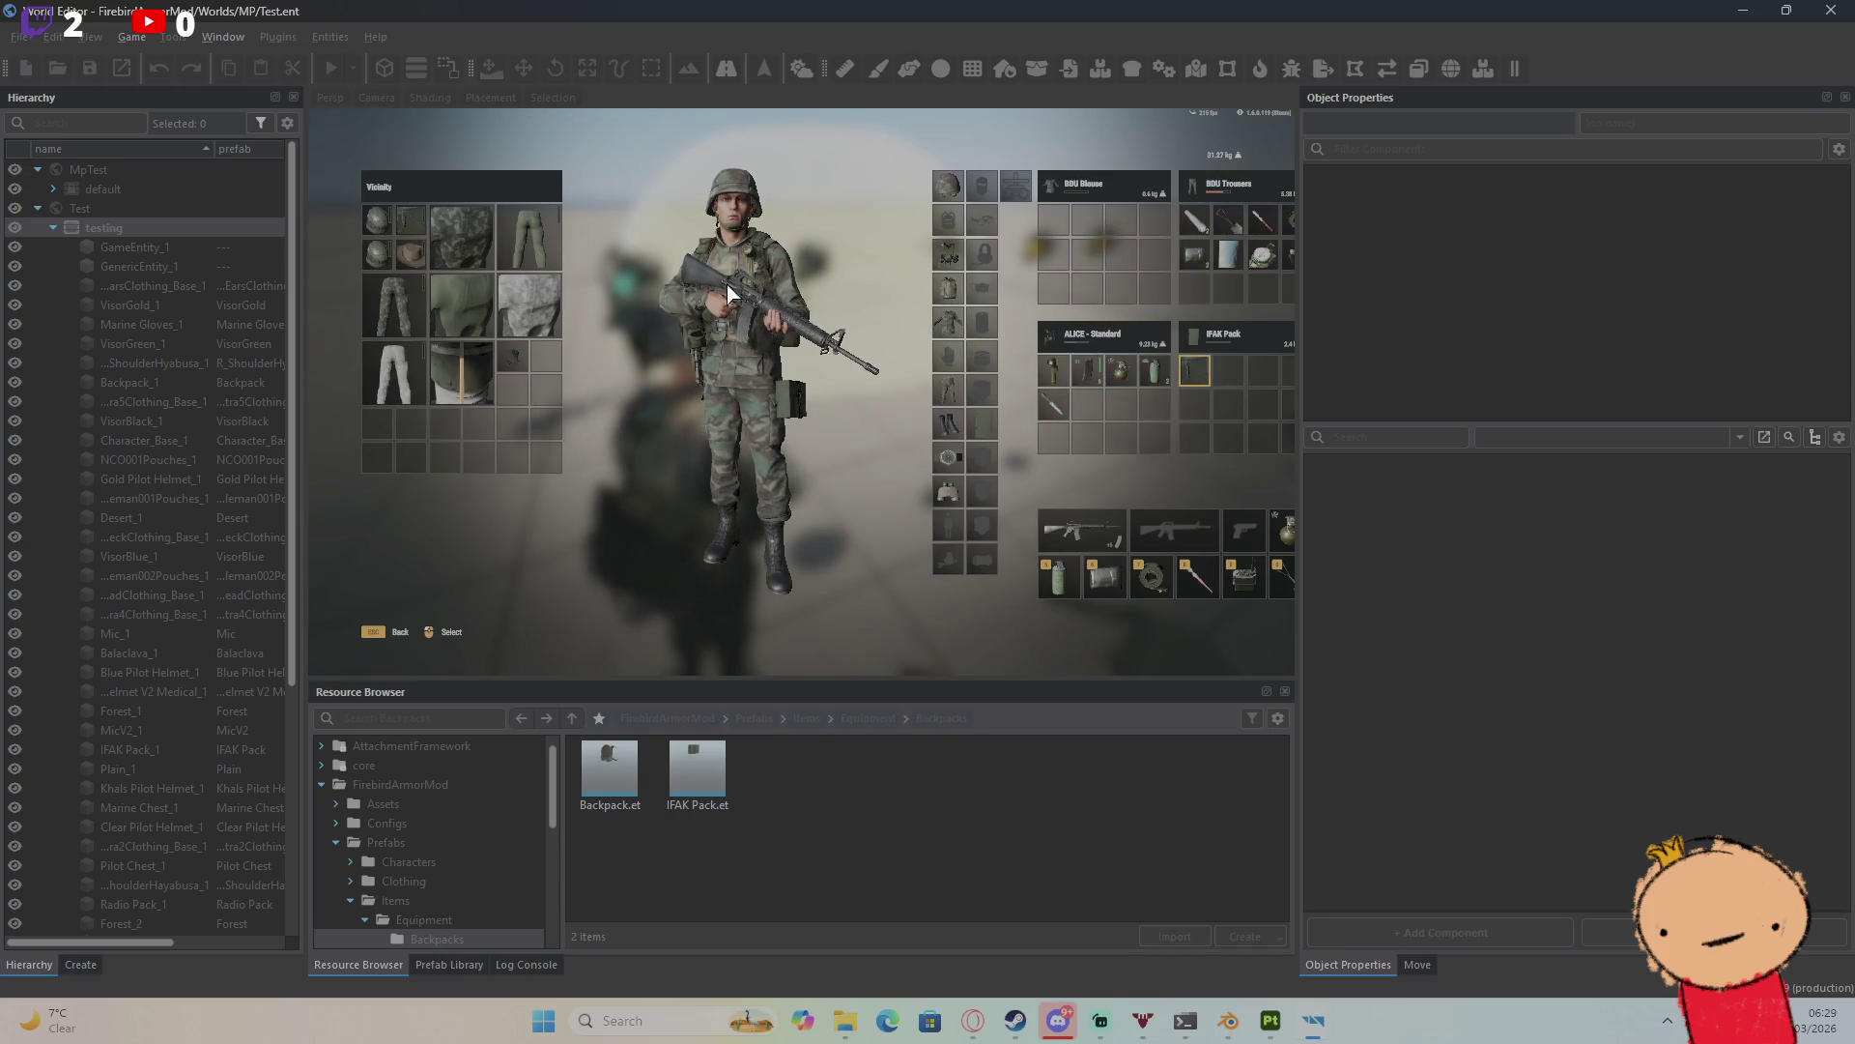
pyautogui.moveTo(425, 246)
pyautogui.mouseDown()
pyautogui.moveTo(413, 218)
pyautogui.moveTo(1235, 405)
pyautogui.mouseUp()
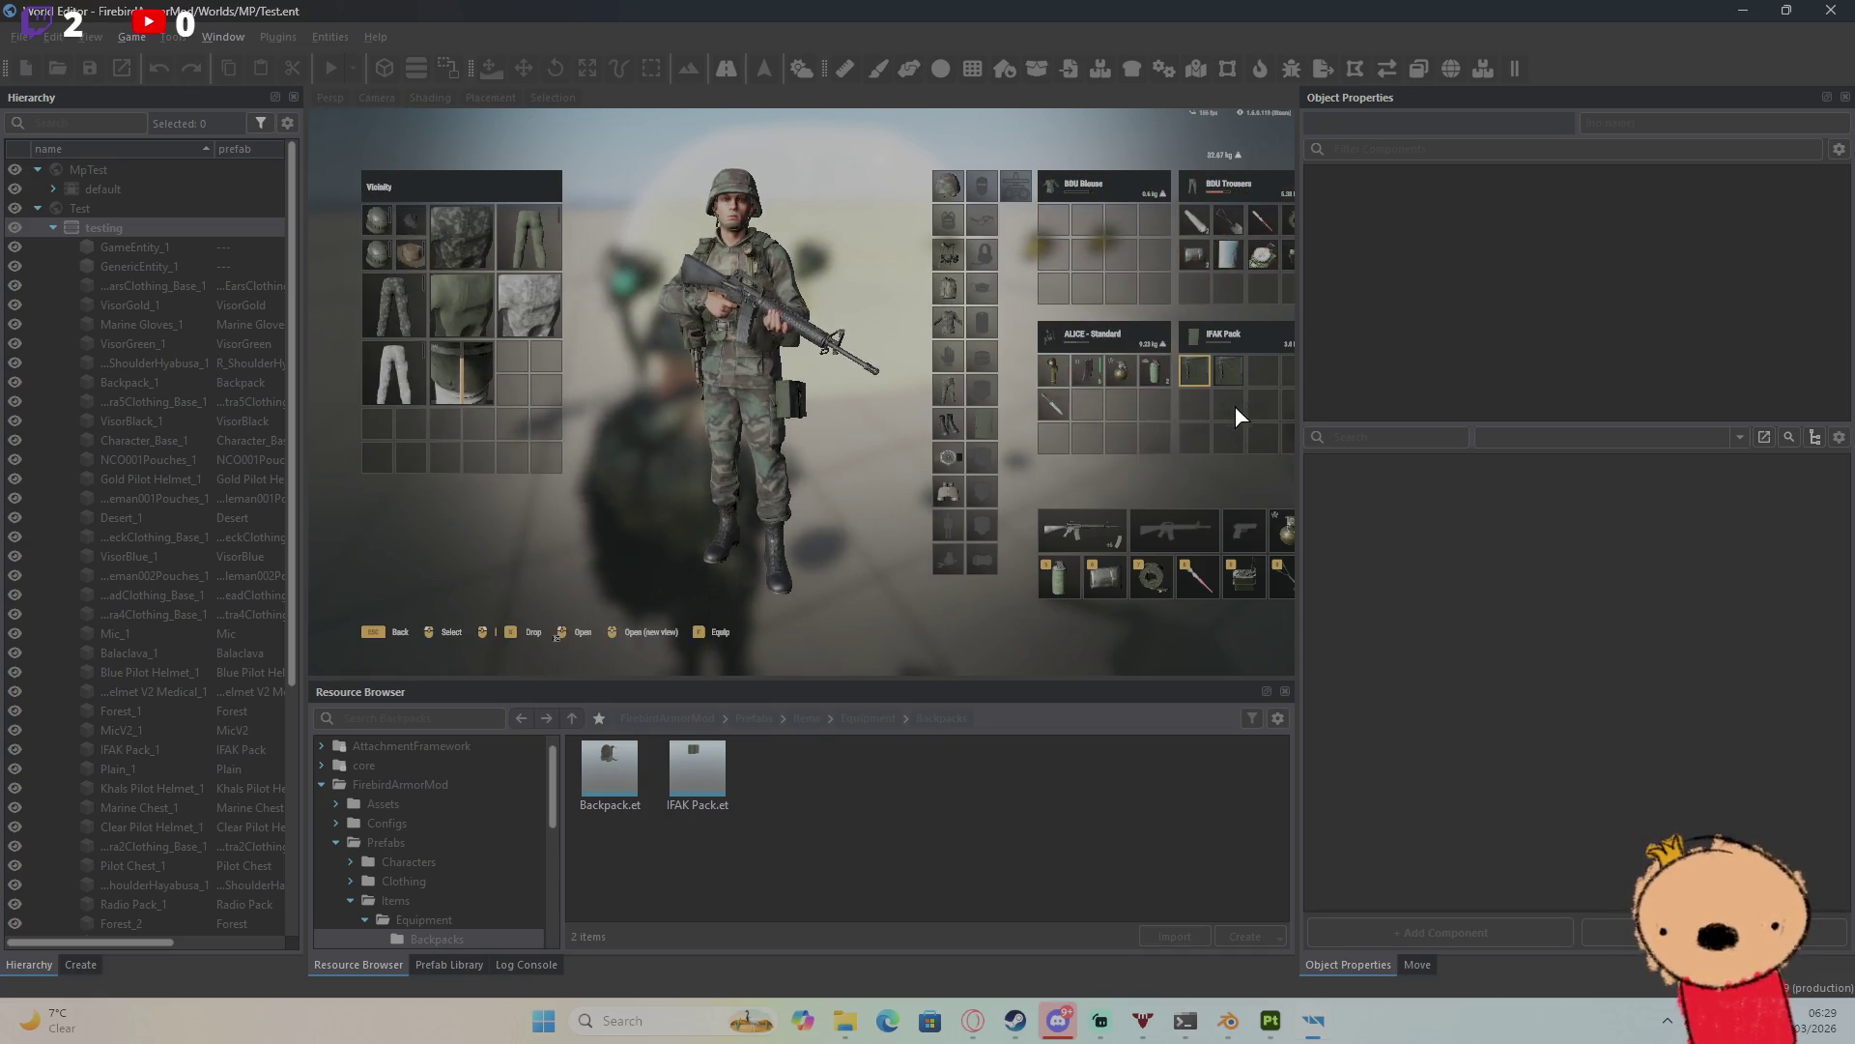
pyautogui.moveTo(503, 335); pyautogui.dragTo(795, 386)
pyautogui.moveTo(1216, 429); pyautogui.dragTo(1256, 391)
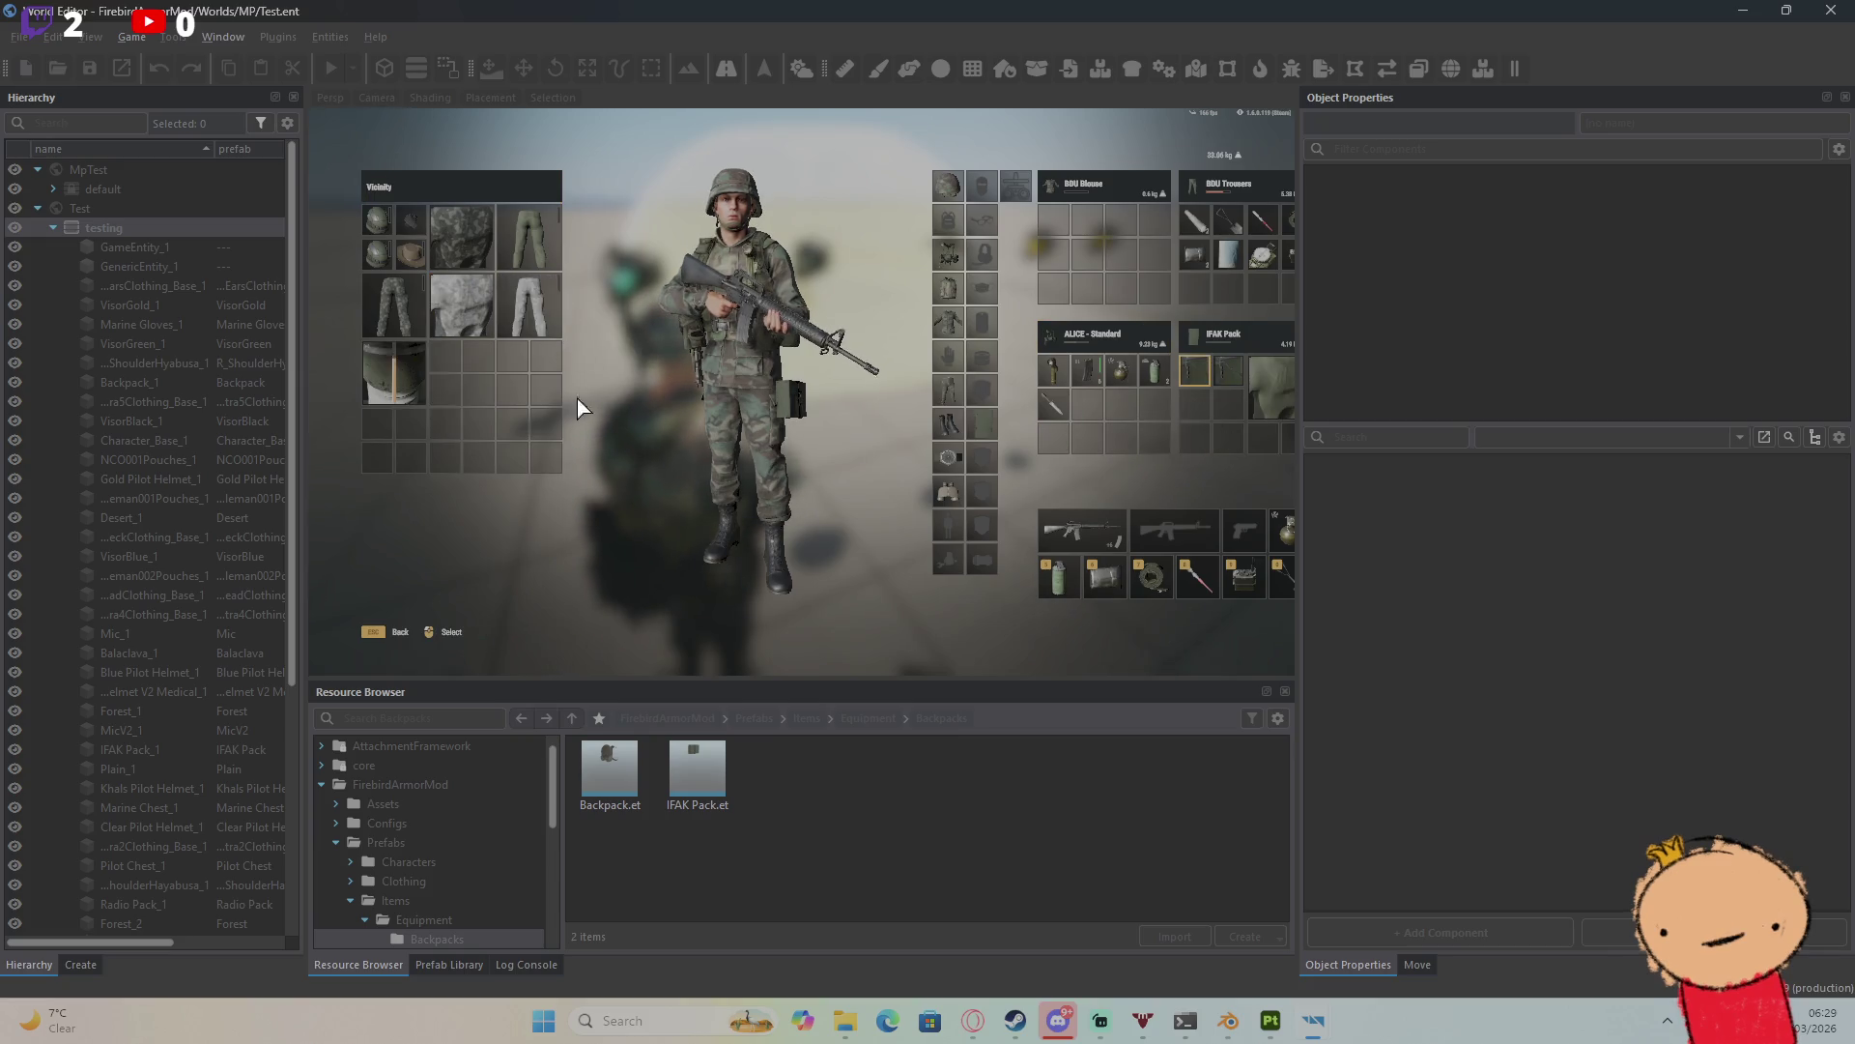
pyautogui.moveTo(480, 317)
pyautogui.mouseDown()
pyautogui.moveTo(1227, 440)
pyautogui.moveTo(1222, 425)
pyautogui.mouseUp()
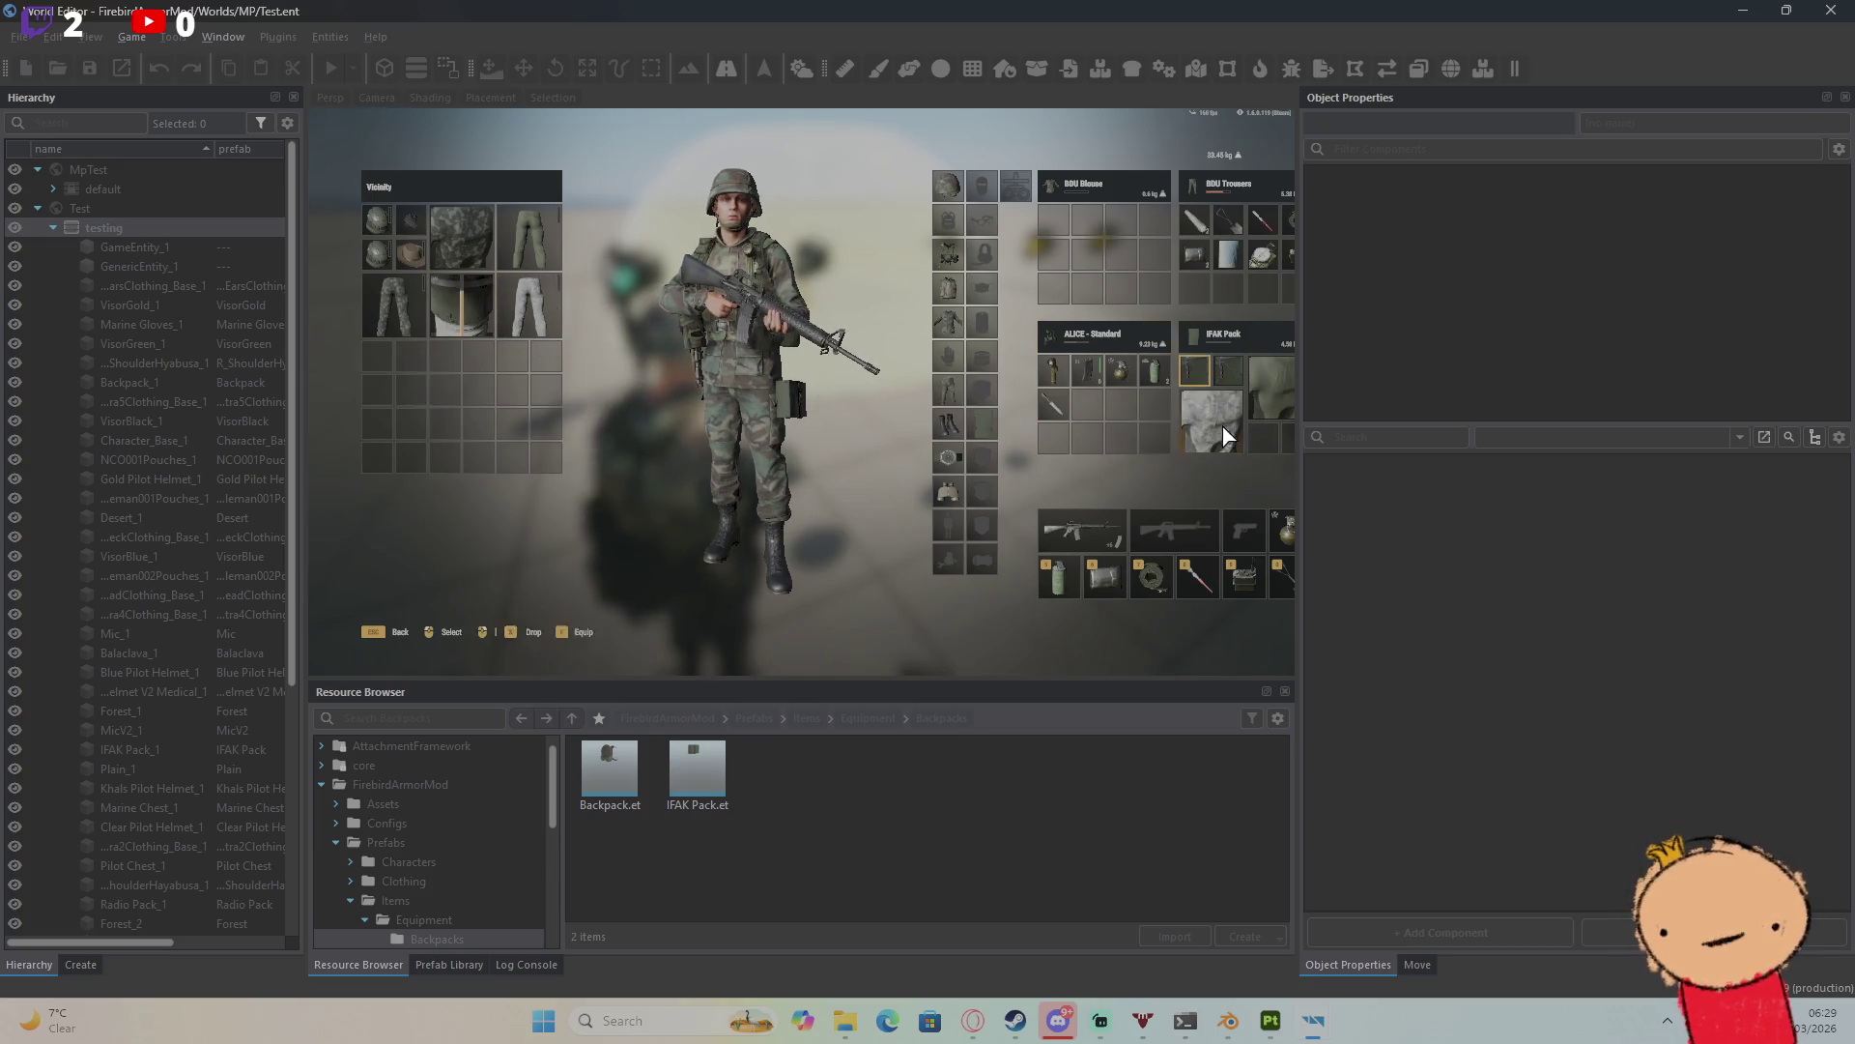
pyautogui.moveTo(530, 302); pyautogui.dragTo(1279, 440)
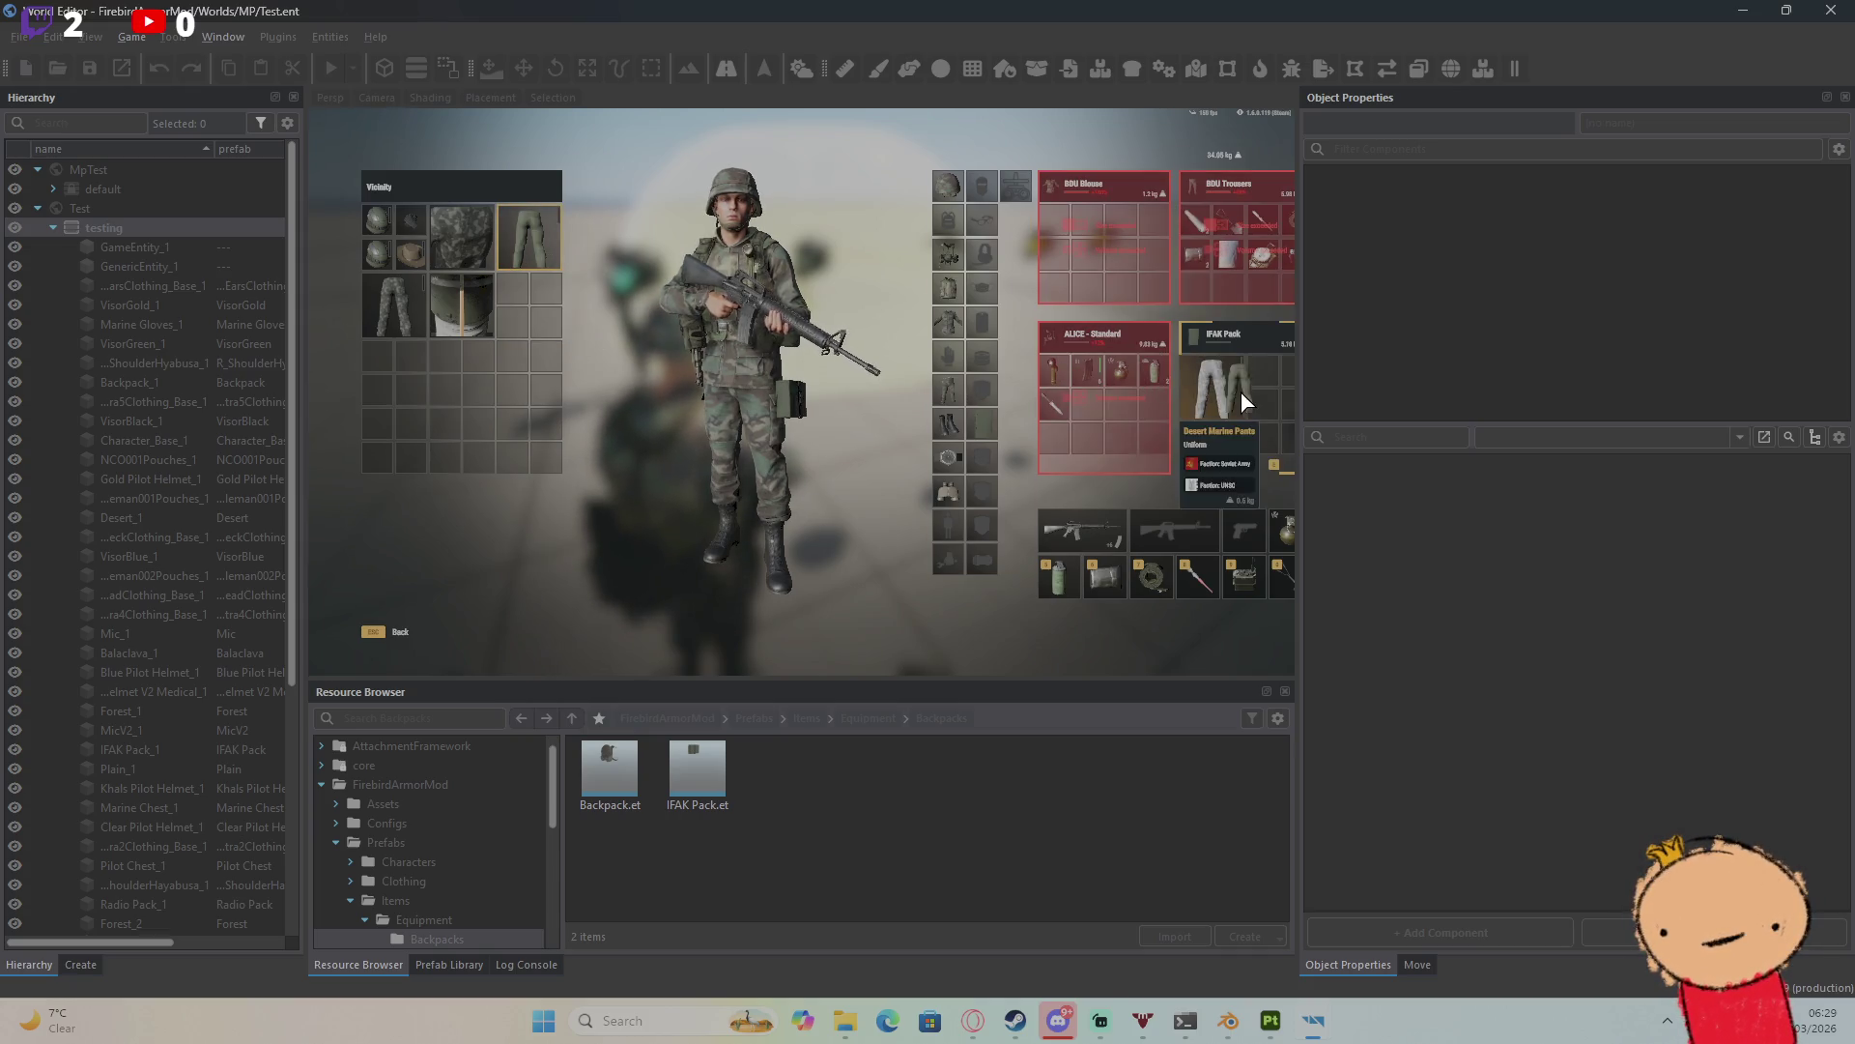
pyautogui.moveTo(1242, 392); pyautogui.dragTo(1237, 394)
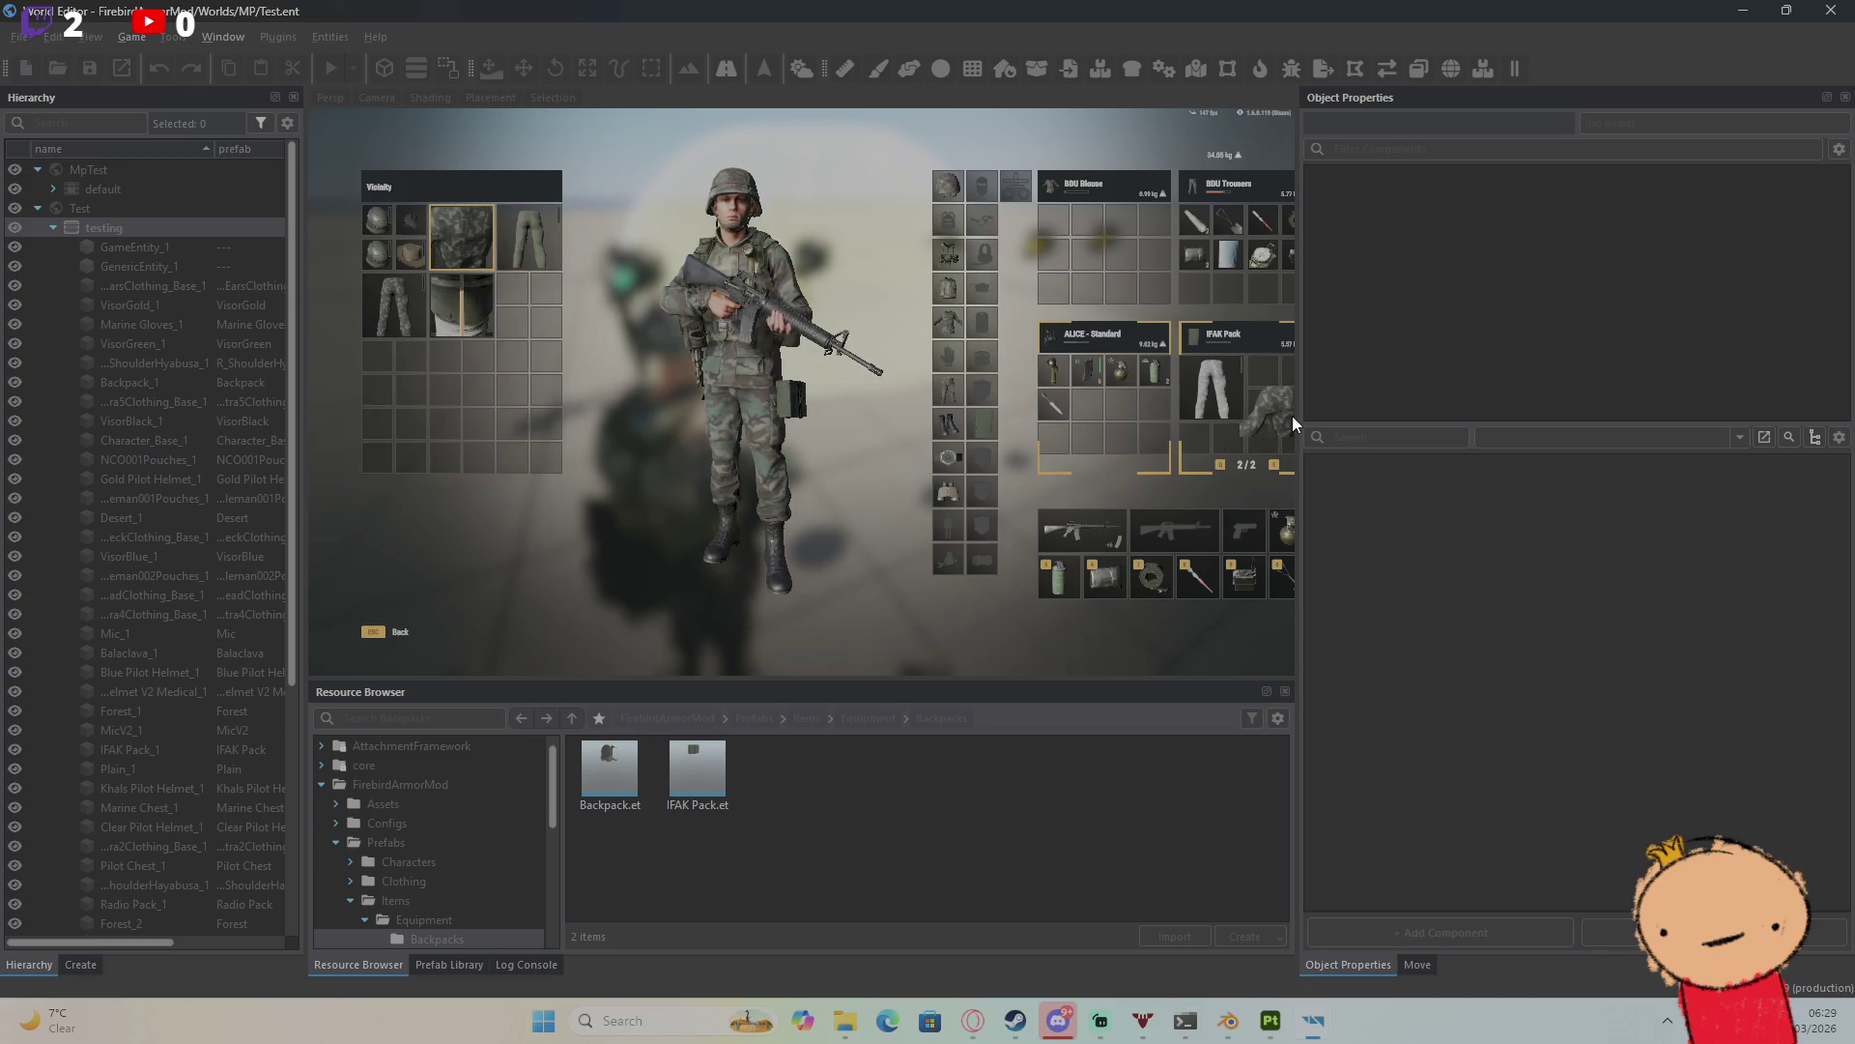
pyautogui.moveTo(407, 272); pyautogui.dragTo(1101, 458)
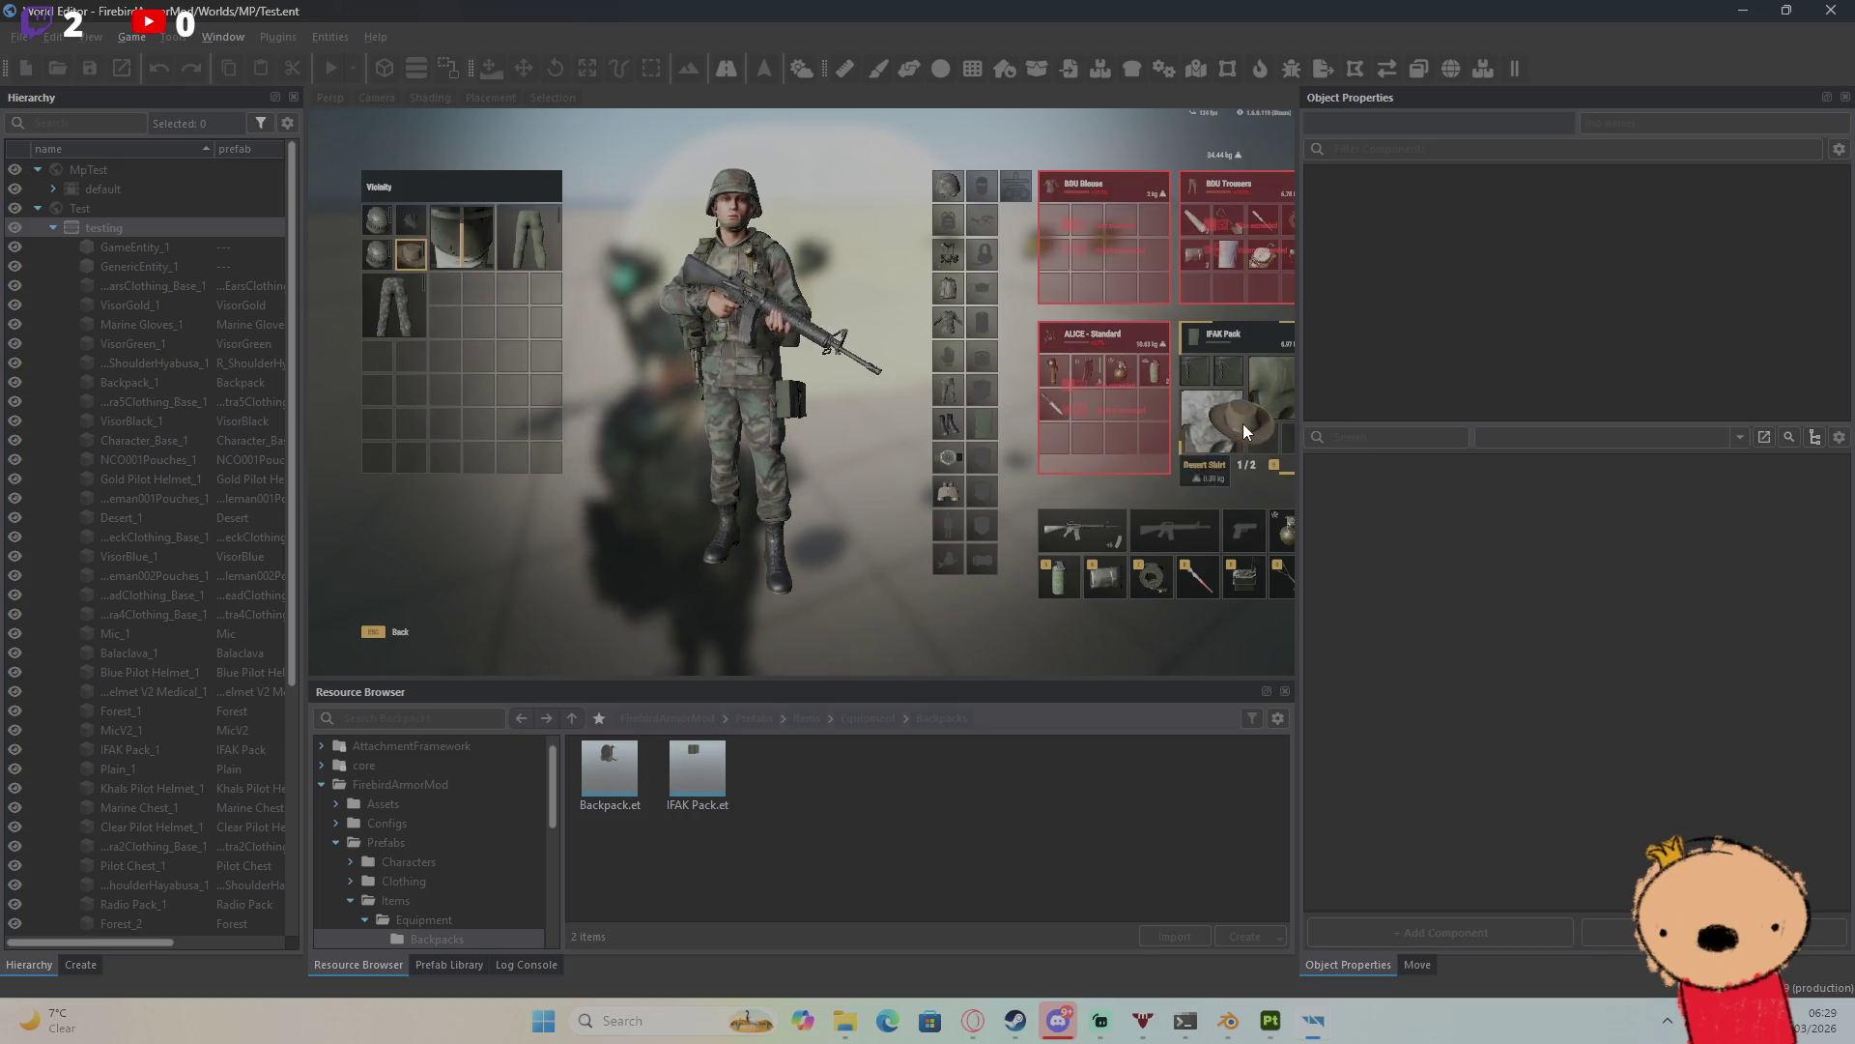
pyautogui.moveTo(1243, 423); pyautogui.dragTo(1242, 423)
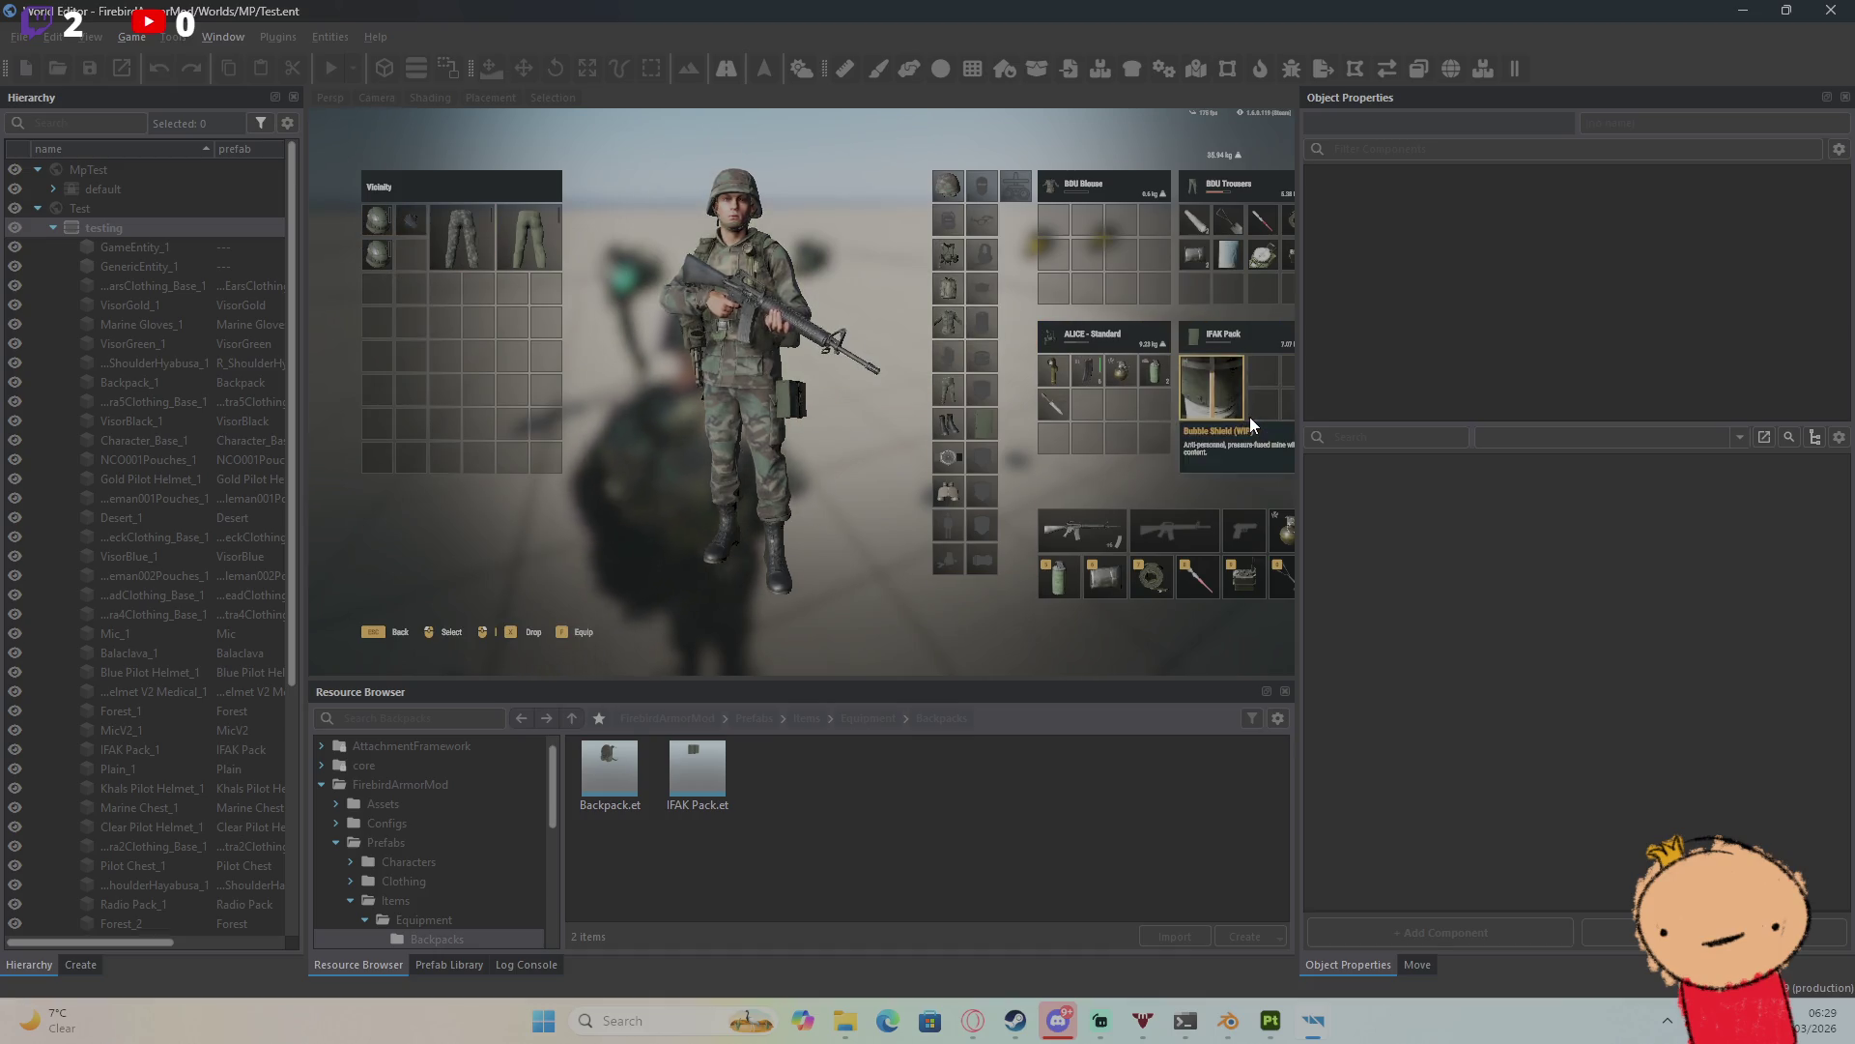
pyautogui.press('Escape')
# Step: Walk to the vest stands and swap the PASGT vest for the plate carrier
pyautogui.press('w')
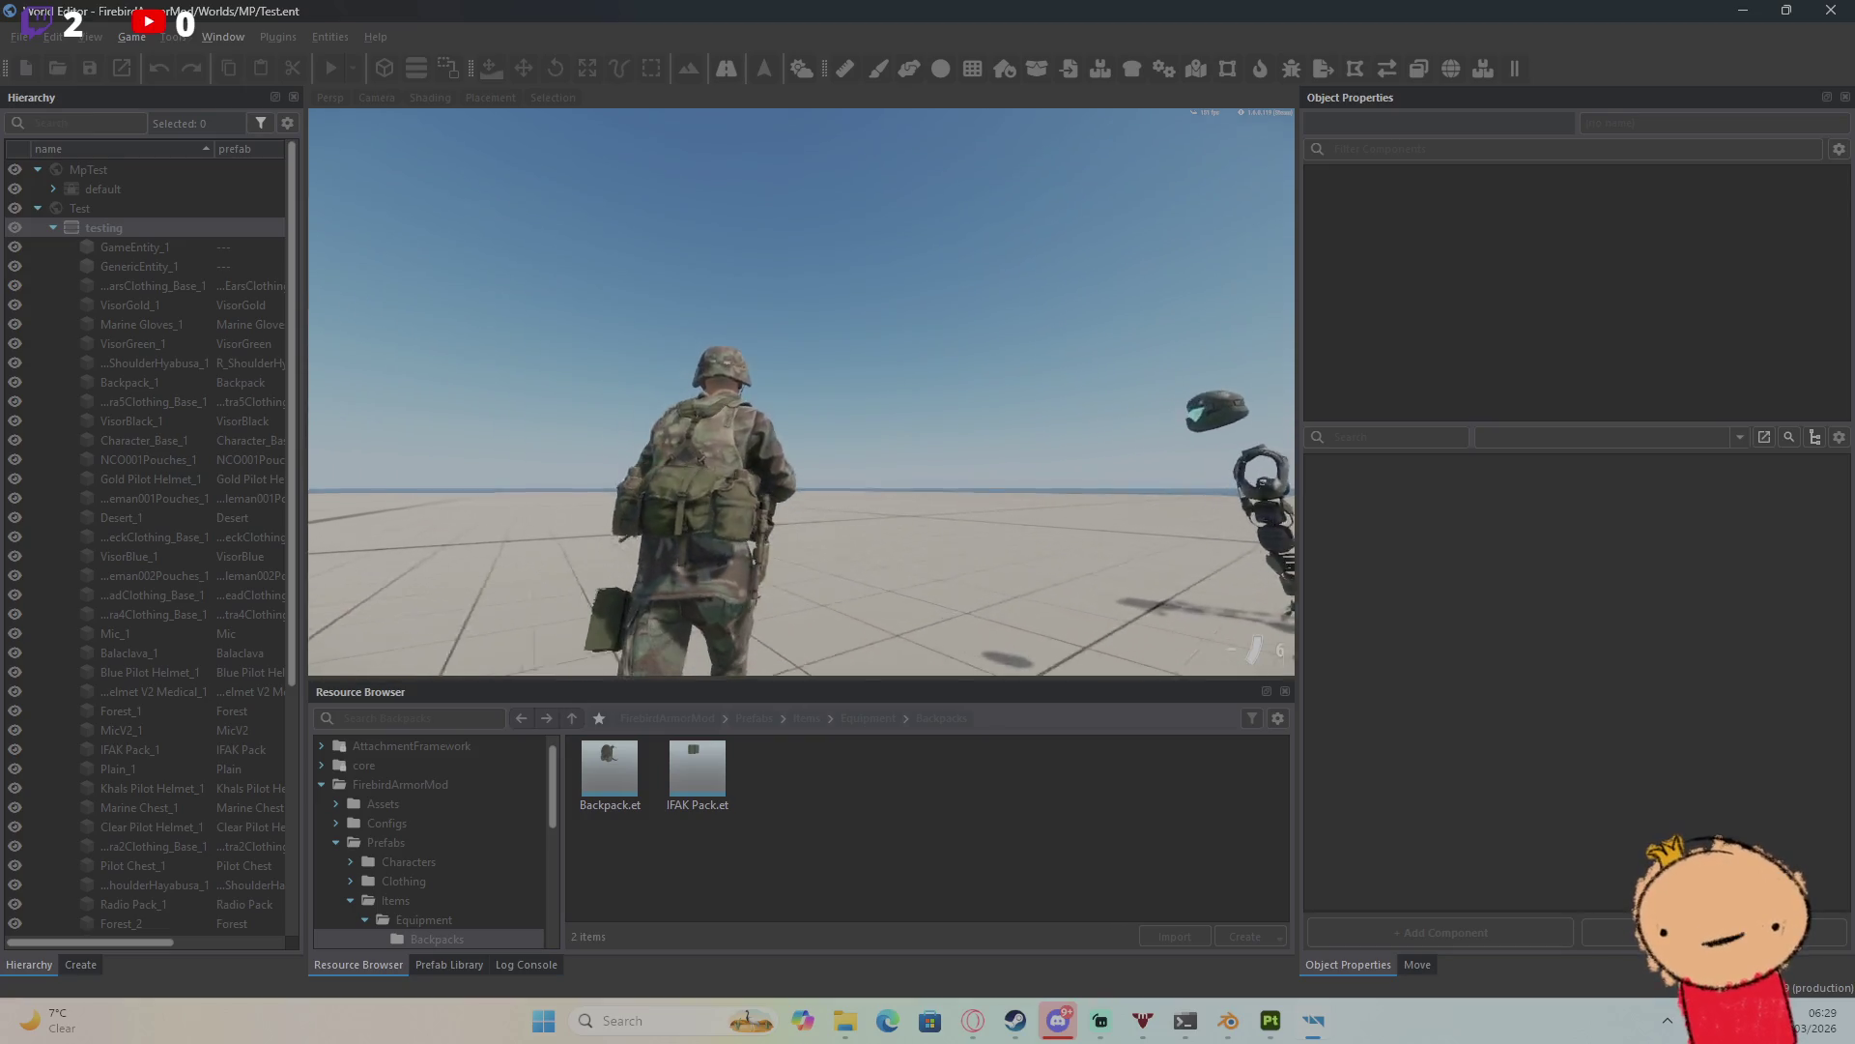
pyautogui.press('w')
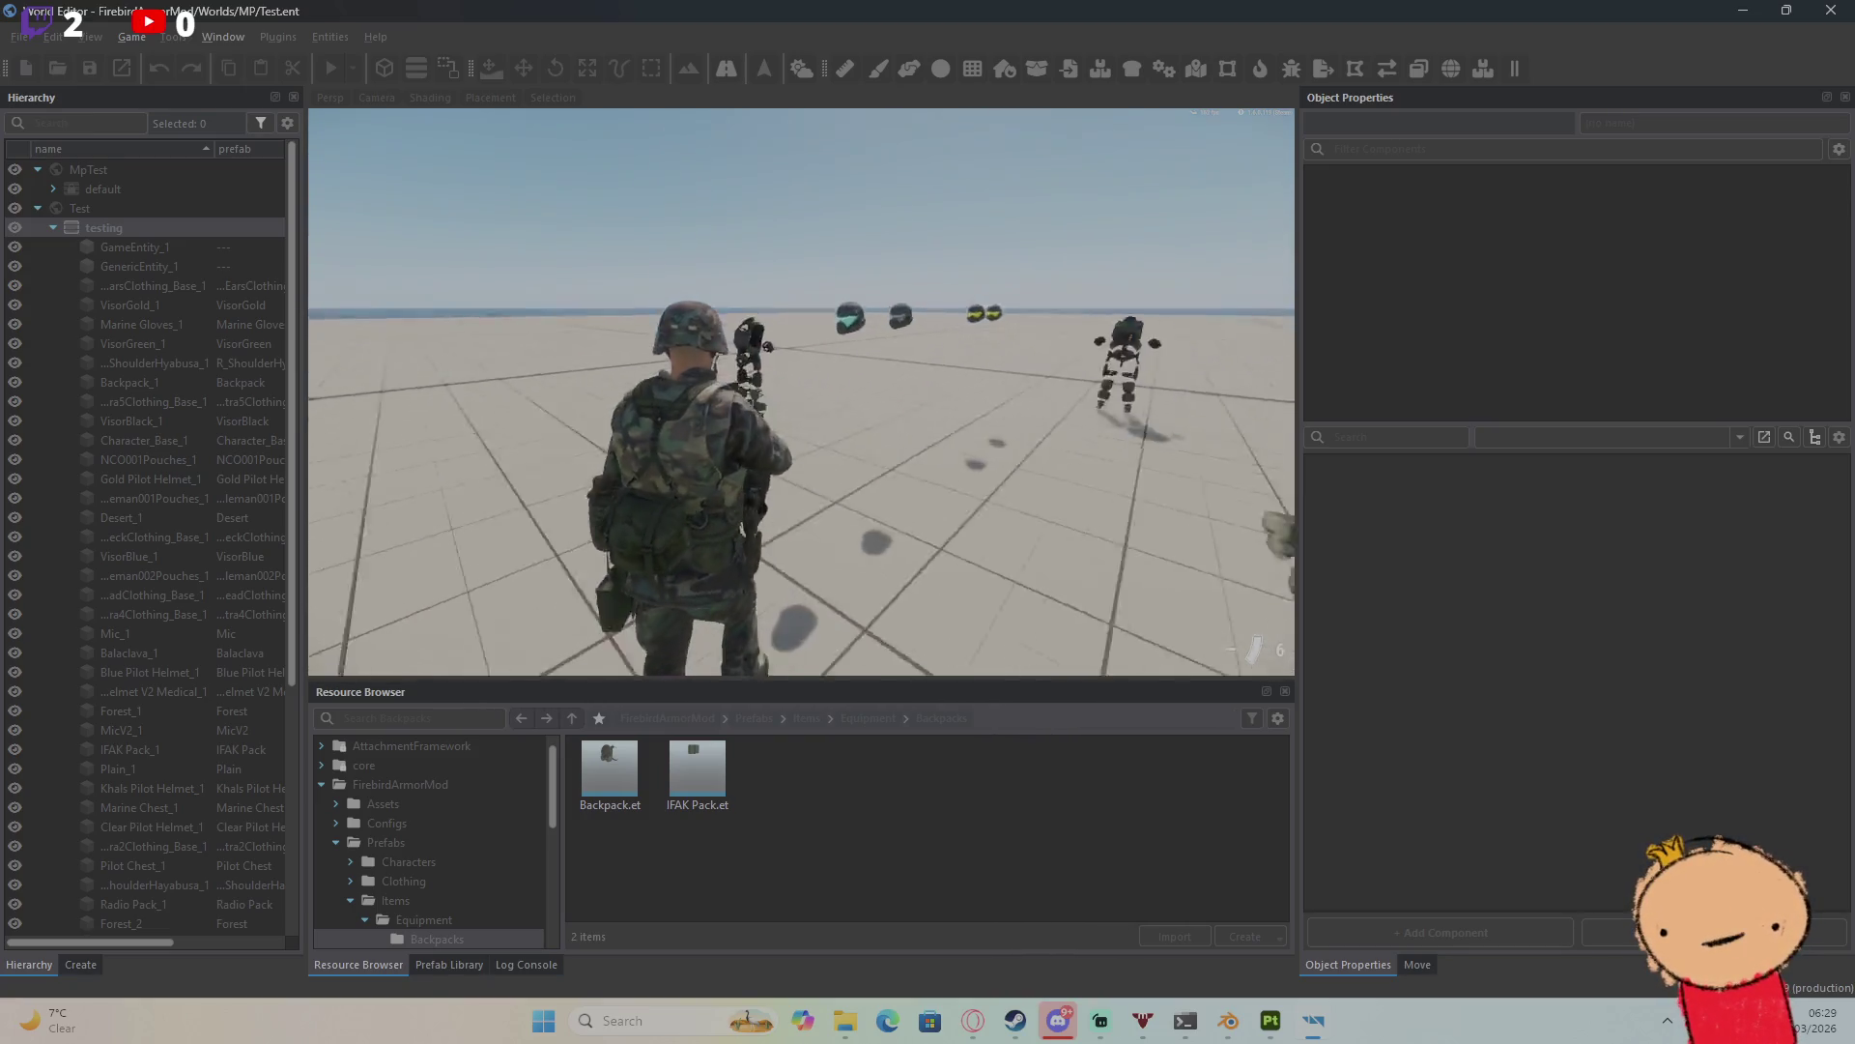
pyautogui.press('f')
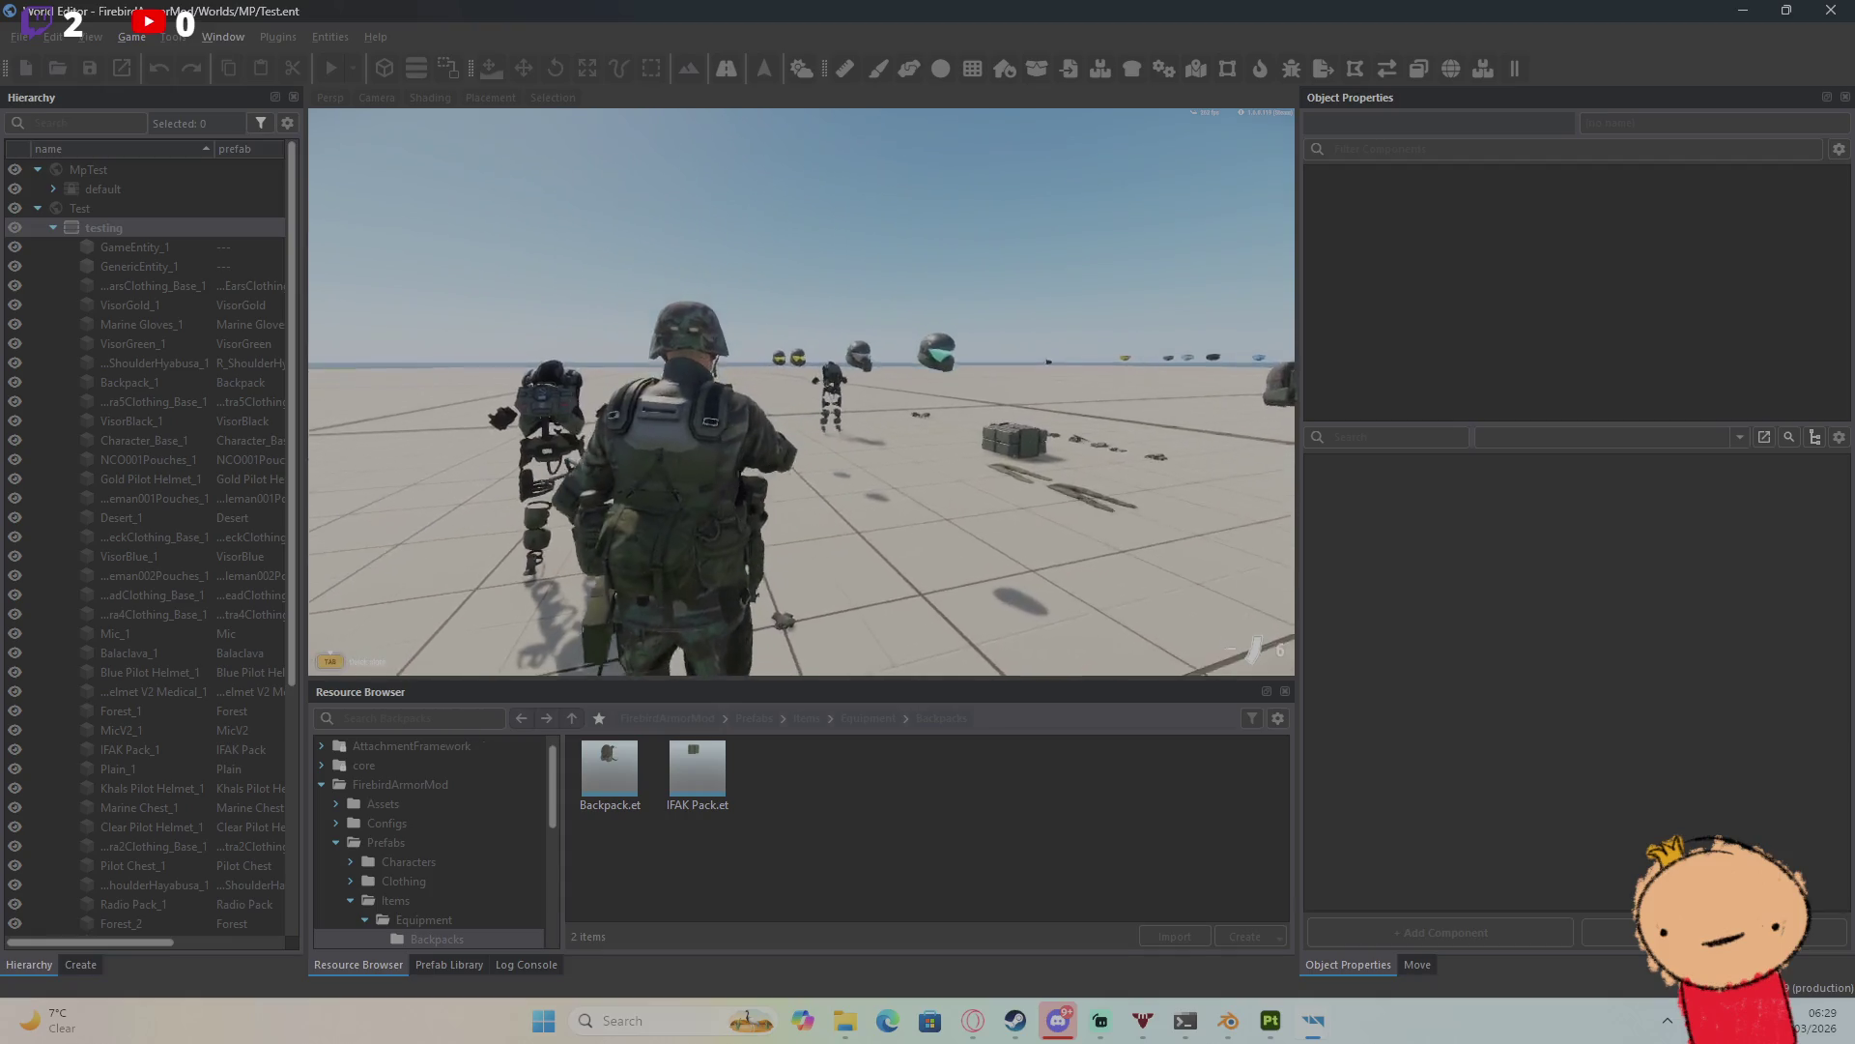
# Step: Remove the helmet, blouse and trousers, wear the IFAK Pack, then run toward the dropped items
pyautogui.press('Tab')
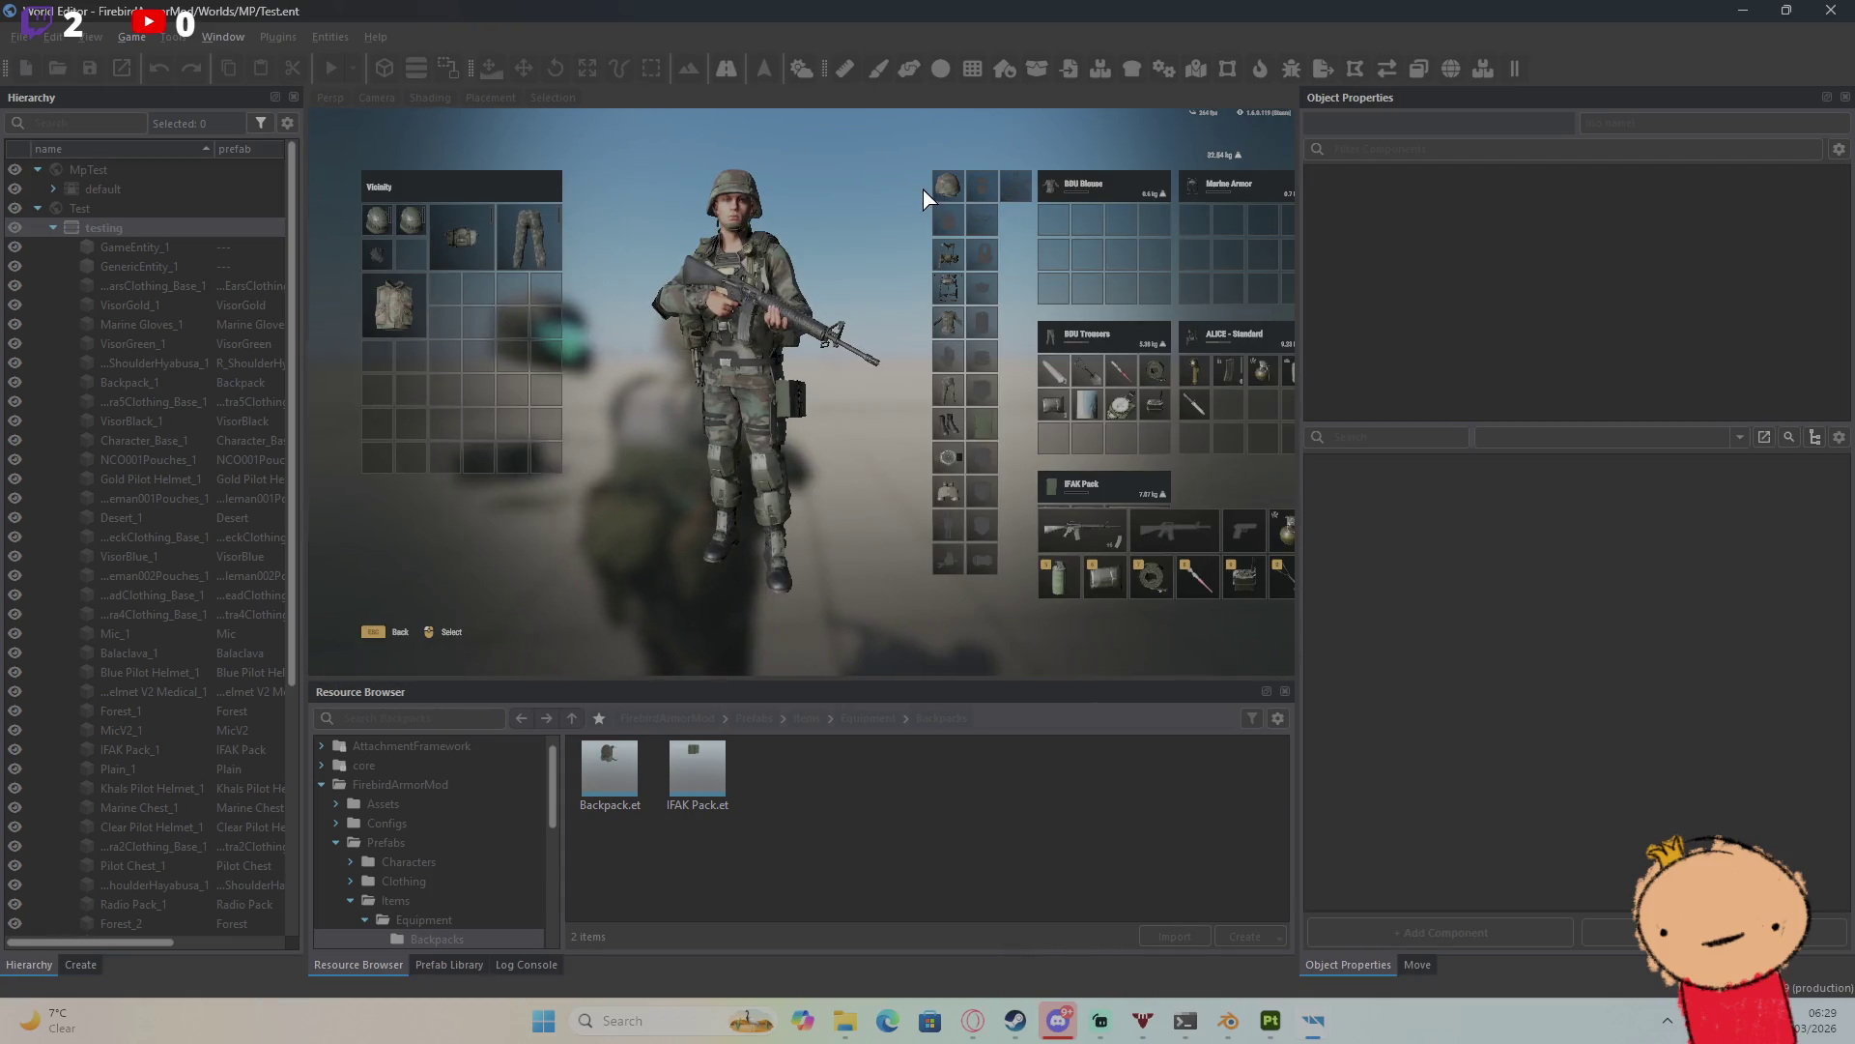
pyautogui.doubleClick(946, 186)
pyautogui.doubleClick(950, 261)
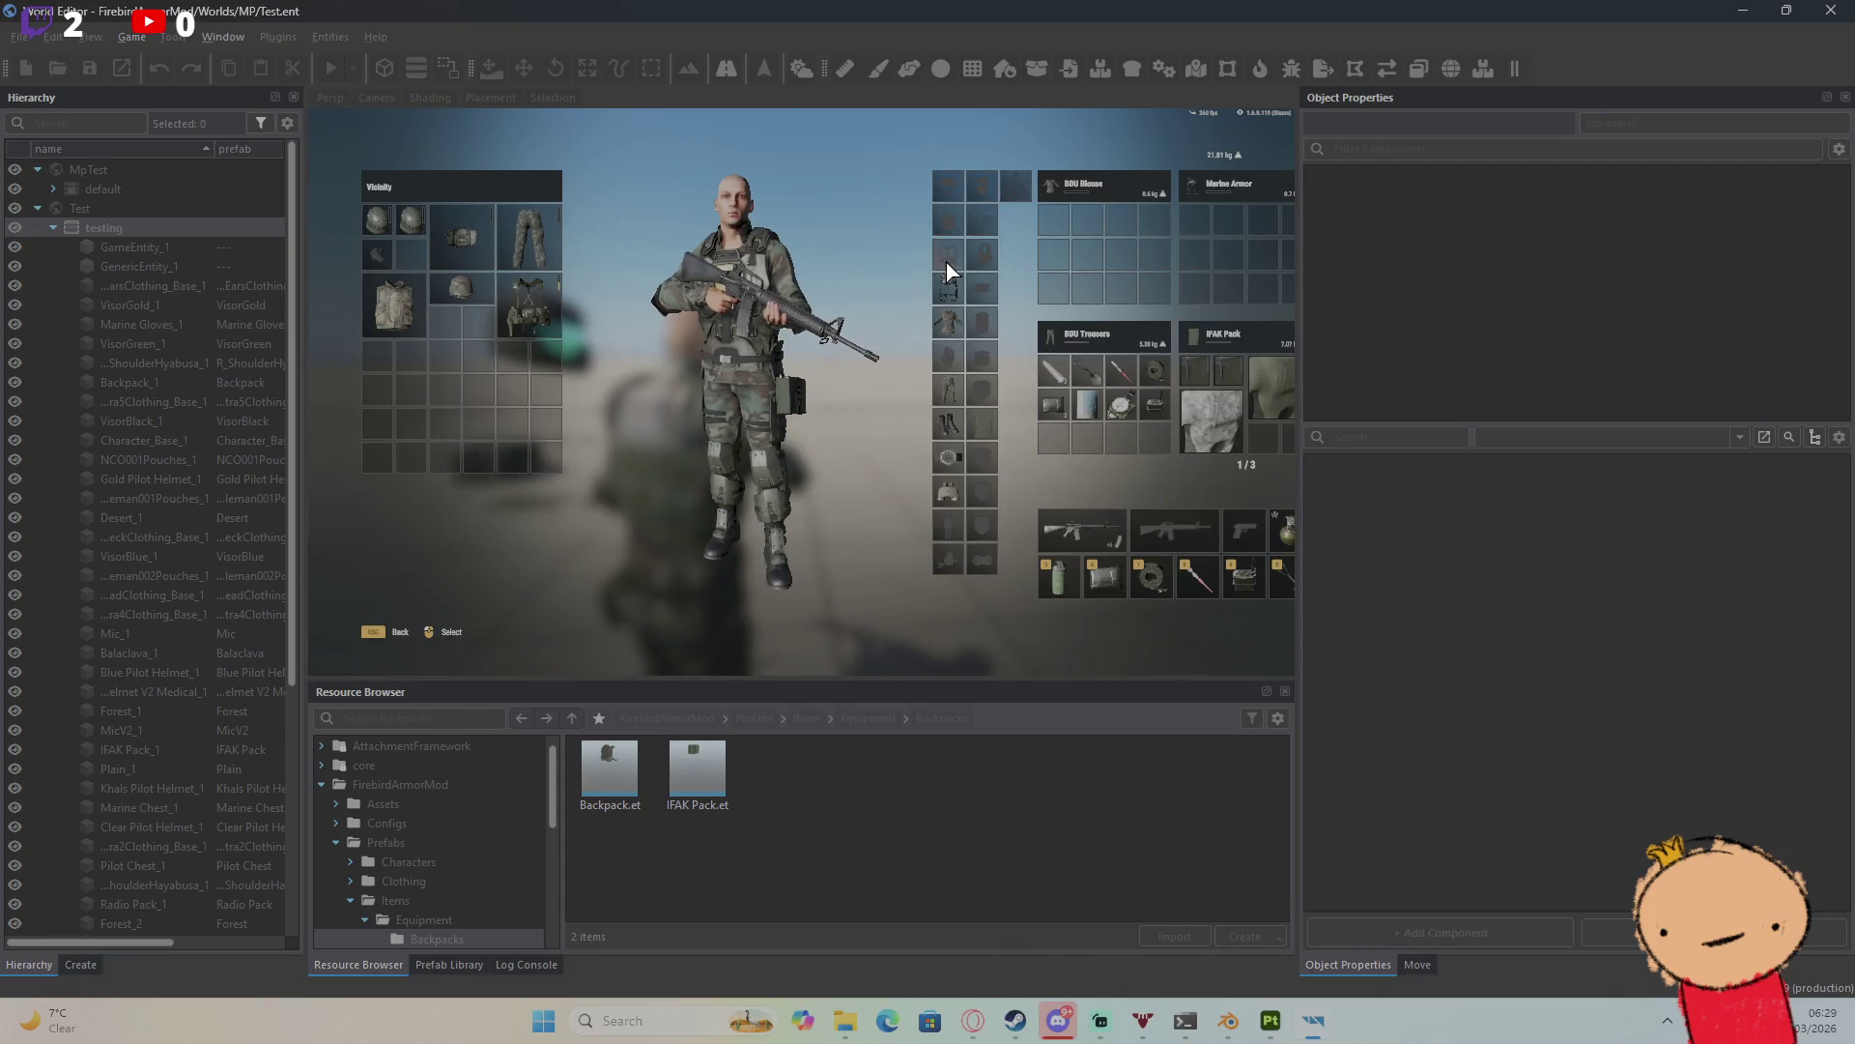
pyautogui.doubleClick(937, 333)
pyautogui.doubleClick(952, 389)
pyautogui.press('Tab')
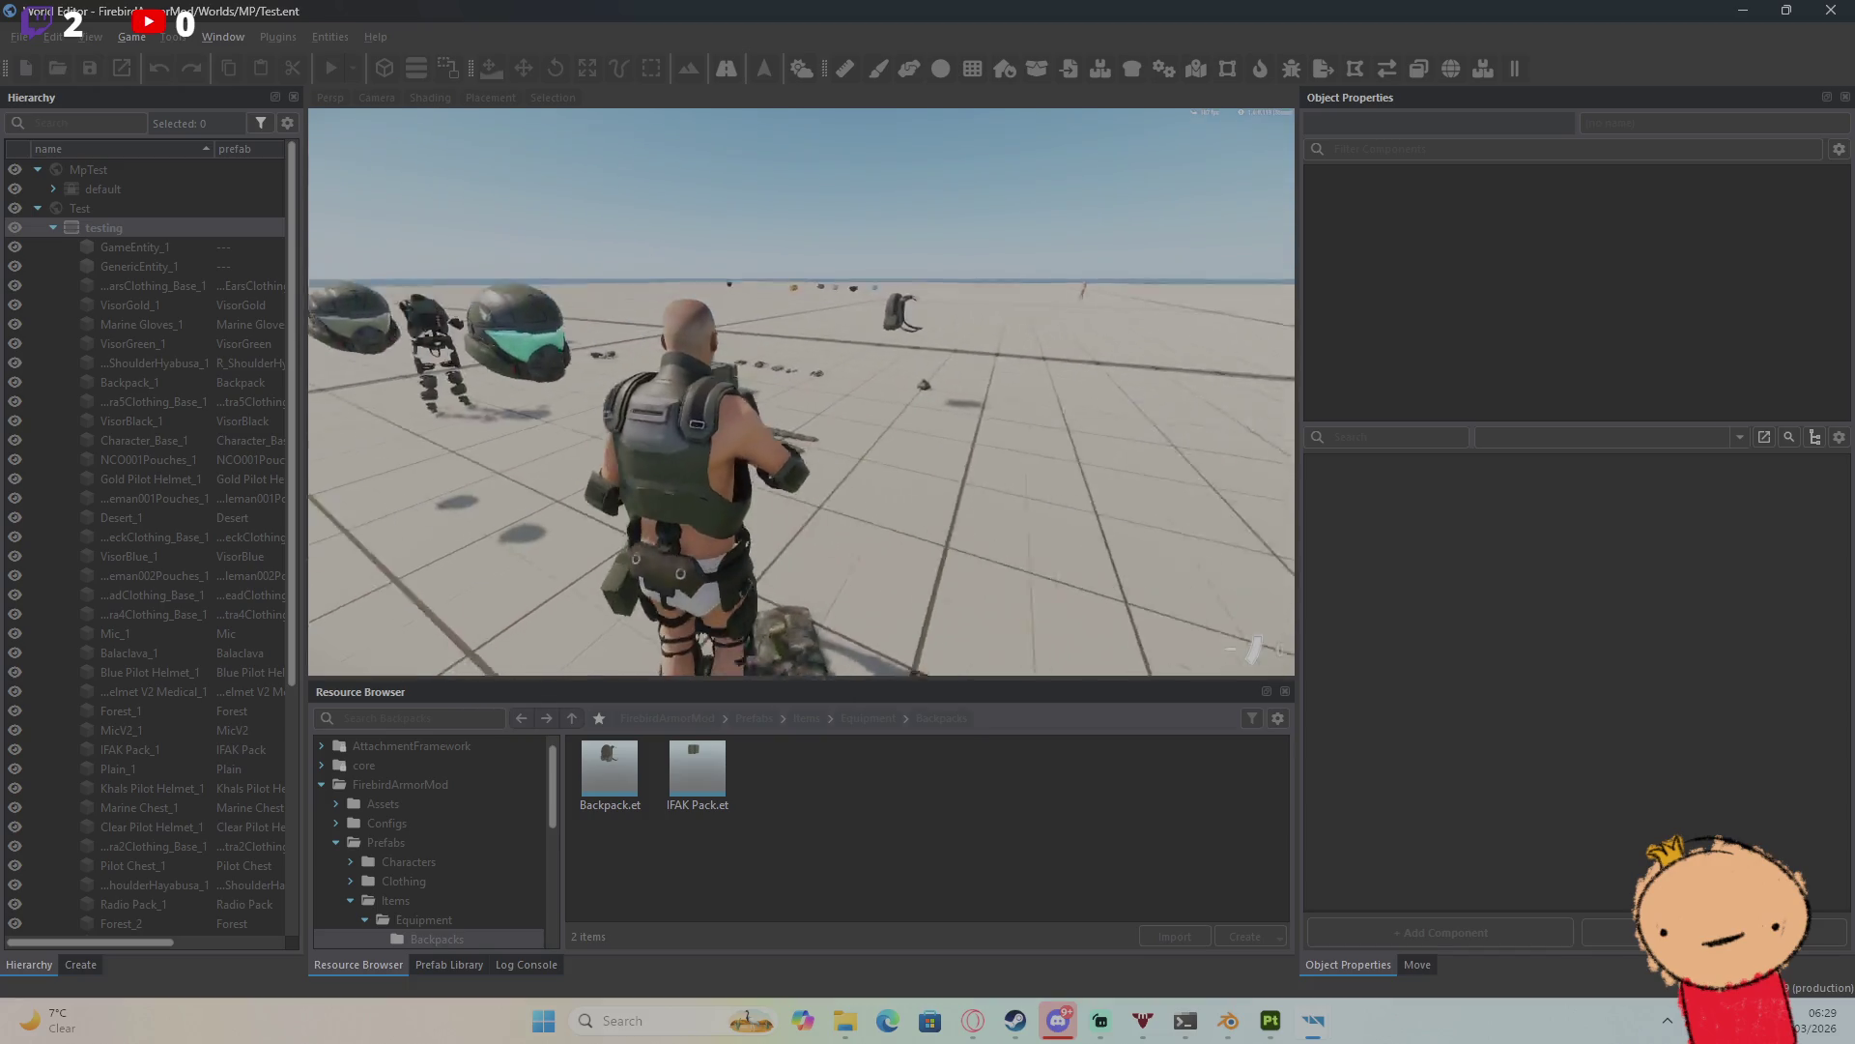
pyautogui.press('w')
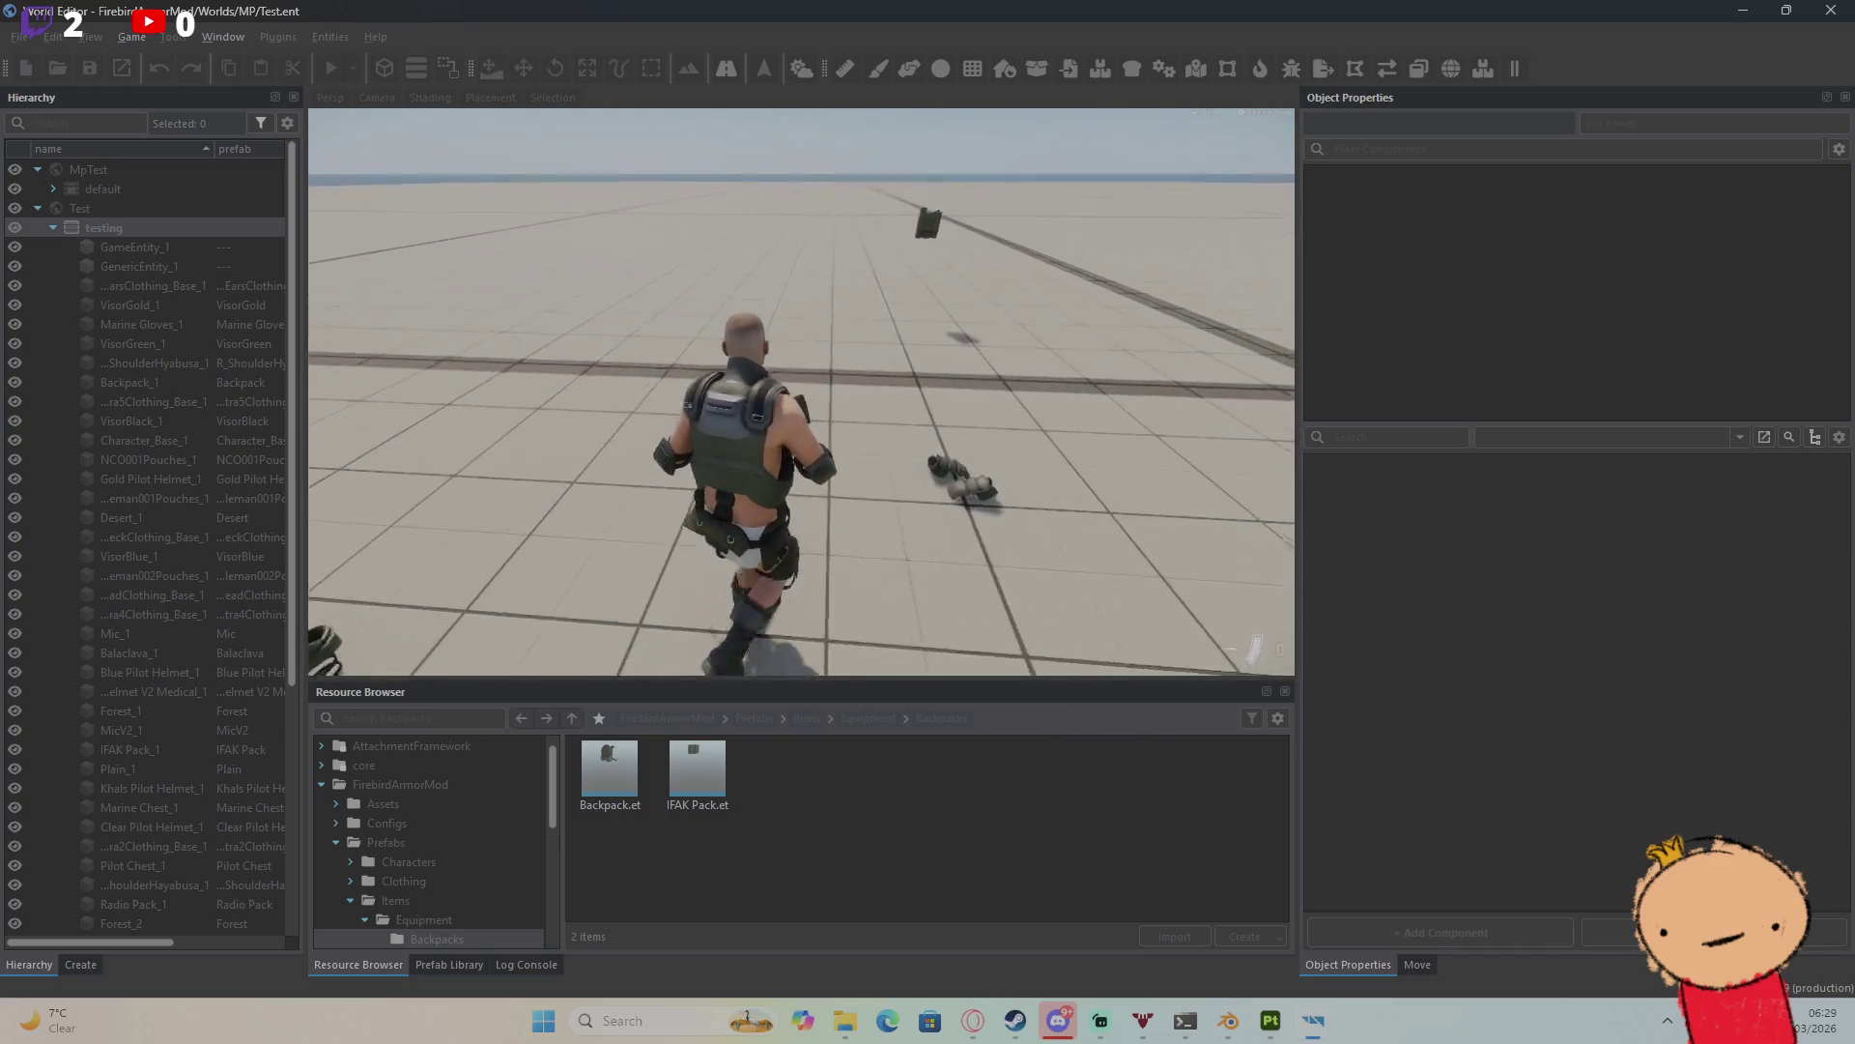
pyautogui.press('w')
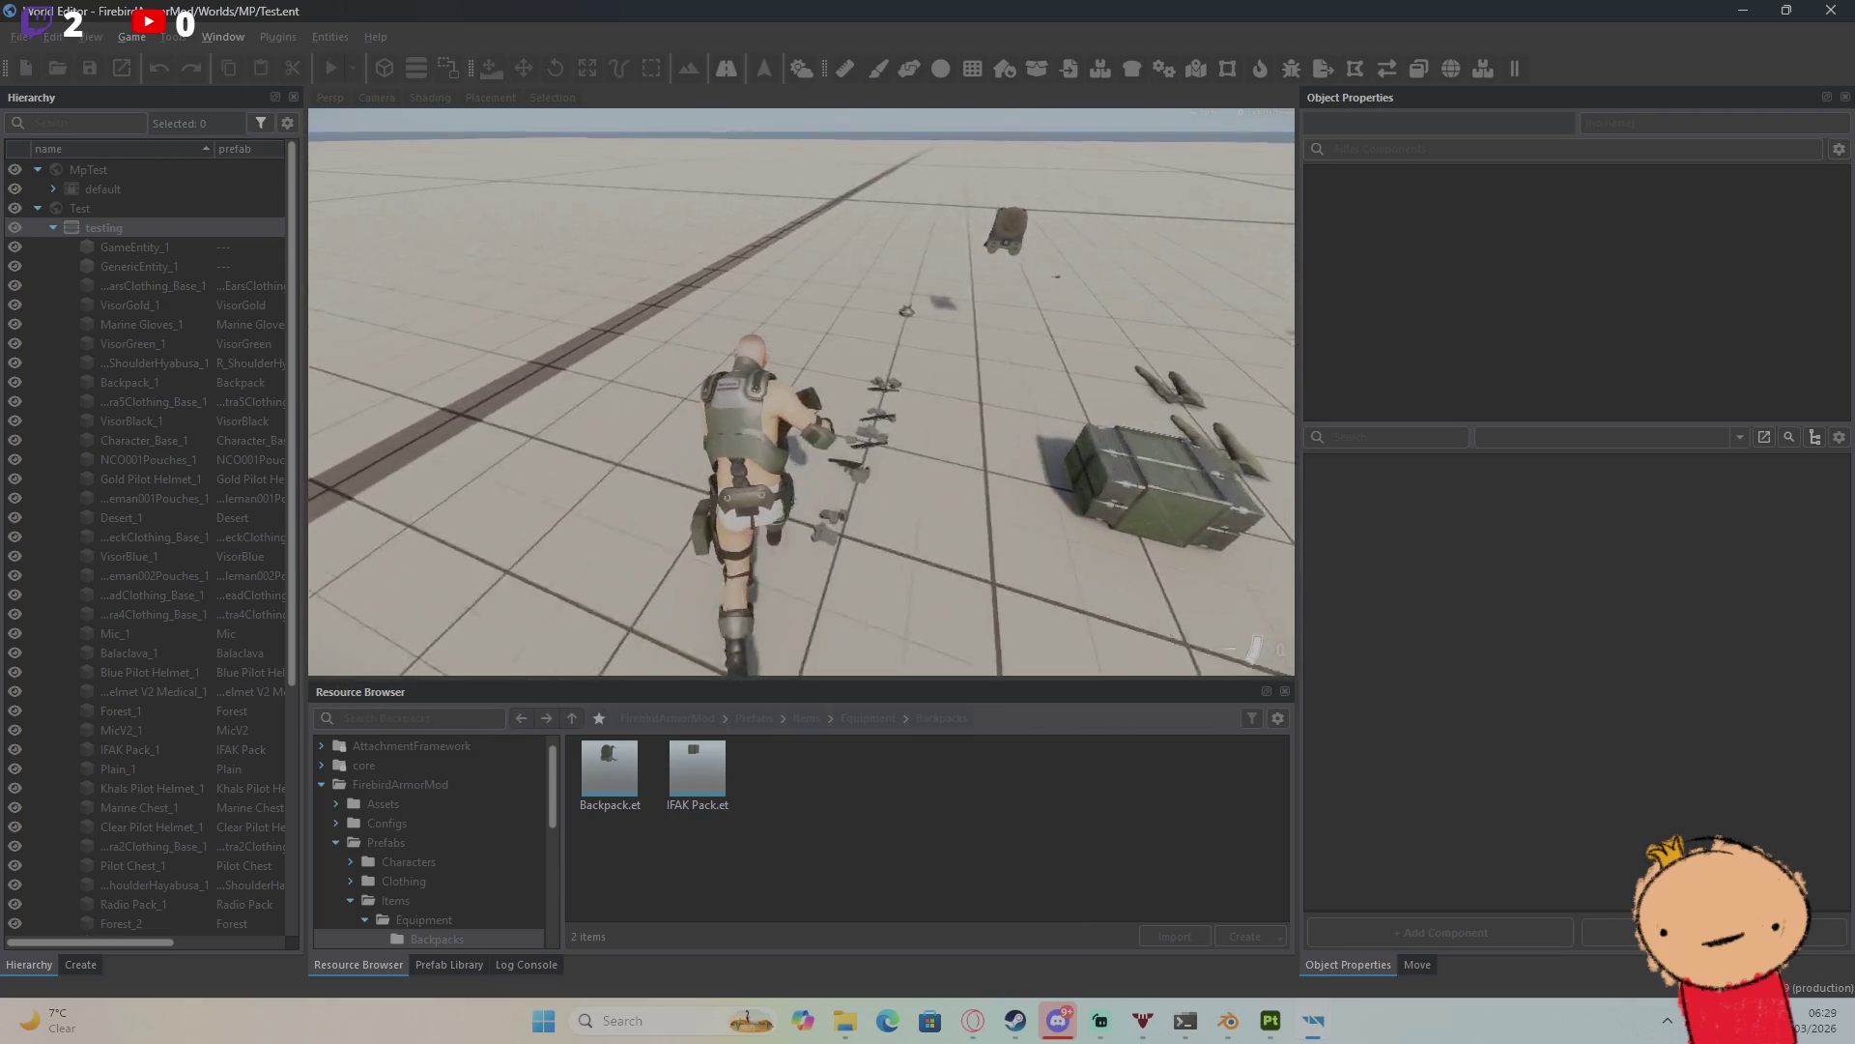
pyautogui.press('w')
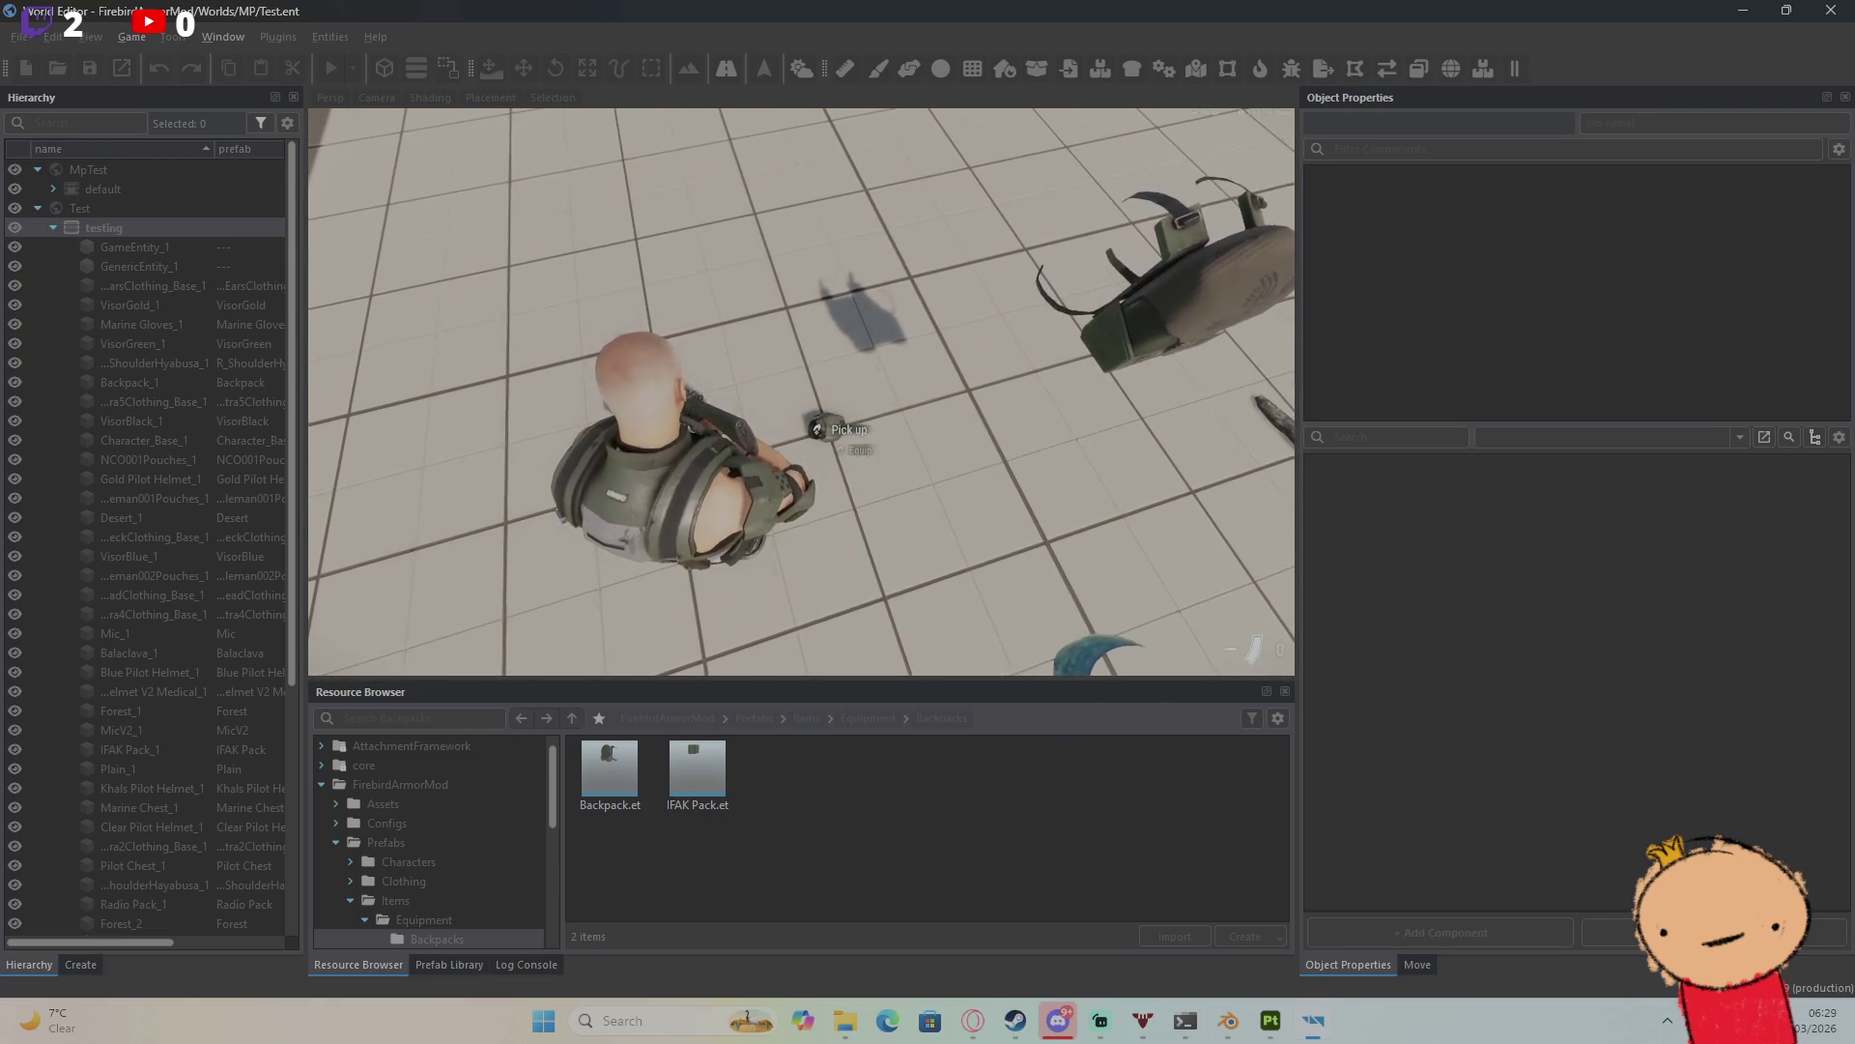
# Step: Move the Plain Shirt from the IFAK Pack onto the ground
pyautogui.press('Tab')
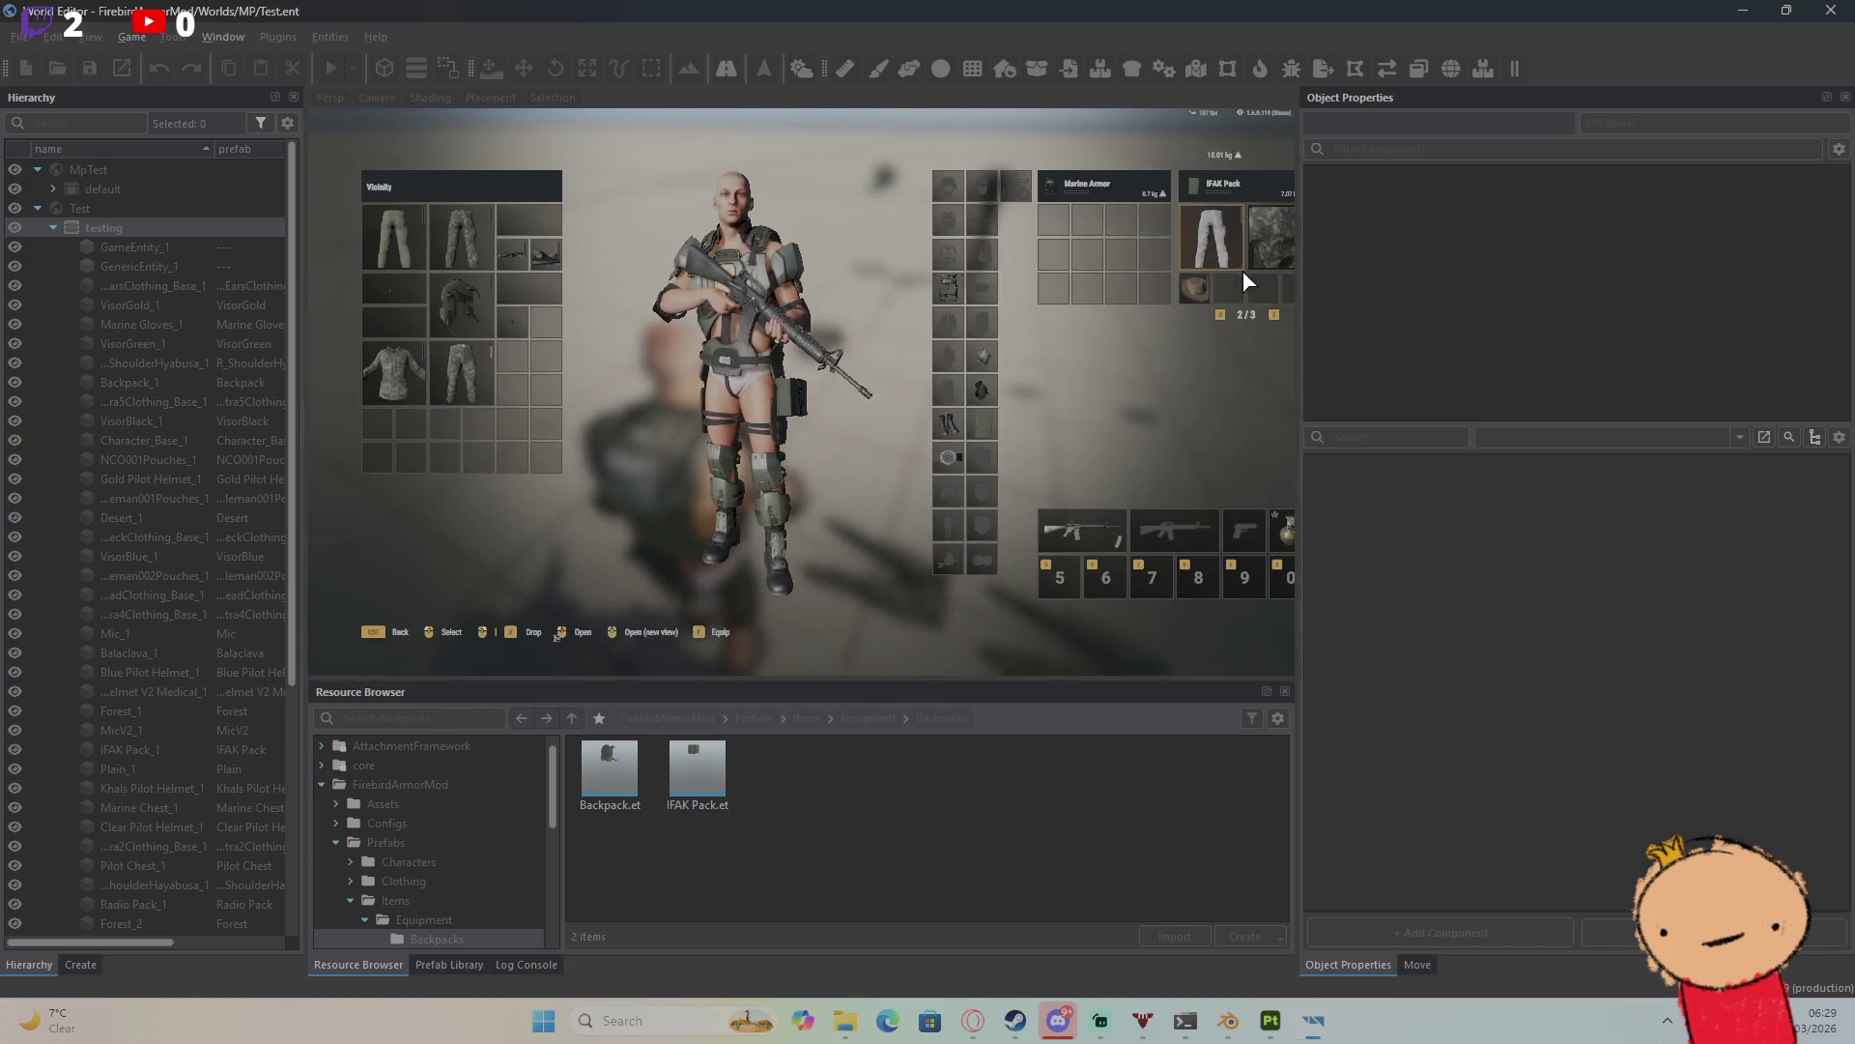
pyautogui.press('x')
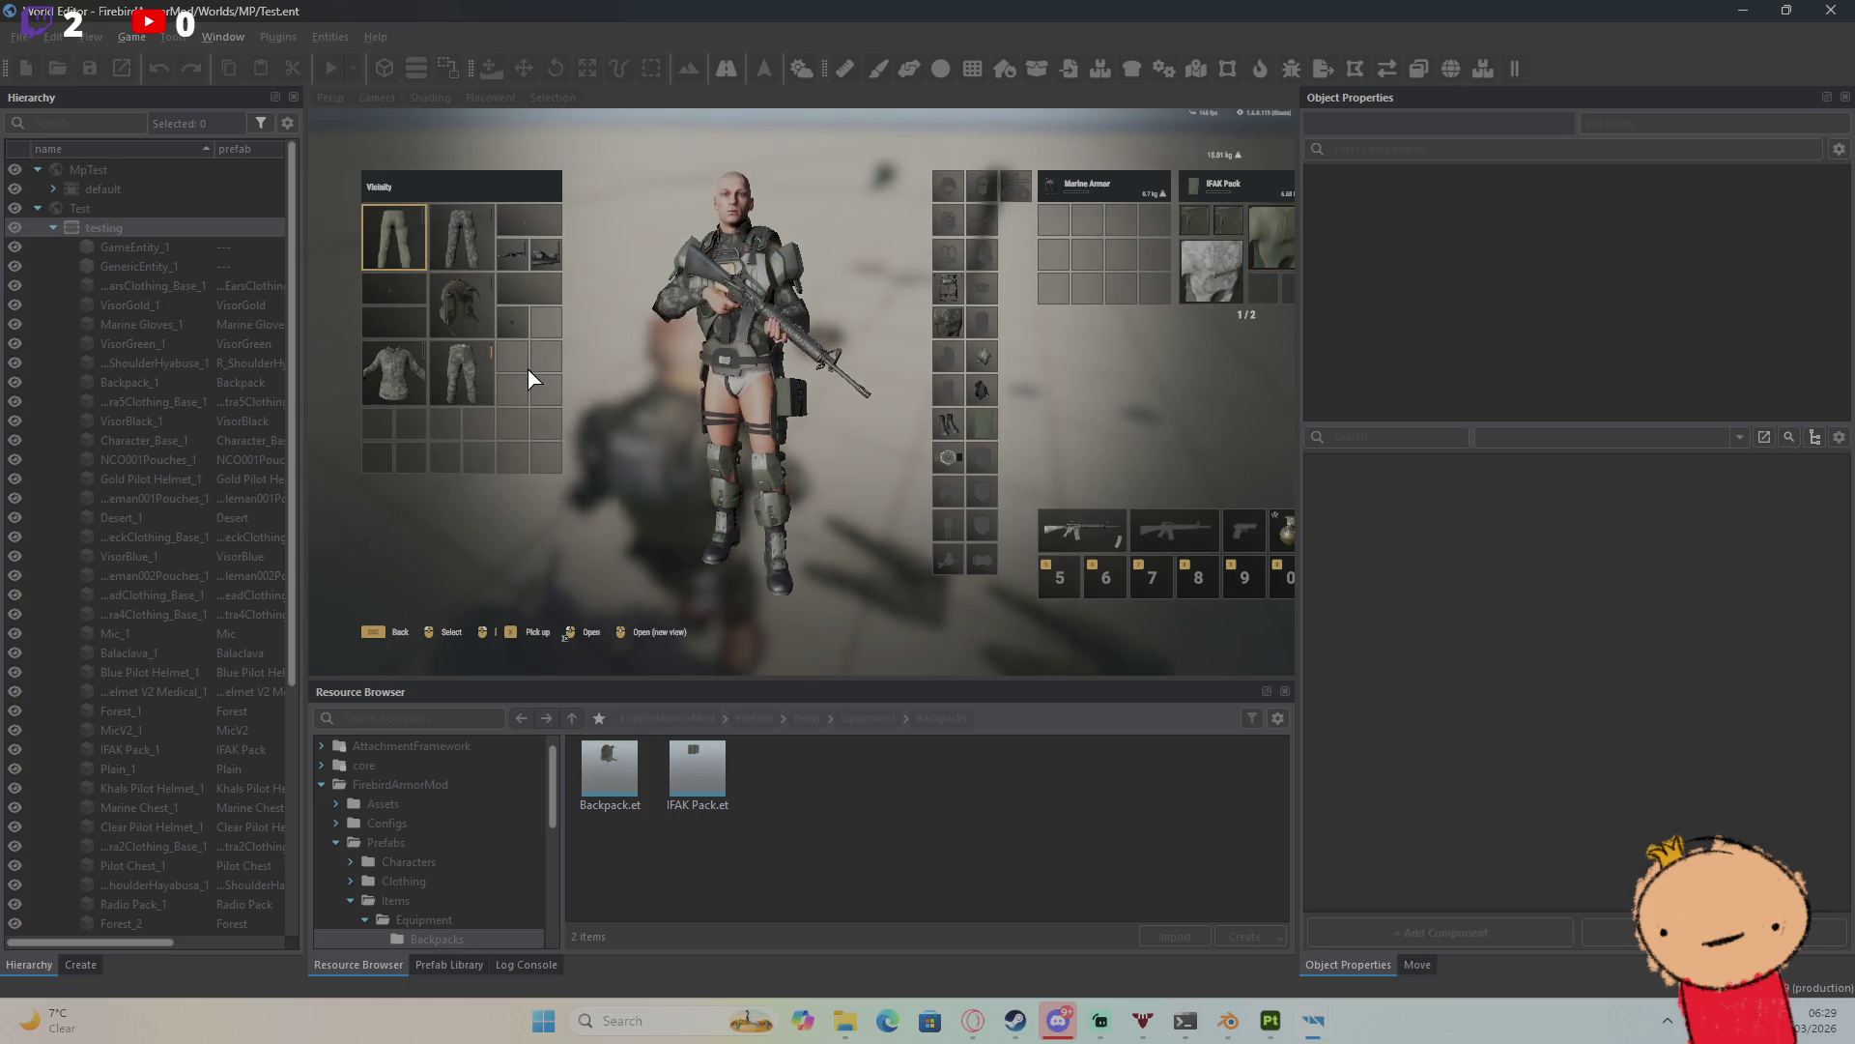
pyautogui.press('Escape')
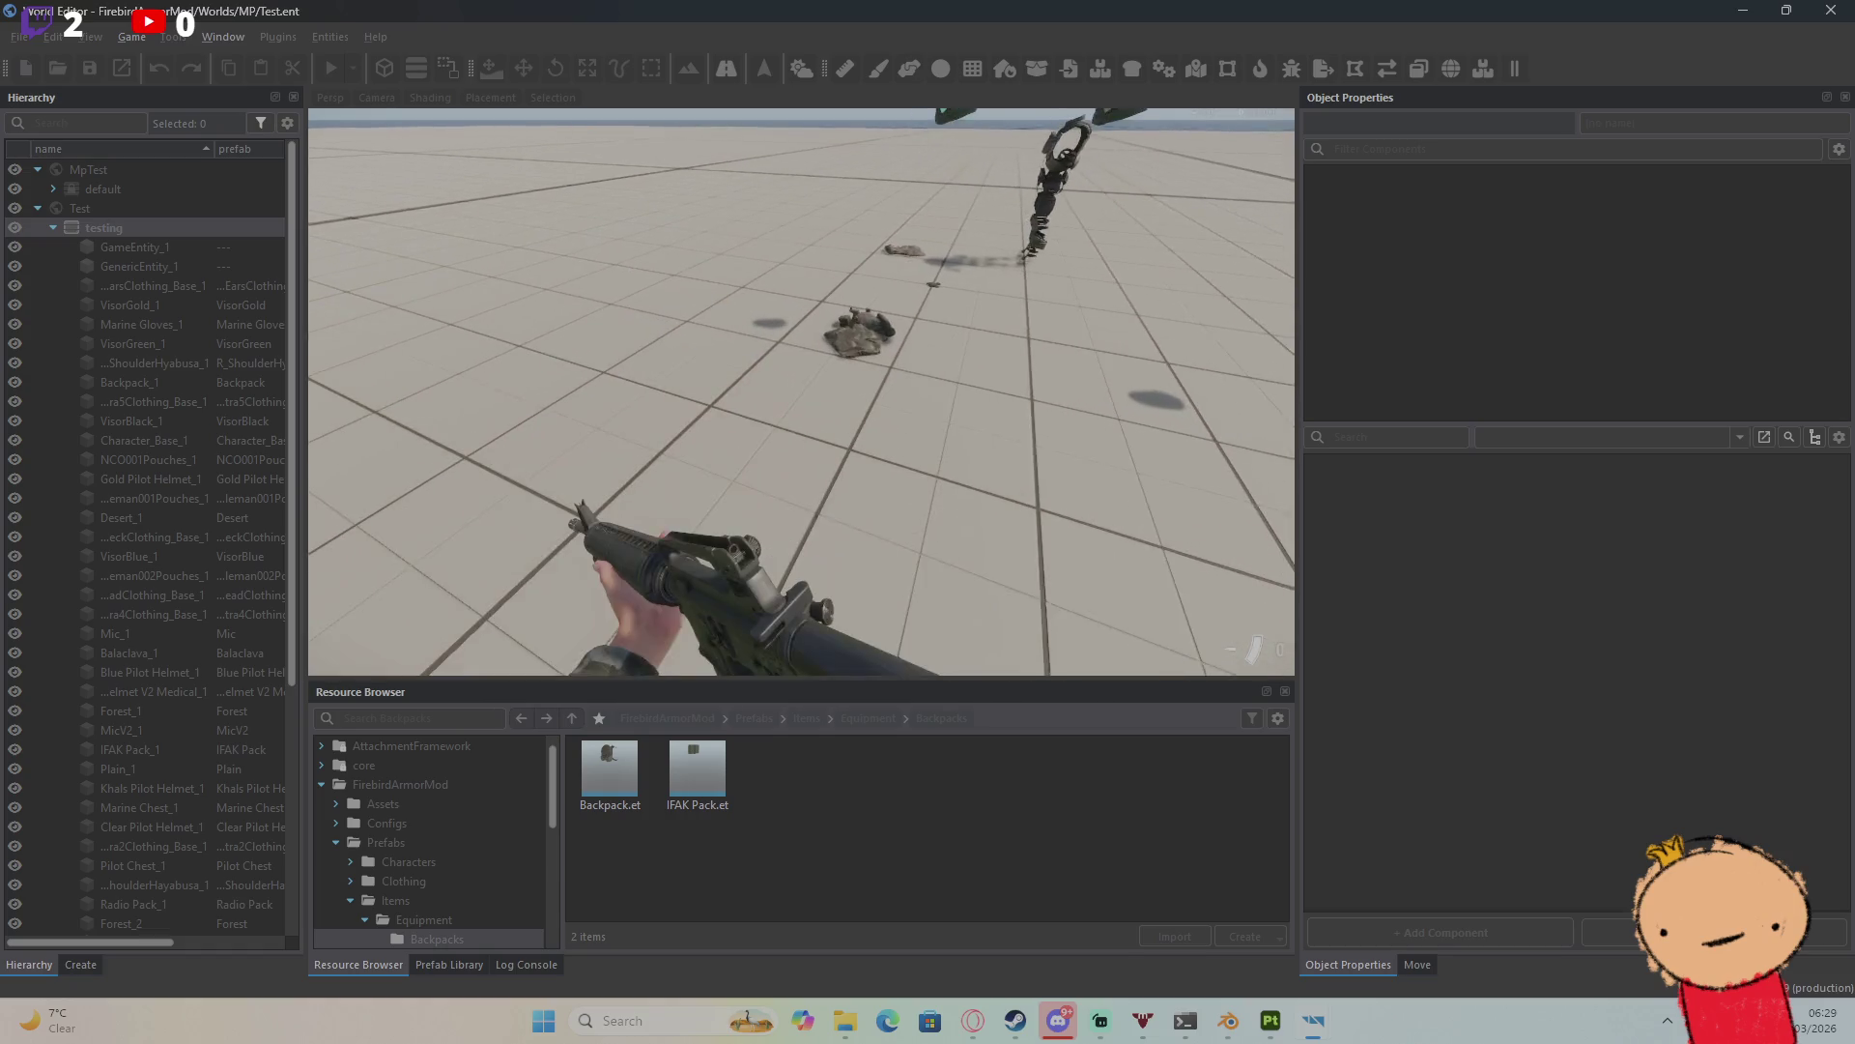
# Step: Switch to third-person view, walk among the helmets and crates, and crouch
pyautogui.press('v')
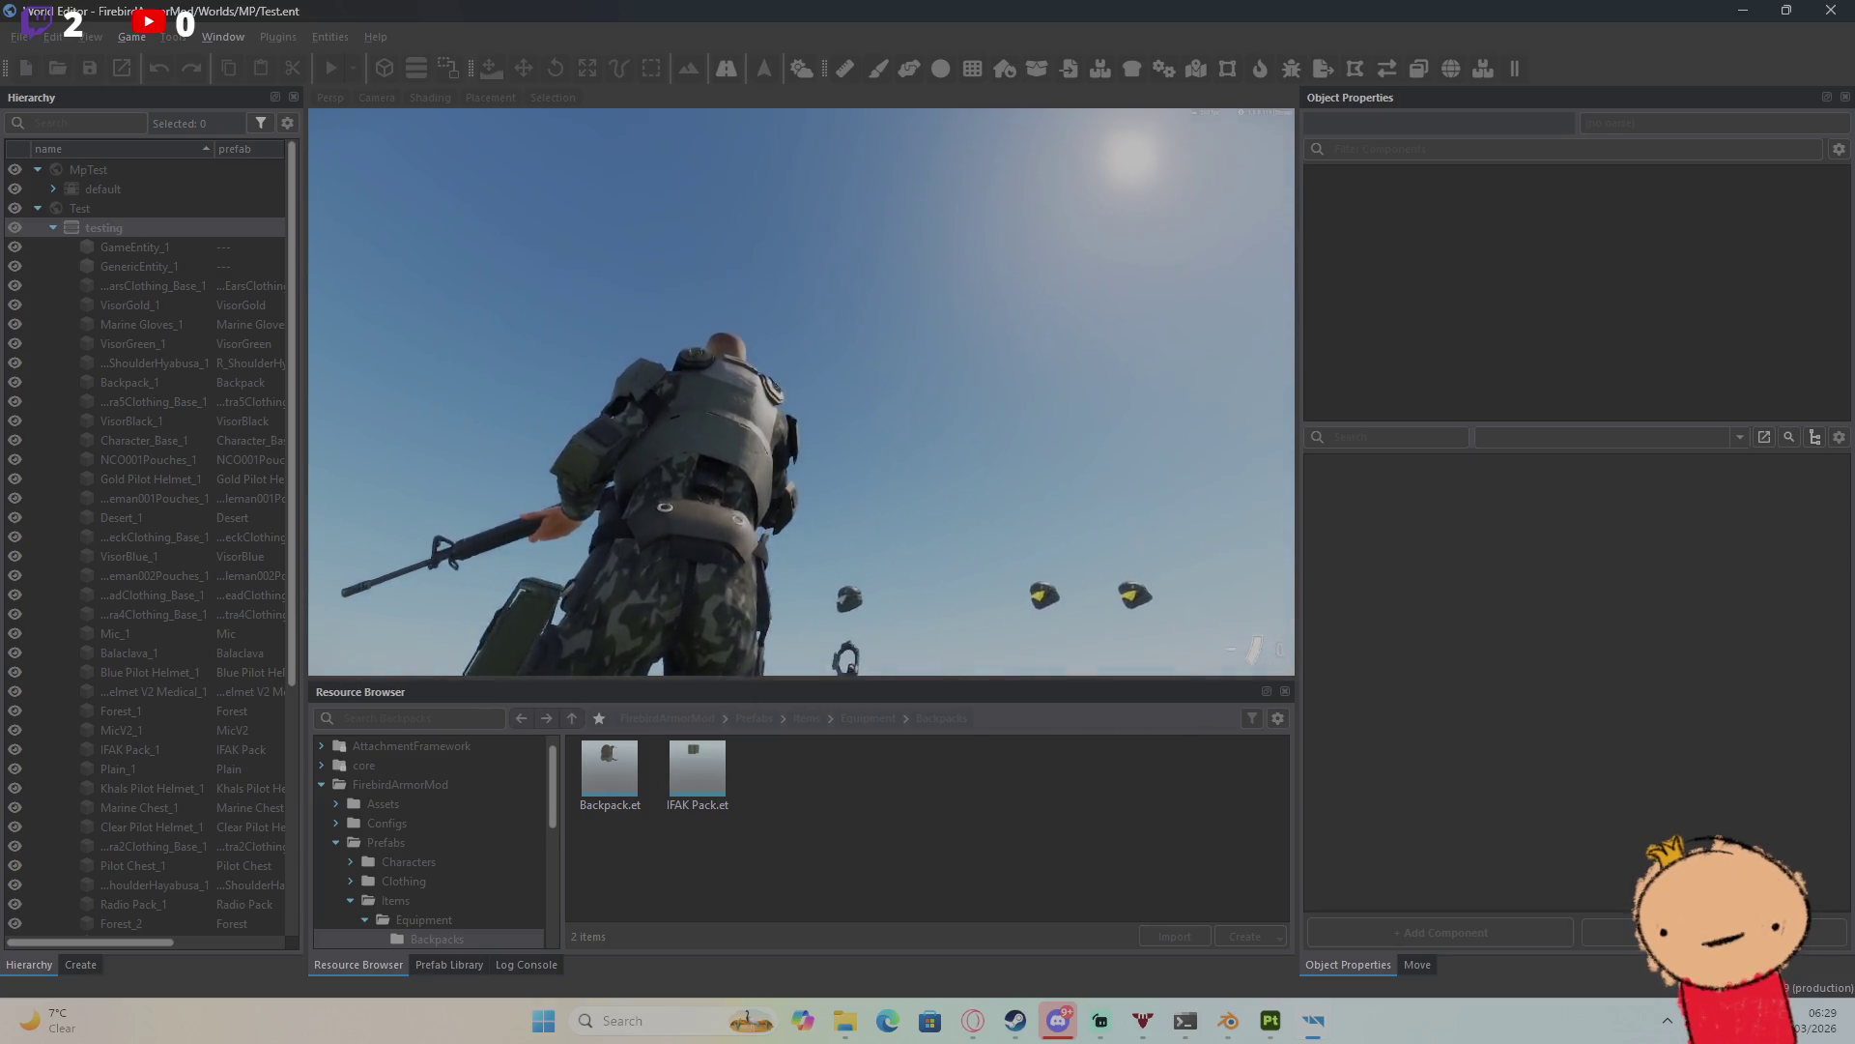
pyautogui.press('w')
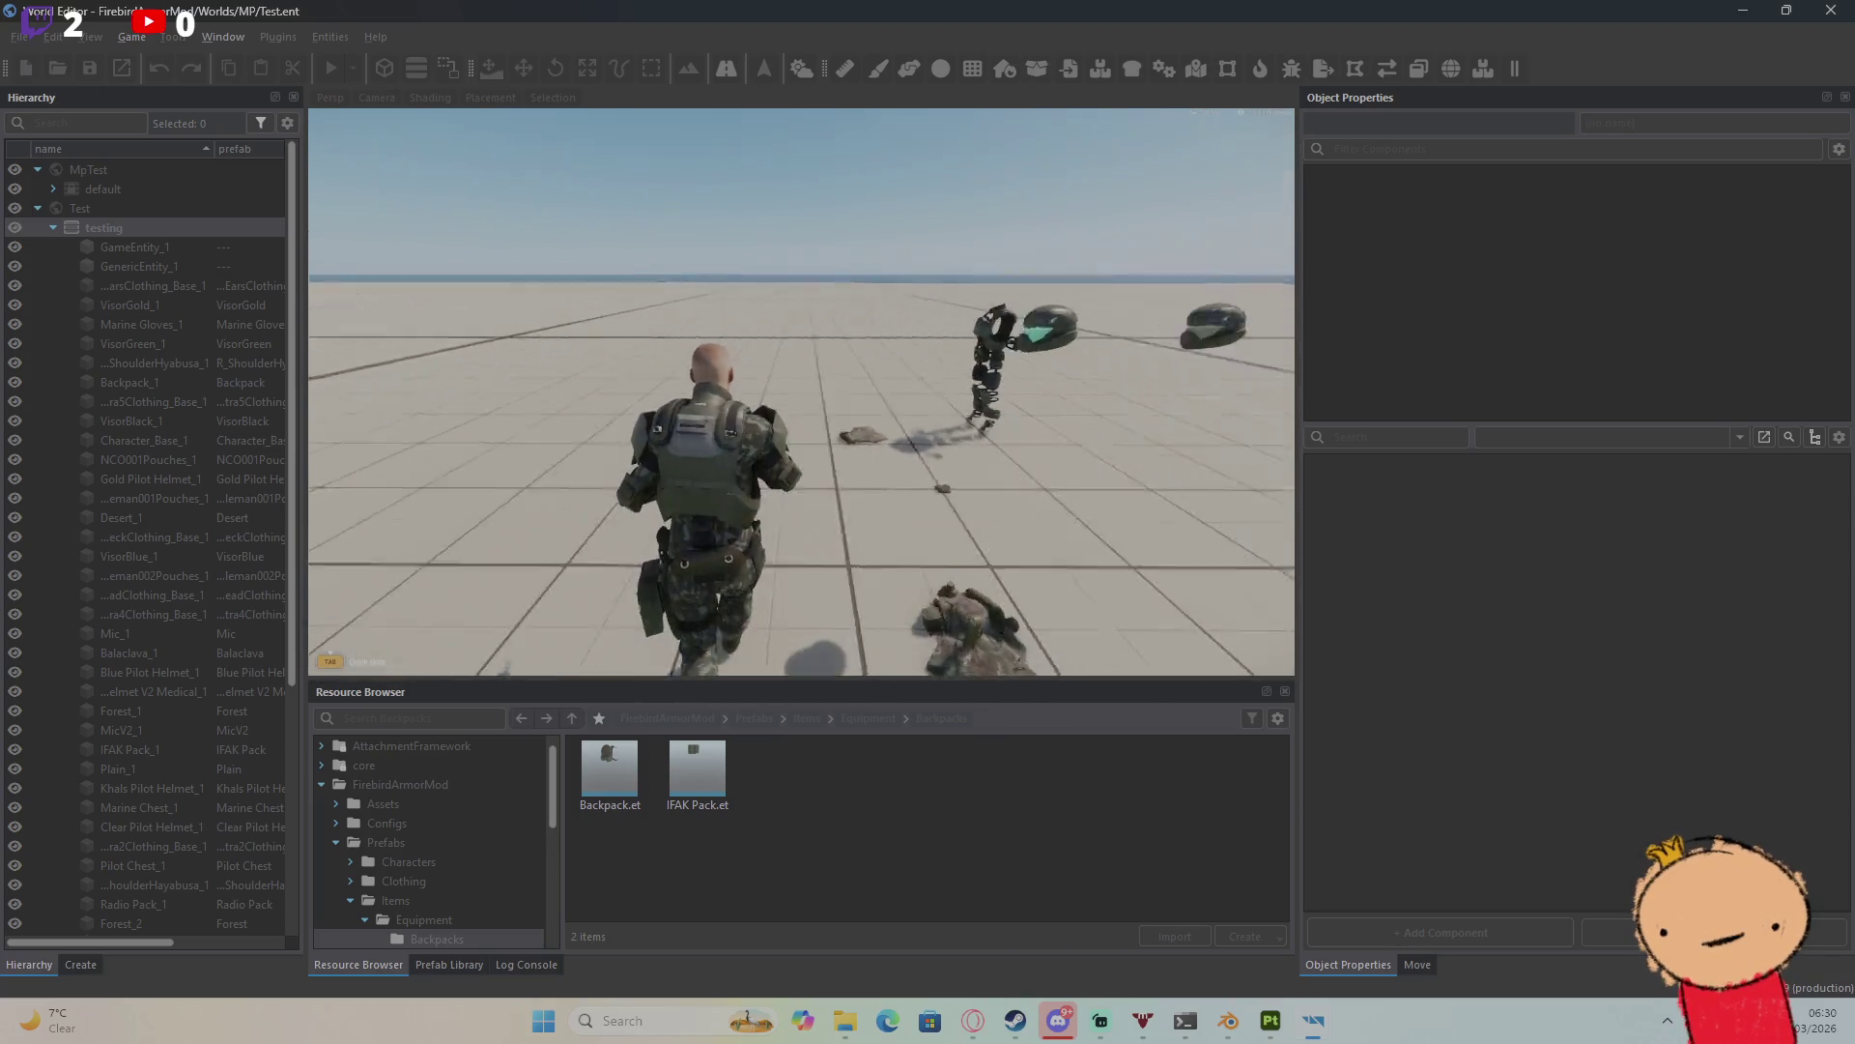
pyautogui.press('c')
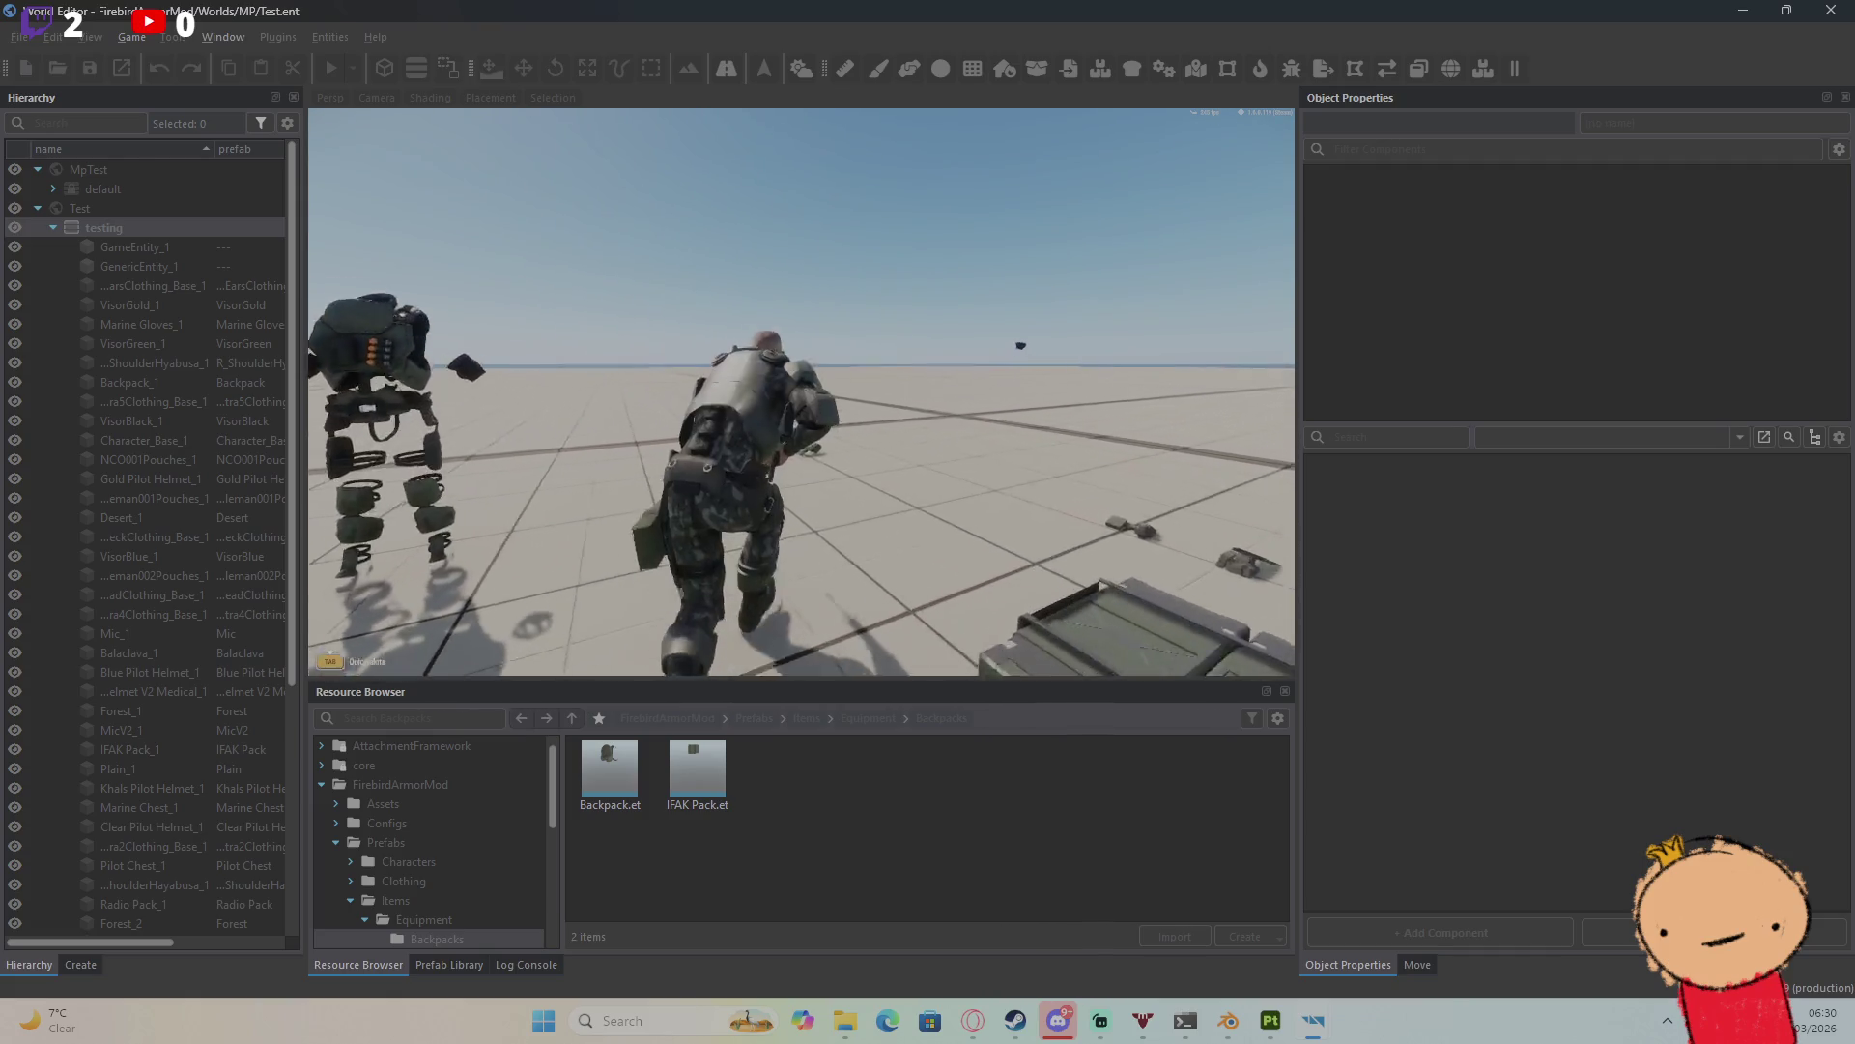